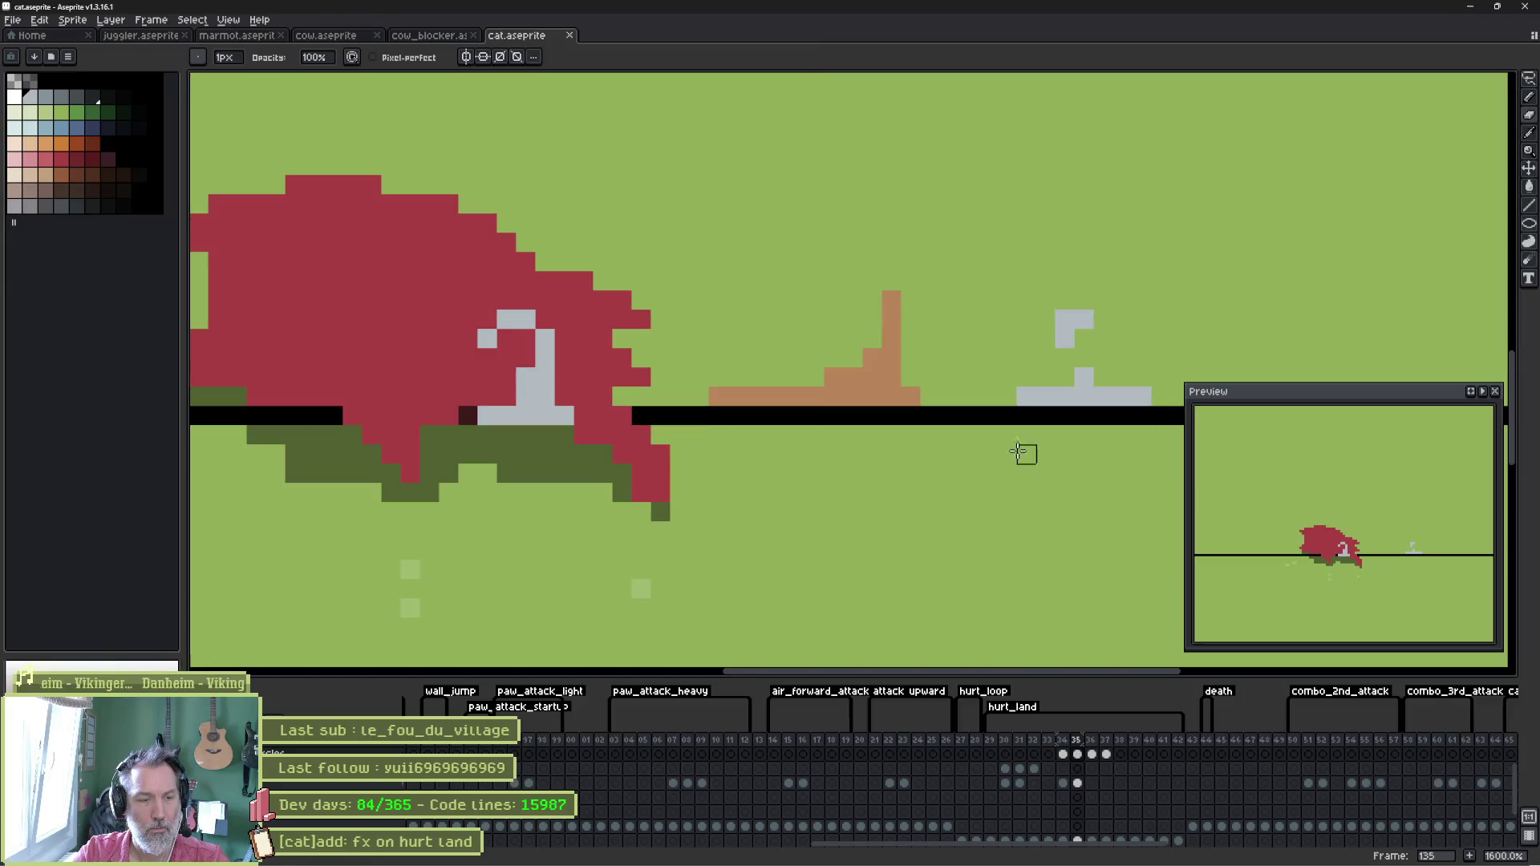
Compare the reference video with hurt_land frames 135–137 and preview the animation.
key("alt+Tab")
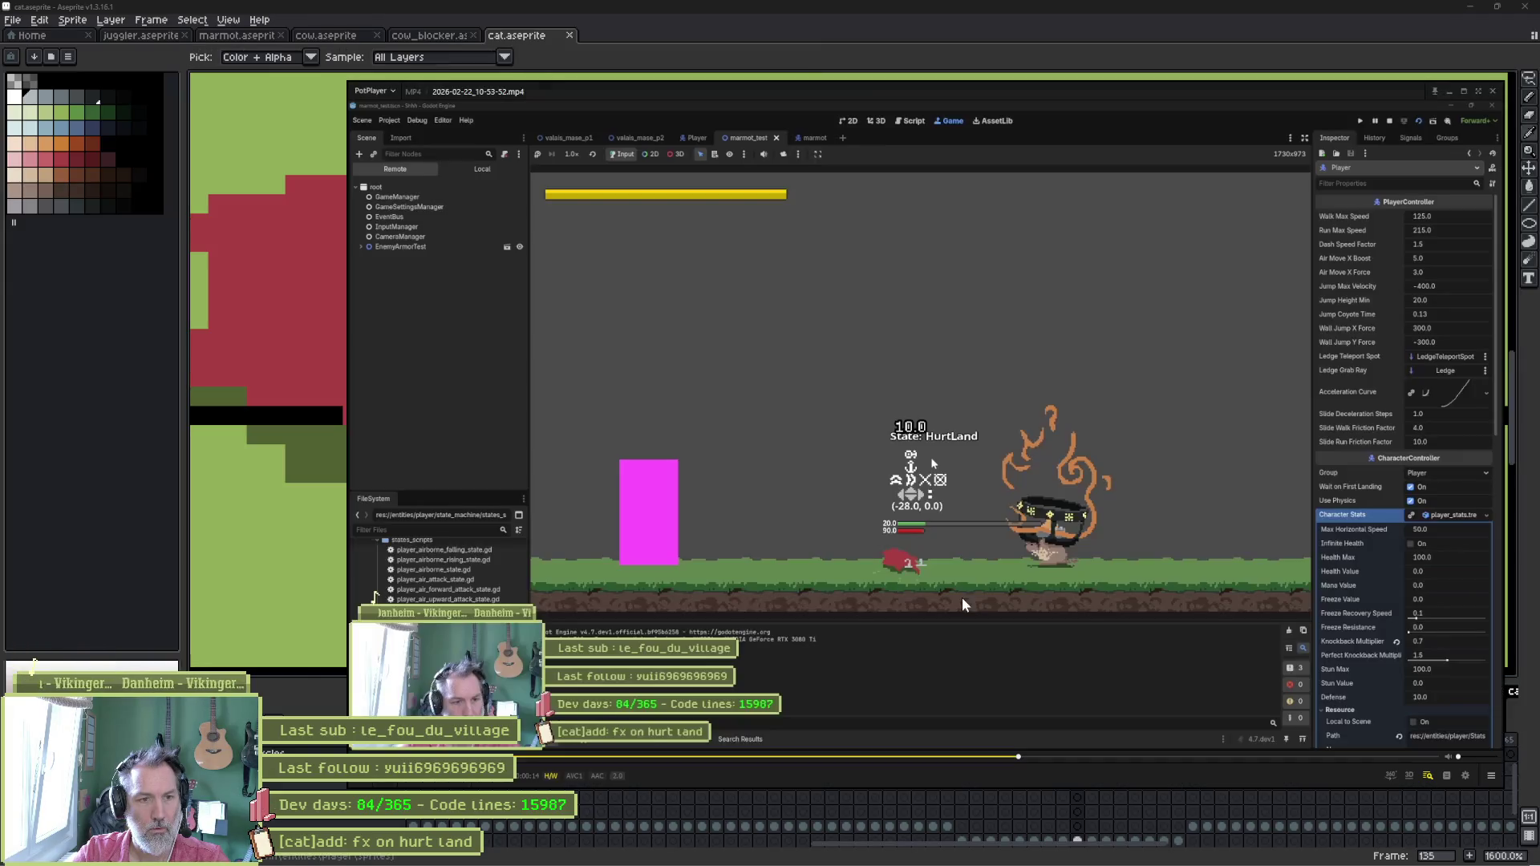
mouse_move(931, 861)
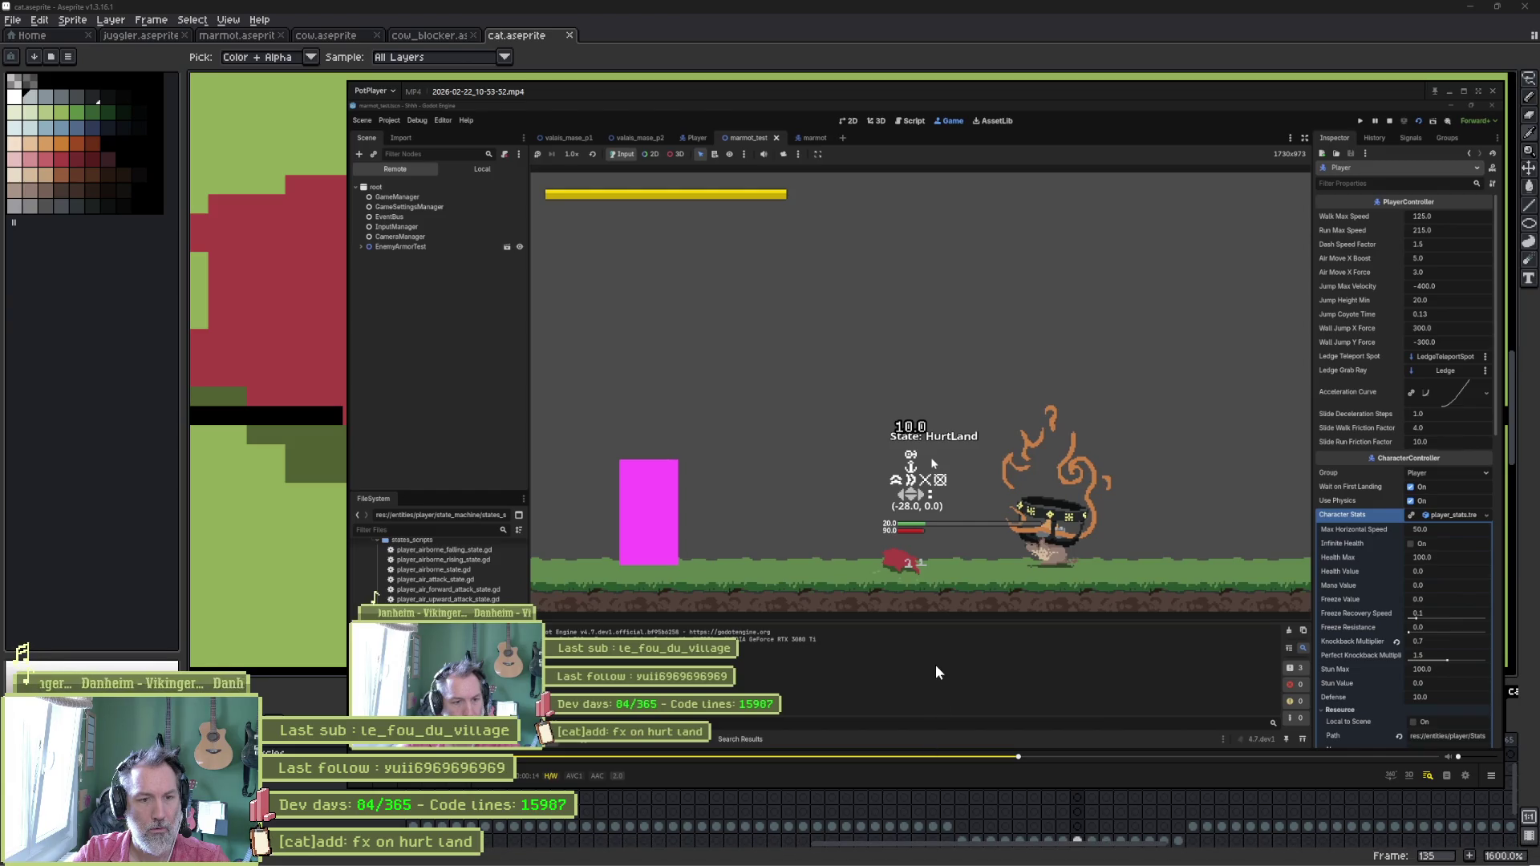
key("f")
key("f")
key("f")
key("f")
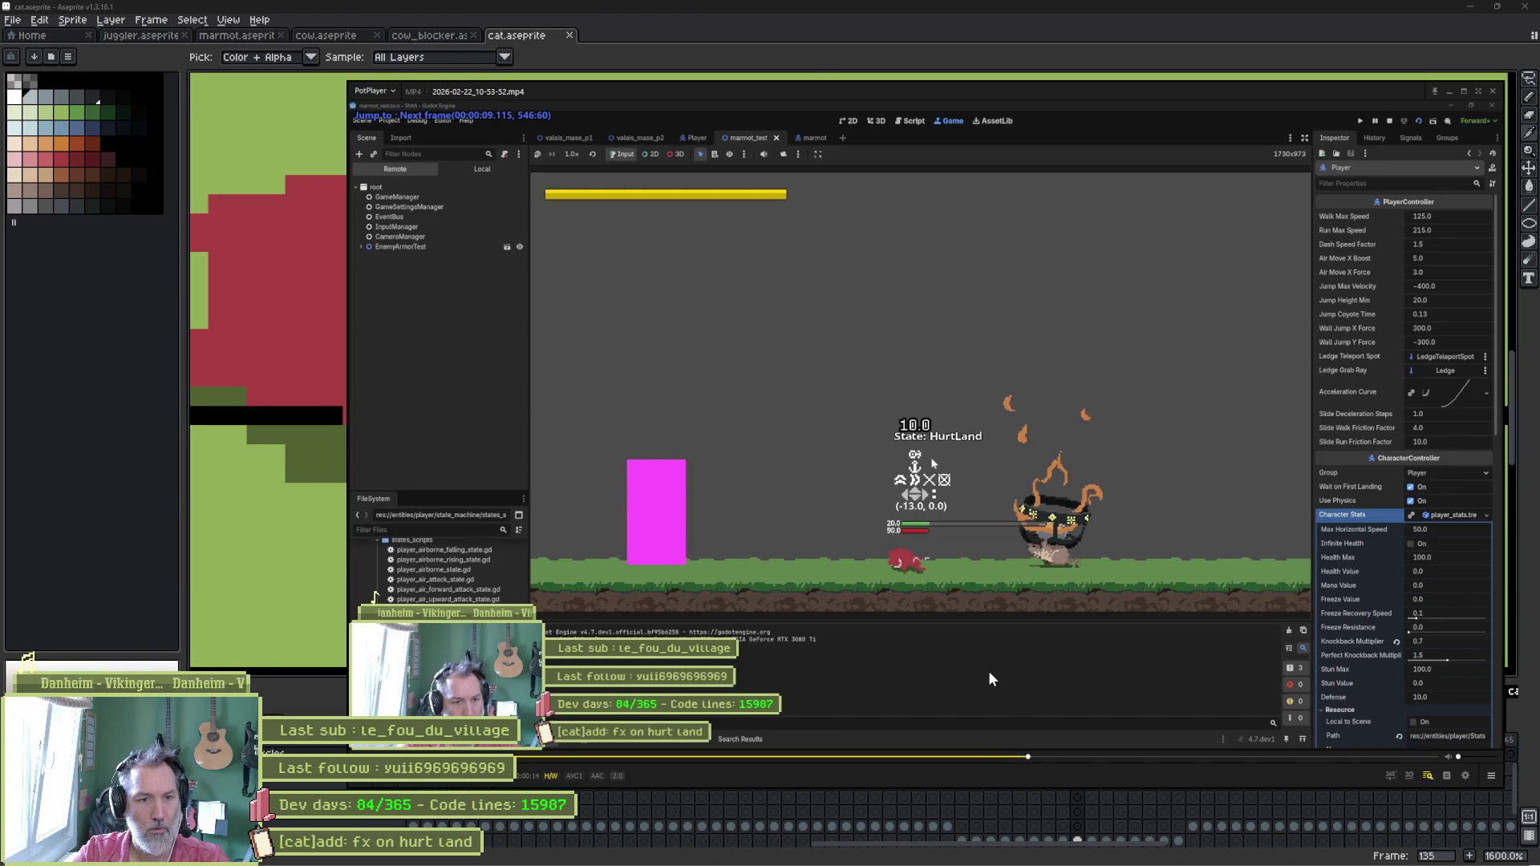
key("alt+Tab")
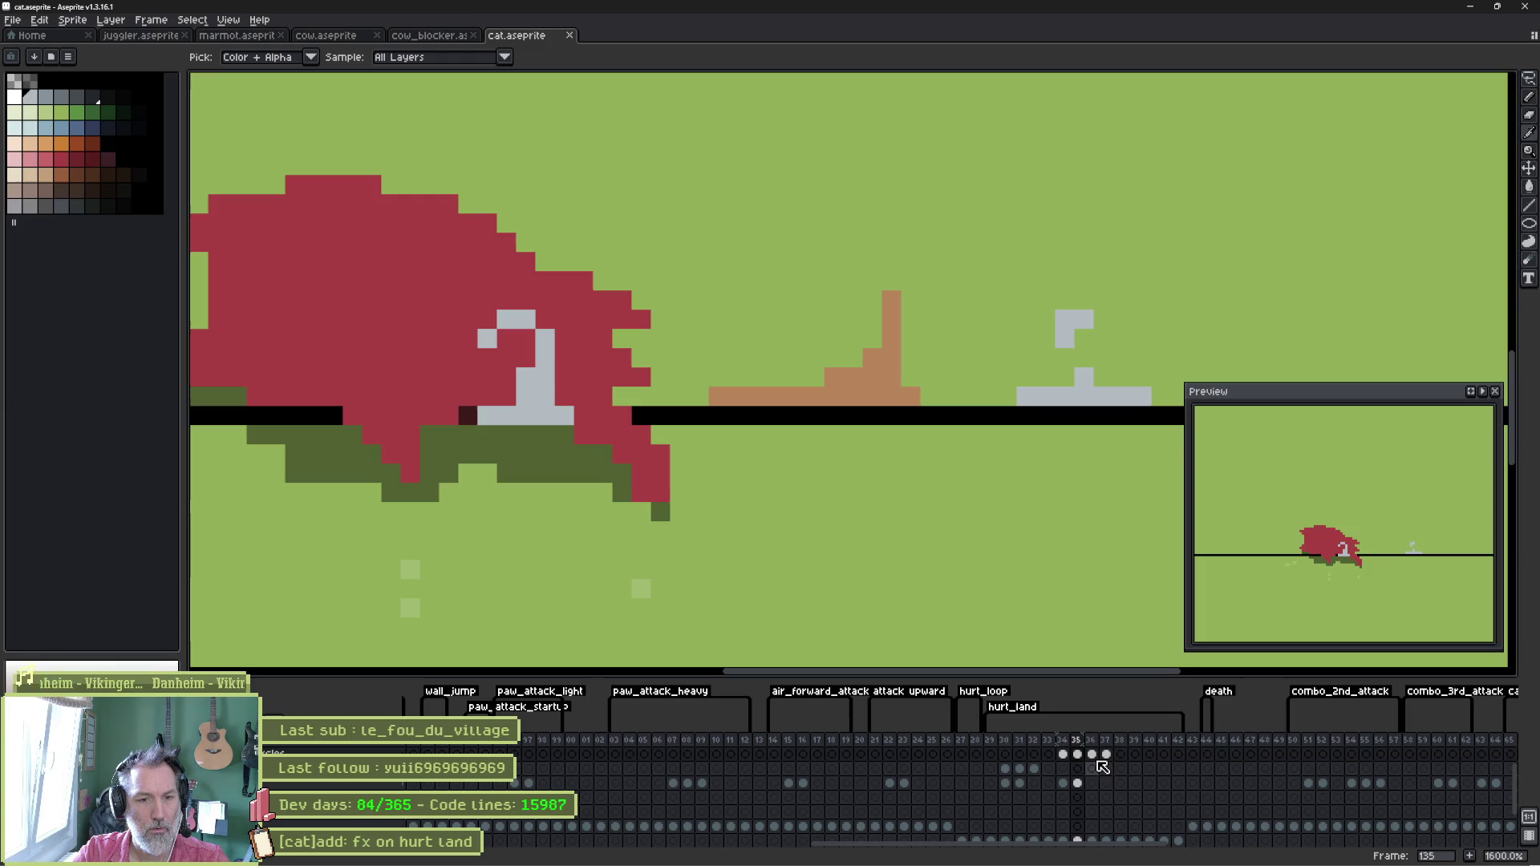
left_click(1096, 756)
left_click(1080, 755)
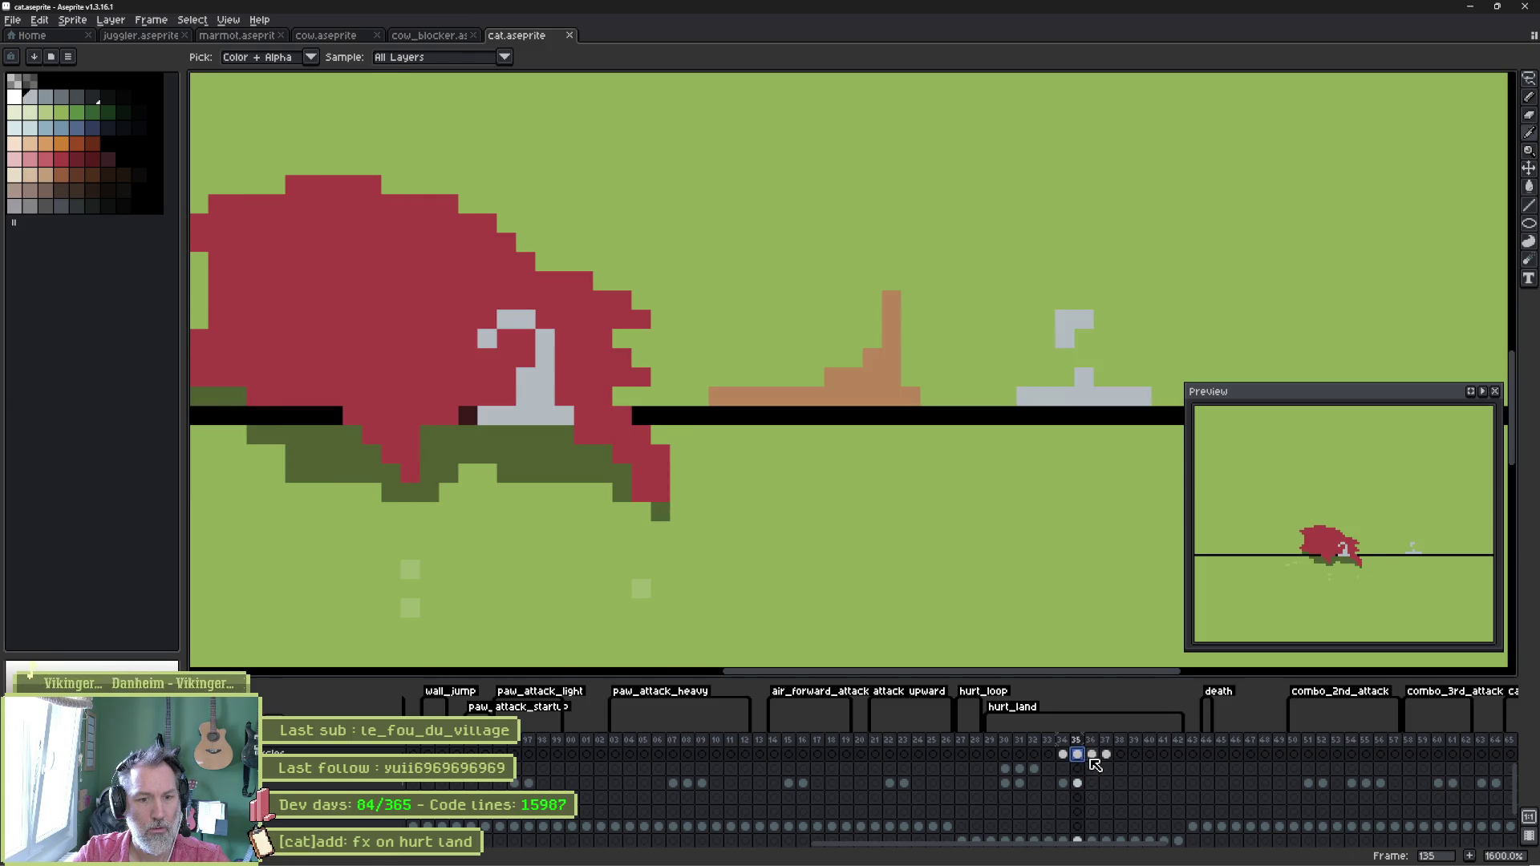
left_click(1096, 755)
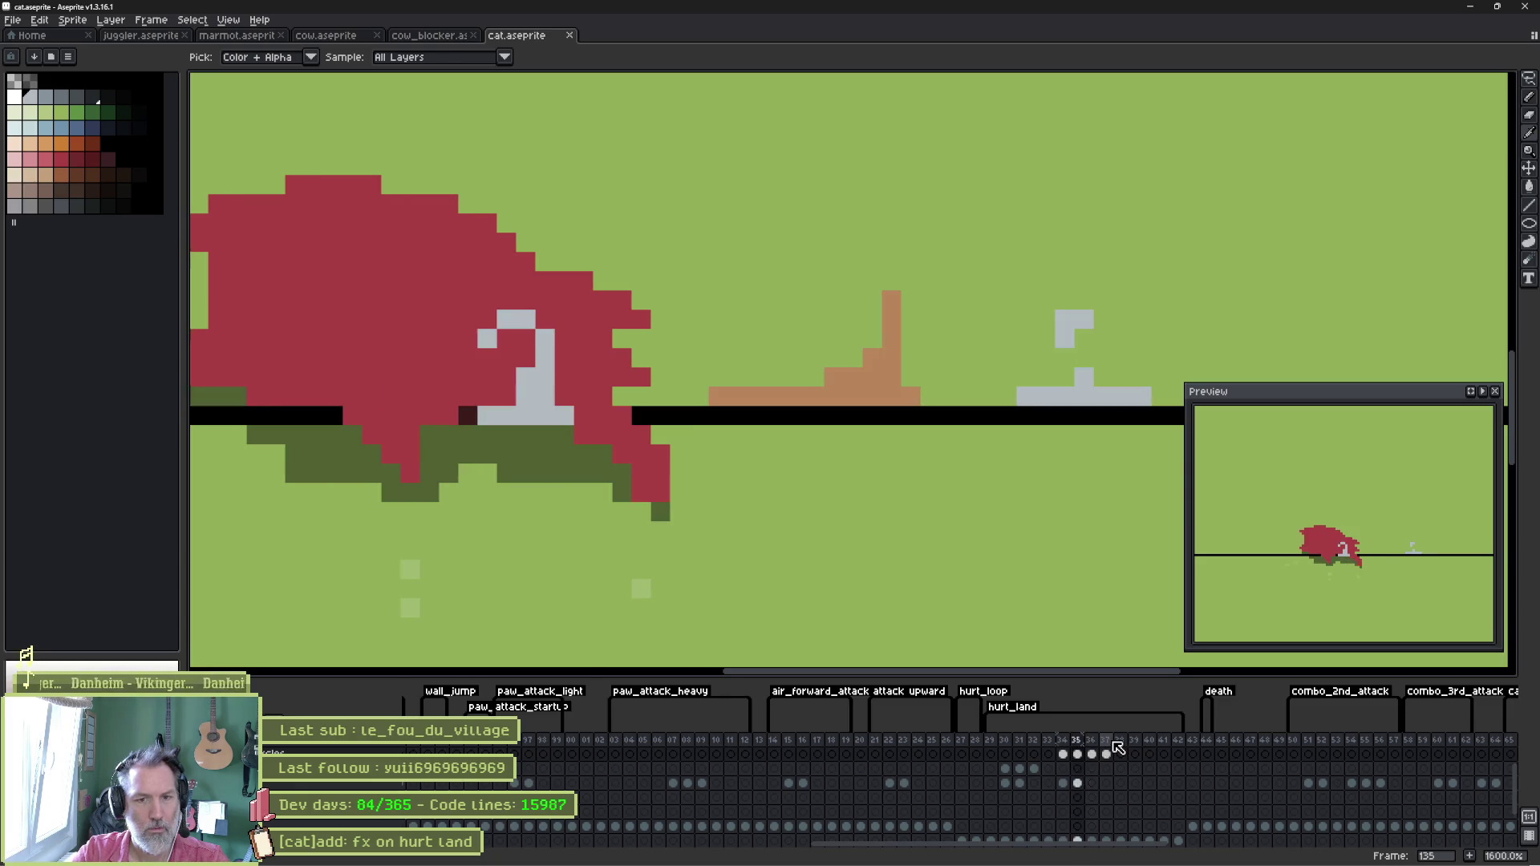
left_click(1107, 739)
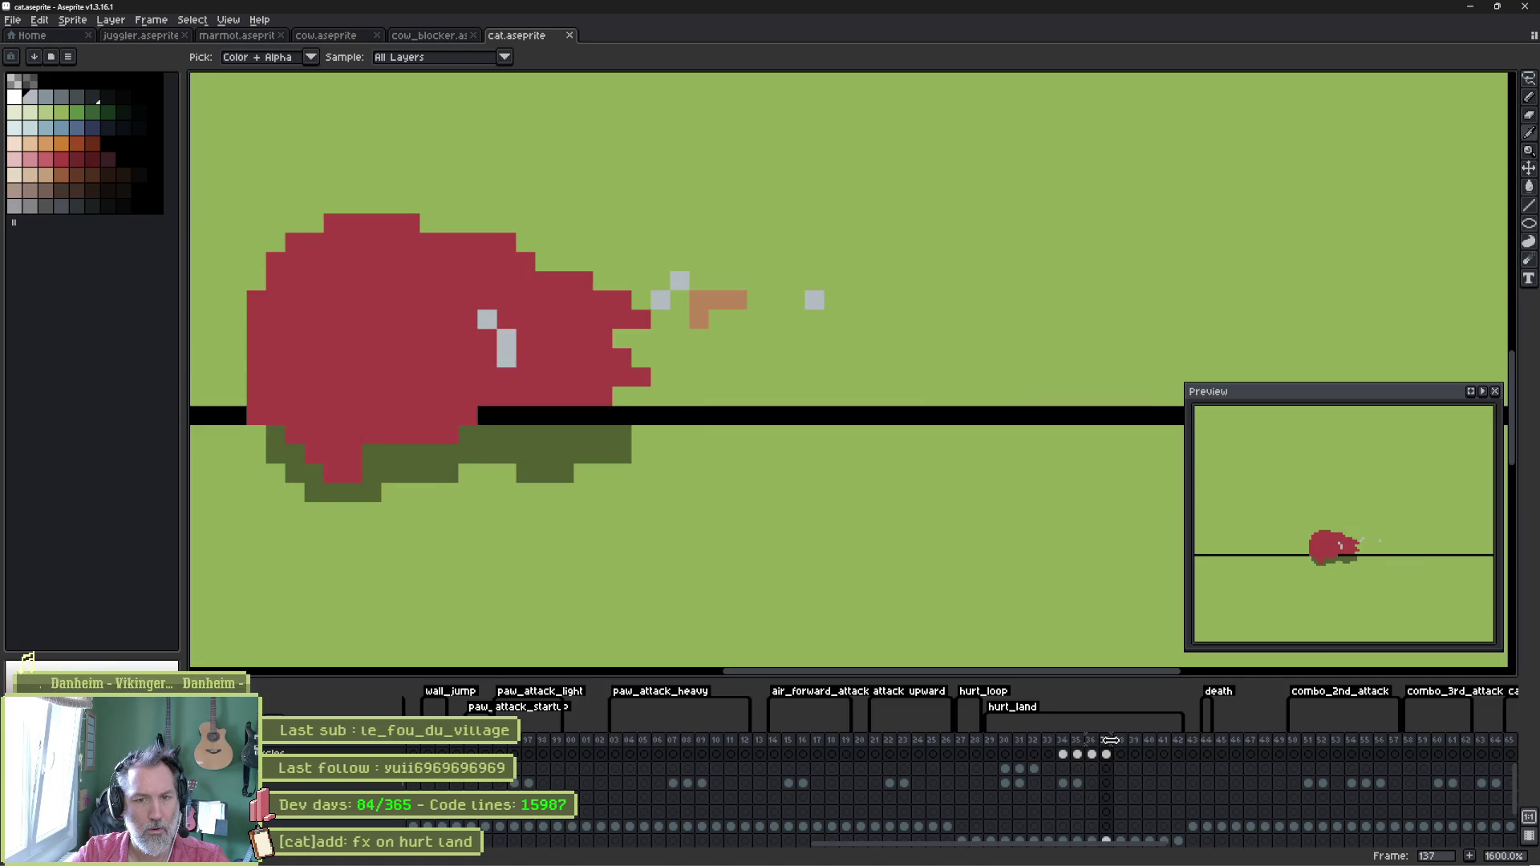
key("Return")
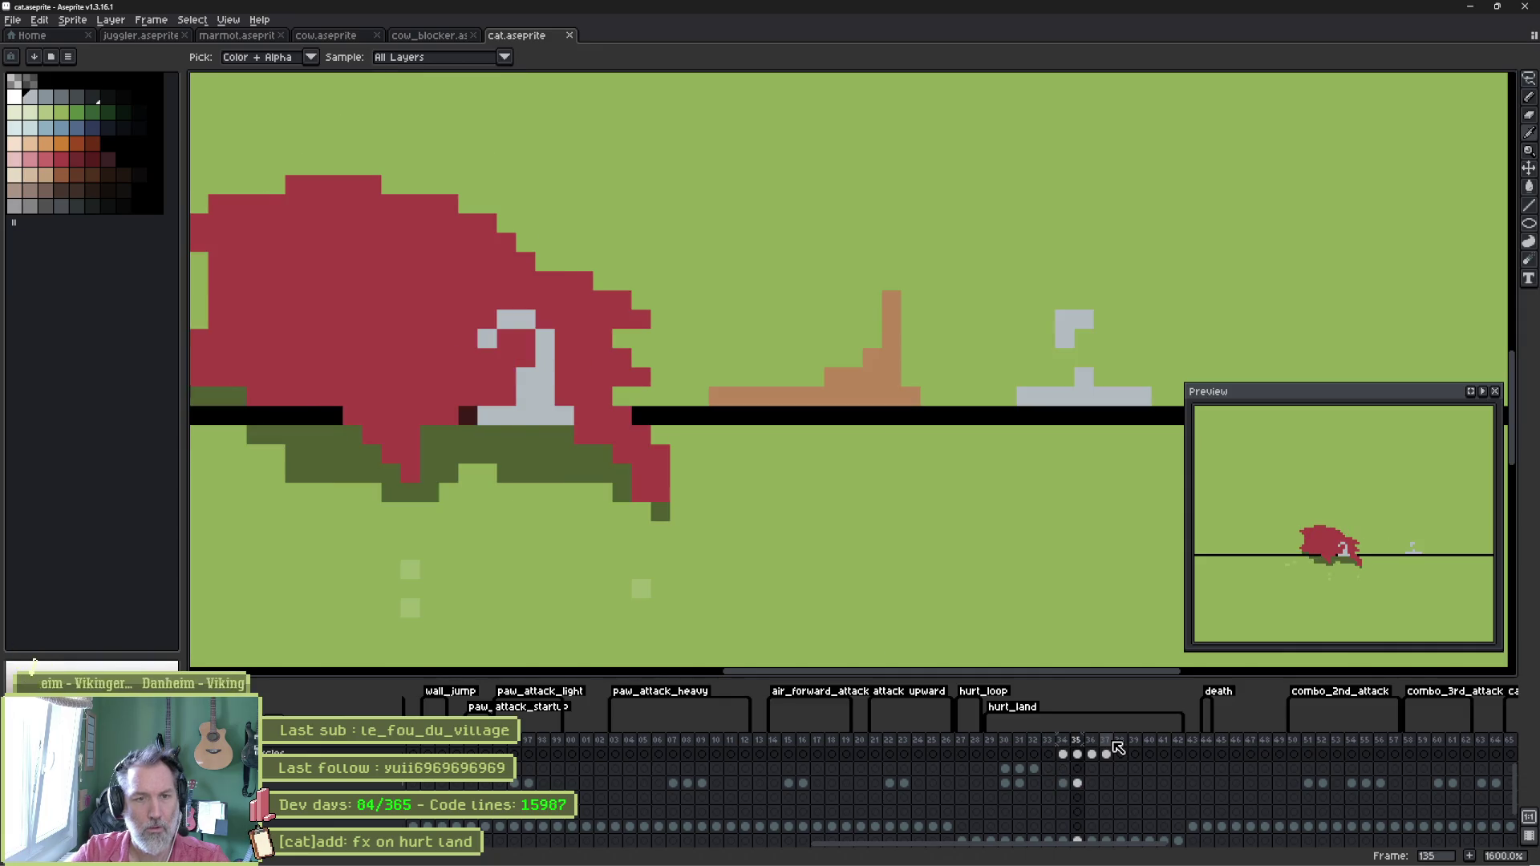
Lasso the grey effect shape on frame 135 and move it left.
key("q")
mouse_move(1108, 290)
left_mouse_down()
mouse_move(1204, 378)
mouse_move(941, 337)
left_mouse_up()
left_click_drag(1099, 413, 1042, 412)
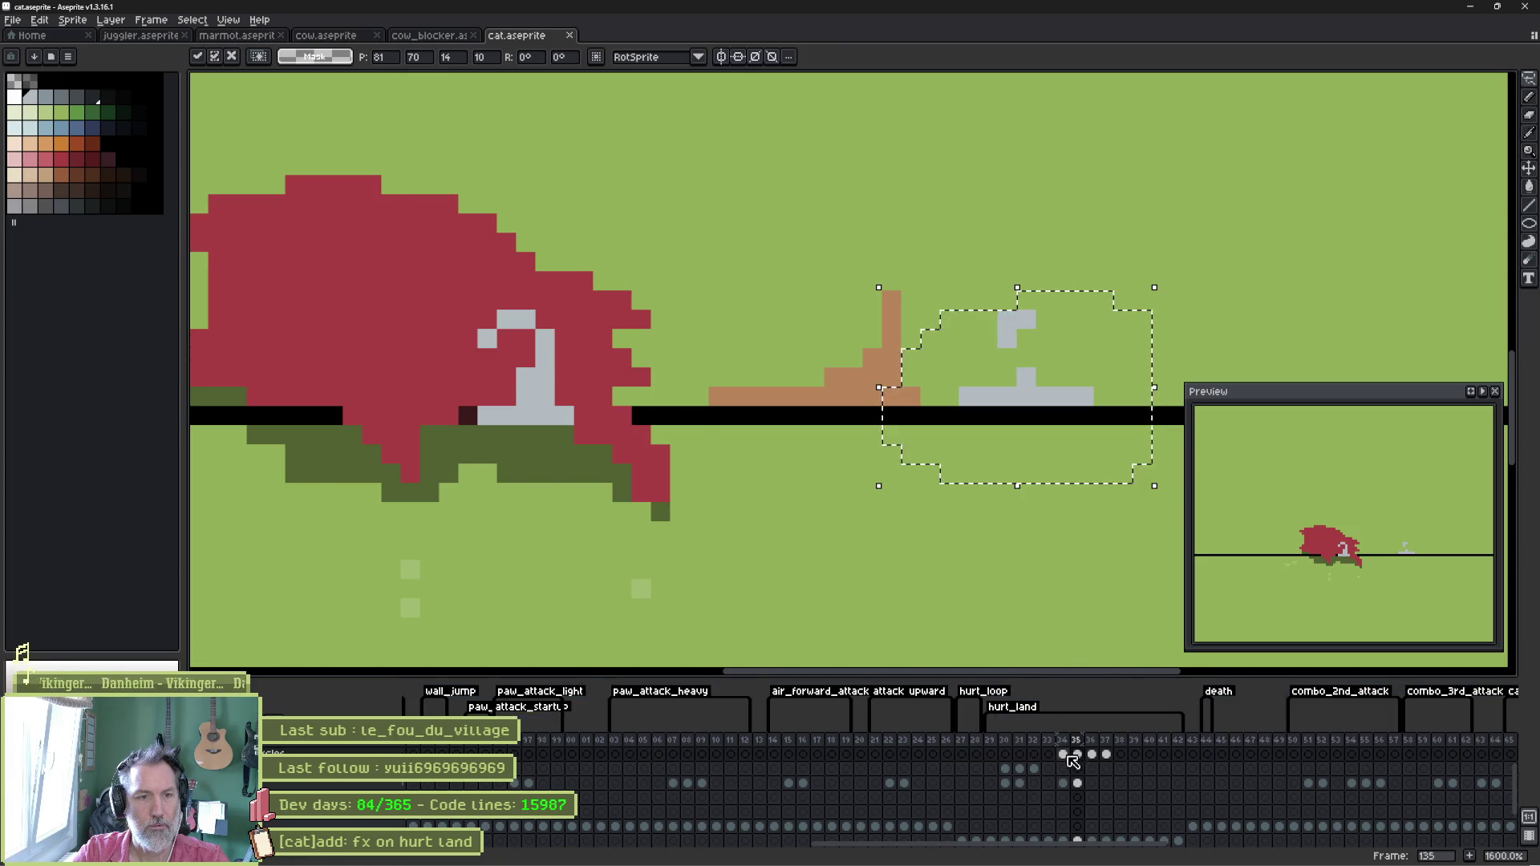
Move the grey post a few pixels left on frames 134 and 135.
key("Left")
mouse_move(869, 262)
left_mouse_down()
mouse_move(930, 281)
mouse_move(782, 425)
mouse_move(795, 257)
left_mouse_up()
left_click_drag(856, 385, 798, 402)
key("ctrl+d")
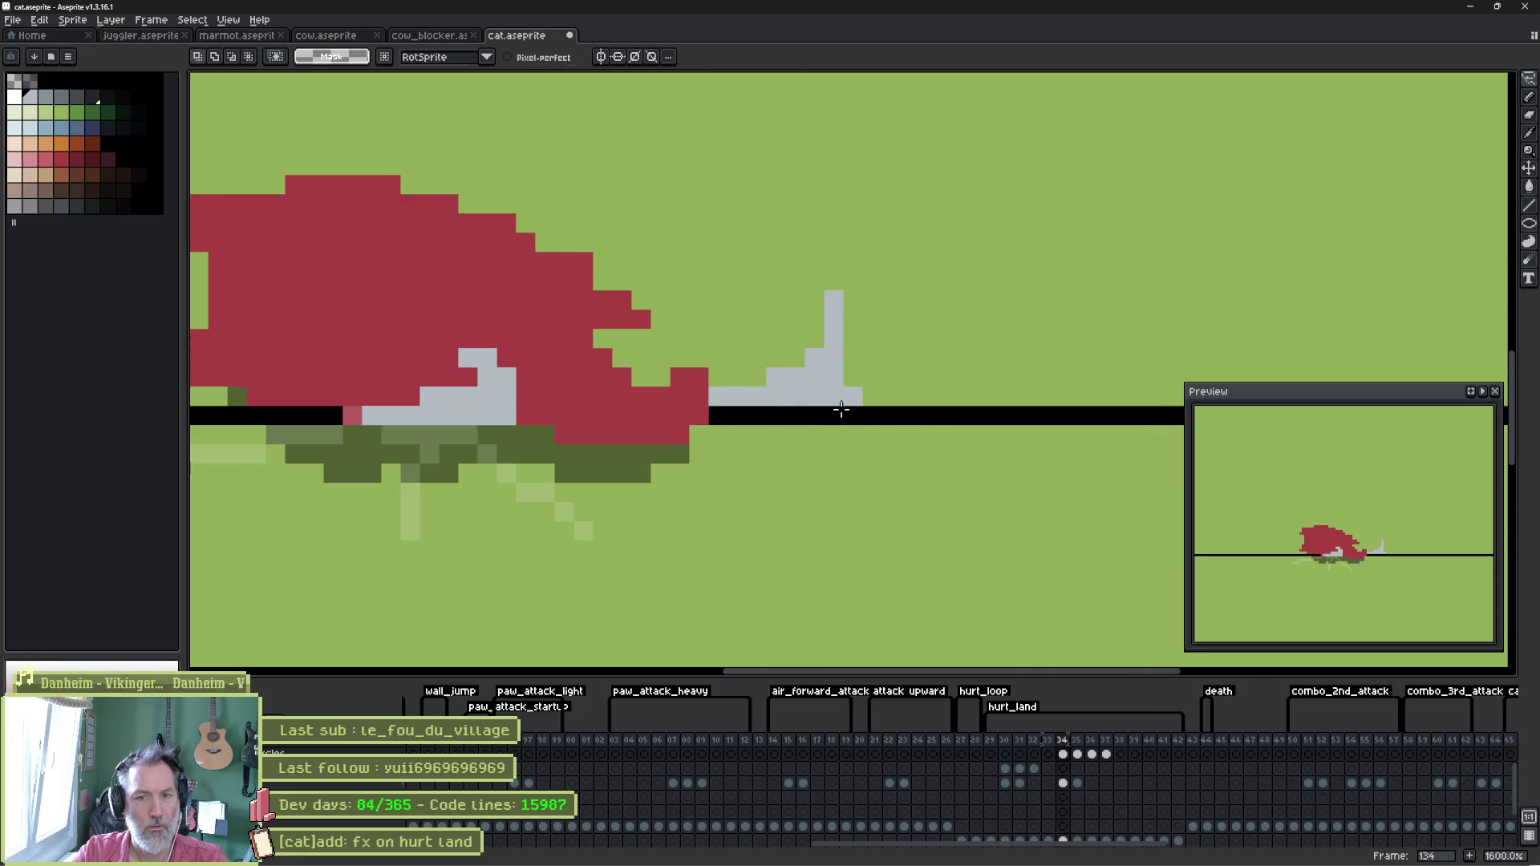
key("Right")
mouse_move(958, 319)
left_mouse_down()
mouse_move(1135, 412)
mouse_move(899, 377)
left_mouse_up()
left_click_drag(1000, 406, 920, 405)
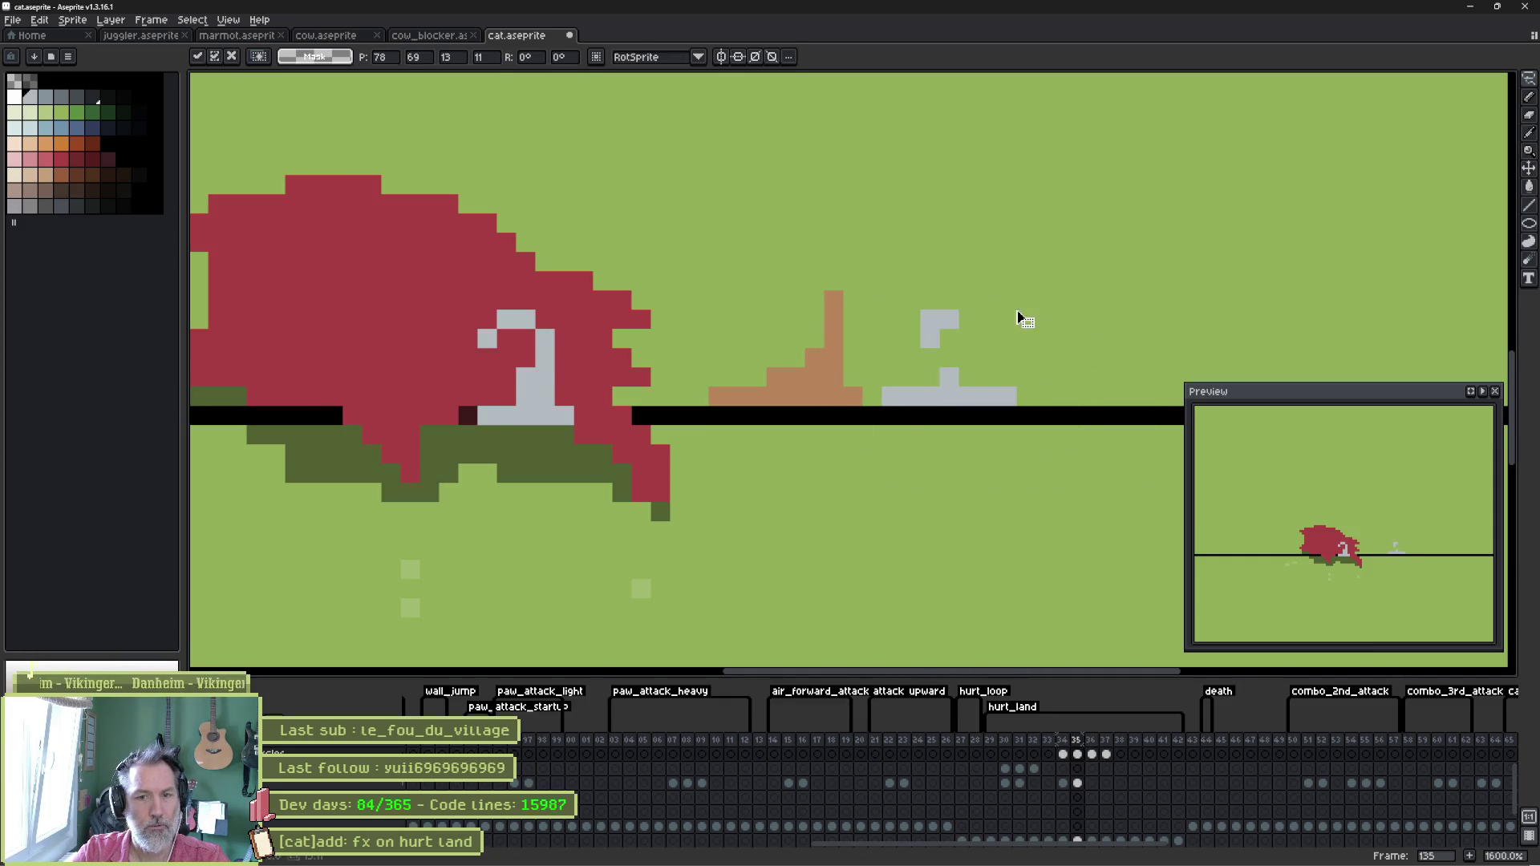
key("ctrl+d")
key("Left")
key("Right")
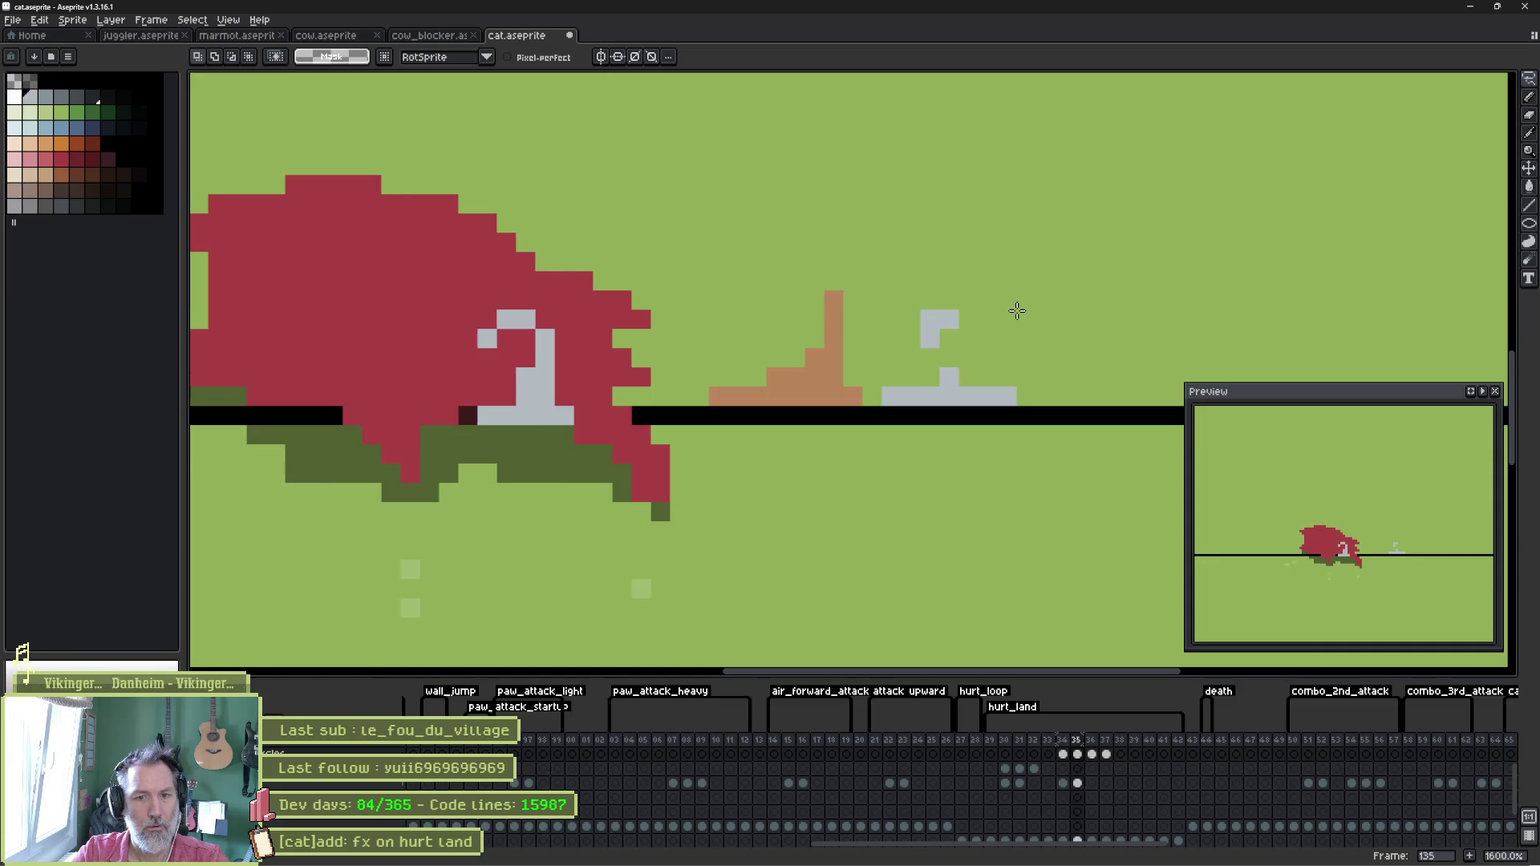
On frame 136, add a light-grey pixel to the effect and erase stray grey pixels.
key("Right")
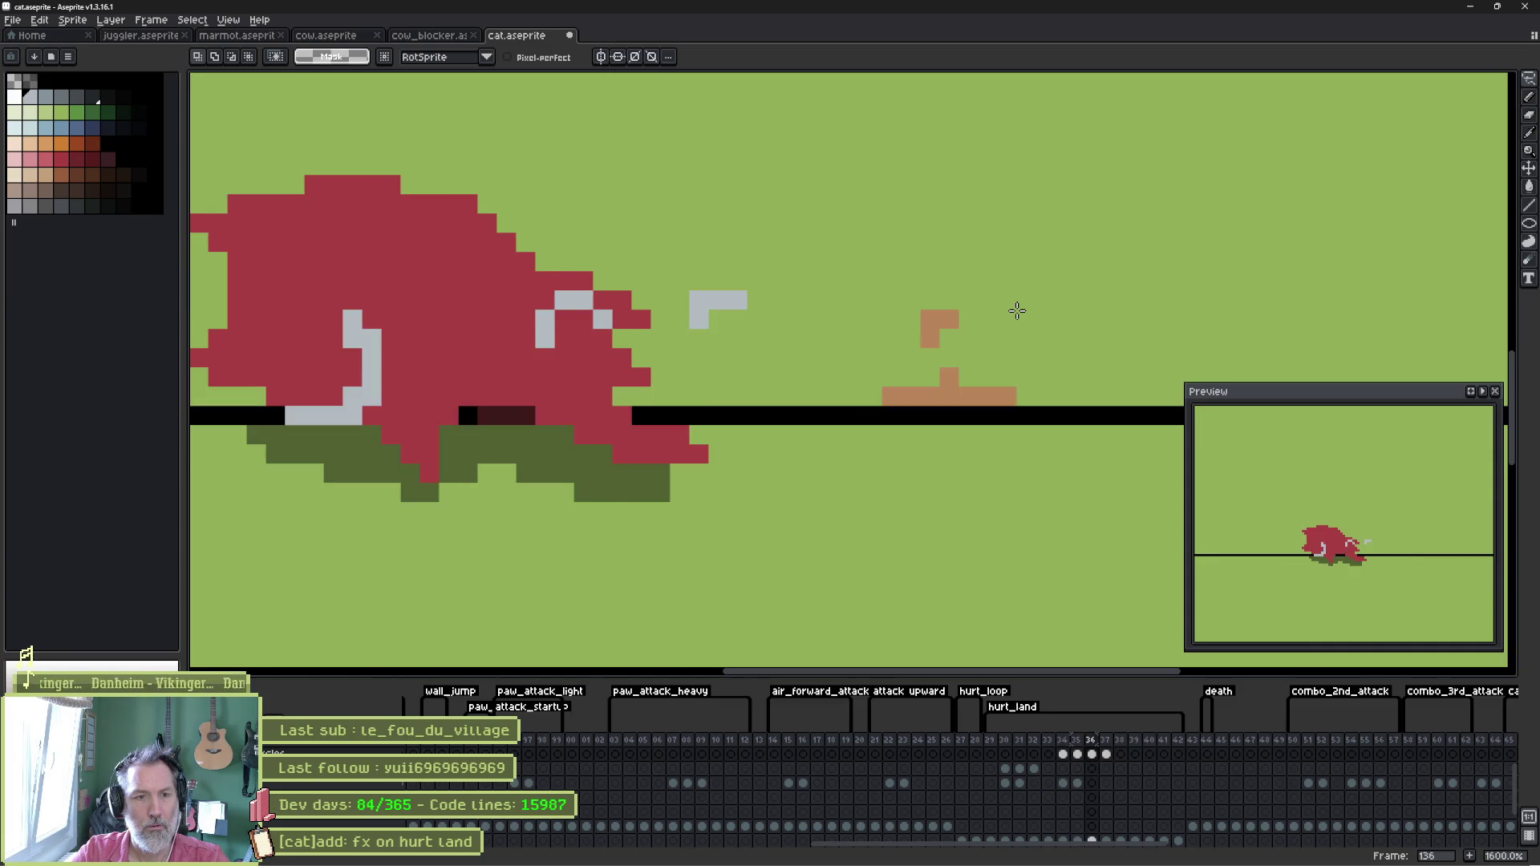
key("b")
left_click(1065, 339)
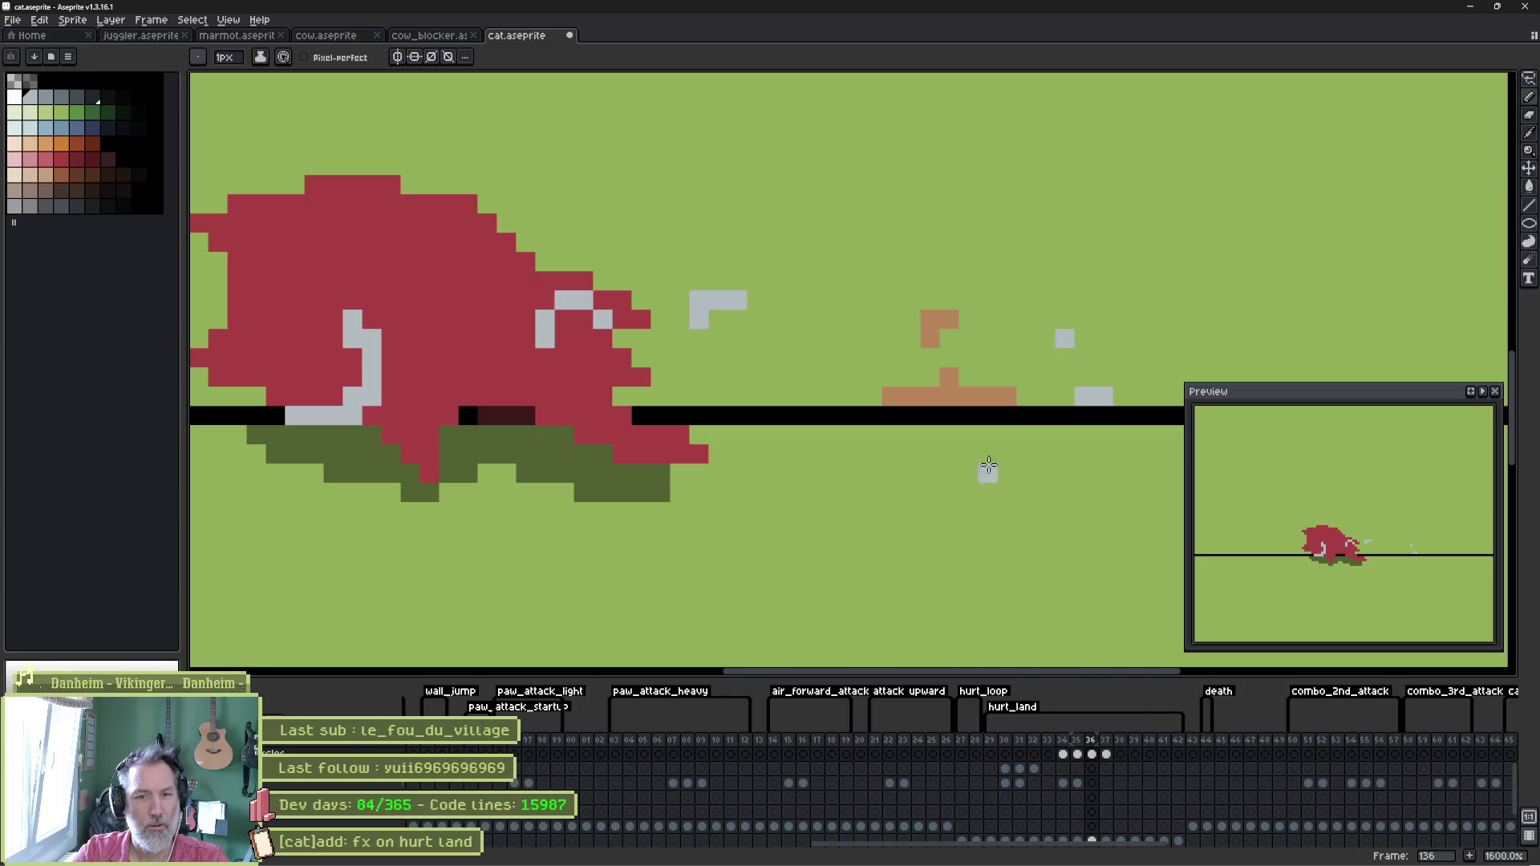
key("e")
mouse_move(715, 347)
left_mouse_down()
mouse_move(698, 310)
mouse_move(757, 316)
left_mouse_up()
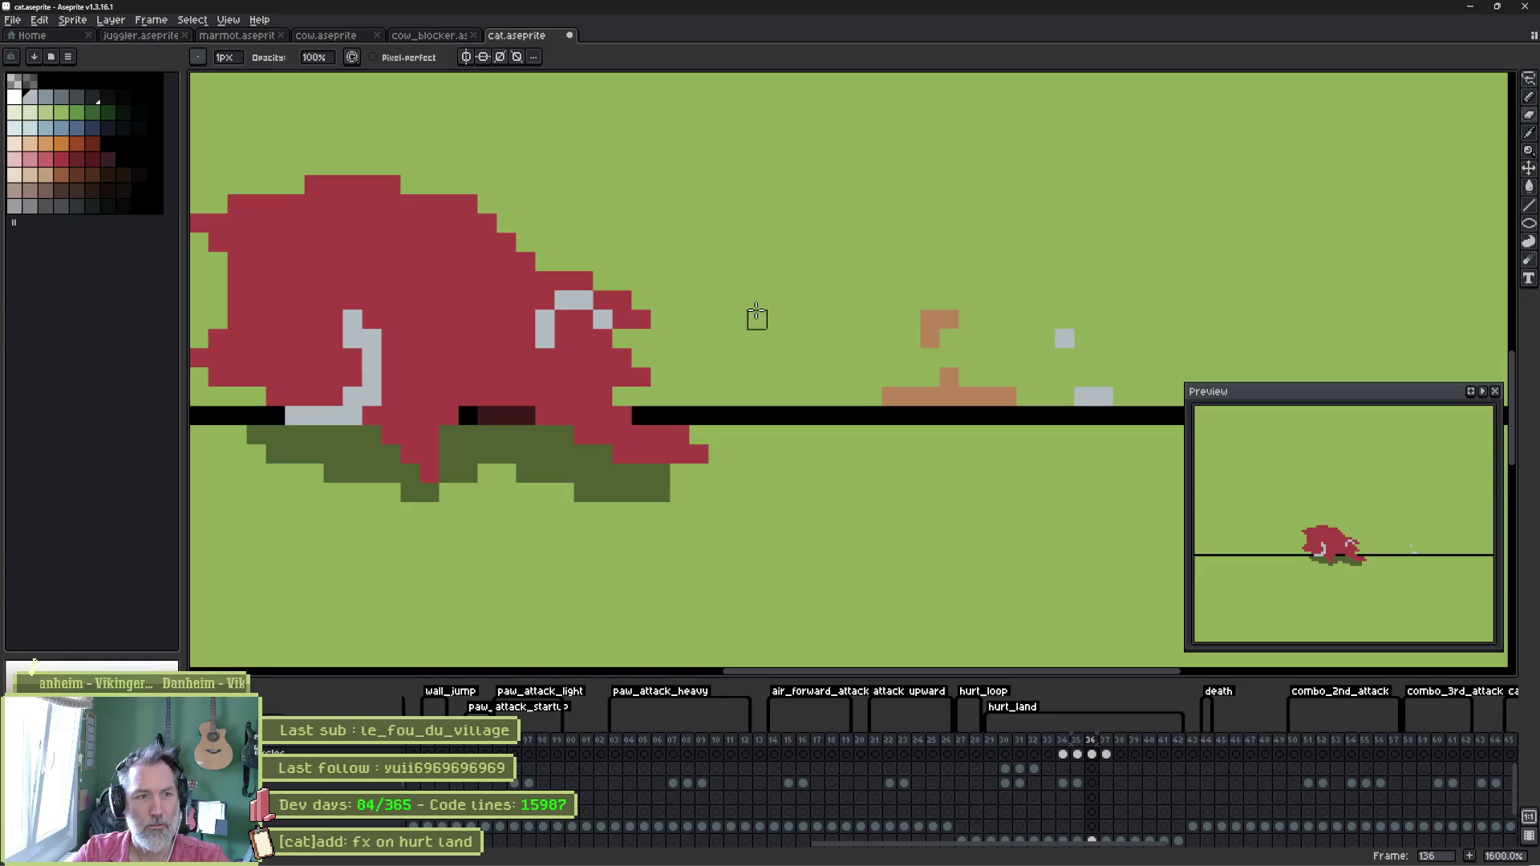
key("Left")
key("Right")
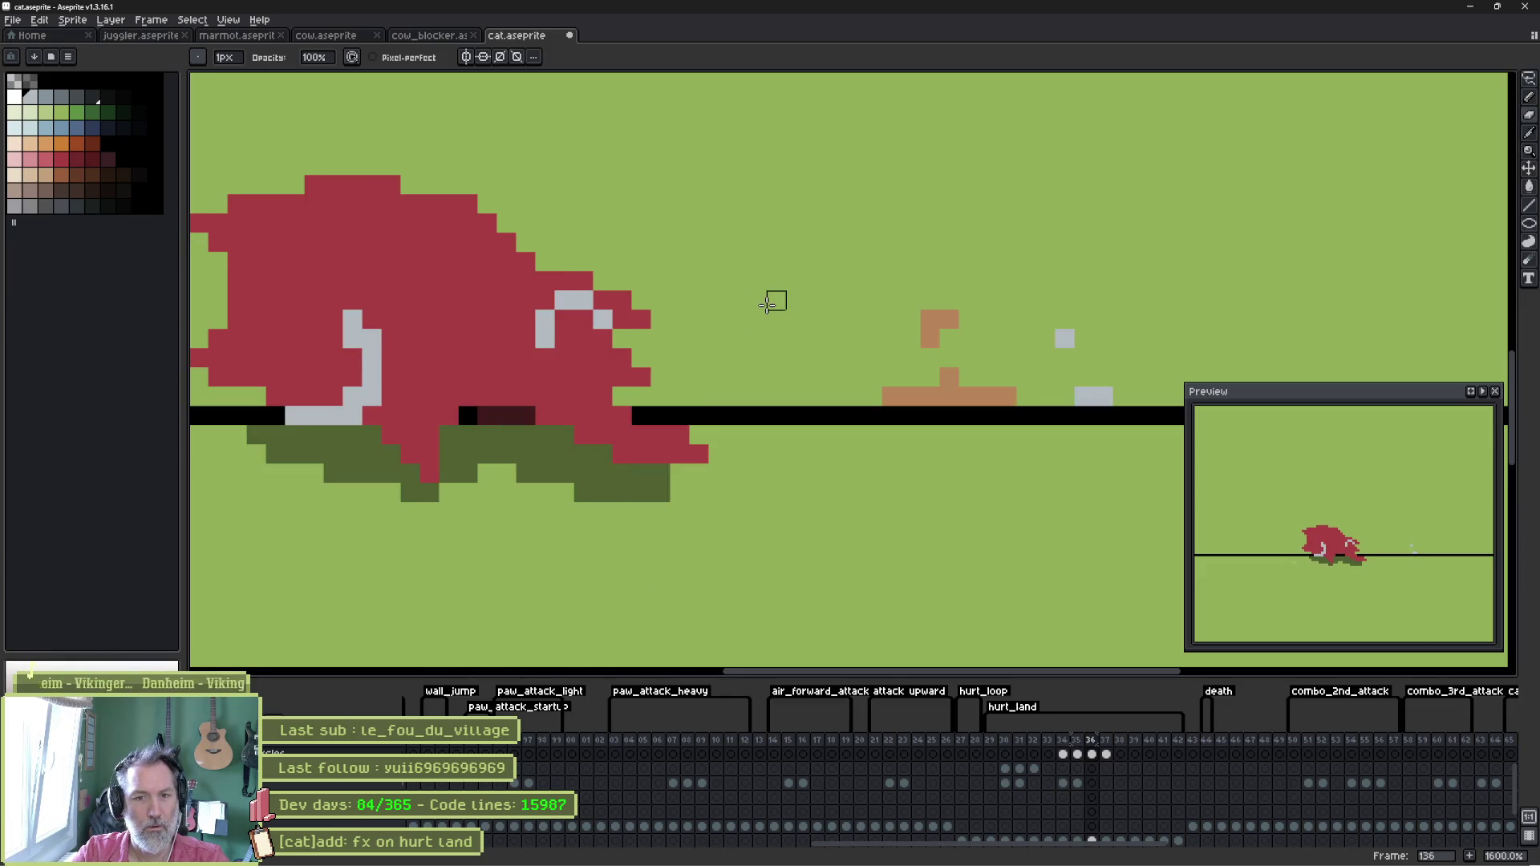
On frame 136, shift the grey pixels on the cat's head left and erase the L-shaped pixels.
key("q")
mouse_move(634, 298)
left_mouse_down()
mouse_move(629, 265)
mouse_move(560, 310)
left_mouse_up()
key("Return")
key("ctrl+d")
key("e")
mouse_move(372, 317)
left_mouse_down()
mouse_move(372, 375)
mouse_move(351, 337)
mouse_move(332, 415)
left_mouse_up()
key("Return")
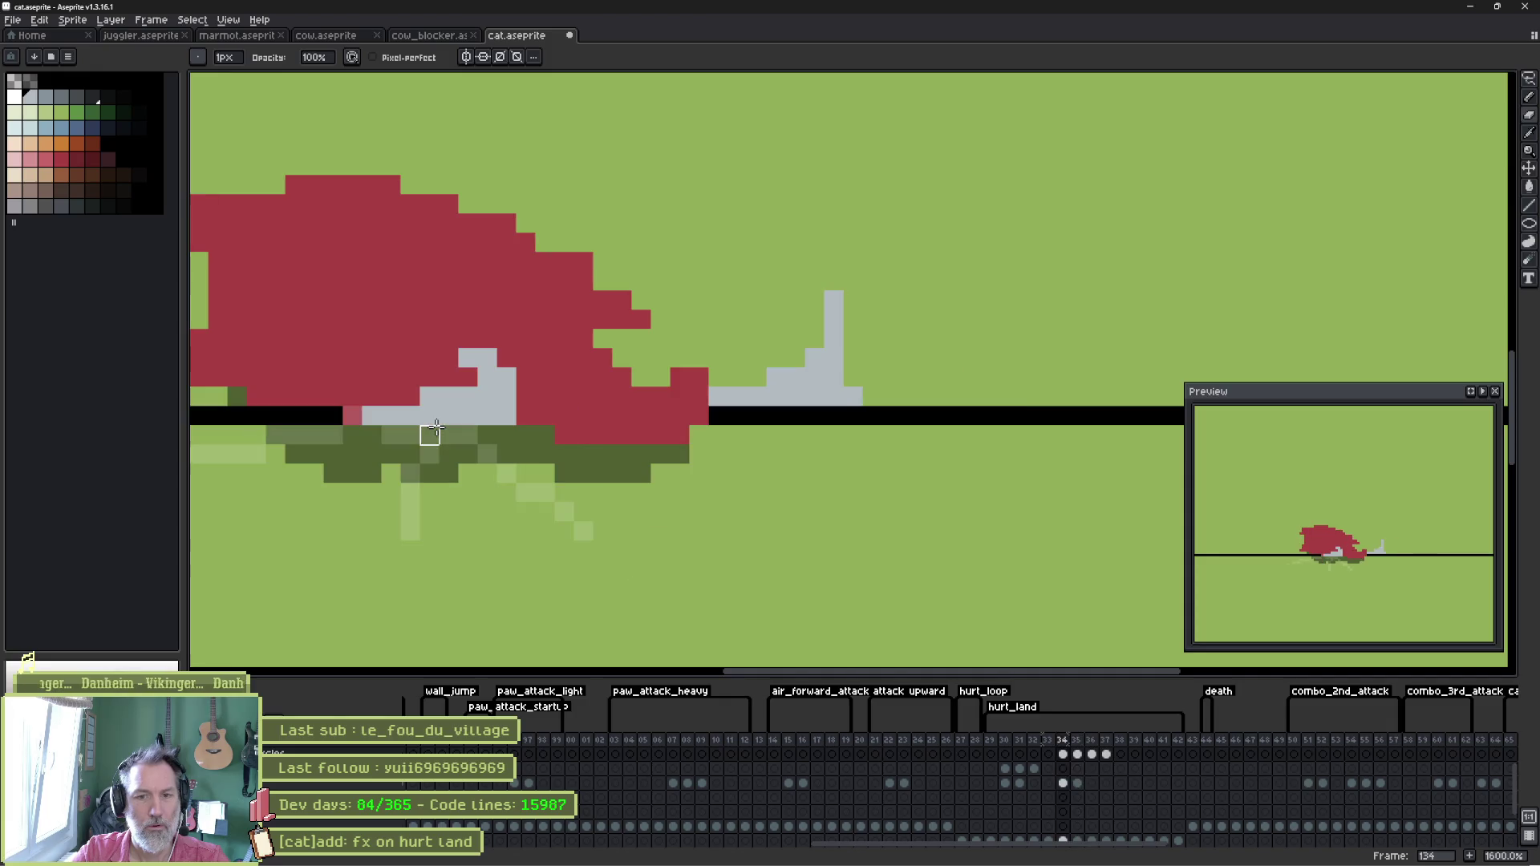
key("Return")
Erase the leftover grey pixels on frame 137 and save cat.aseprite.
key("Right")
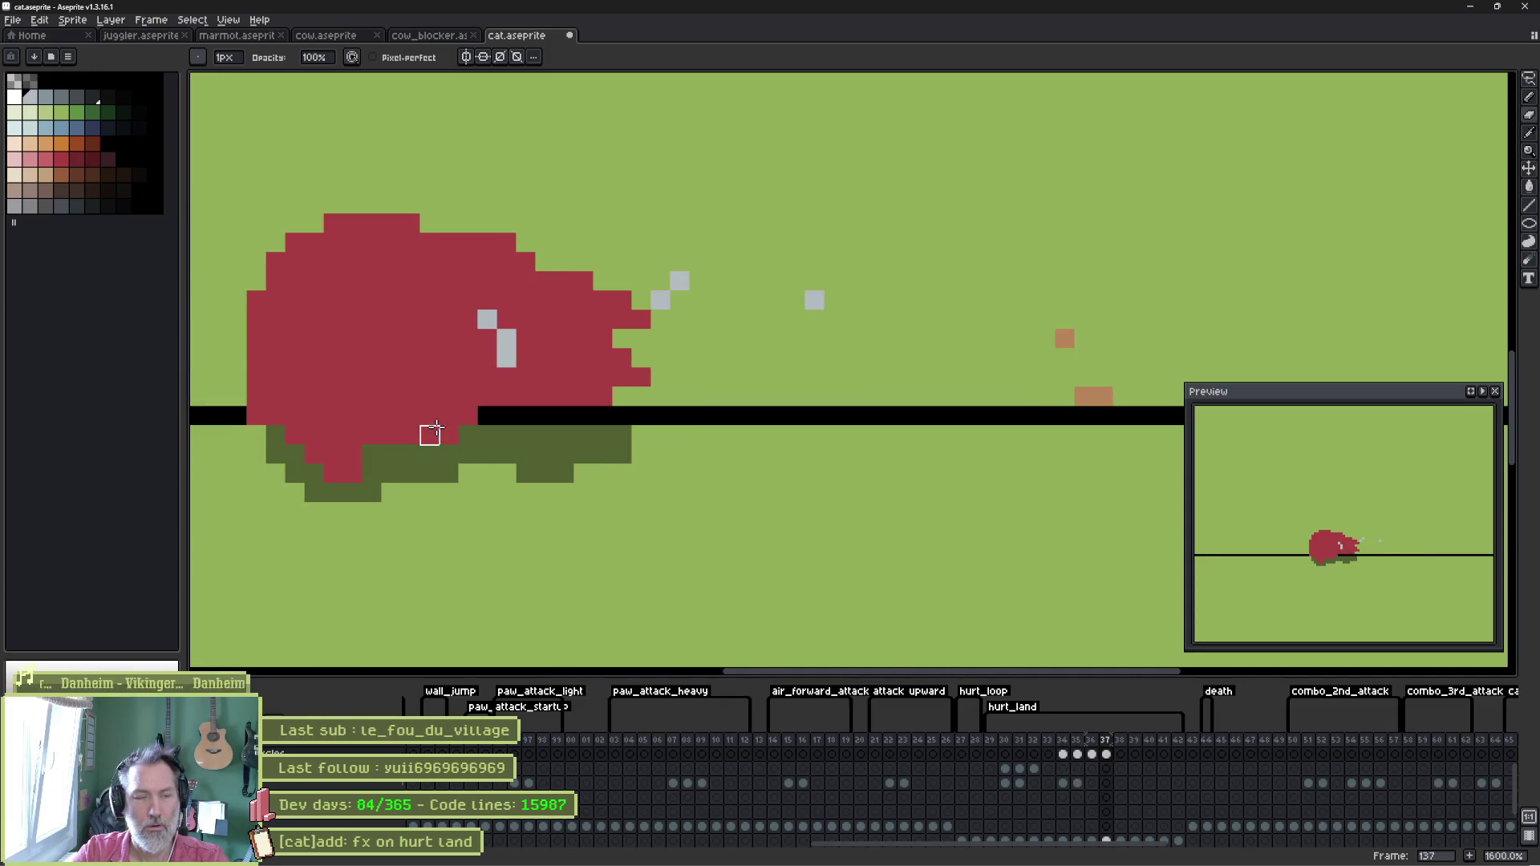
left_click_drag(476, 329, 565, 338)
left_click(814, 300)
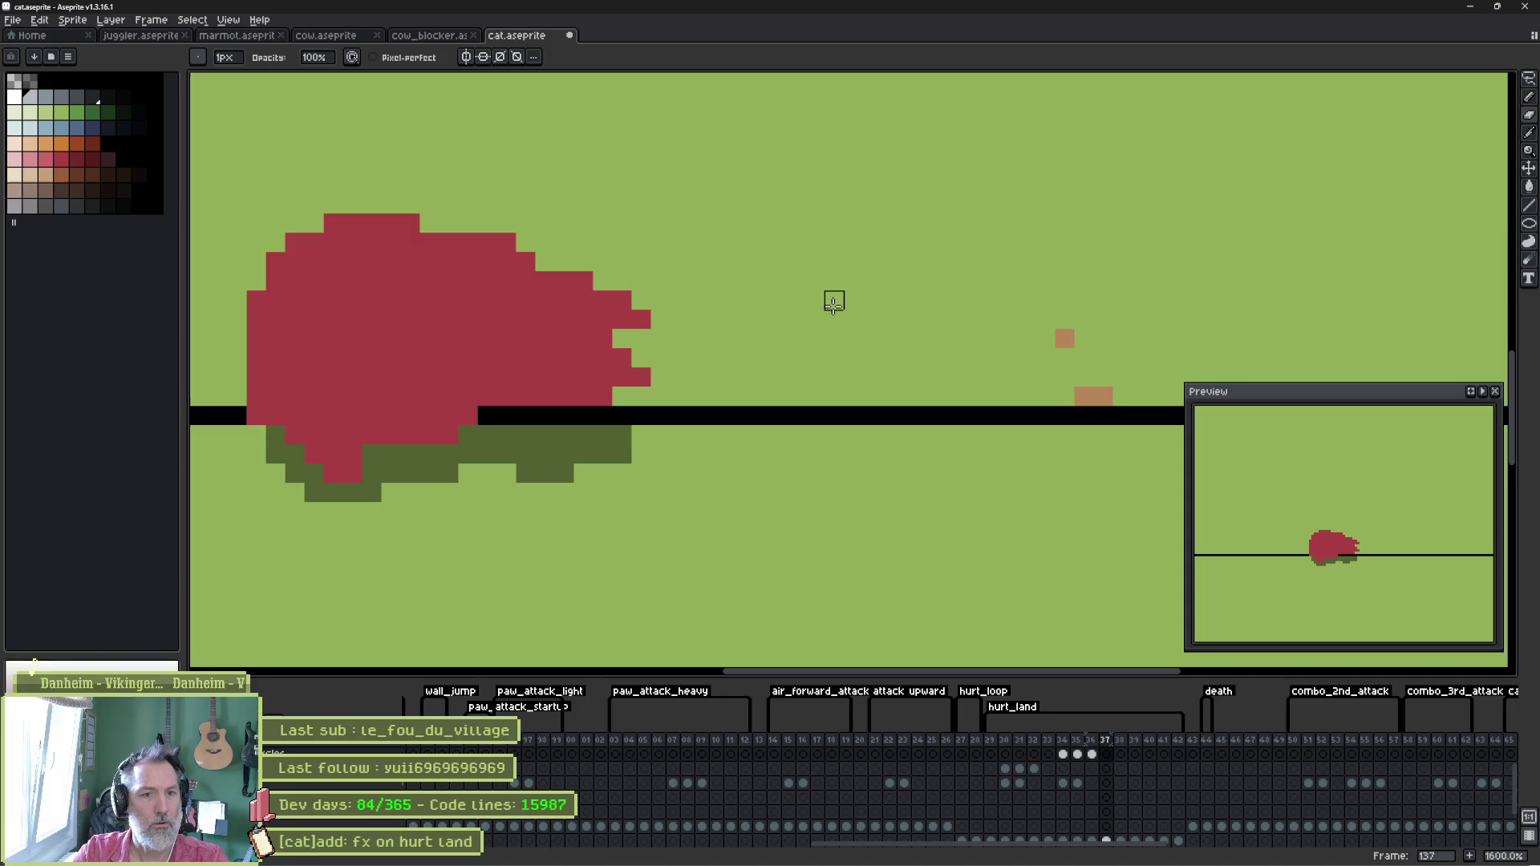
key("Return")
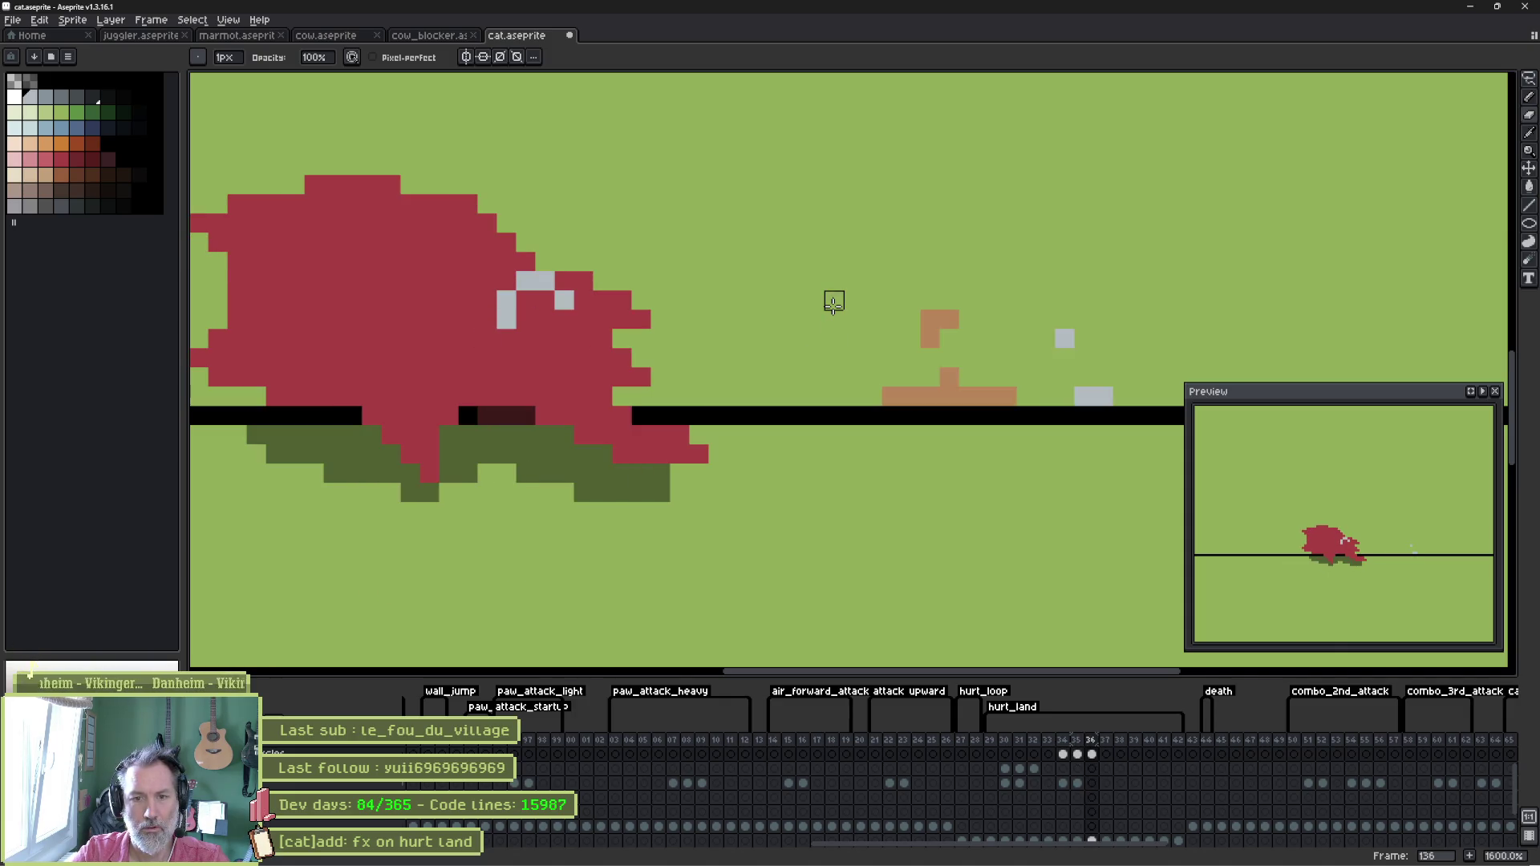
key("Right")
key("ctrl+s")
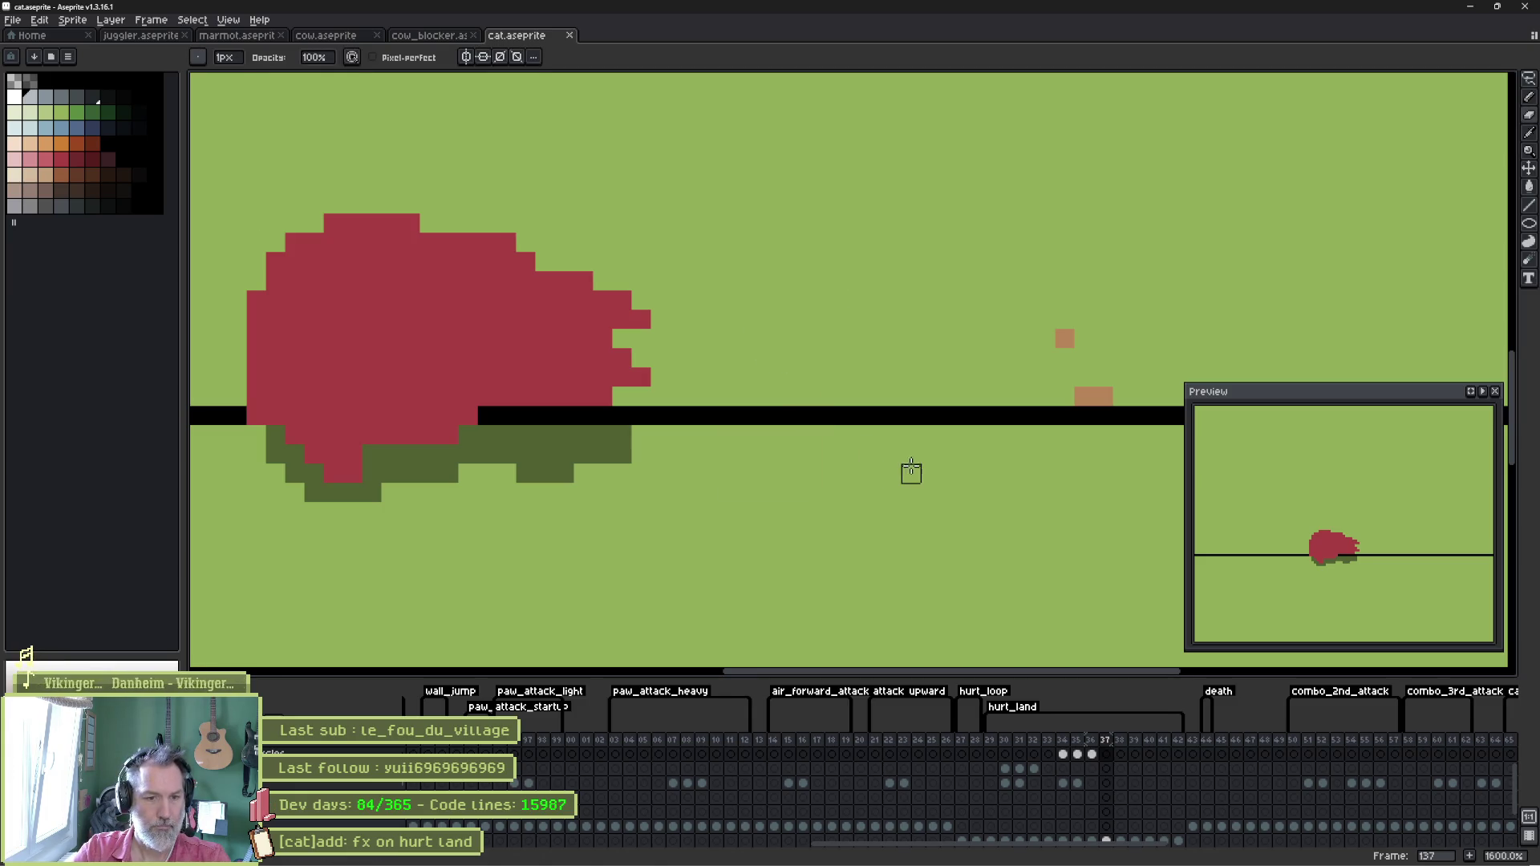
left_click(947, 855)
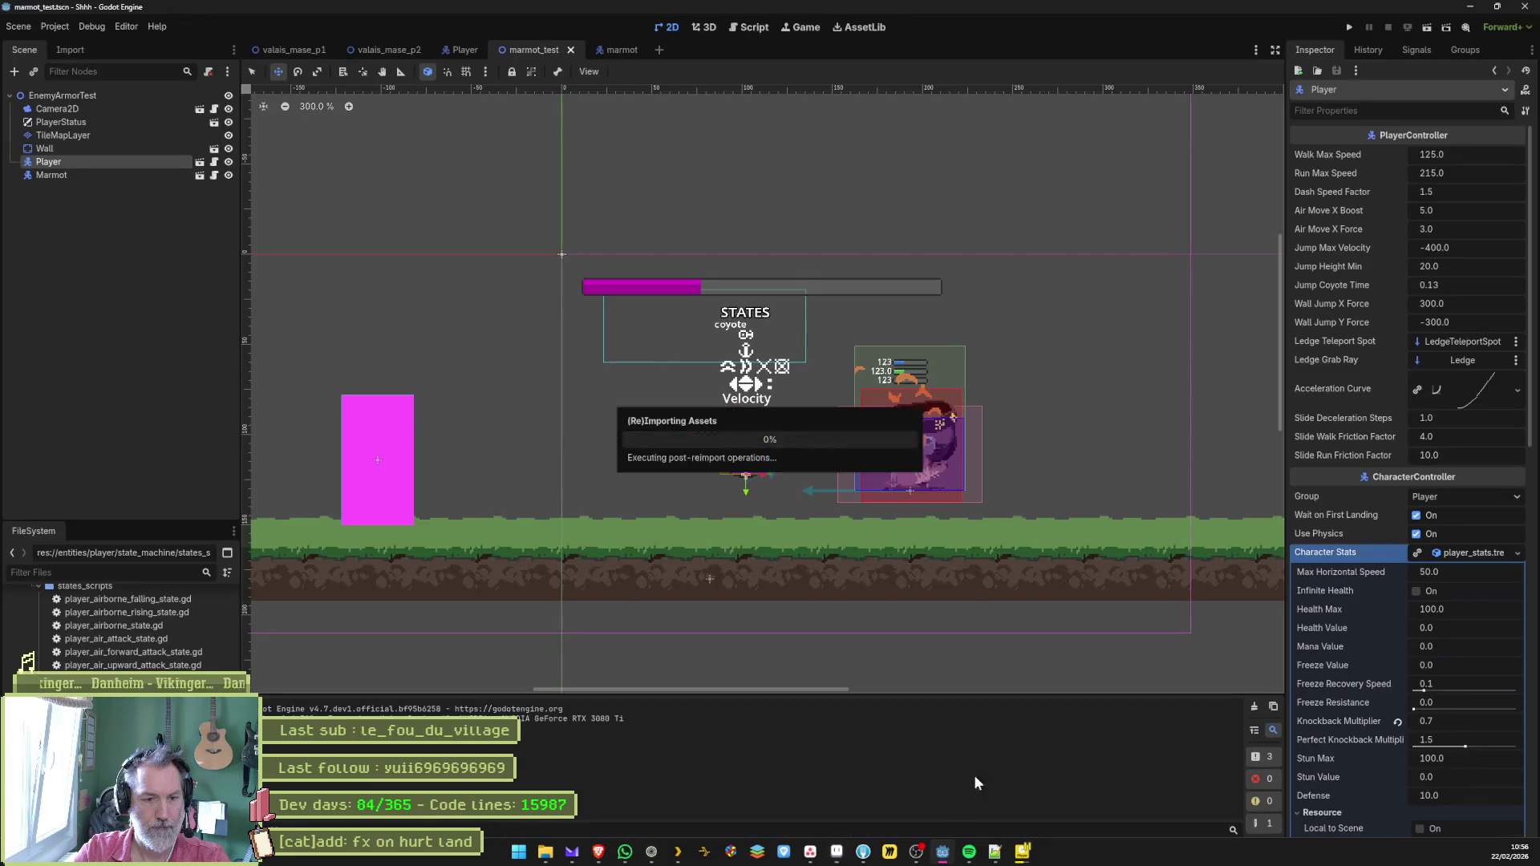
Reimport the cat sprite from the Player scene and run marmot_test with F6.
left_click(466, 55)
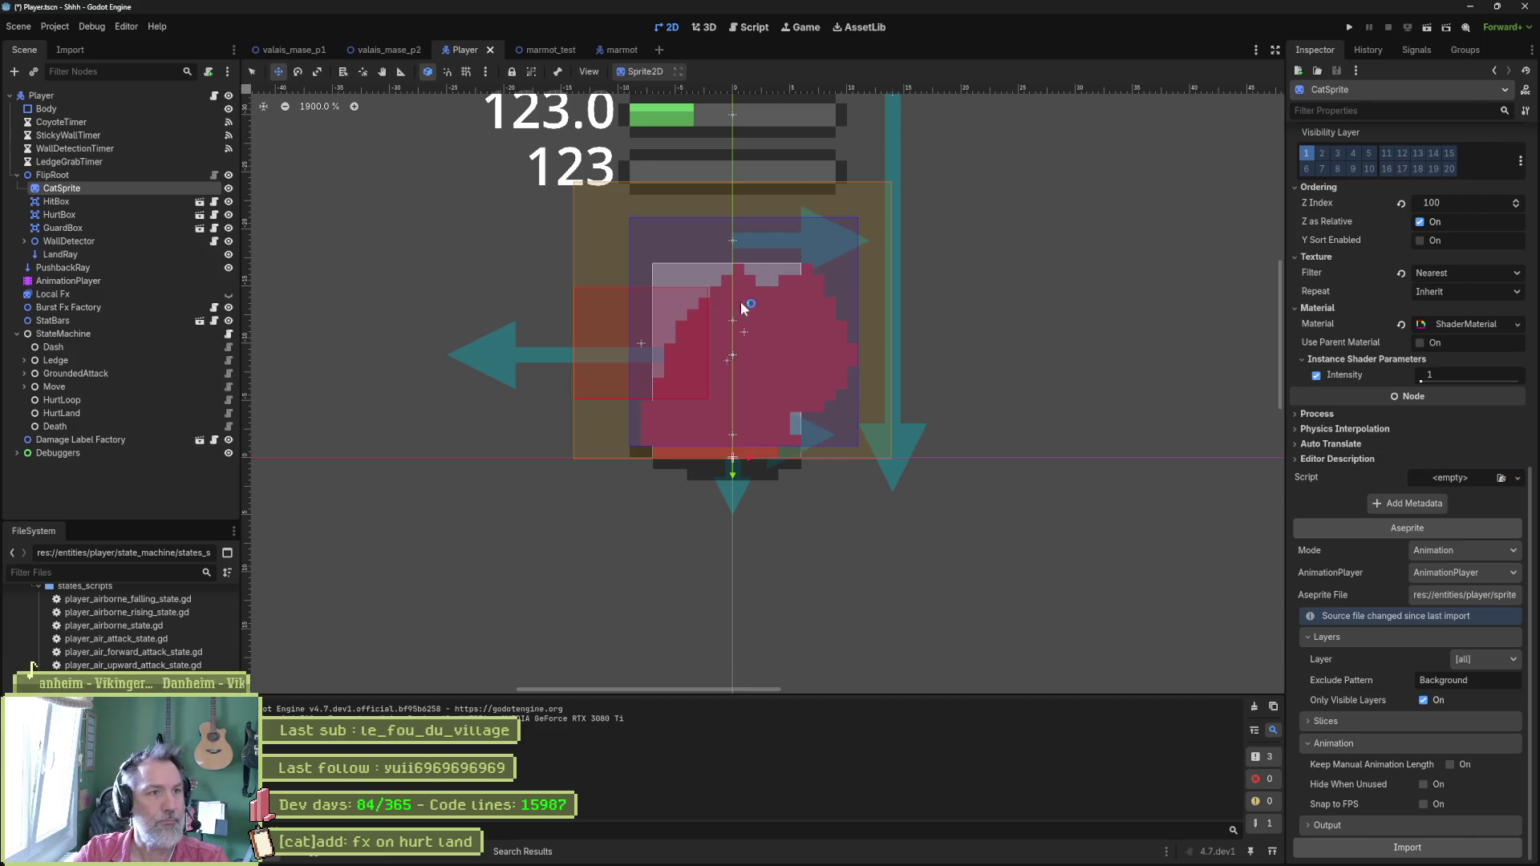
left_click(541, 50)
key("F6")
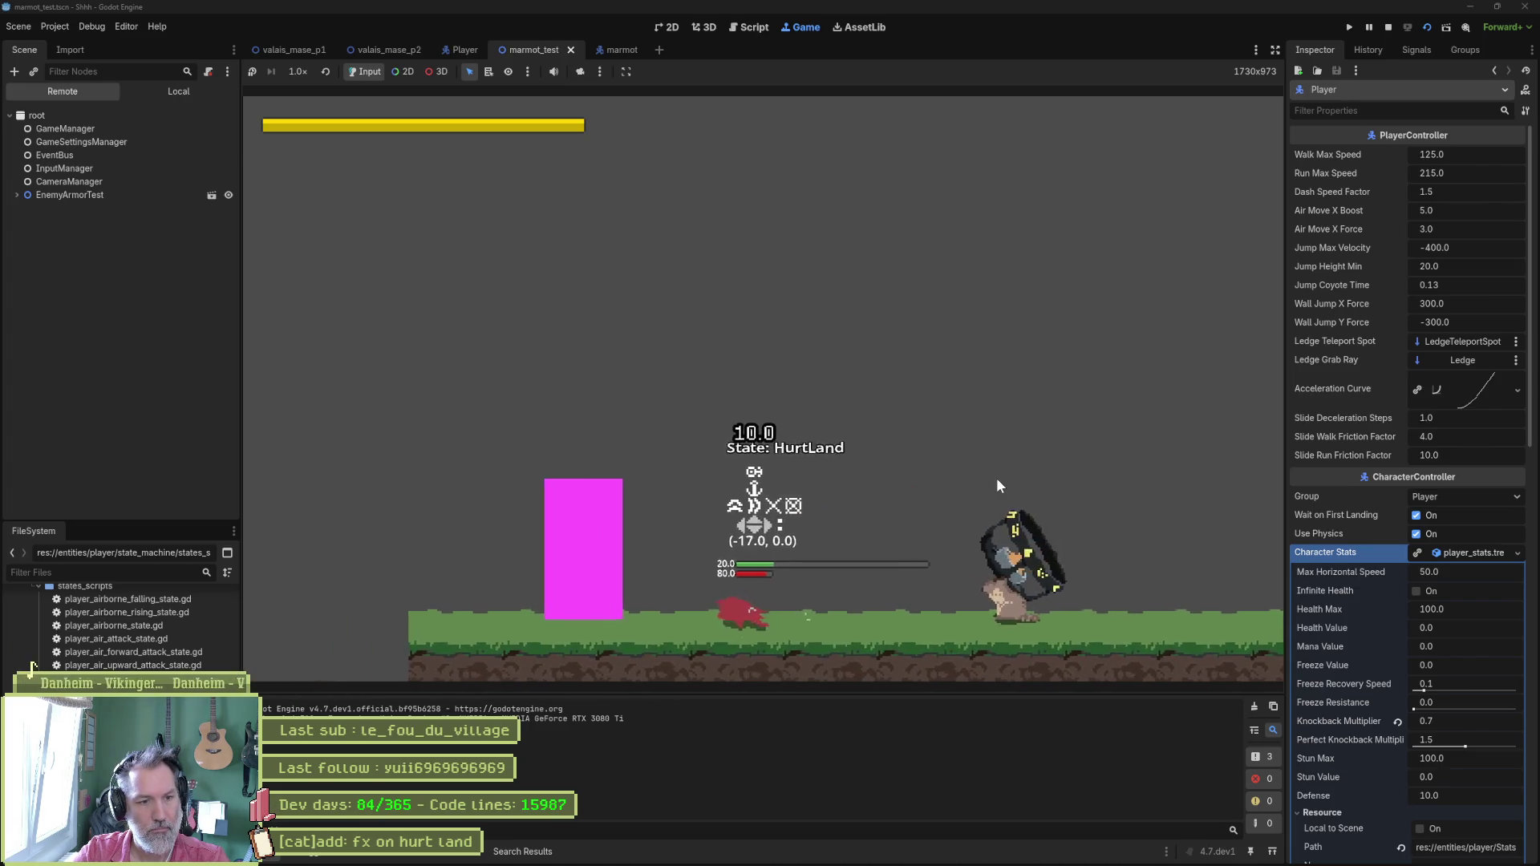
Stop the running marmot_test game with F8.
key("F8")
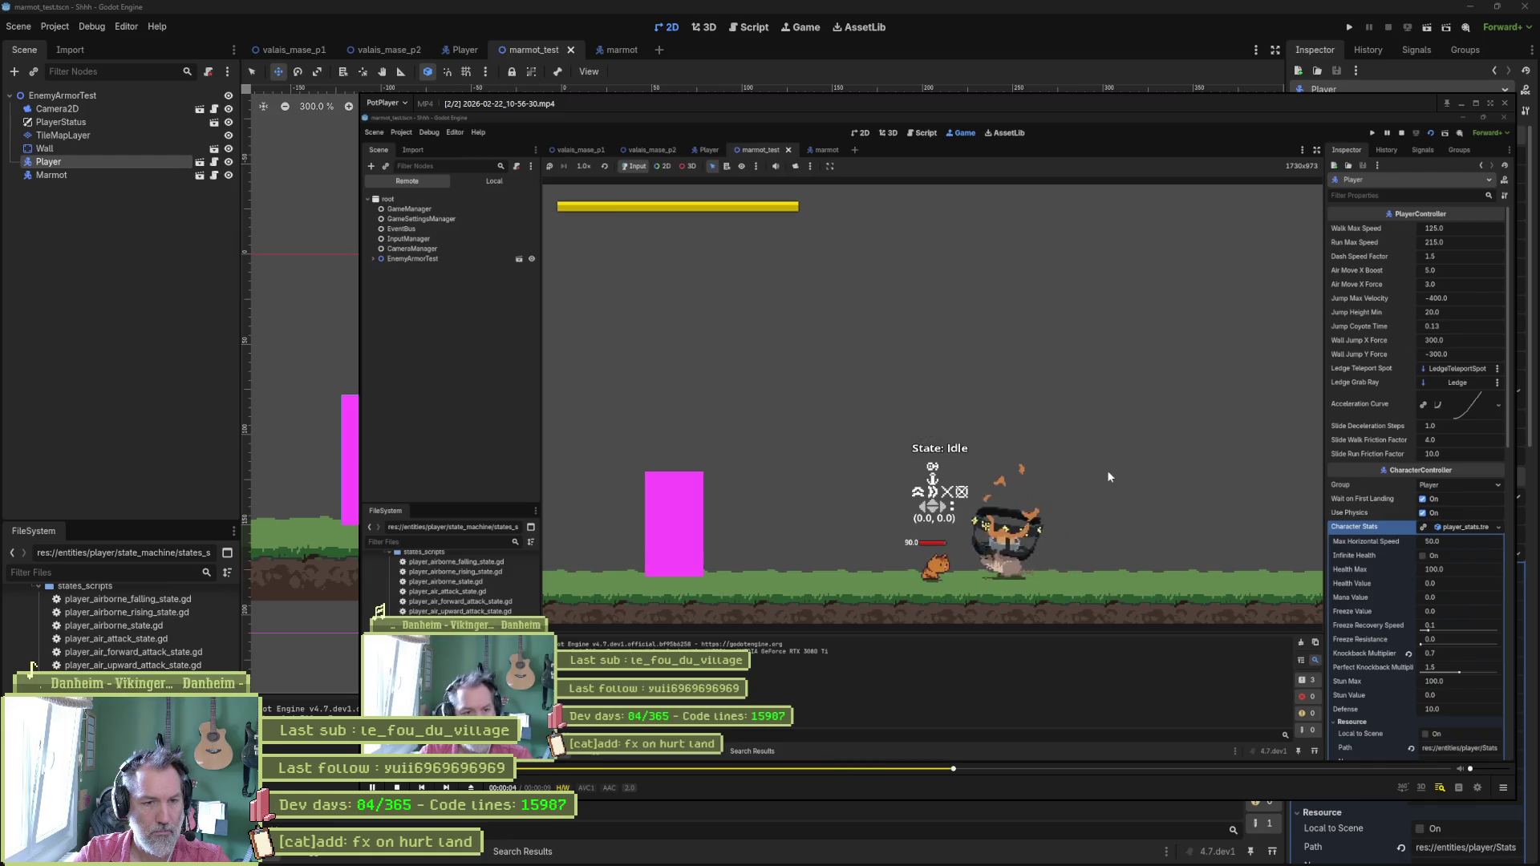
Pause the recording and step back and forth to the cat's hurt landing.
key("space")
key("d")
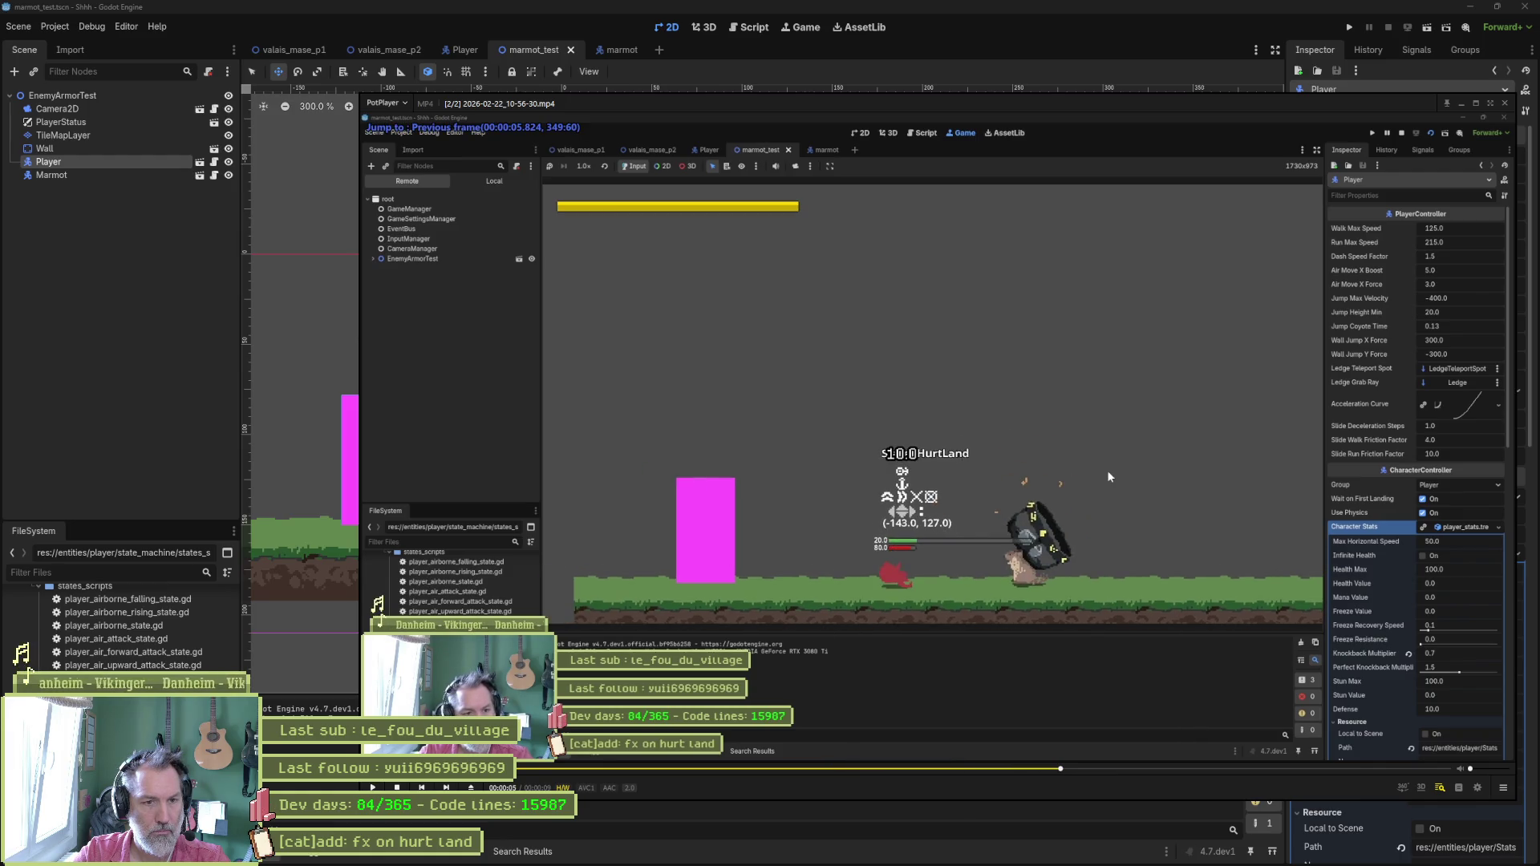
key("f")
key("f")
key("f")
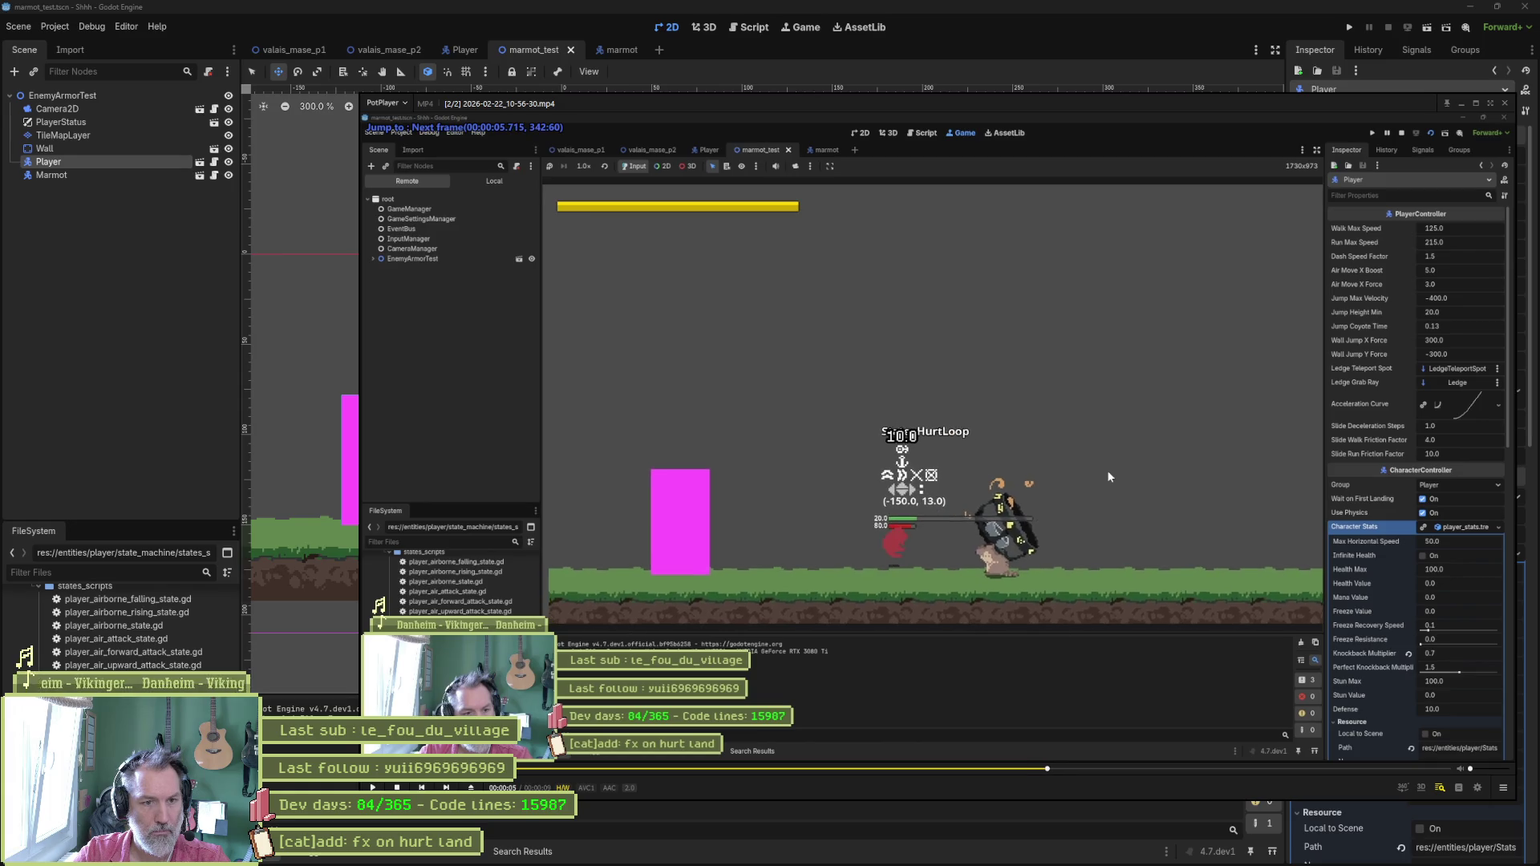
key("f")
key("f")
key("f")
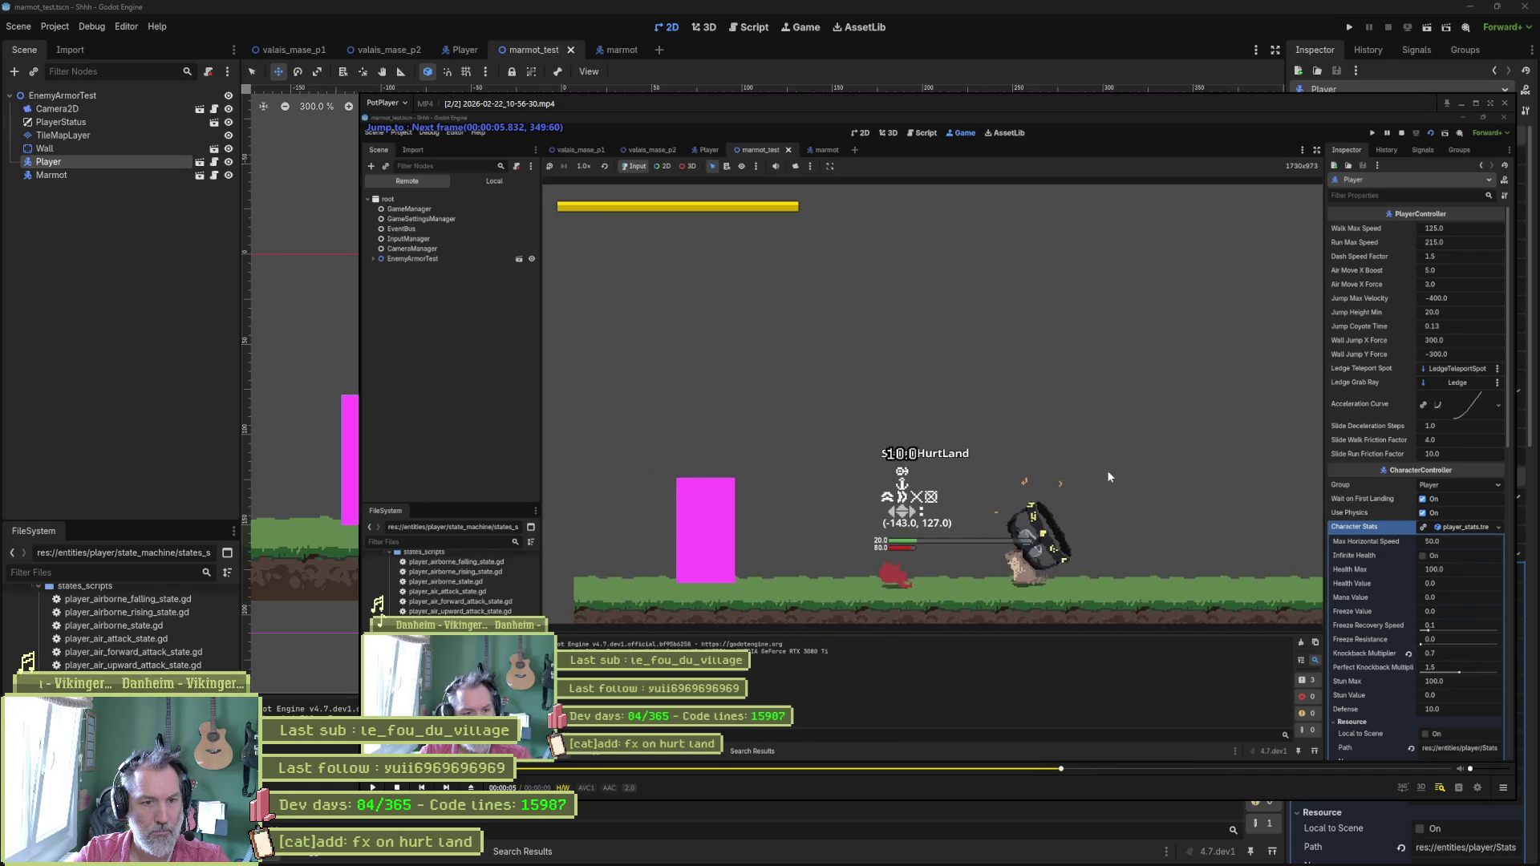
key("f")
key("f")
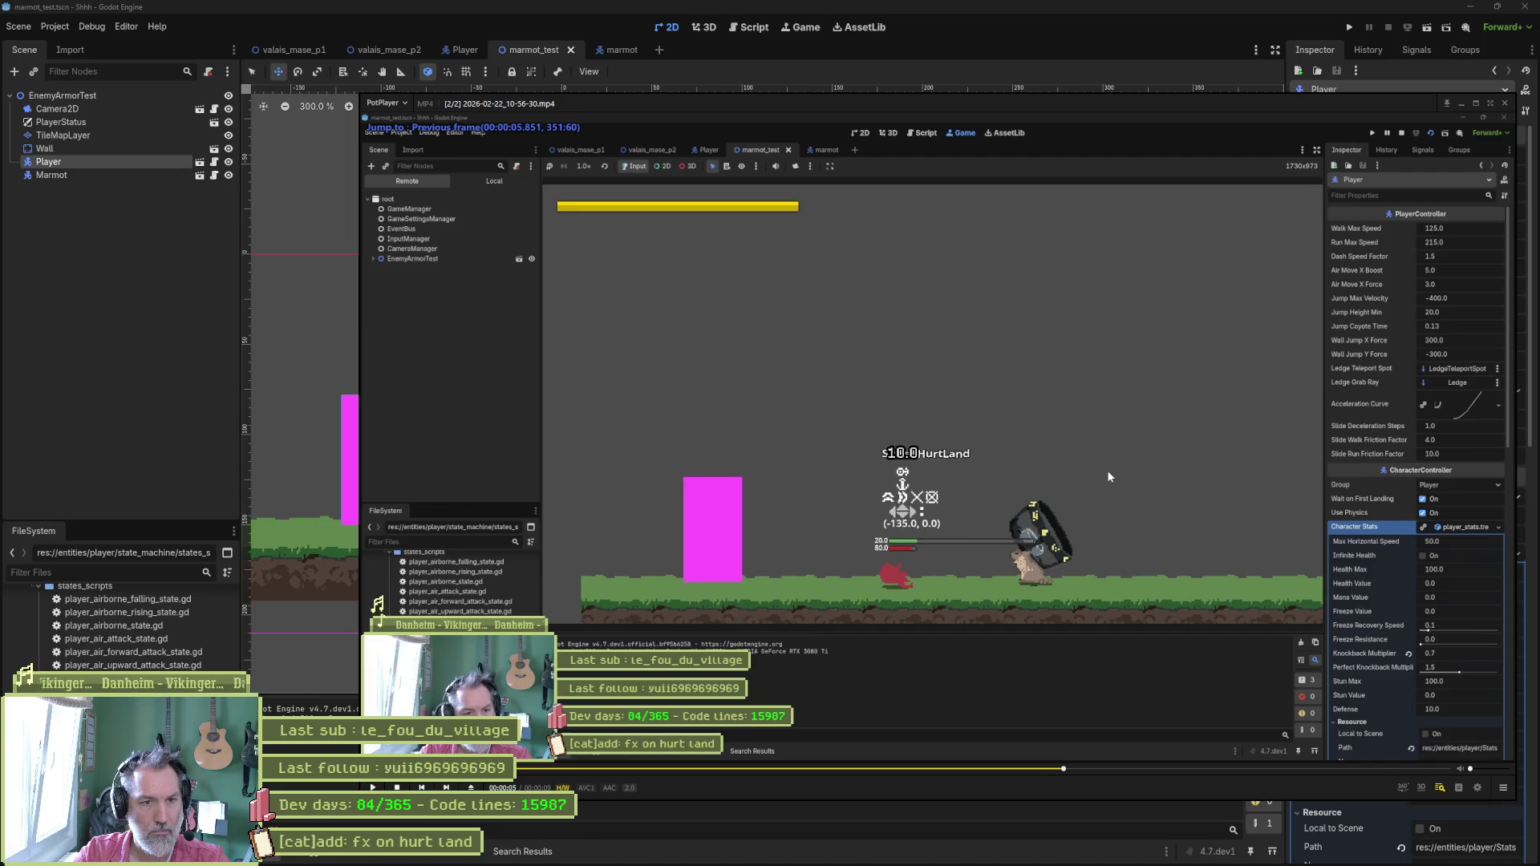
key("d")
key("d")
key("d")
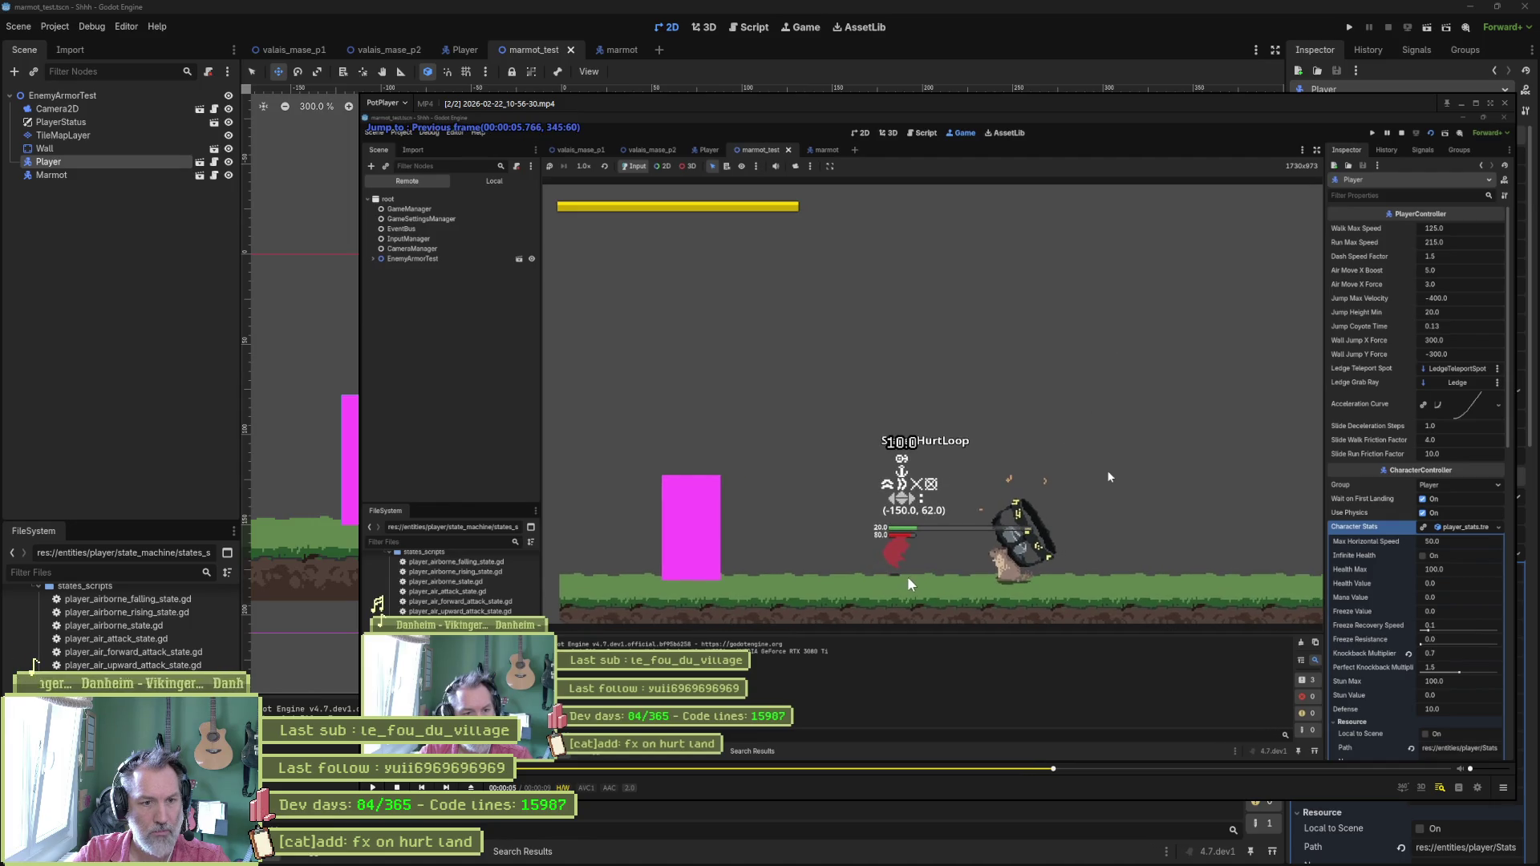
key("f")
key("f")
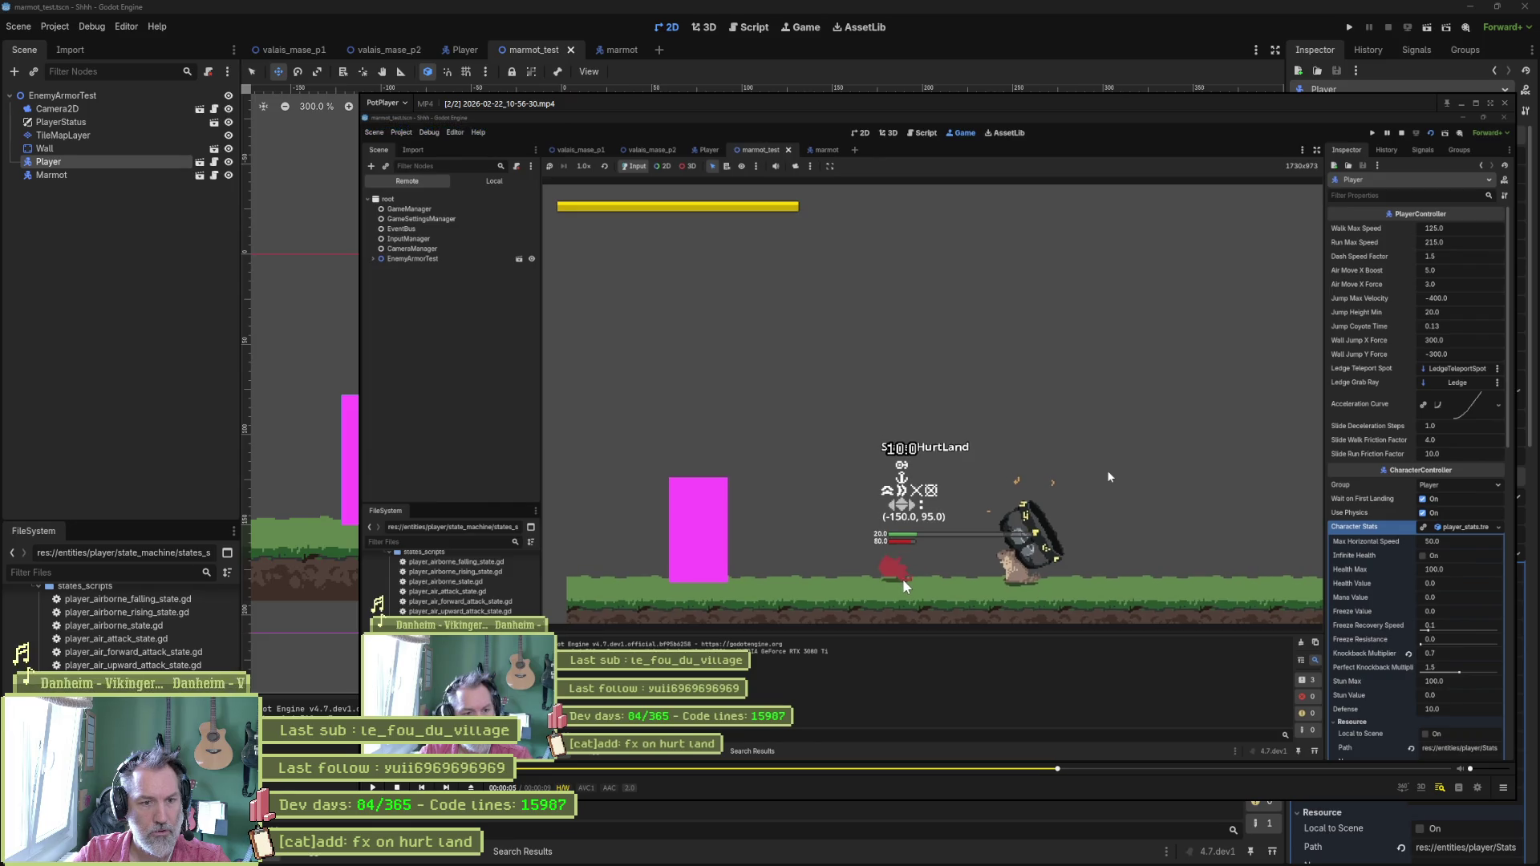
key("f")
key("f")
key("f")
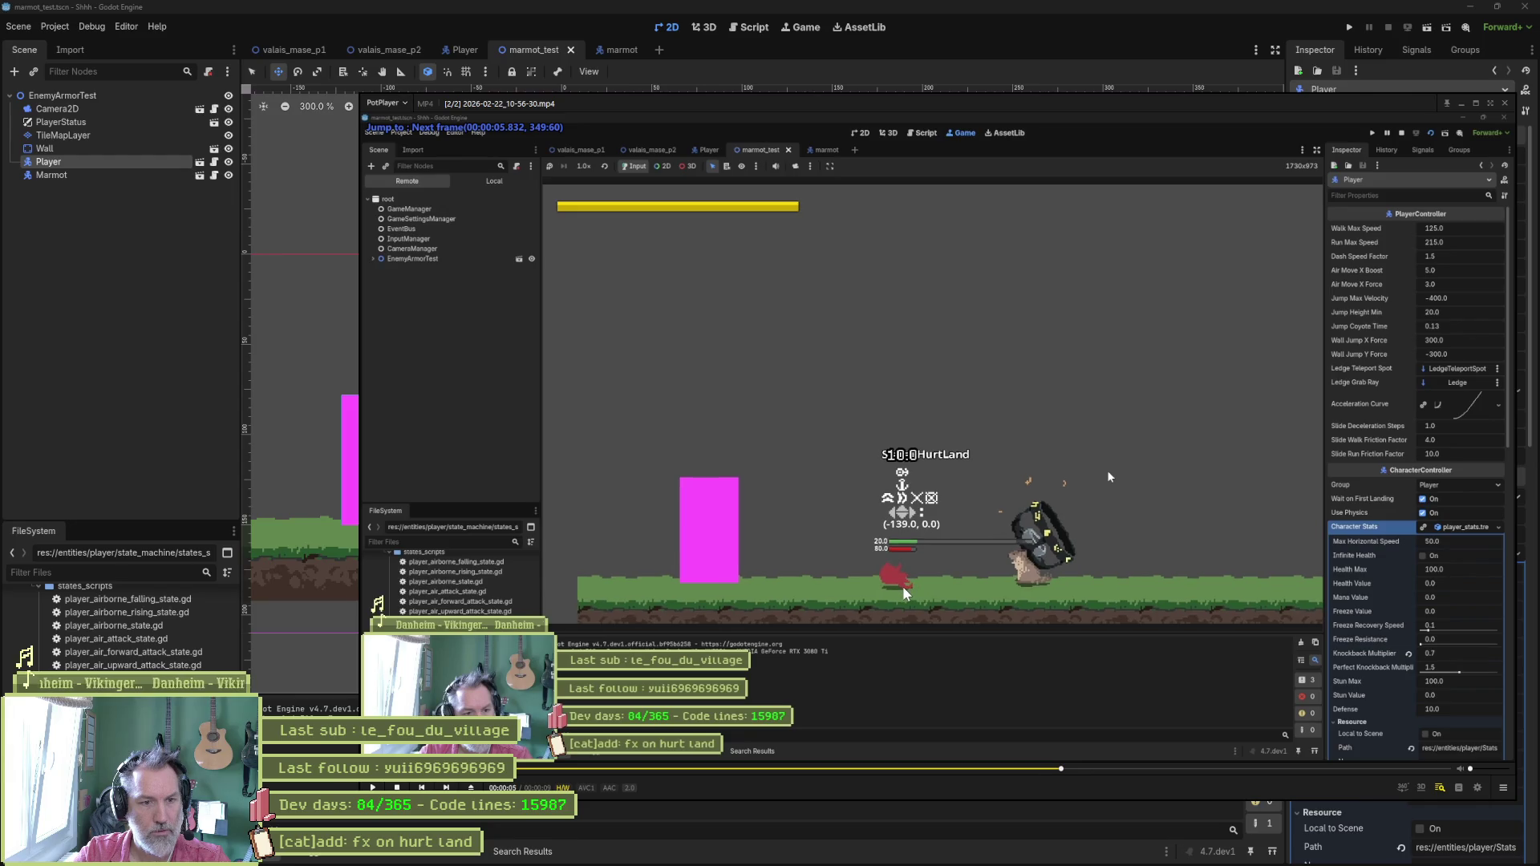
key("f")
key("f")
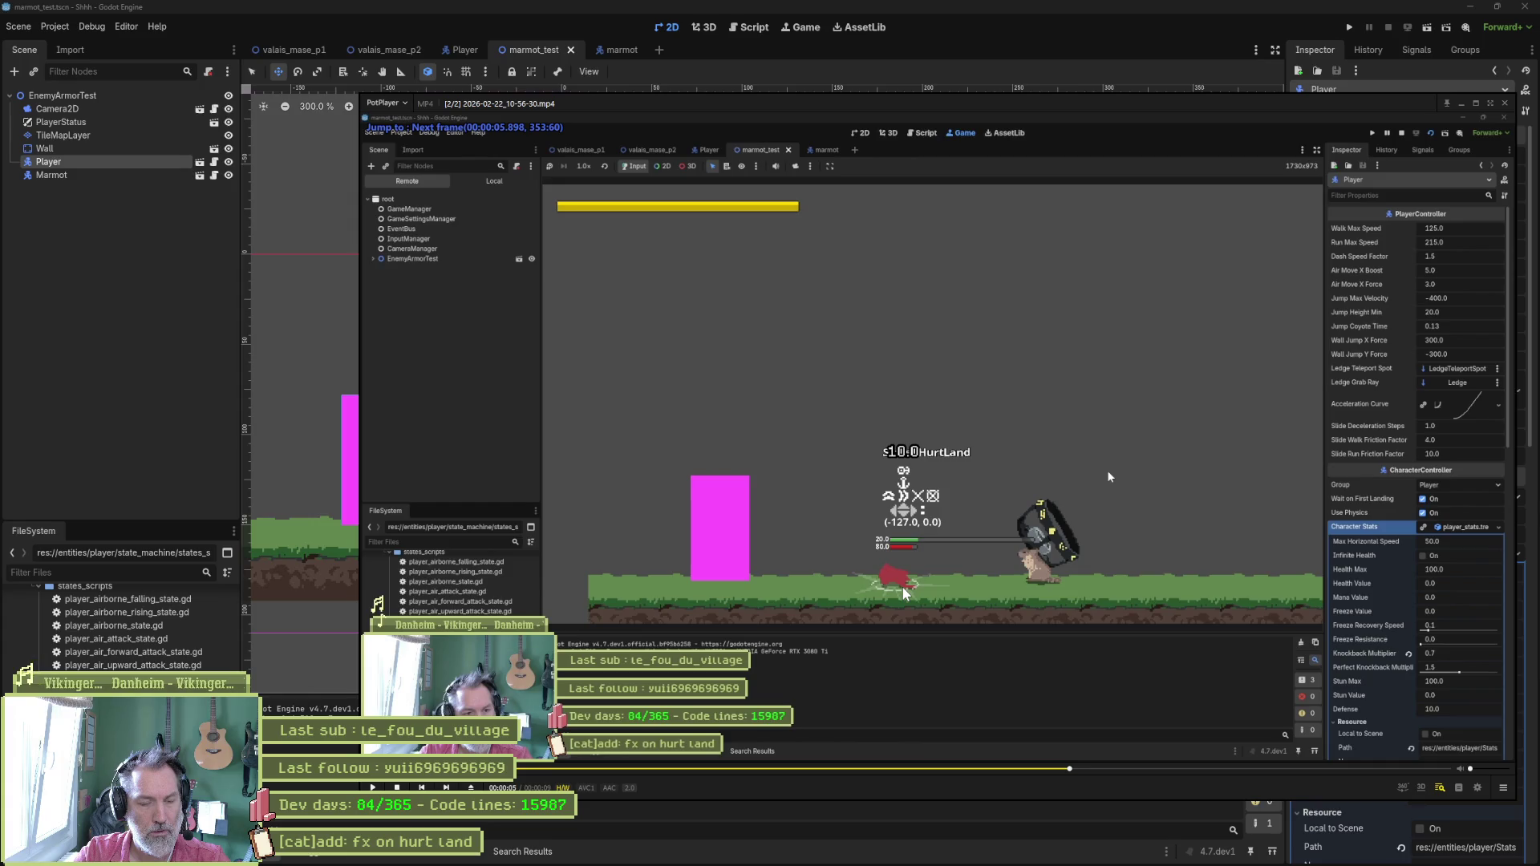
Re-examine the landing effect frames, then jump near the clip start and resume.
key("d")
key("d")
key("d")
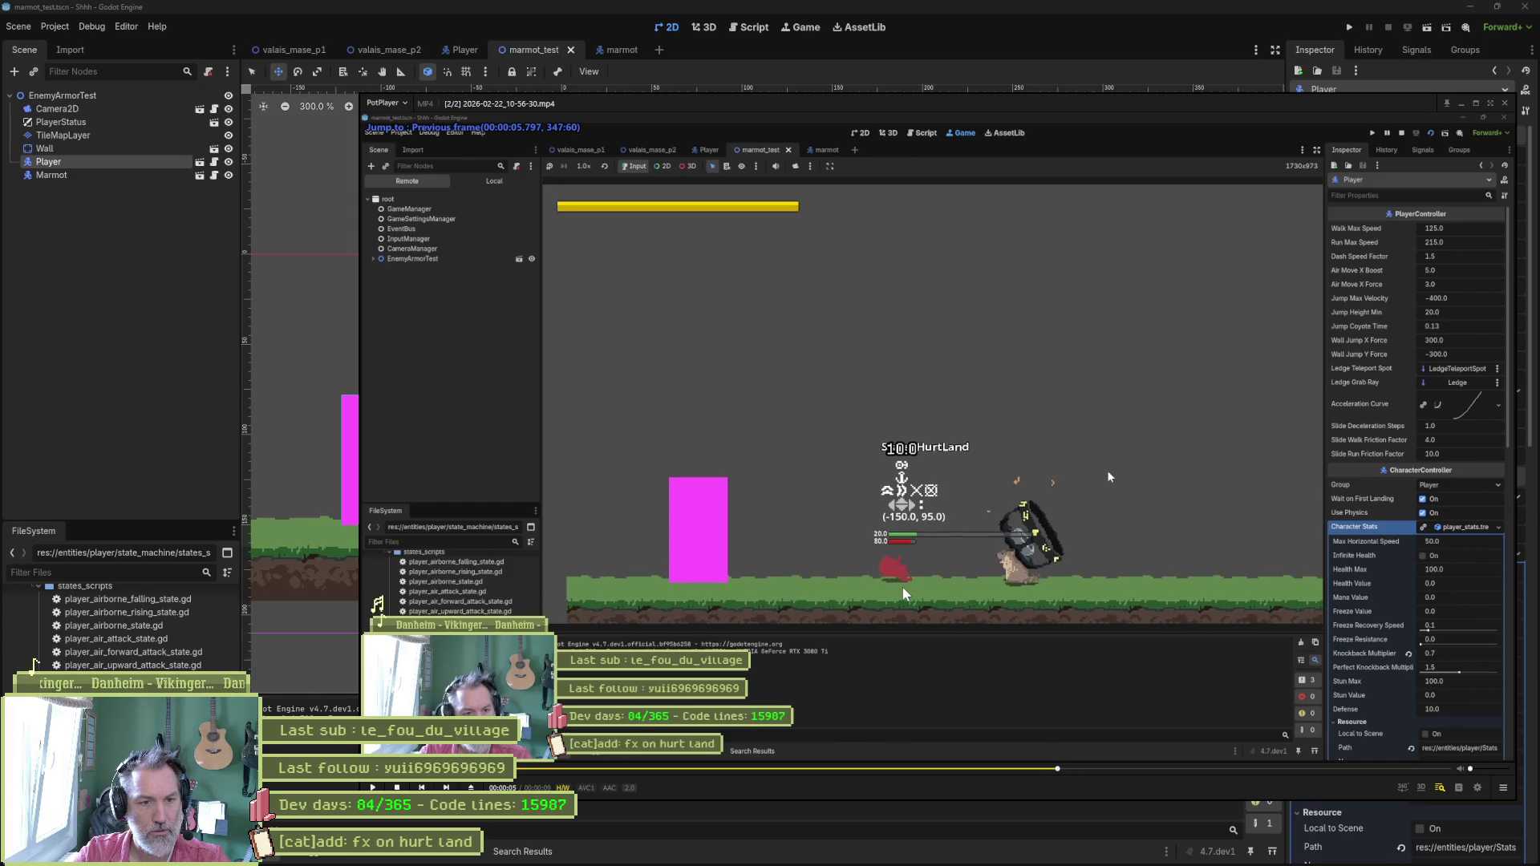
key("f")
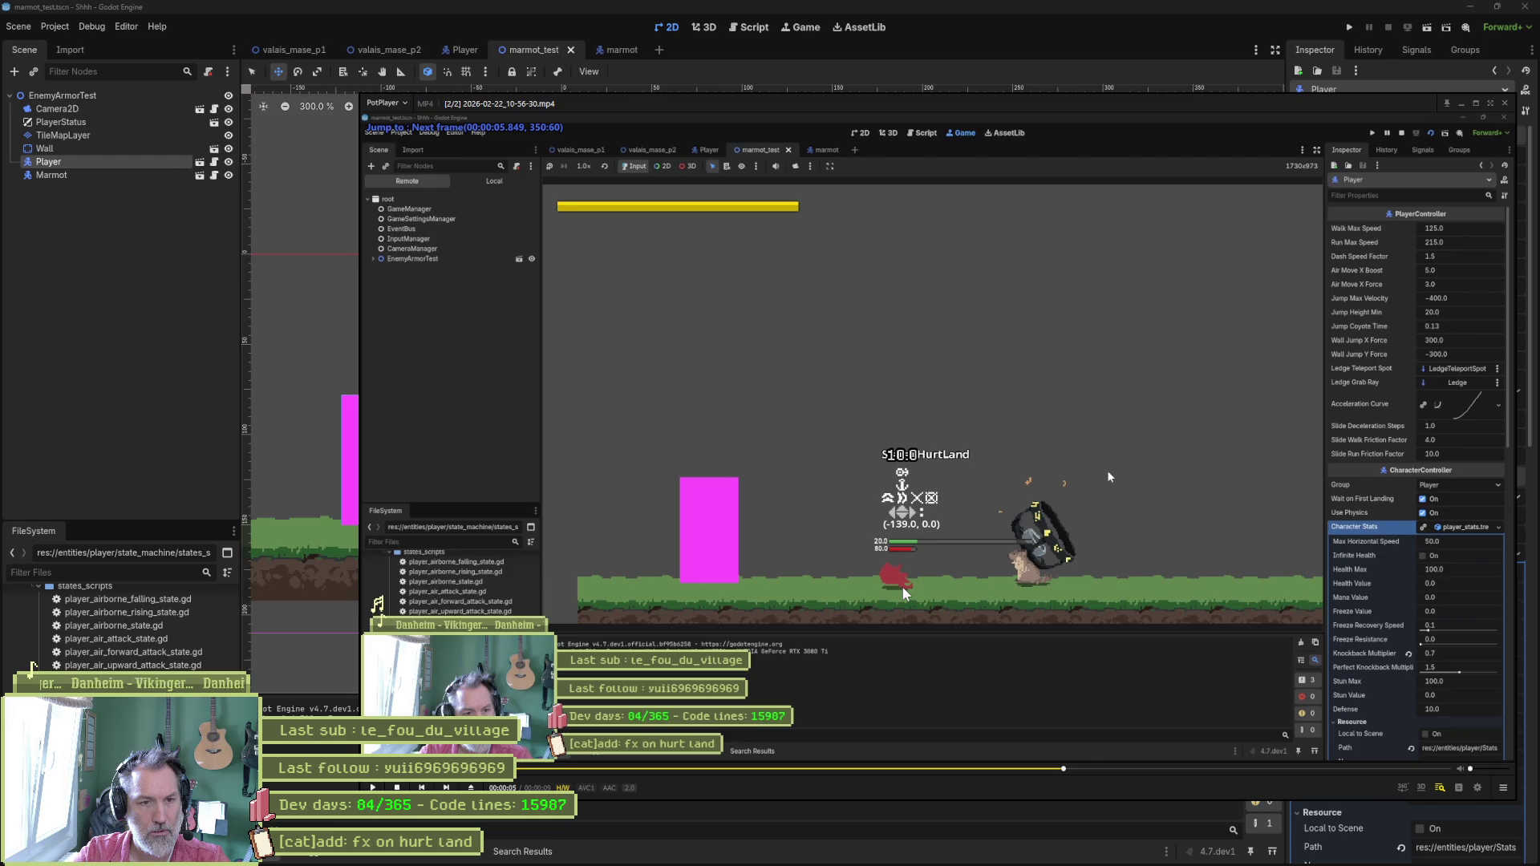
key("f")
key("f")
key("f")
key("f")
key("f")
key("f")
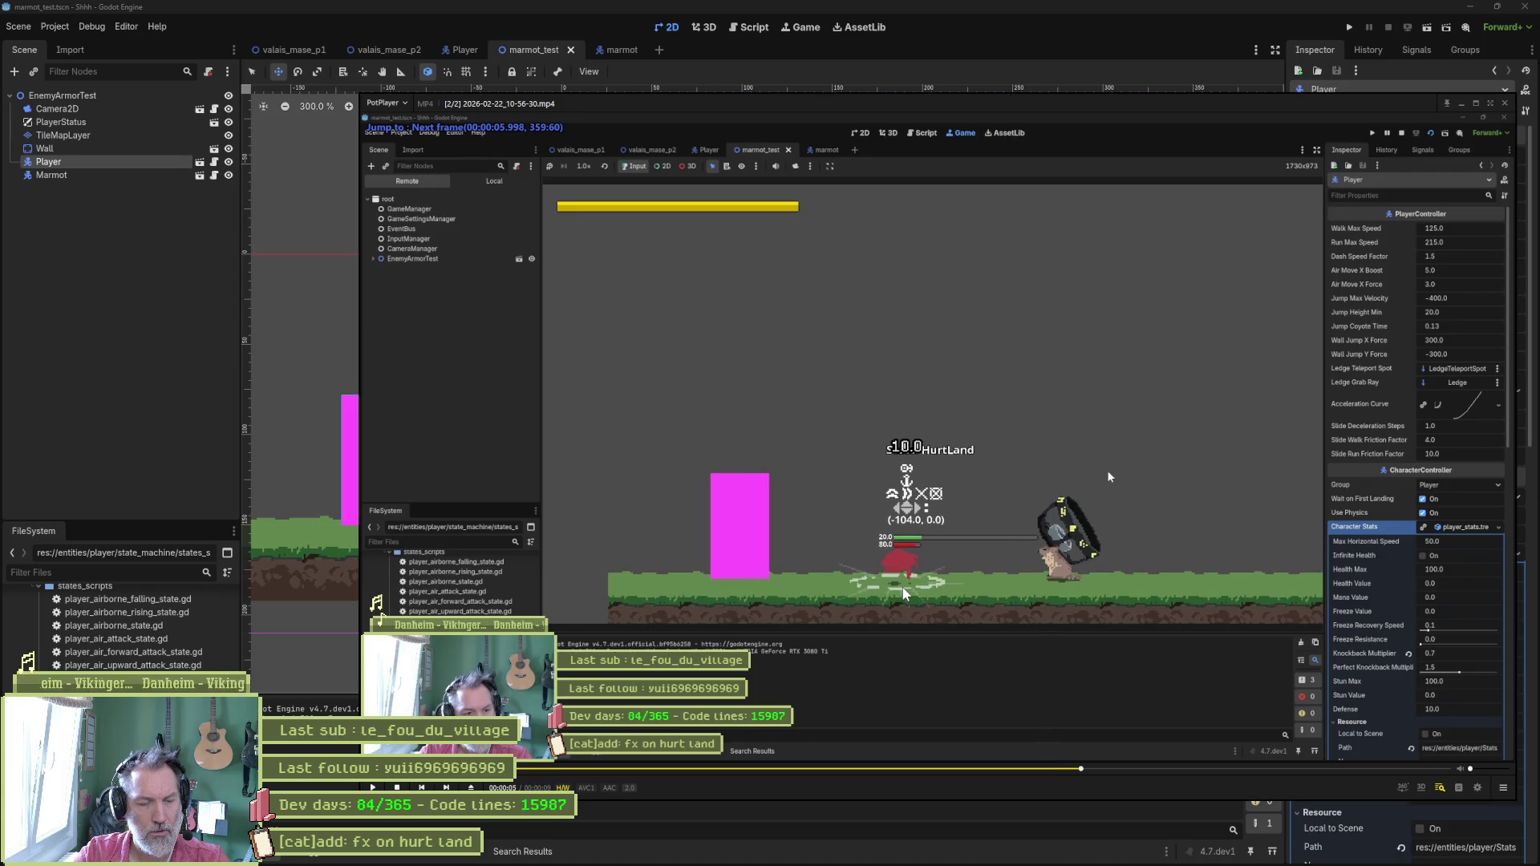
key("f")
key("f")
key("f")
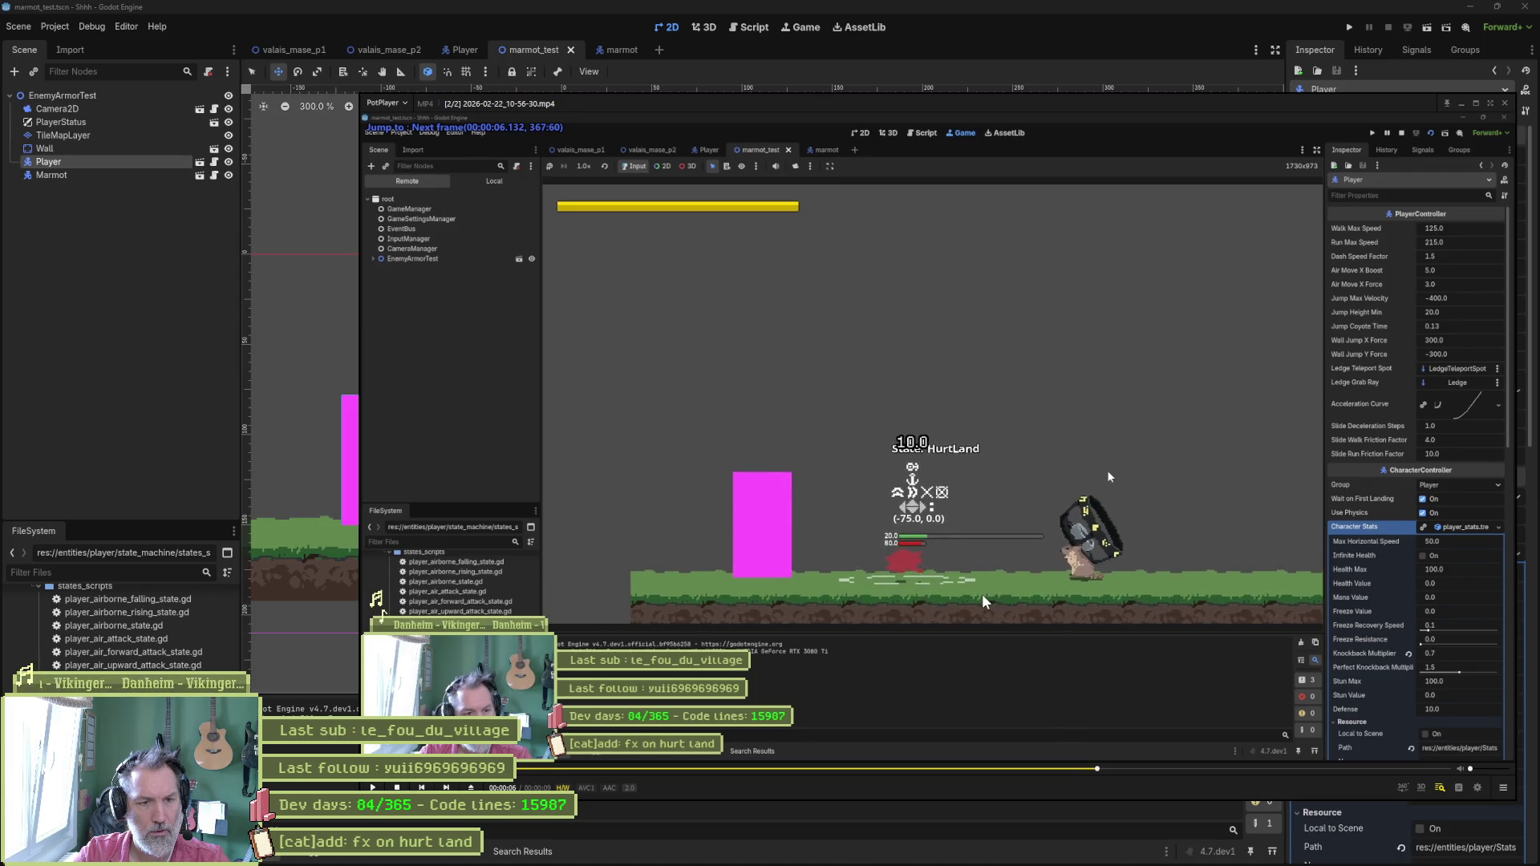
key("d")
key("d")
key("d")
key("f")
key("f")
key("f")
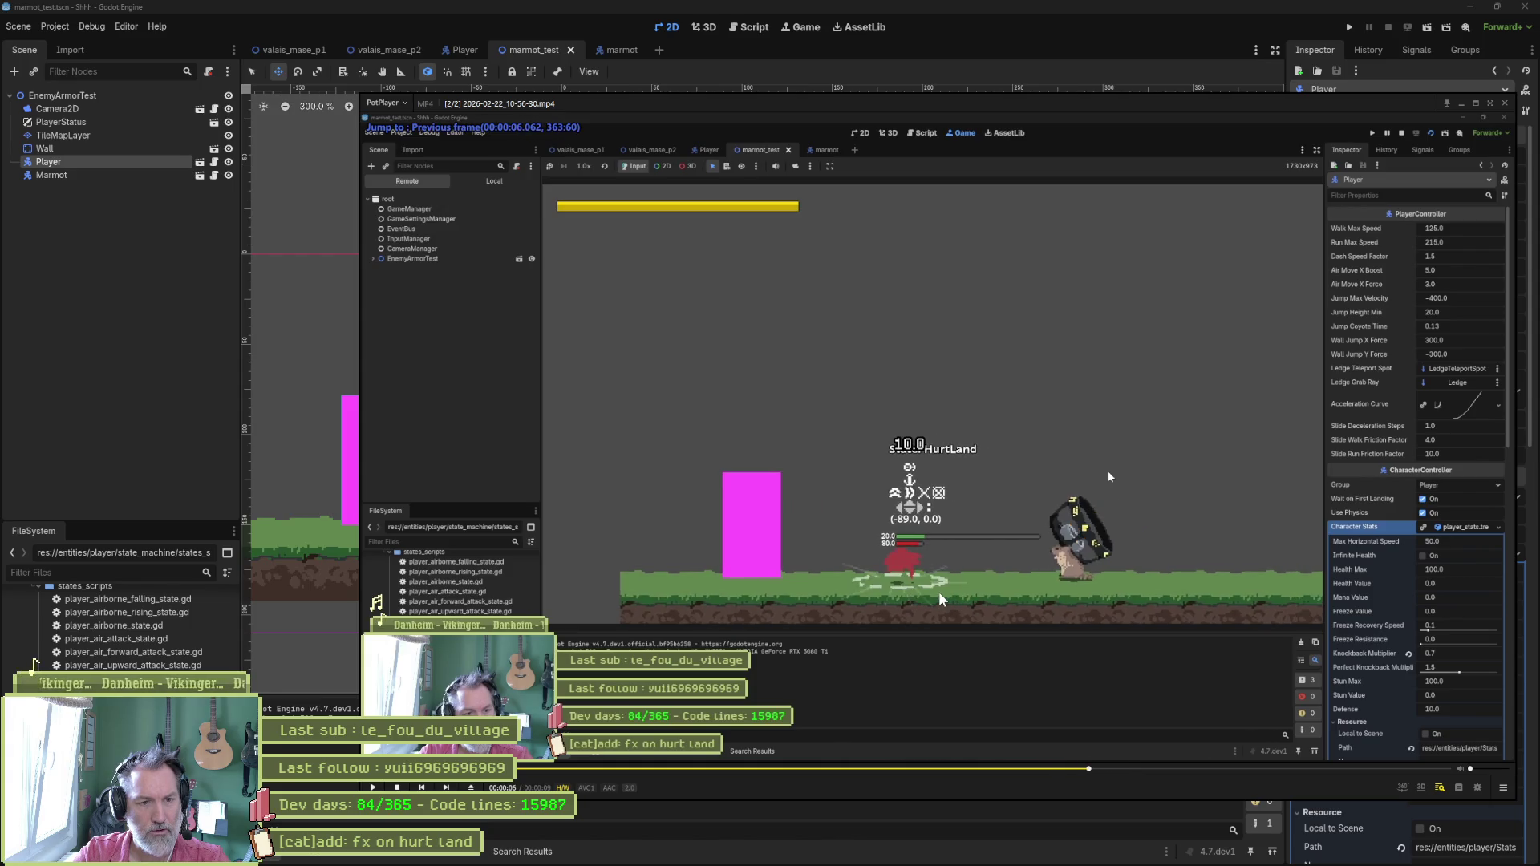
key("f")
key("f")
key("f")
key("f")
key("f")
key("f")
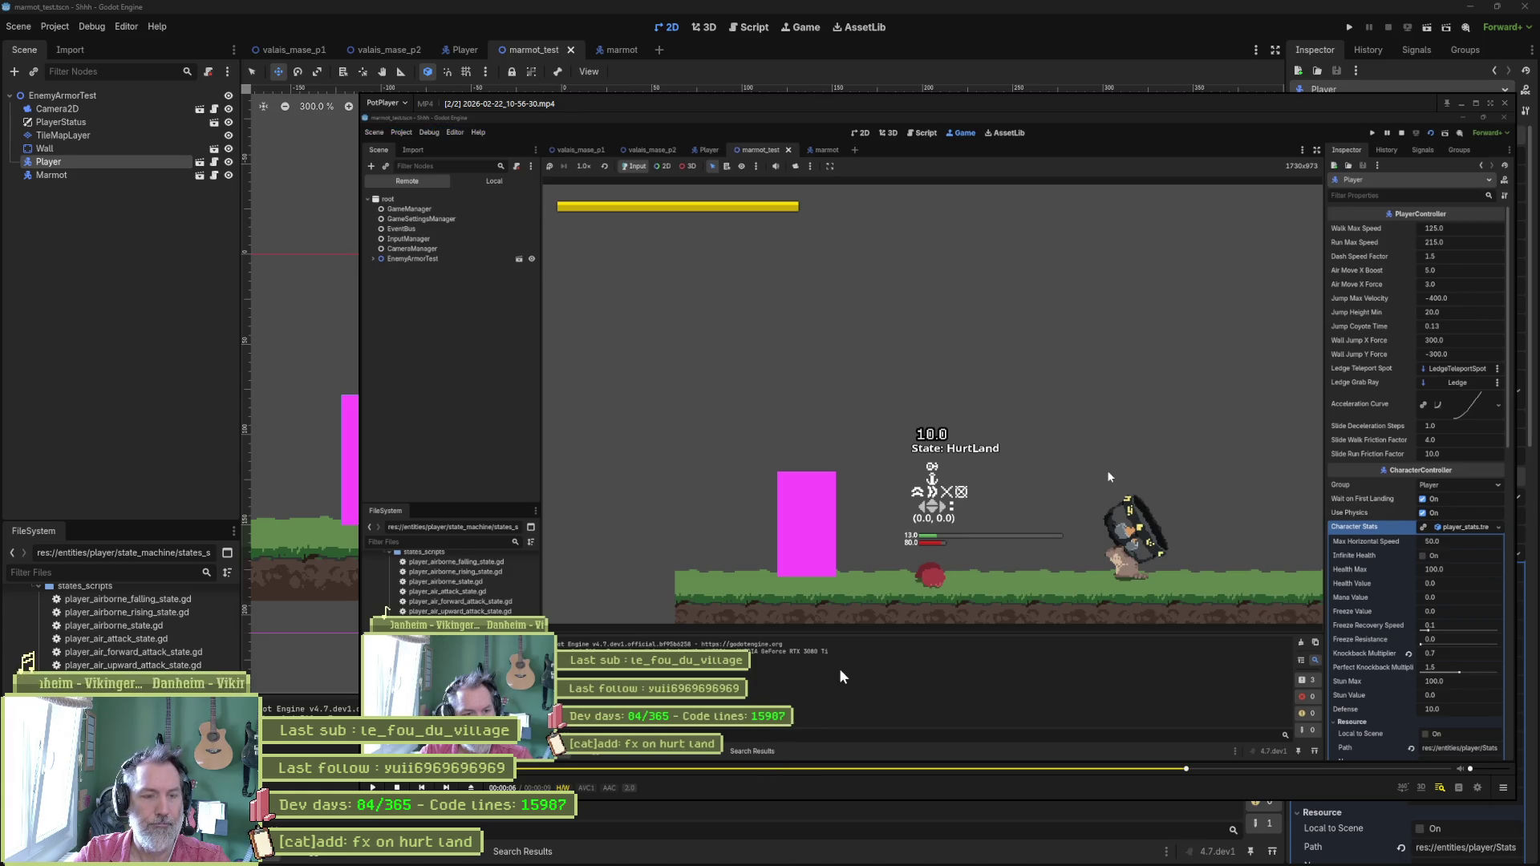
left_click(772, 769)
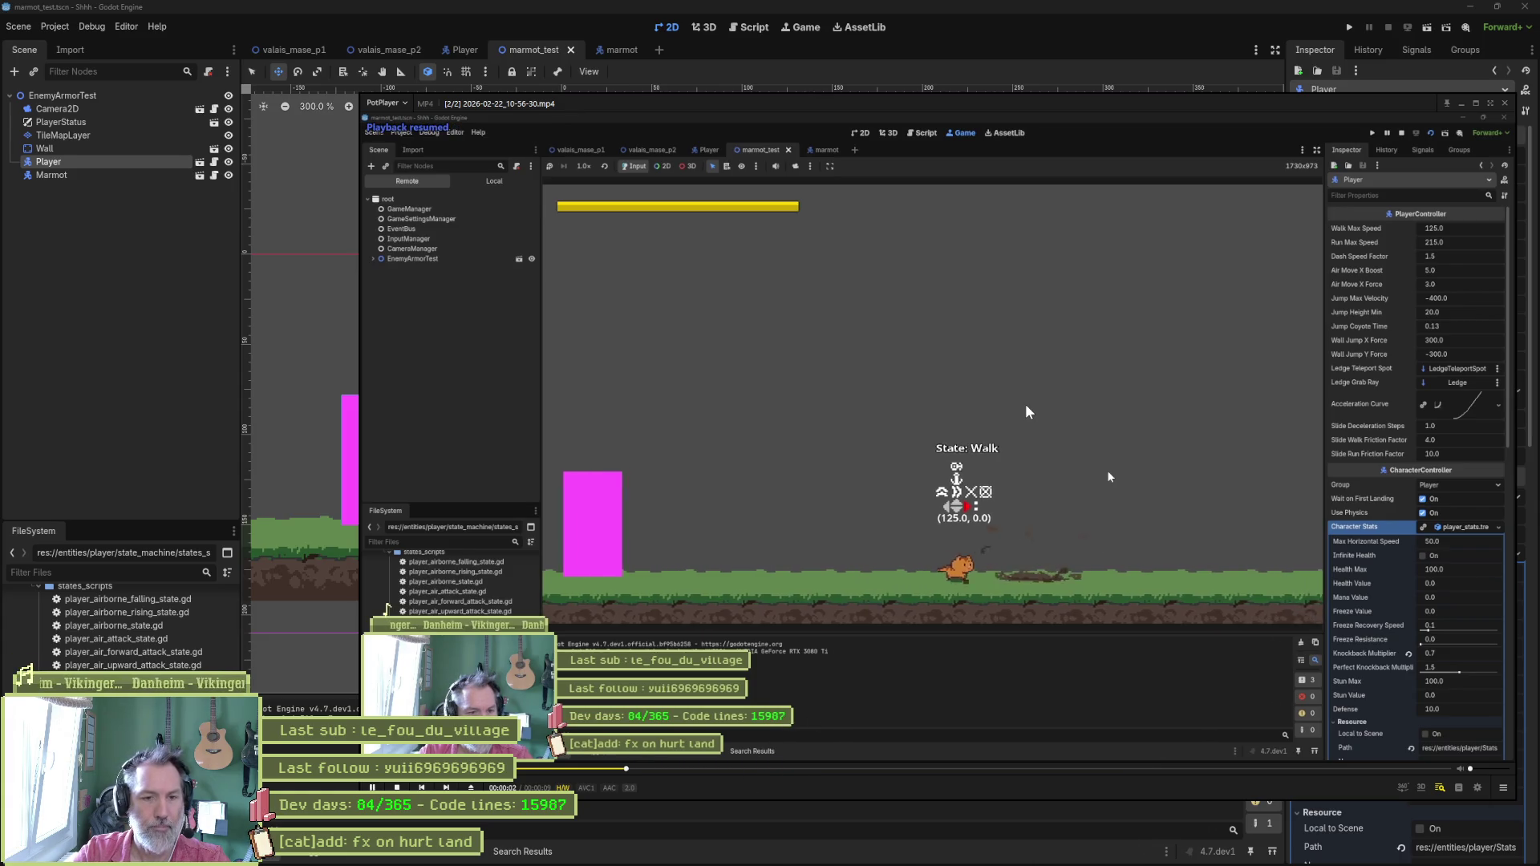
Loop the hurt-landing stretch with an A-B repeat and pause on the landing.
key("space")
key("space")
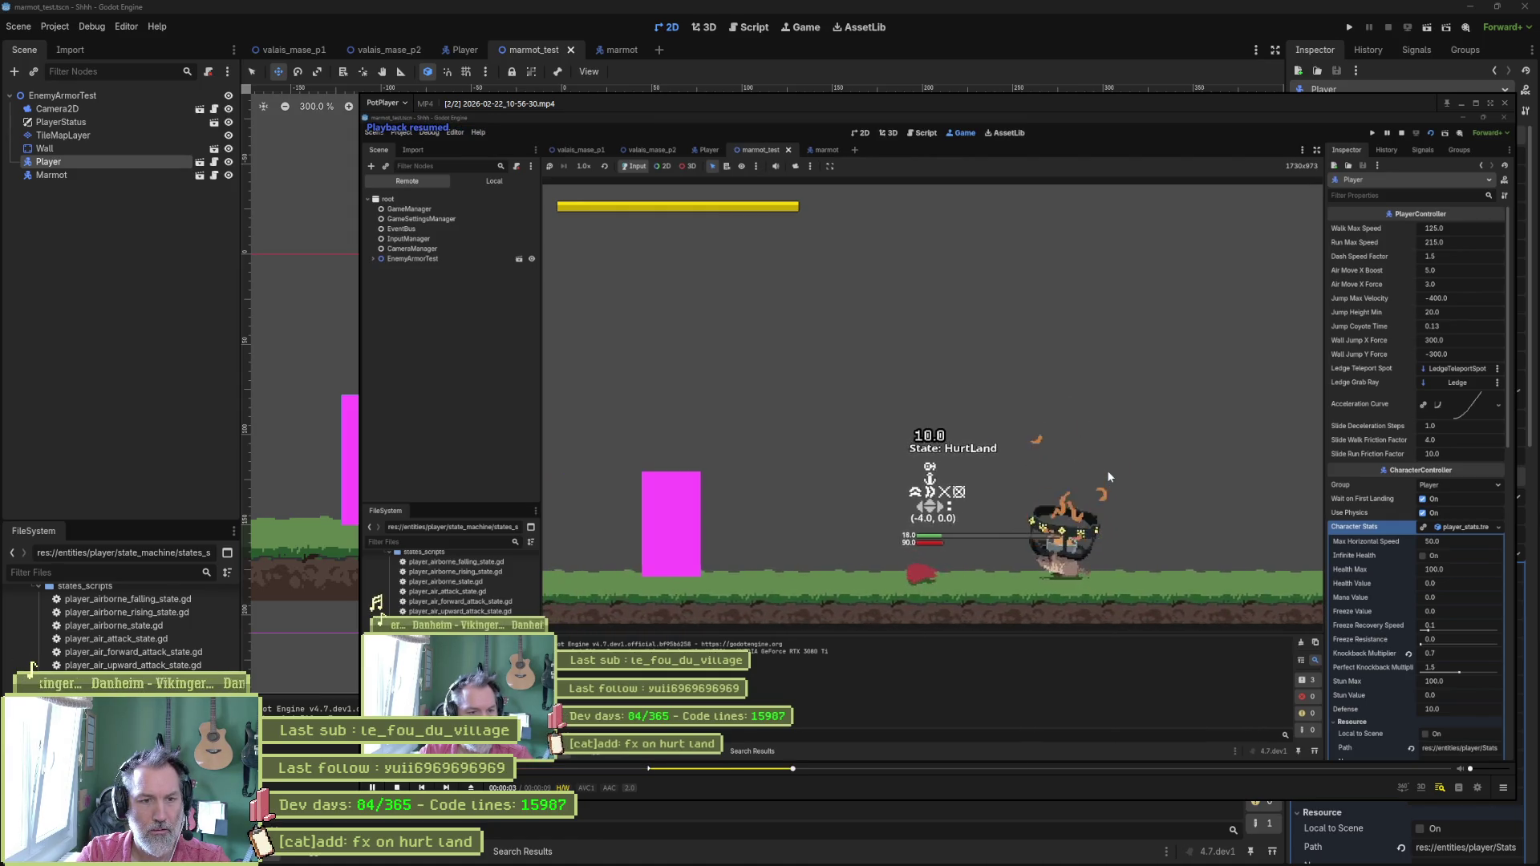
key("space")
key("space")
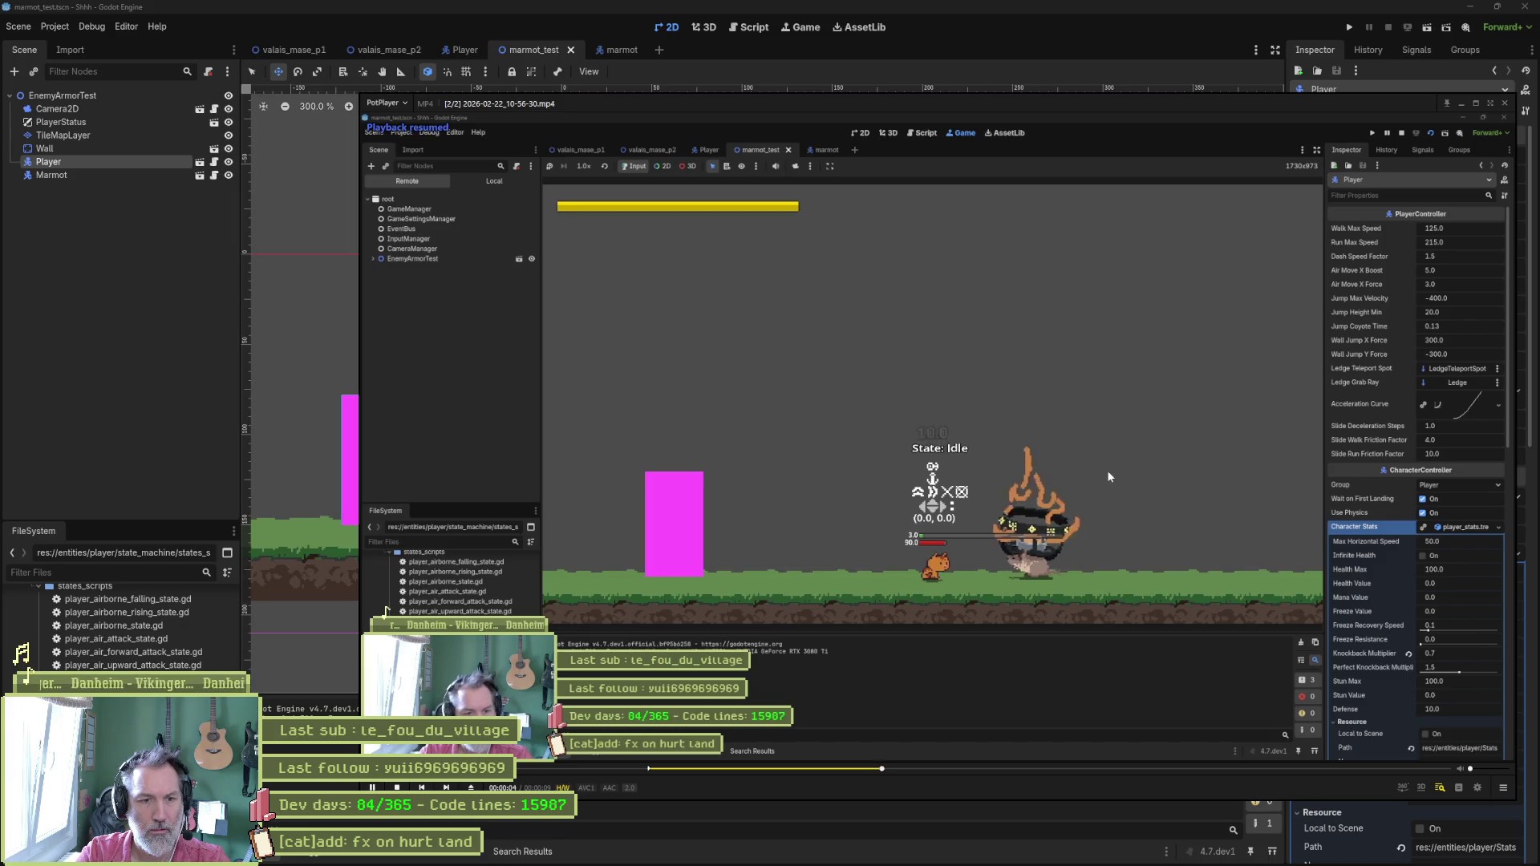
key("bracketright")
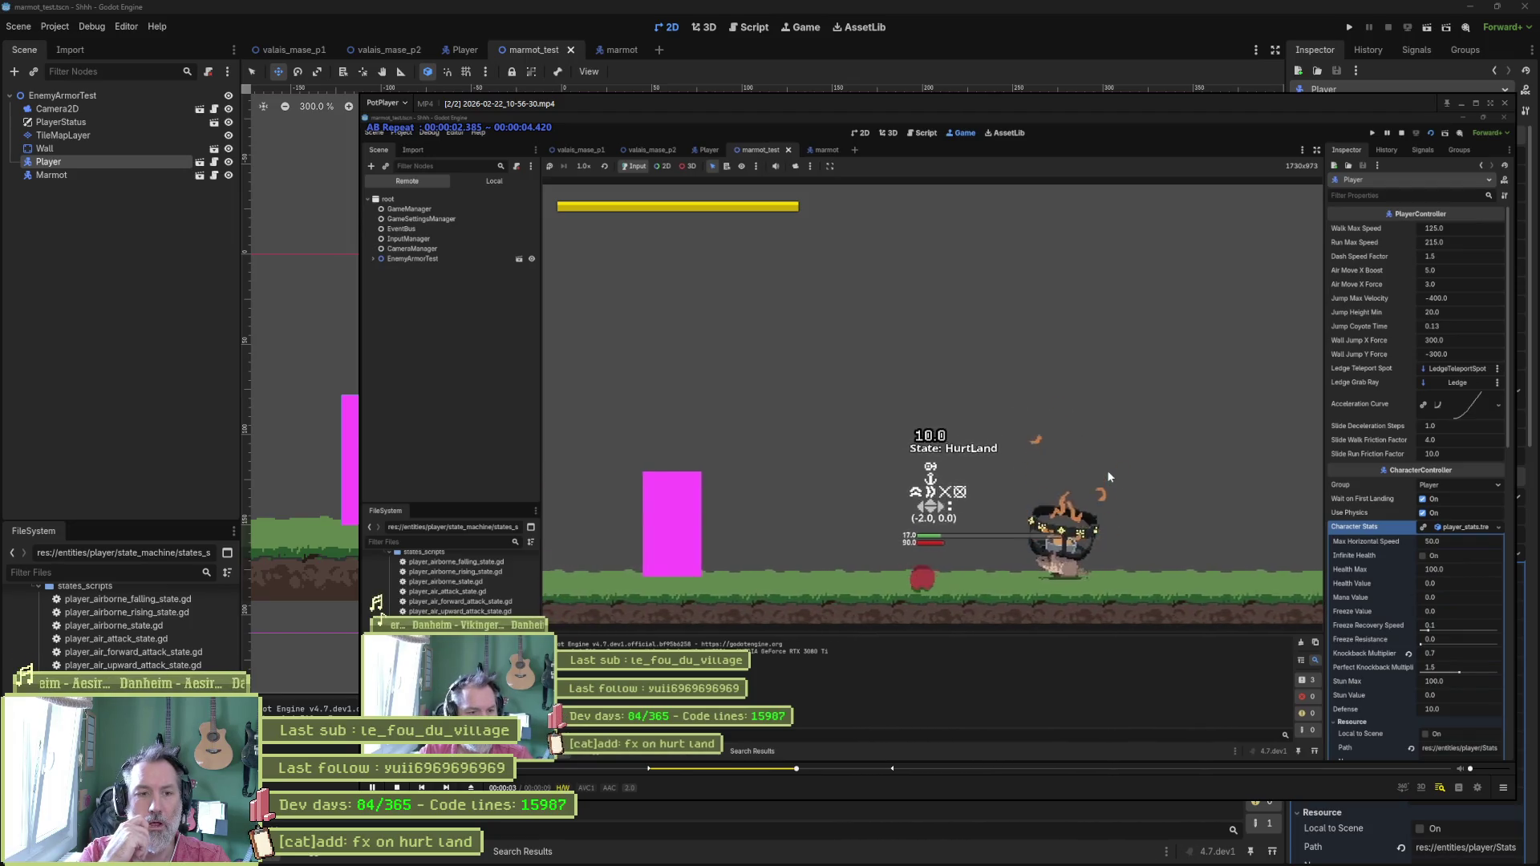
key("space")
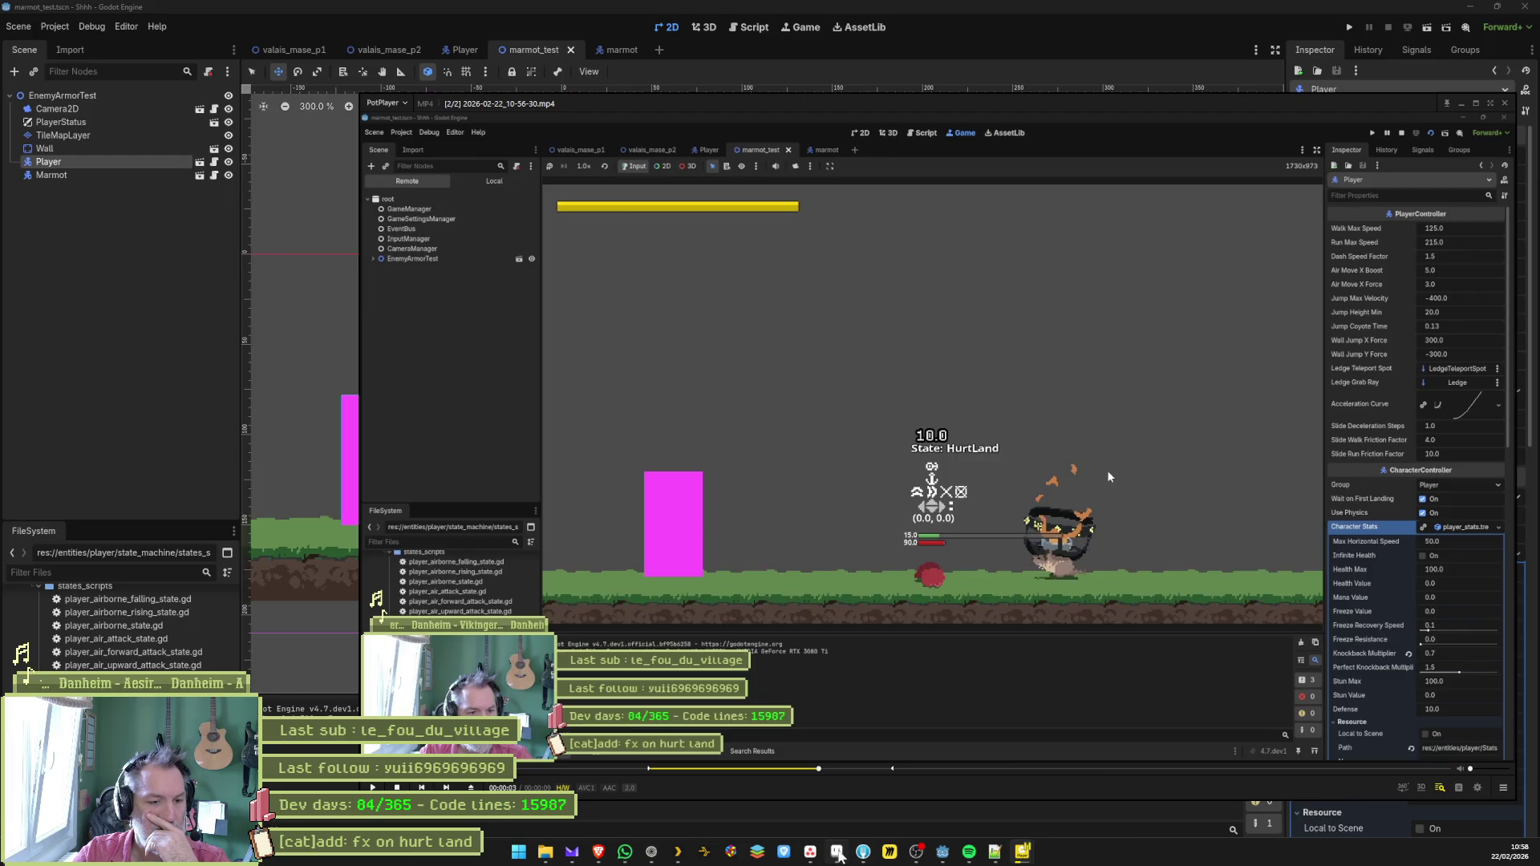
left_click(1026, 854)
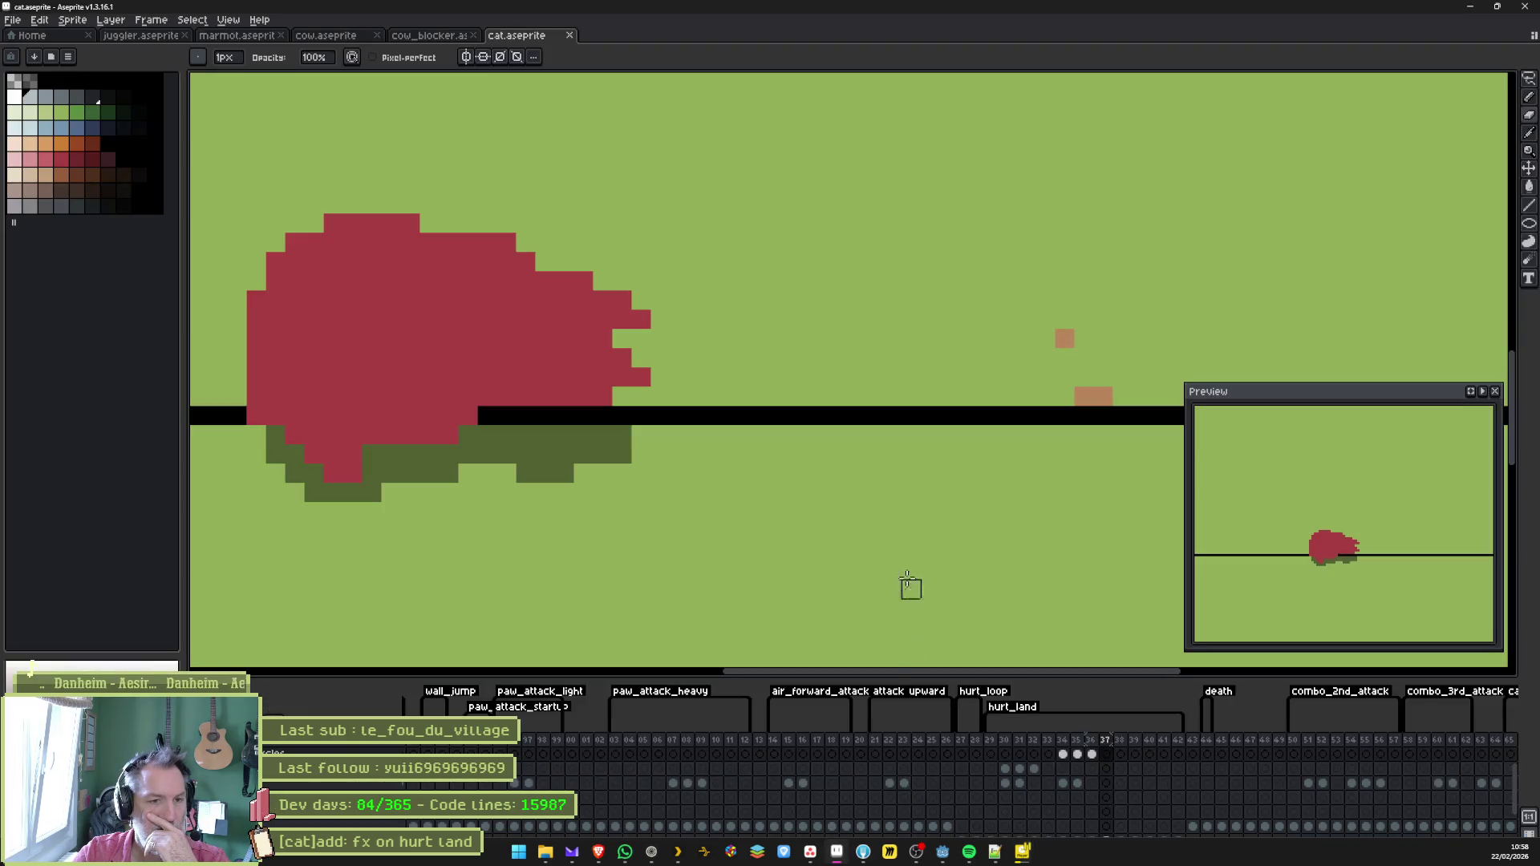
Shift the impact rays right on frame 131 and the white streaks right on frame 132.
left_click(1008, 770)
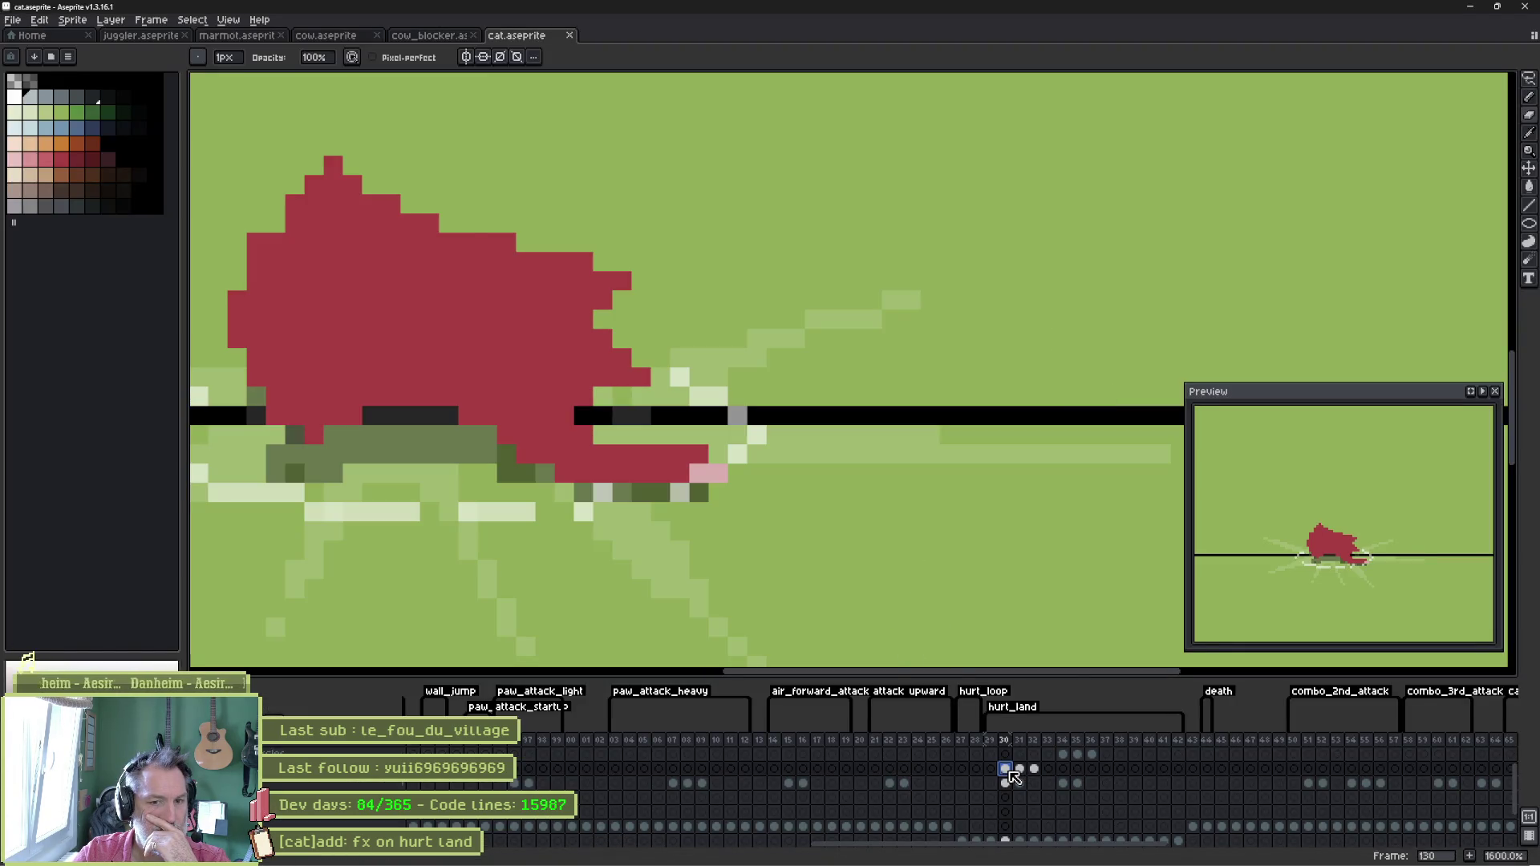
key("Return")
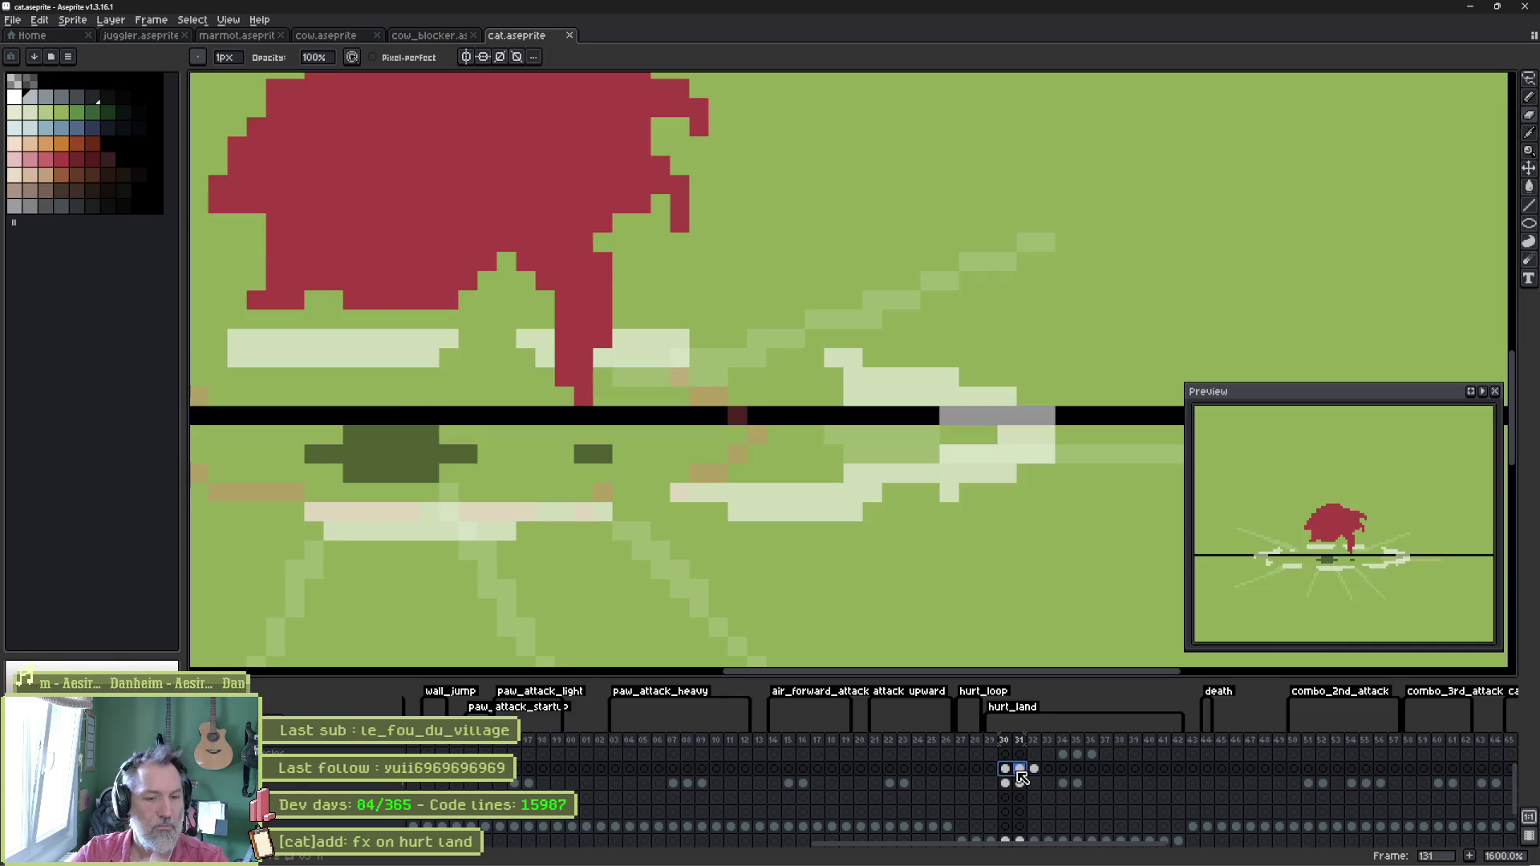
key("Return")
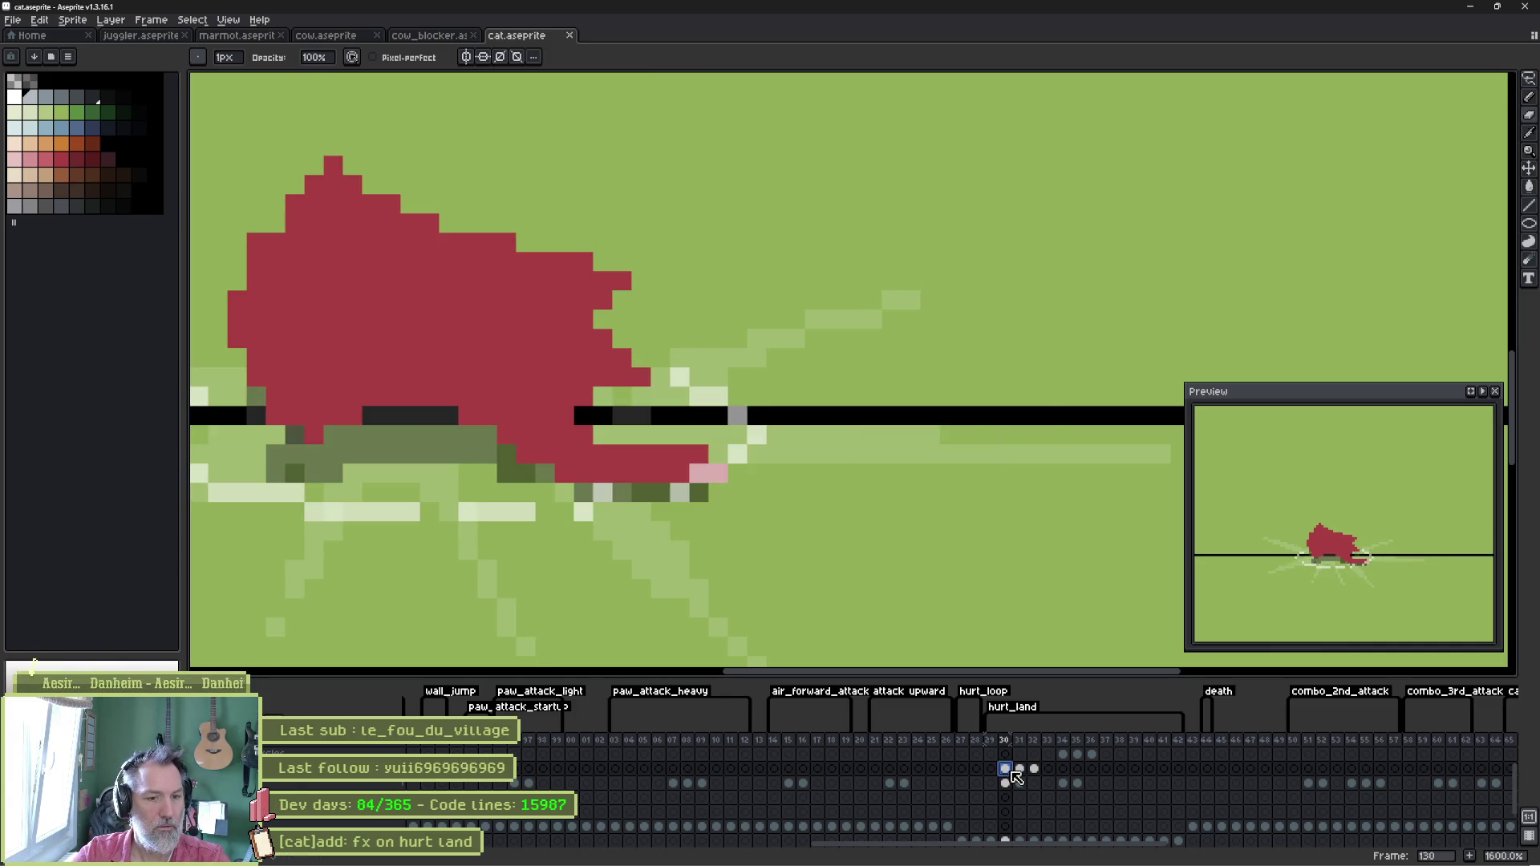
left_click(1017, 780)
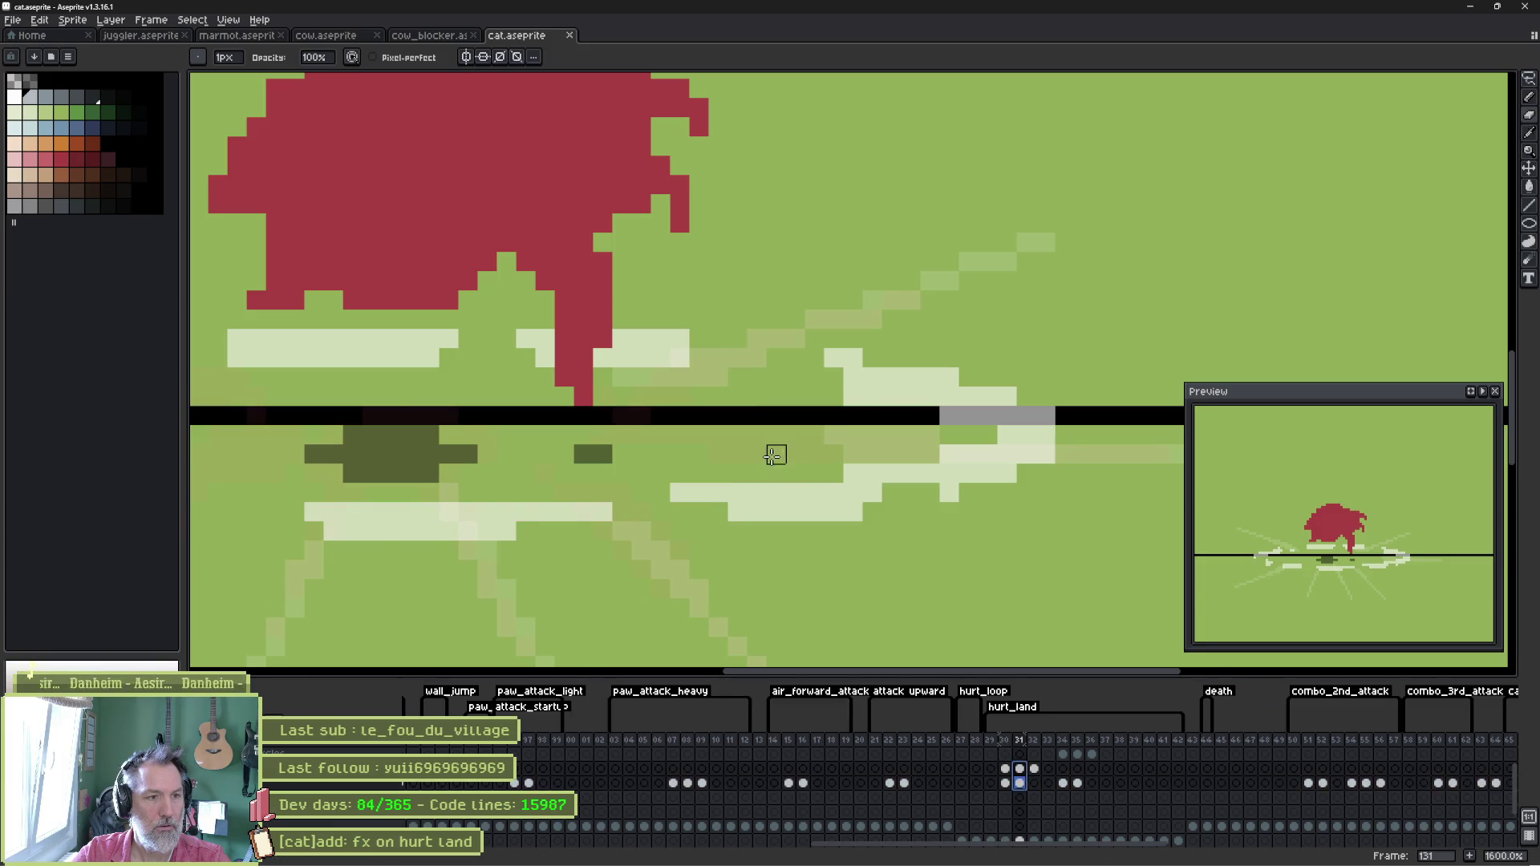
scroll(773, 455, "down", 3)
key("v")
left_click_drag(705, 476, 800, 478)
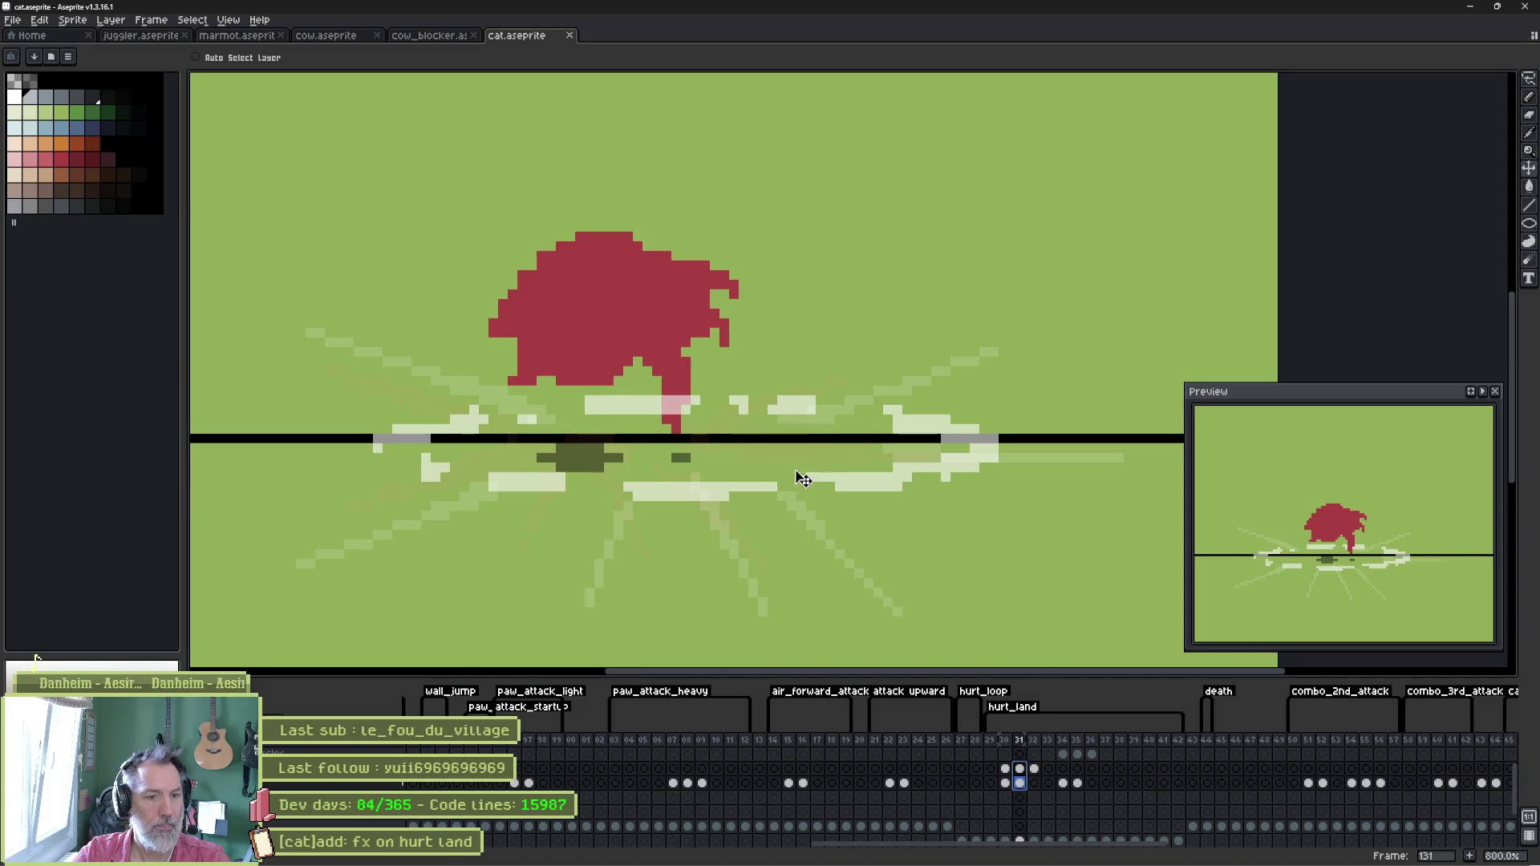
left_click(1034, 769)
left_click_drag(709, 447, 866, 450)
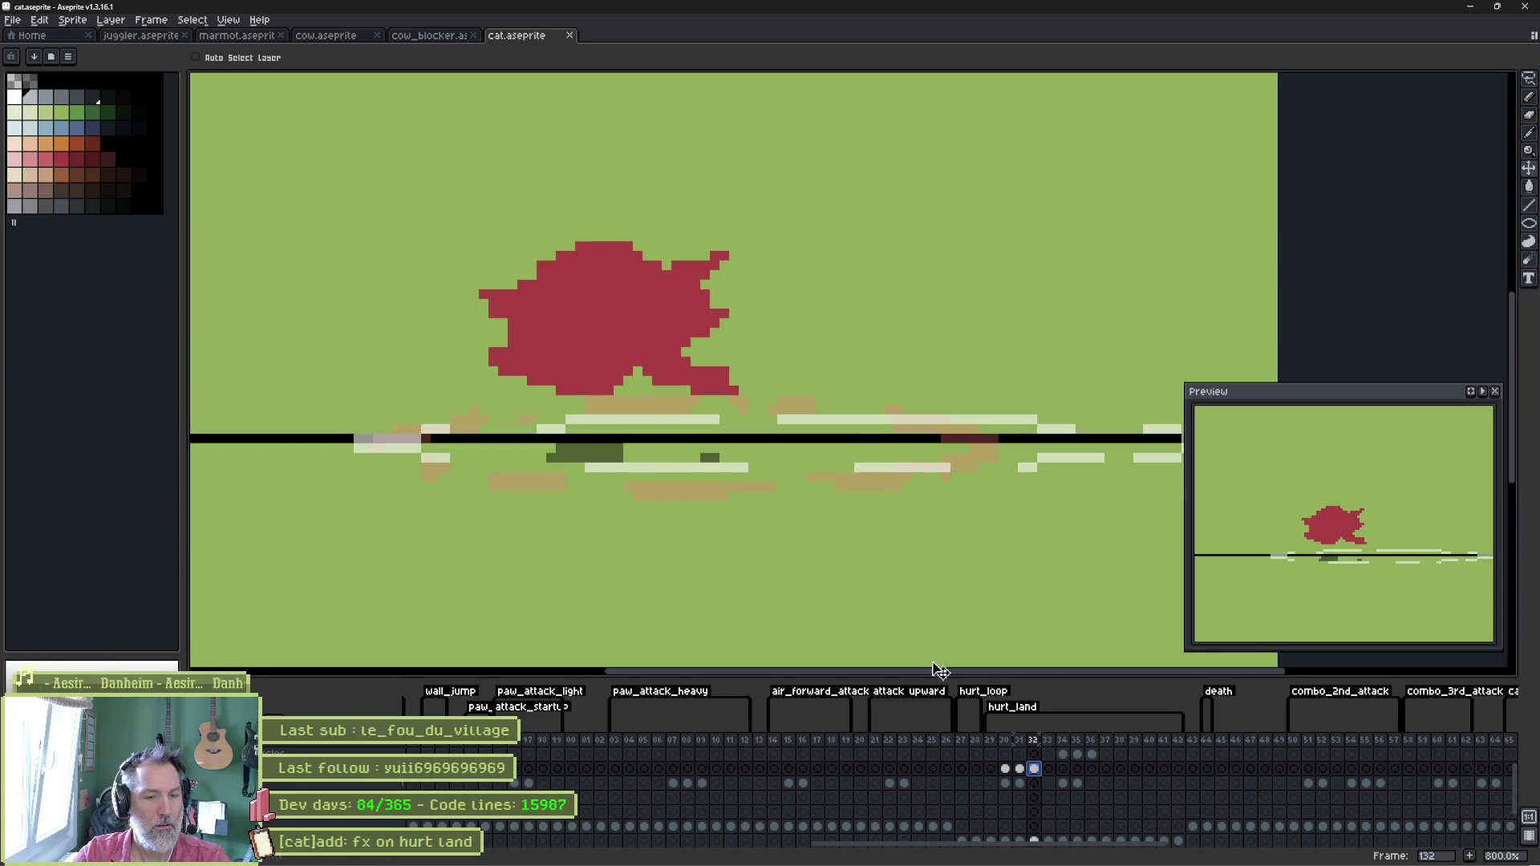
key("Return")
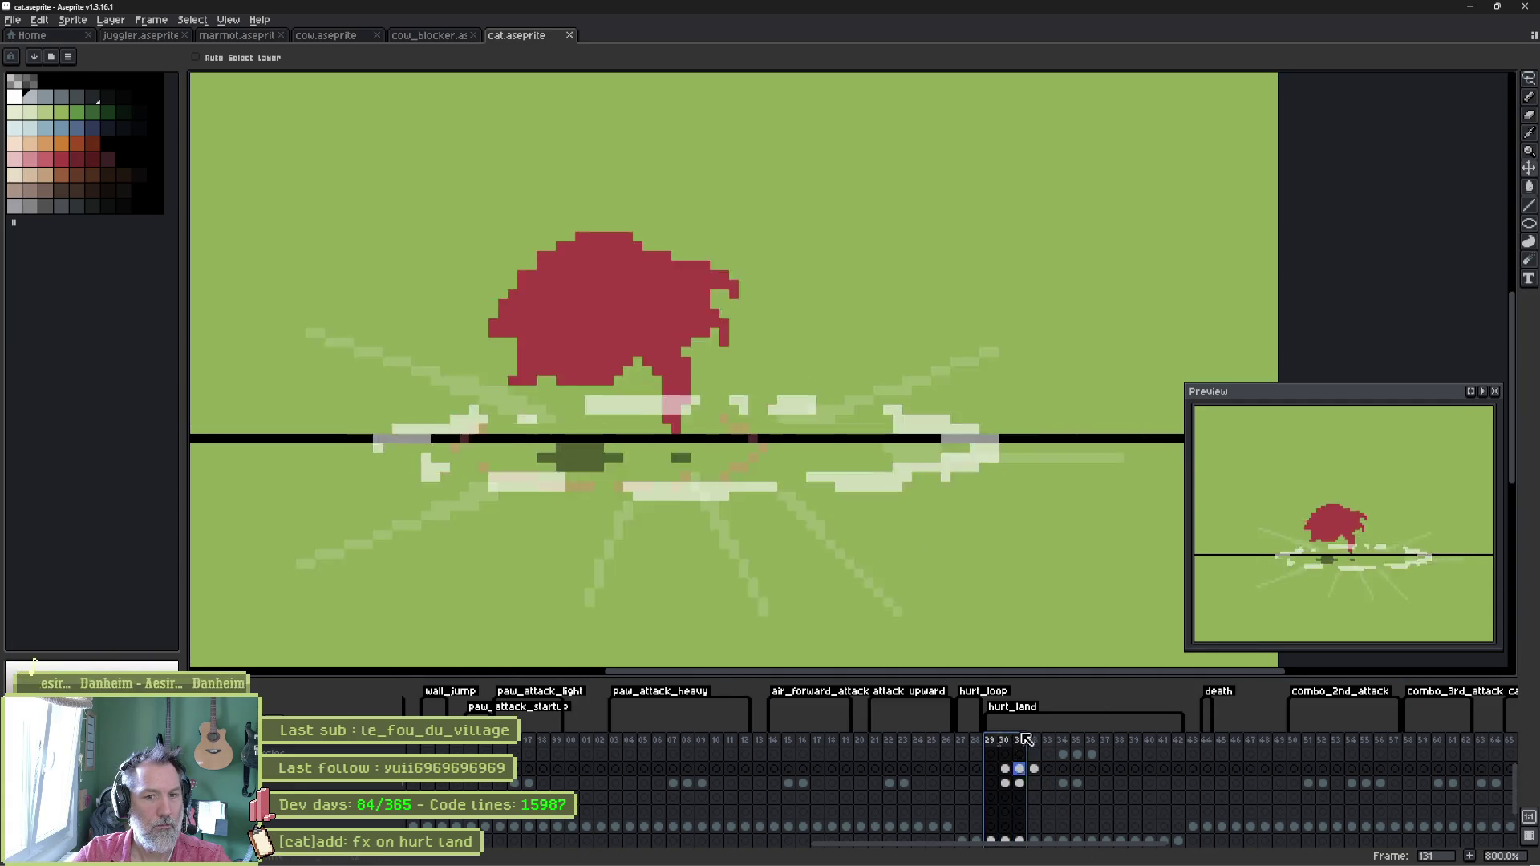
Nudge the frame 131 FX cel's light pixels a bit further right.
left_click(1014, 733)
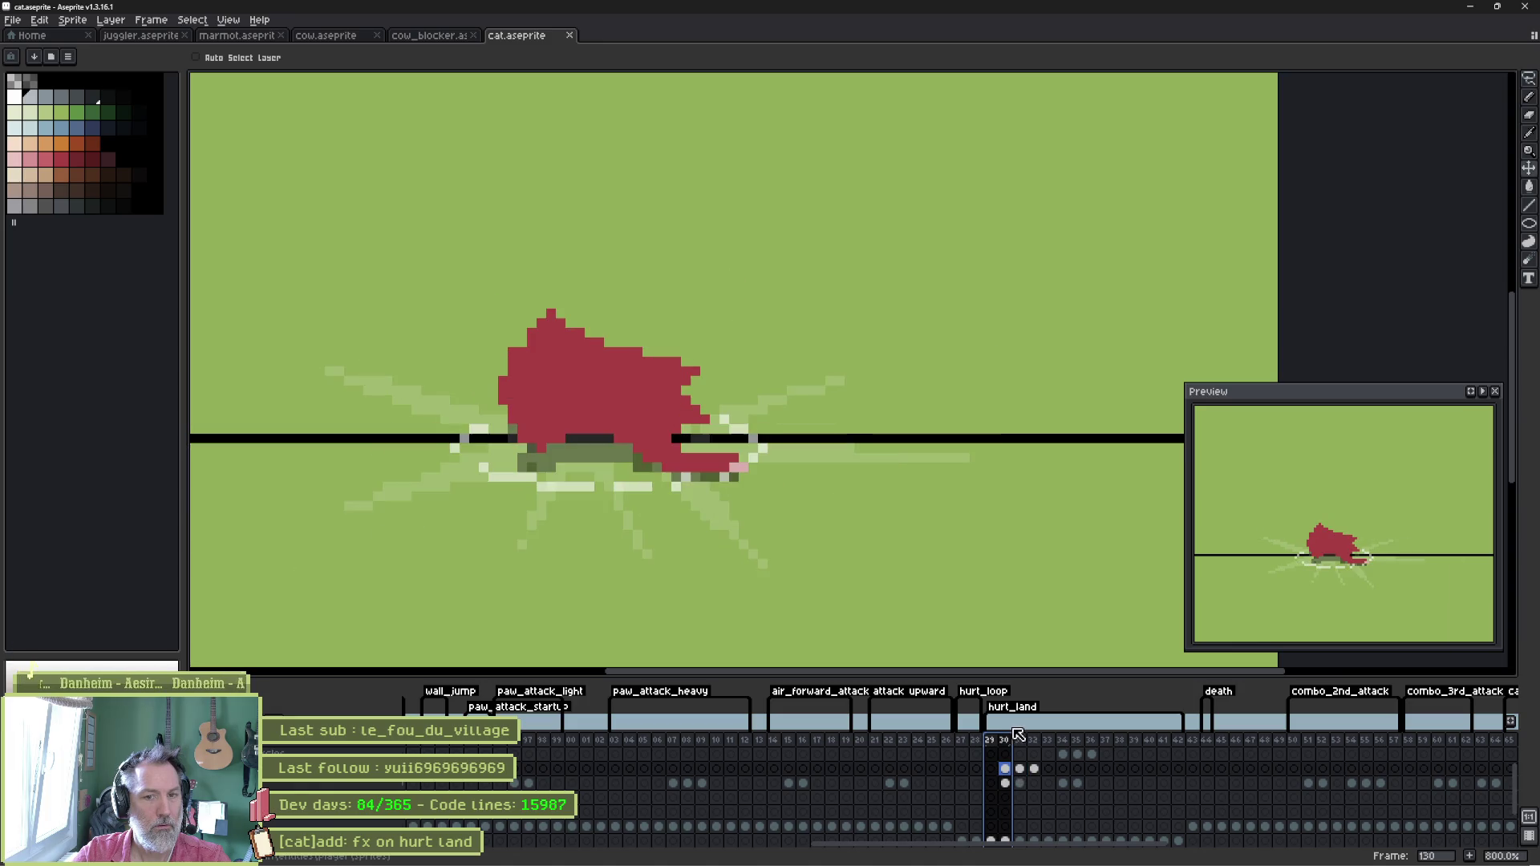
left_click(1024, 733)
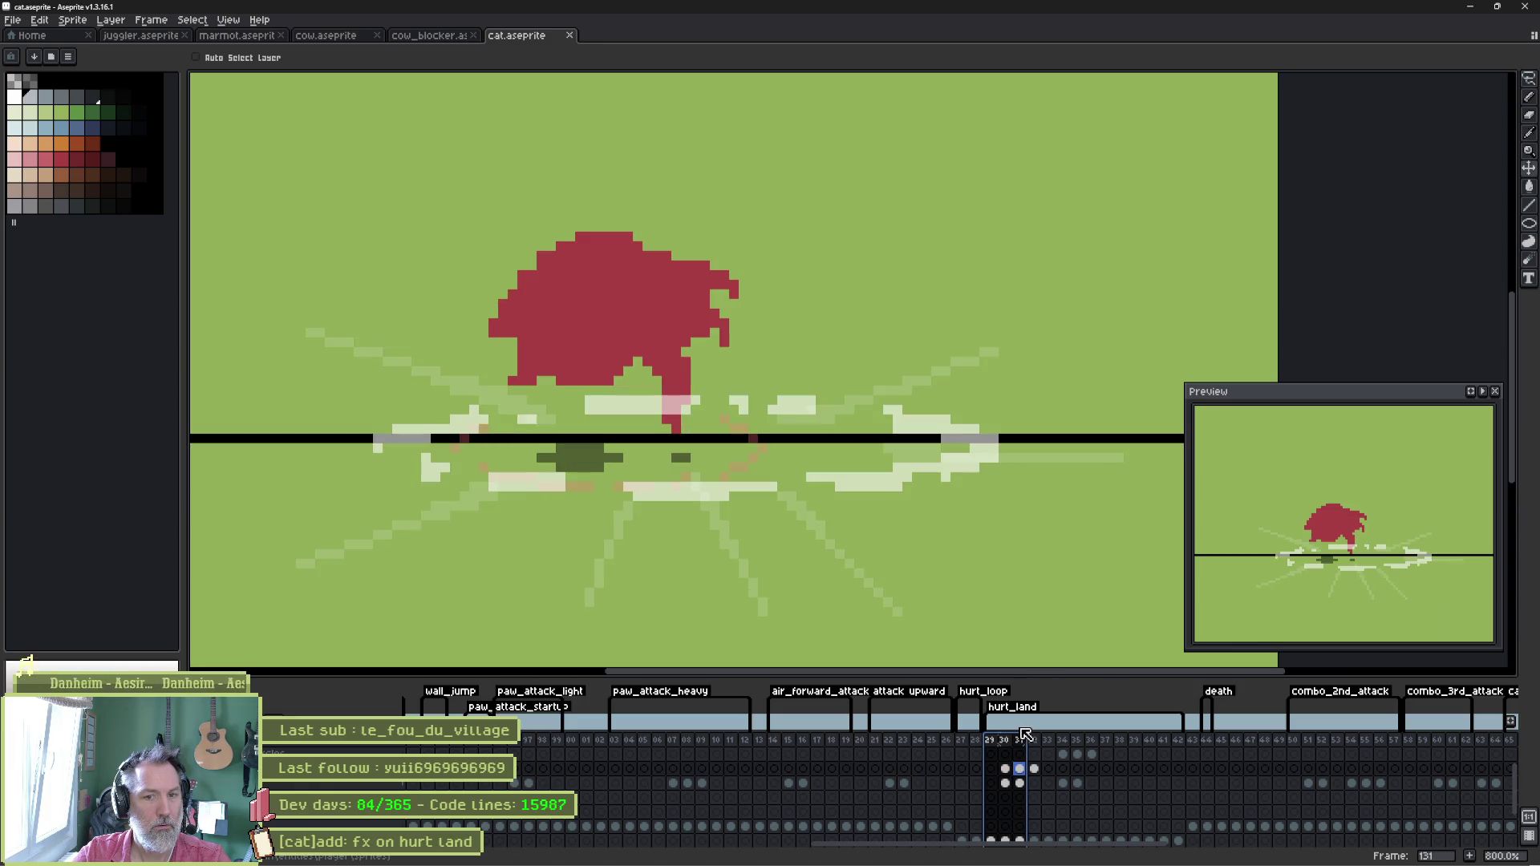
left_click(1022, 783)
left_click_drag(795, 482, 818, 484)
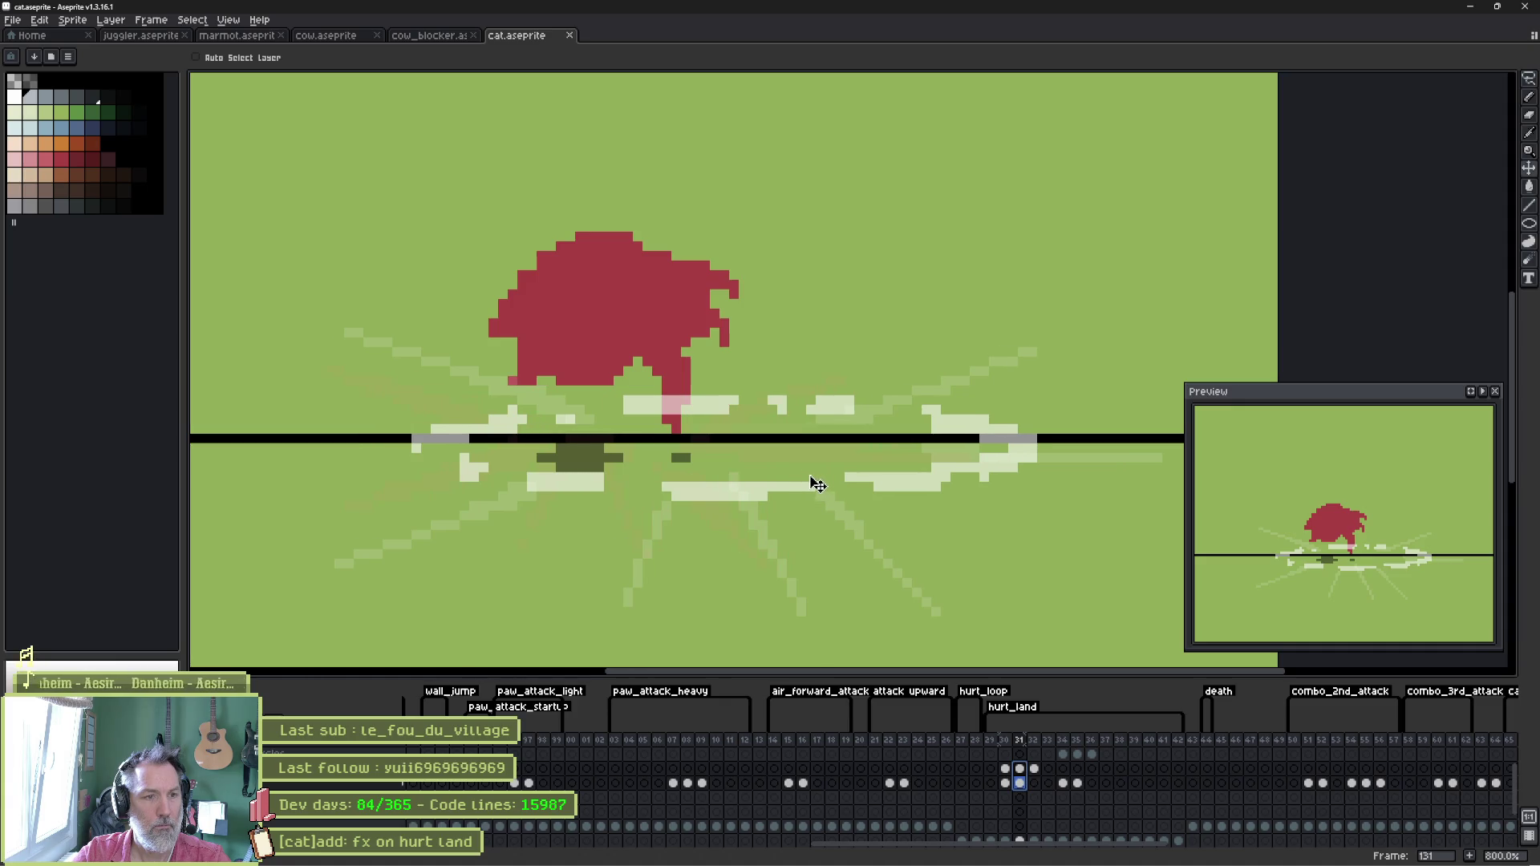
left_click(1037, 769)
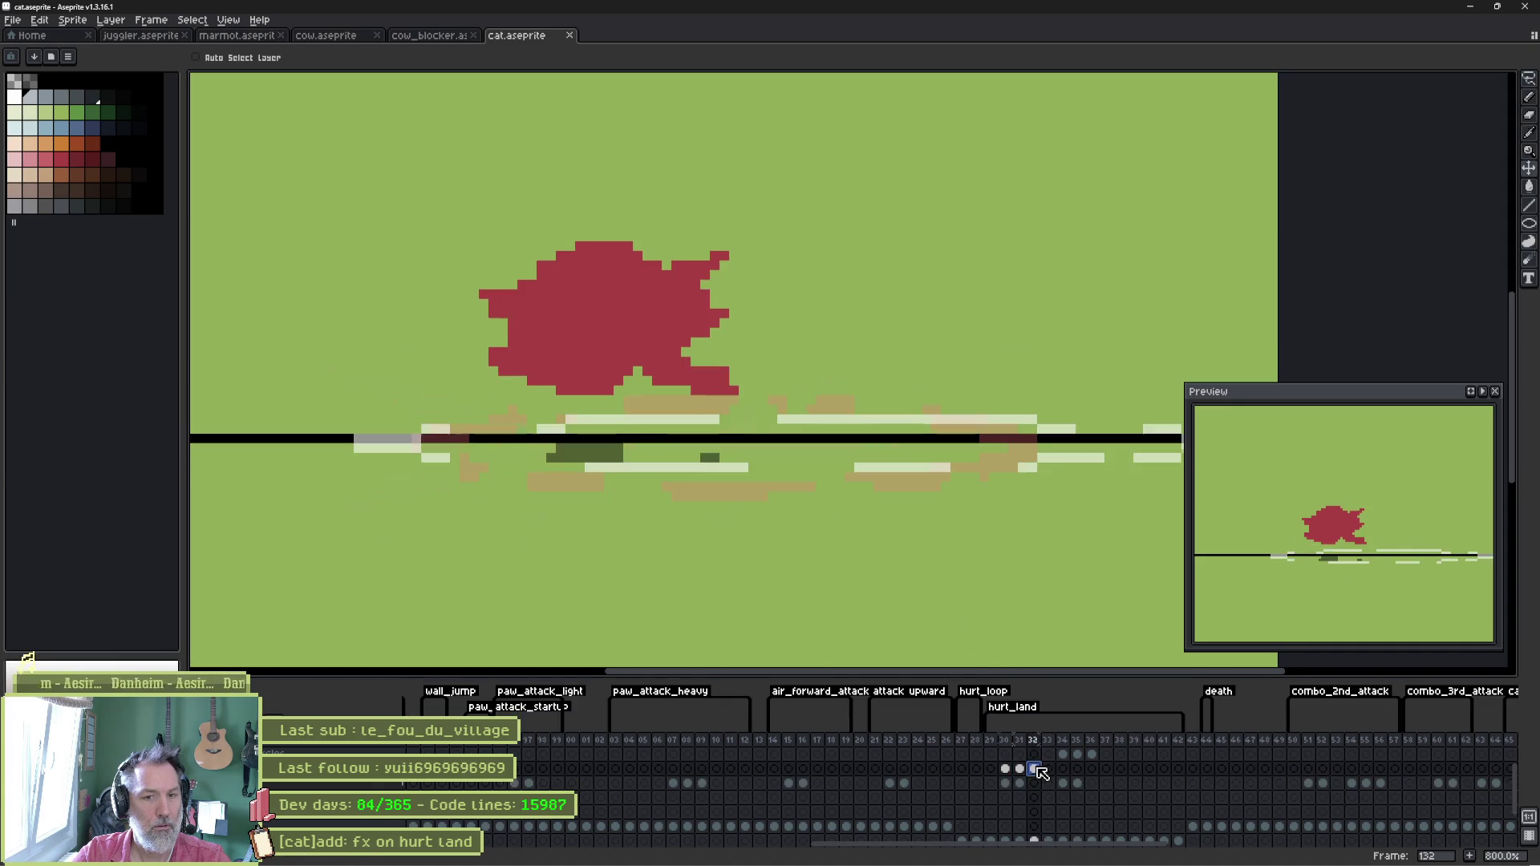
key("alt+Tab")
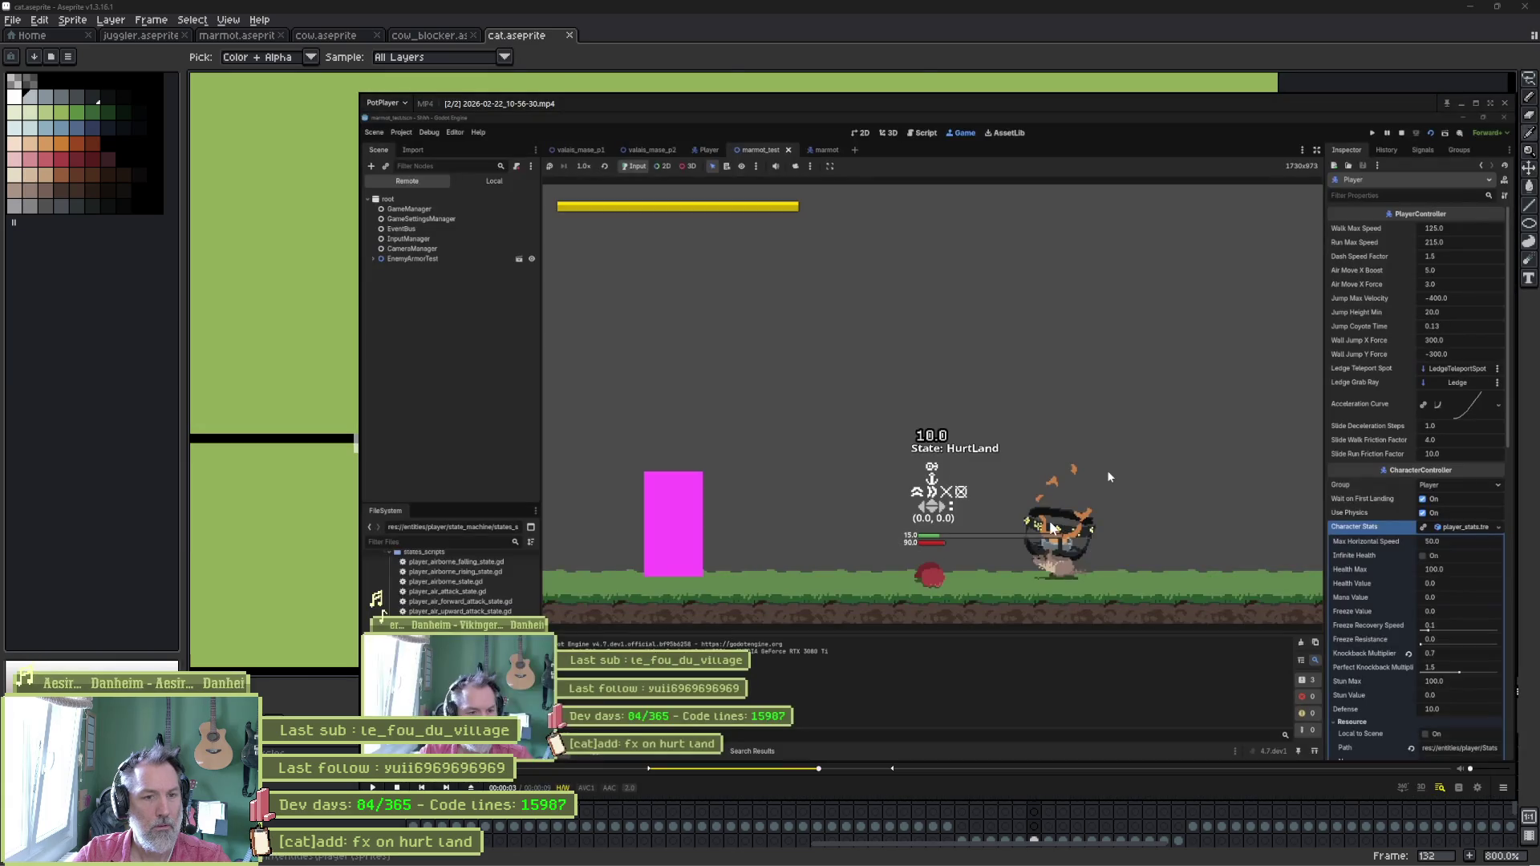
Reimport the updated cat sprite in the Player scene, then run and stop marmot_test.
left_click(944, 852)
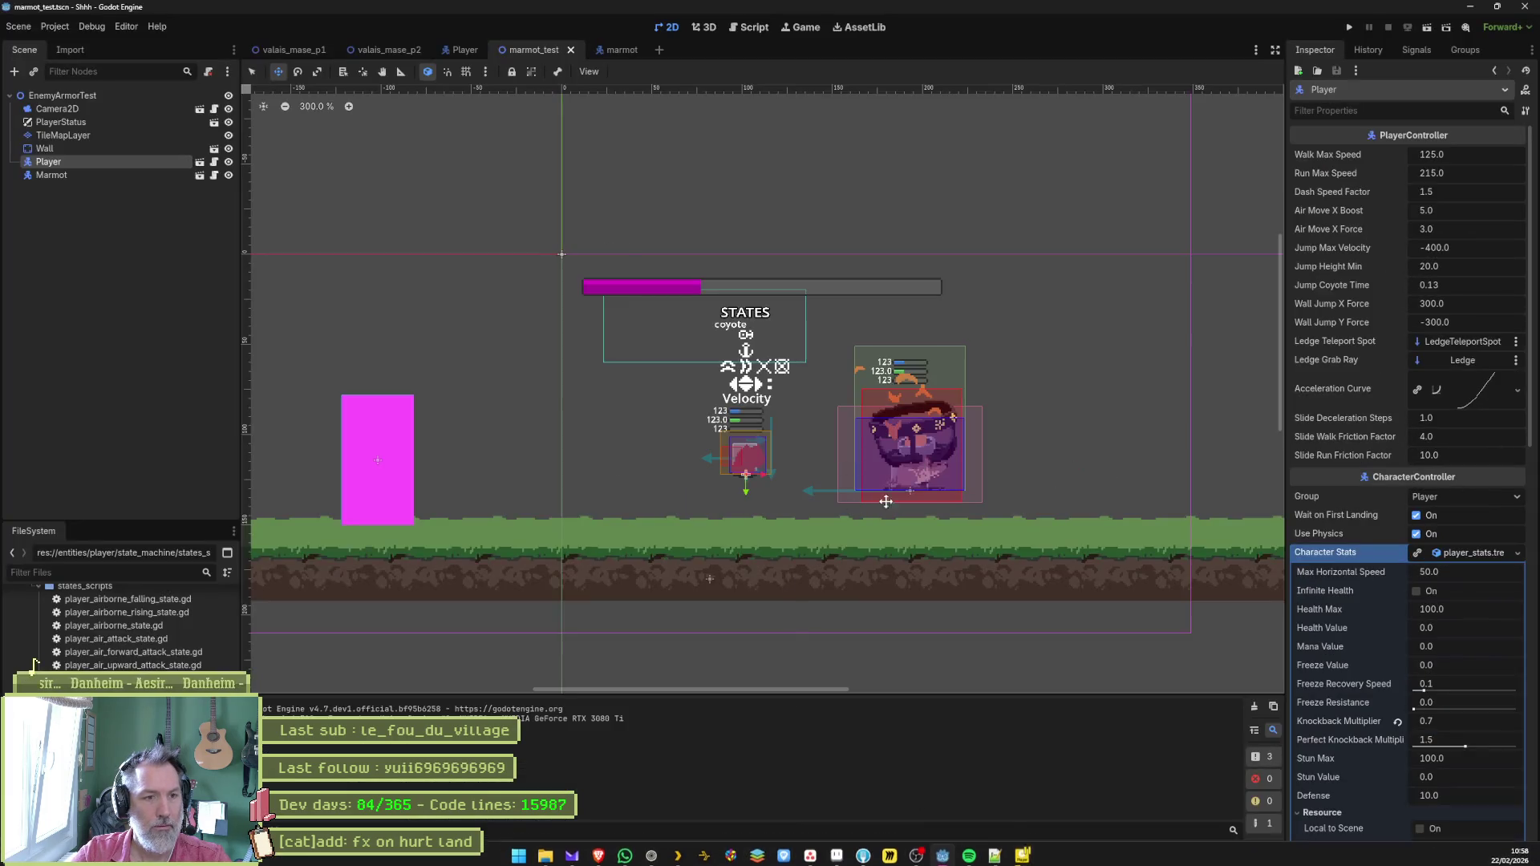
left_click(464, 50)
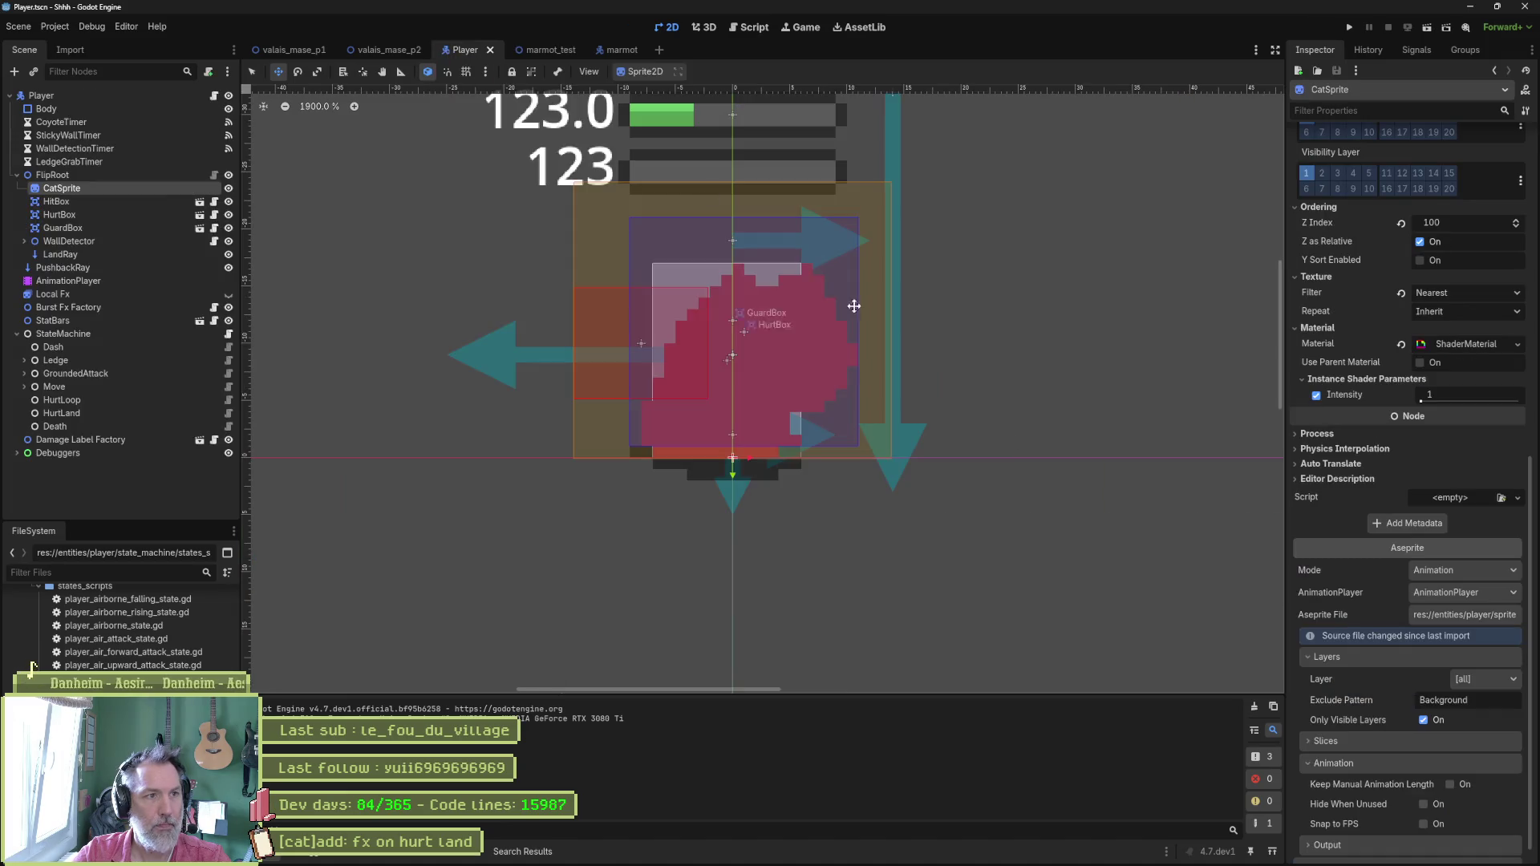
left_click(1407, 848)
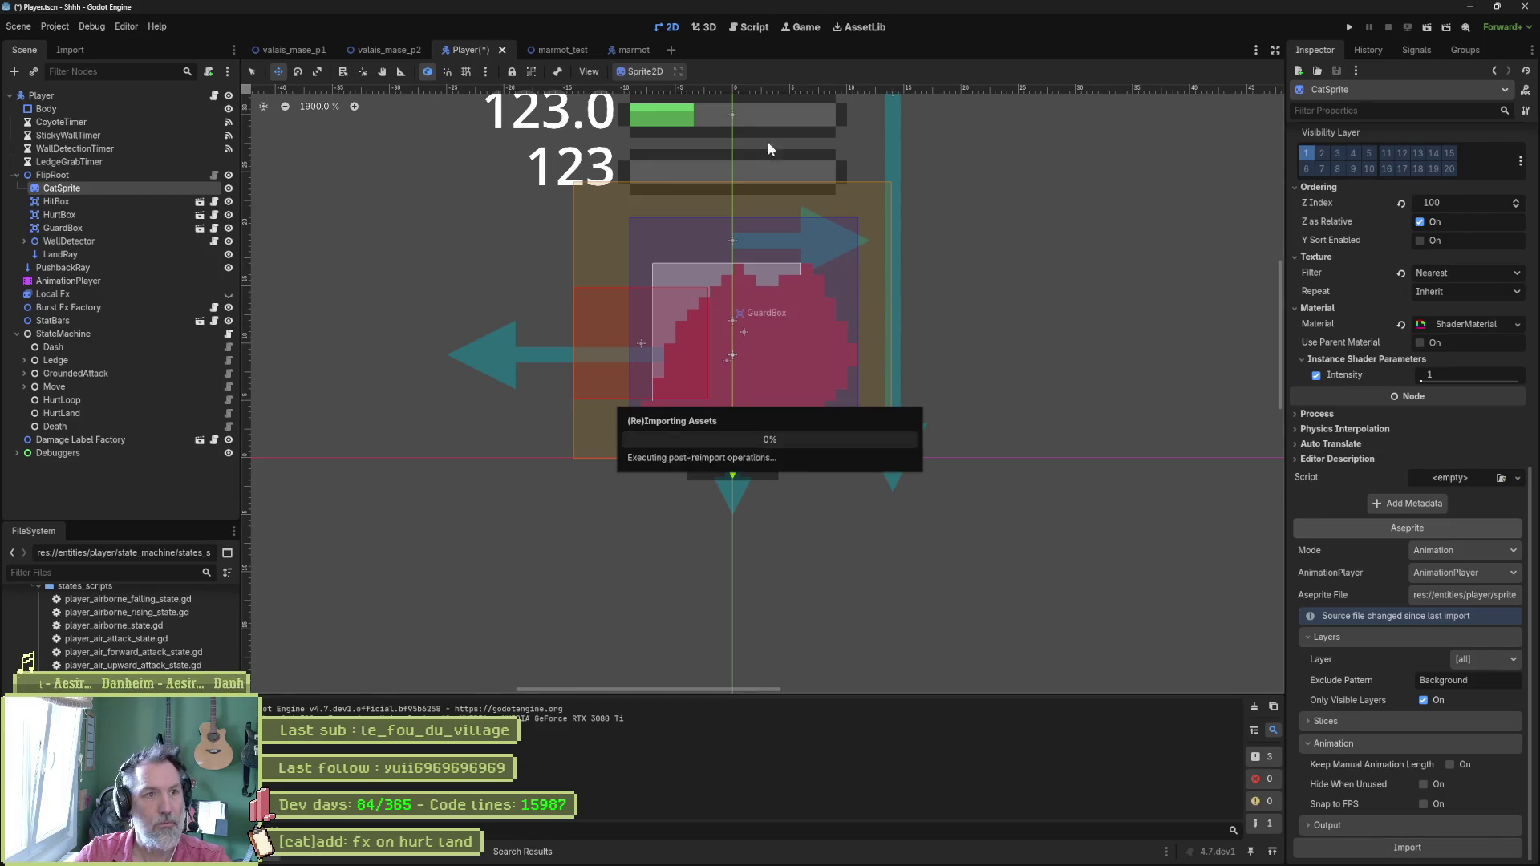
left_click(551, 50)
key("F6")
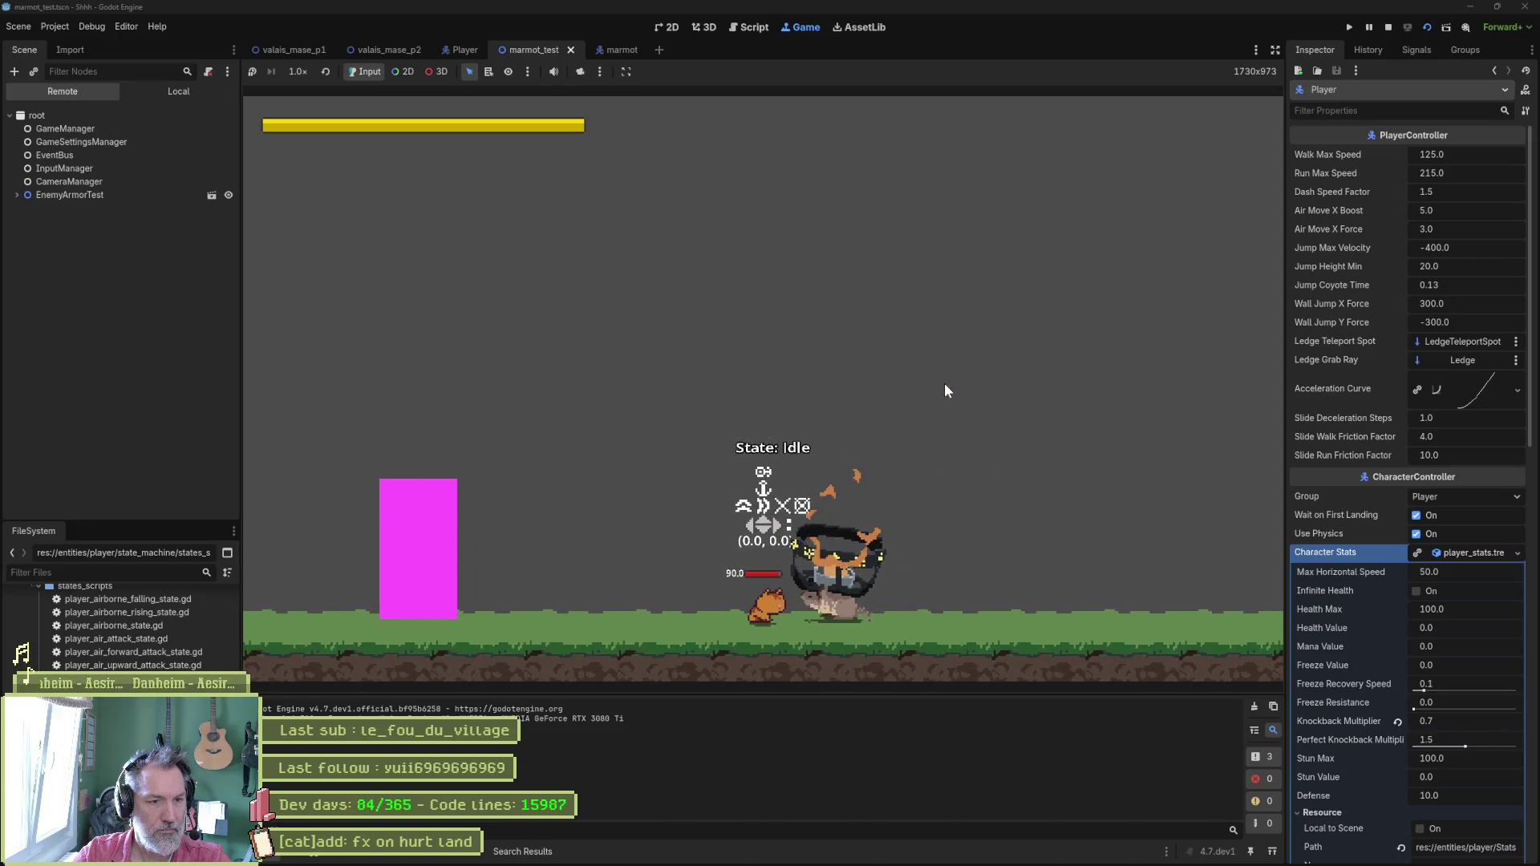
key("F8")
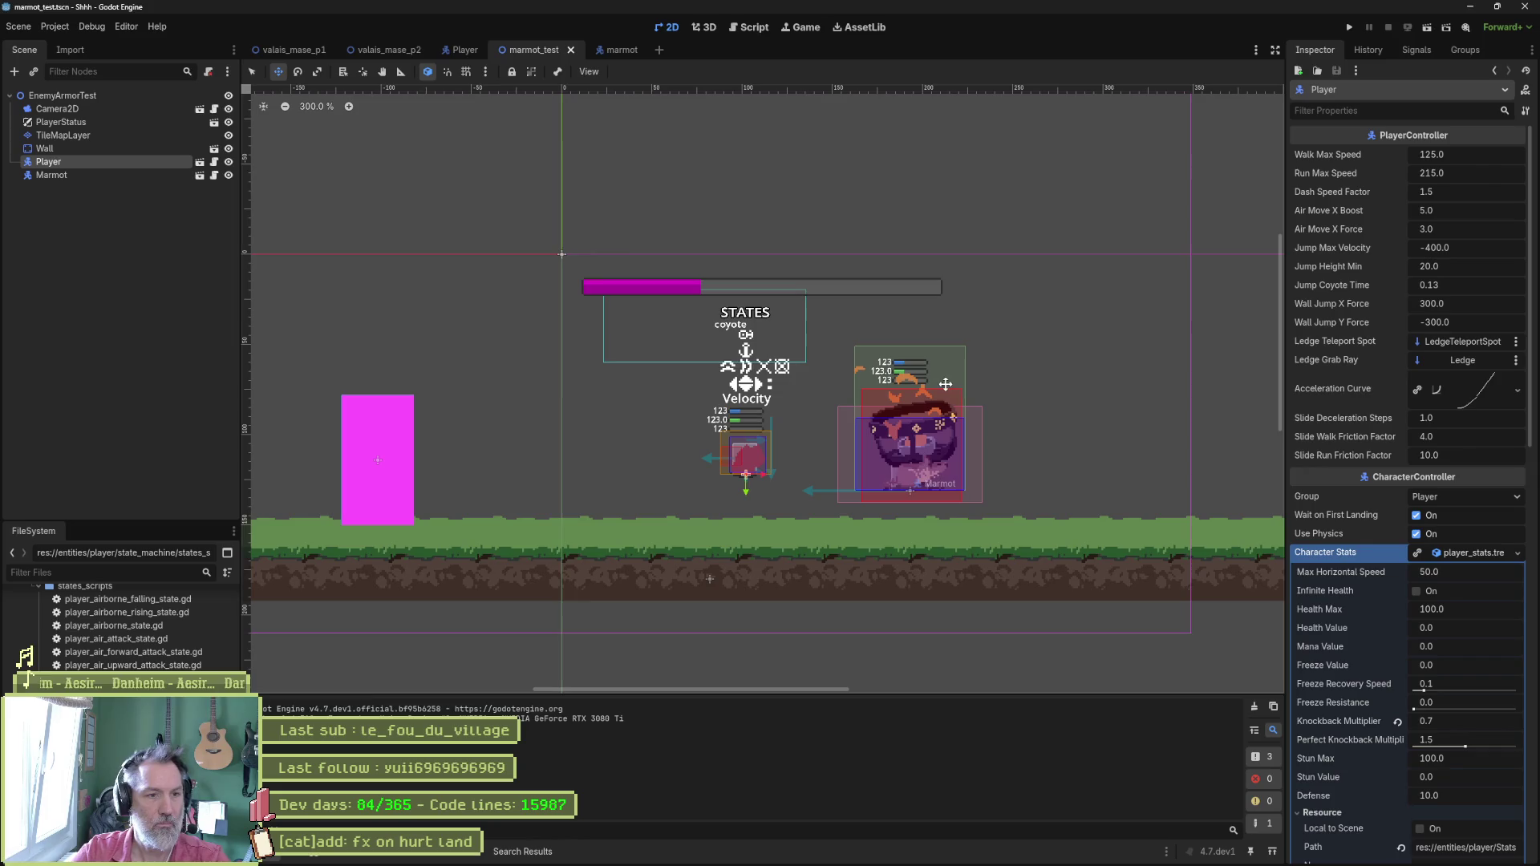
left_click(843, 855)
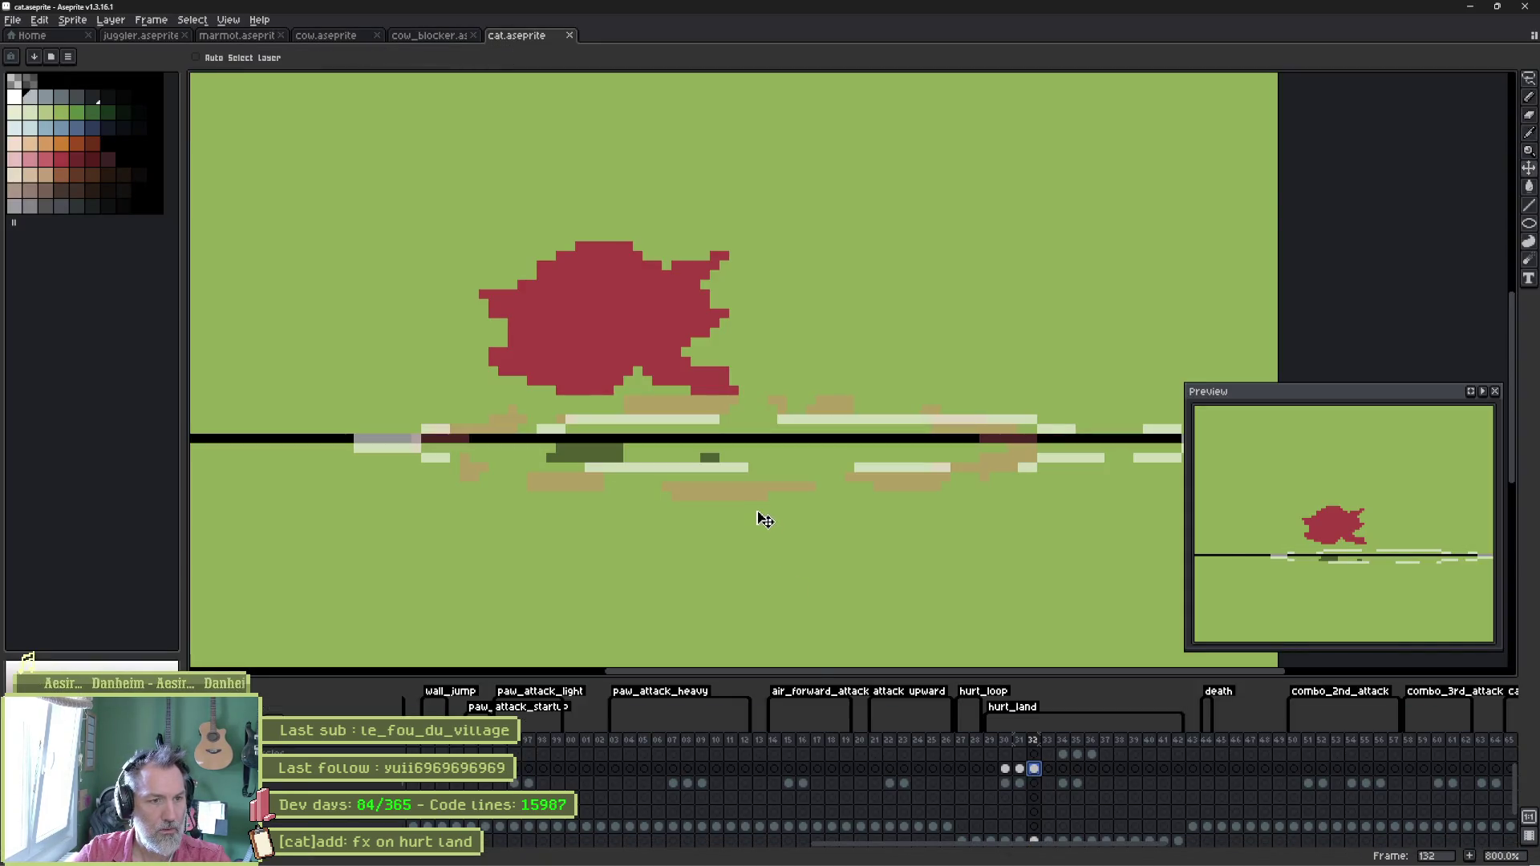
Nudge the fx rays on frame 131 and the white streaks on frame 132 slightly right.
left_click(1020, 783)
mouse_move(788, 467)
left_mouse_down()
mouse_move(807, 485)
mouse_move(826, 462)
left_mouse_up()
scroll(827, 462, "down", 1)
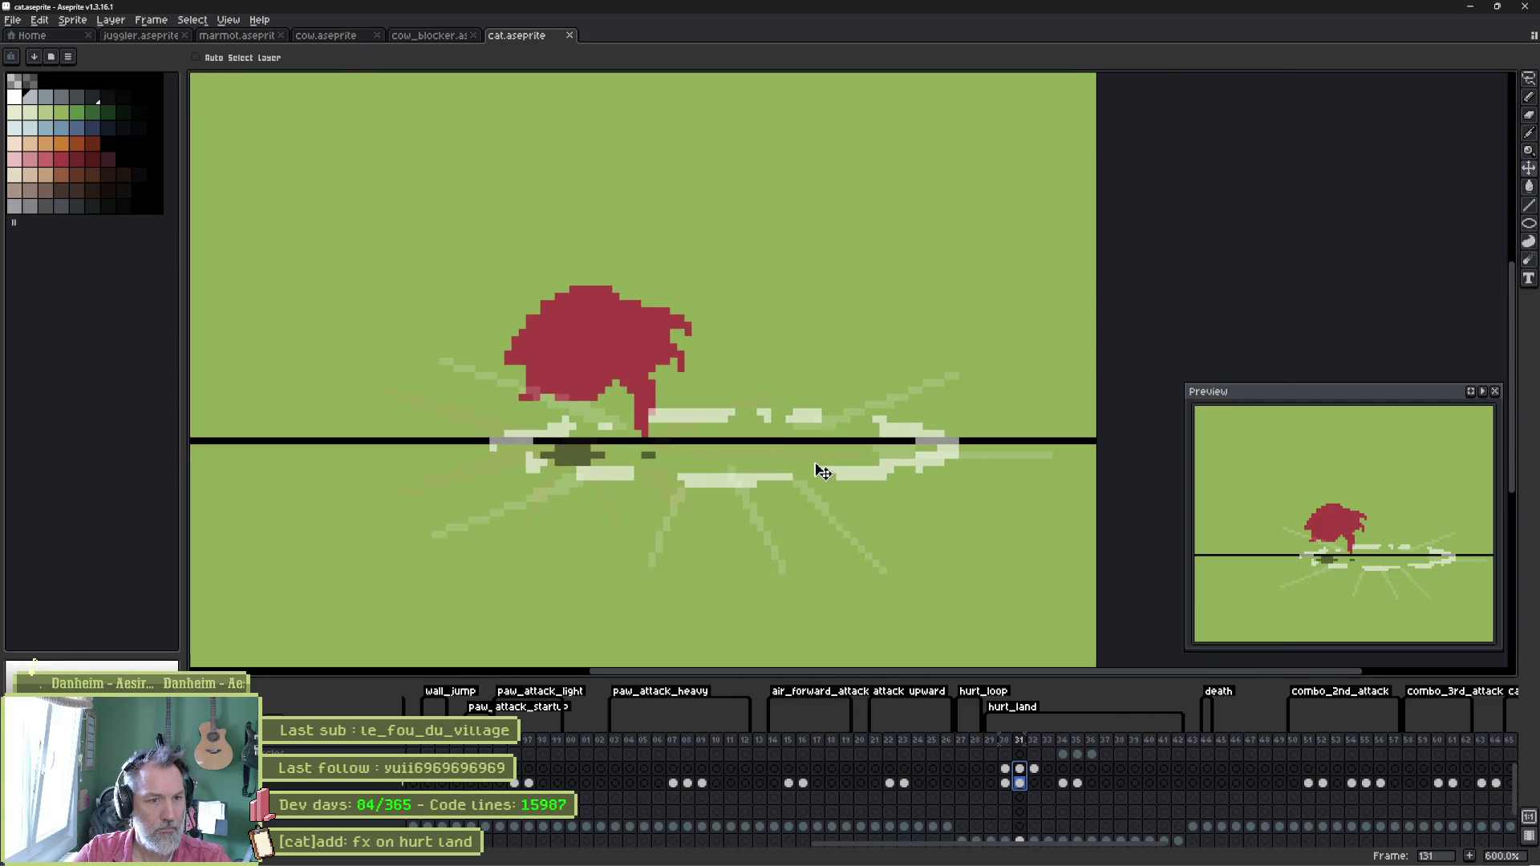
left_click(1034, 769)
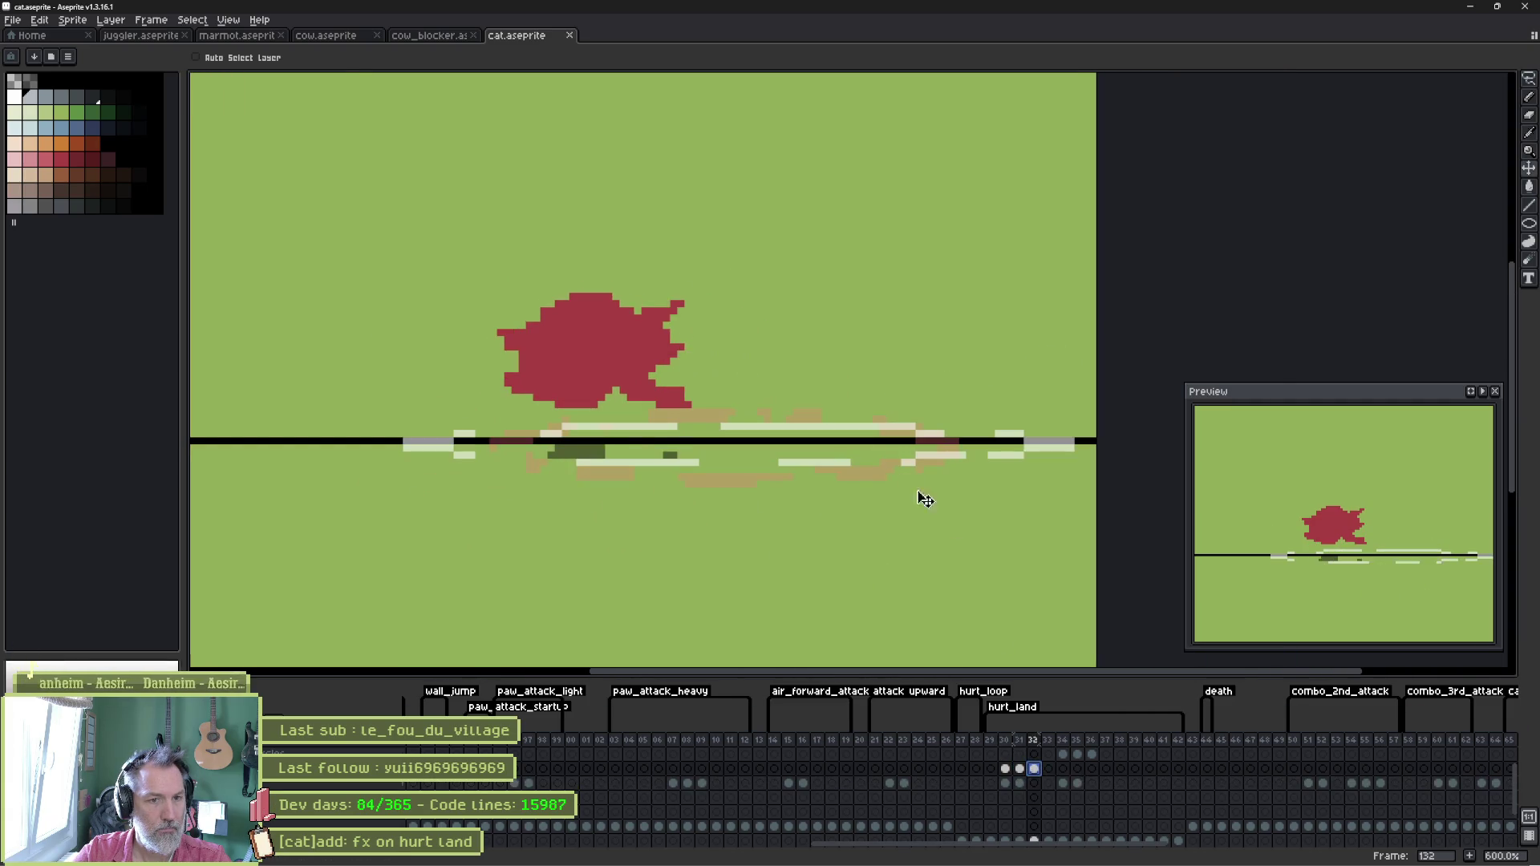
left_click_drag(875, 459, 888, 456)
key("ctrl")
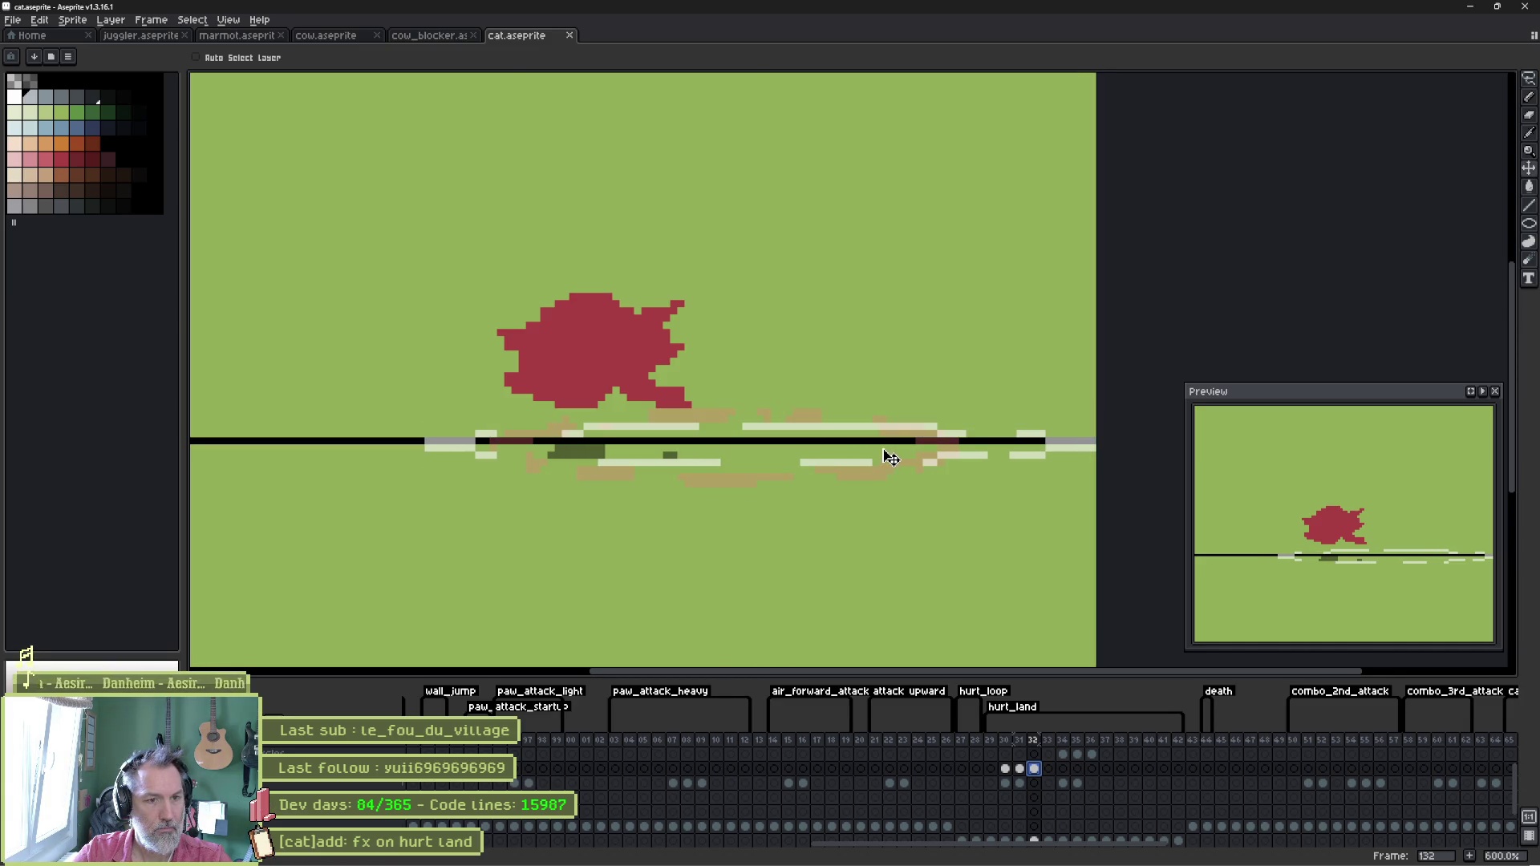
key("alt+Tab")
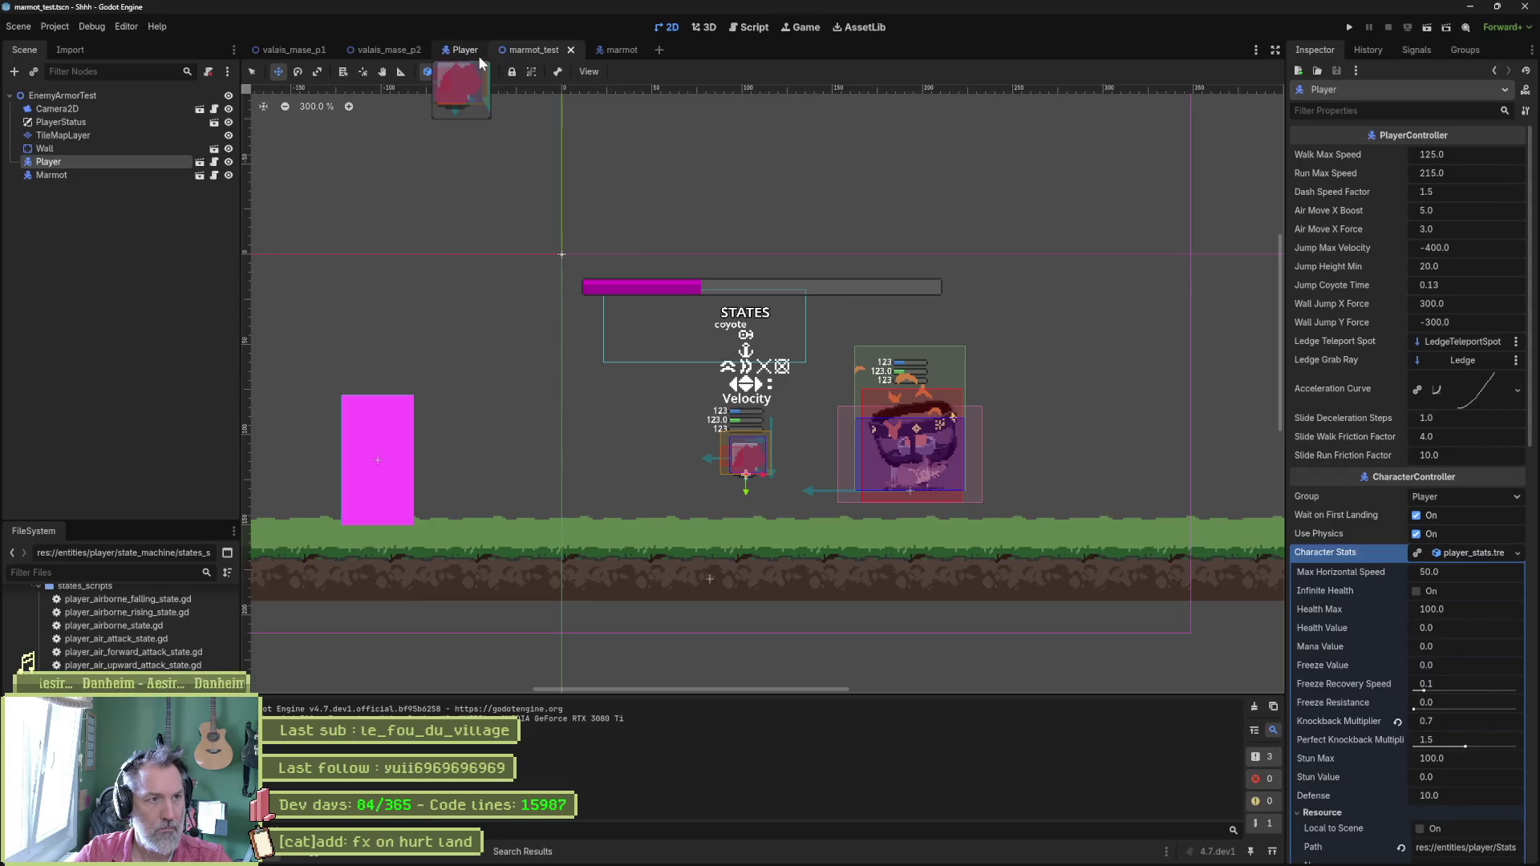
Reimport the cat sprite via the Player scene, then run and stop the test scene.
left_click(478, 55)
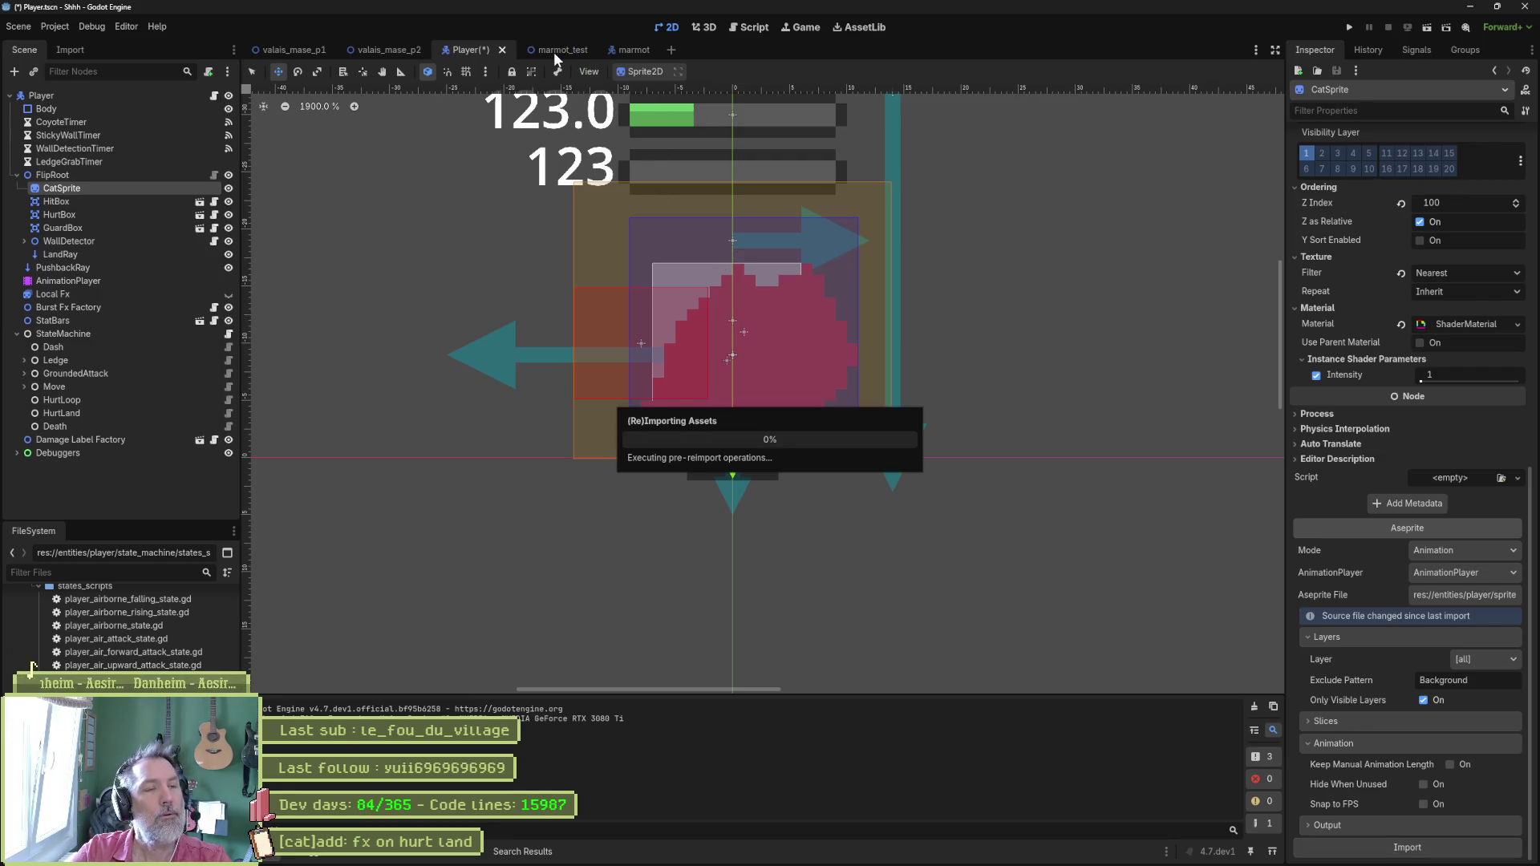
key("F6")
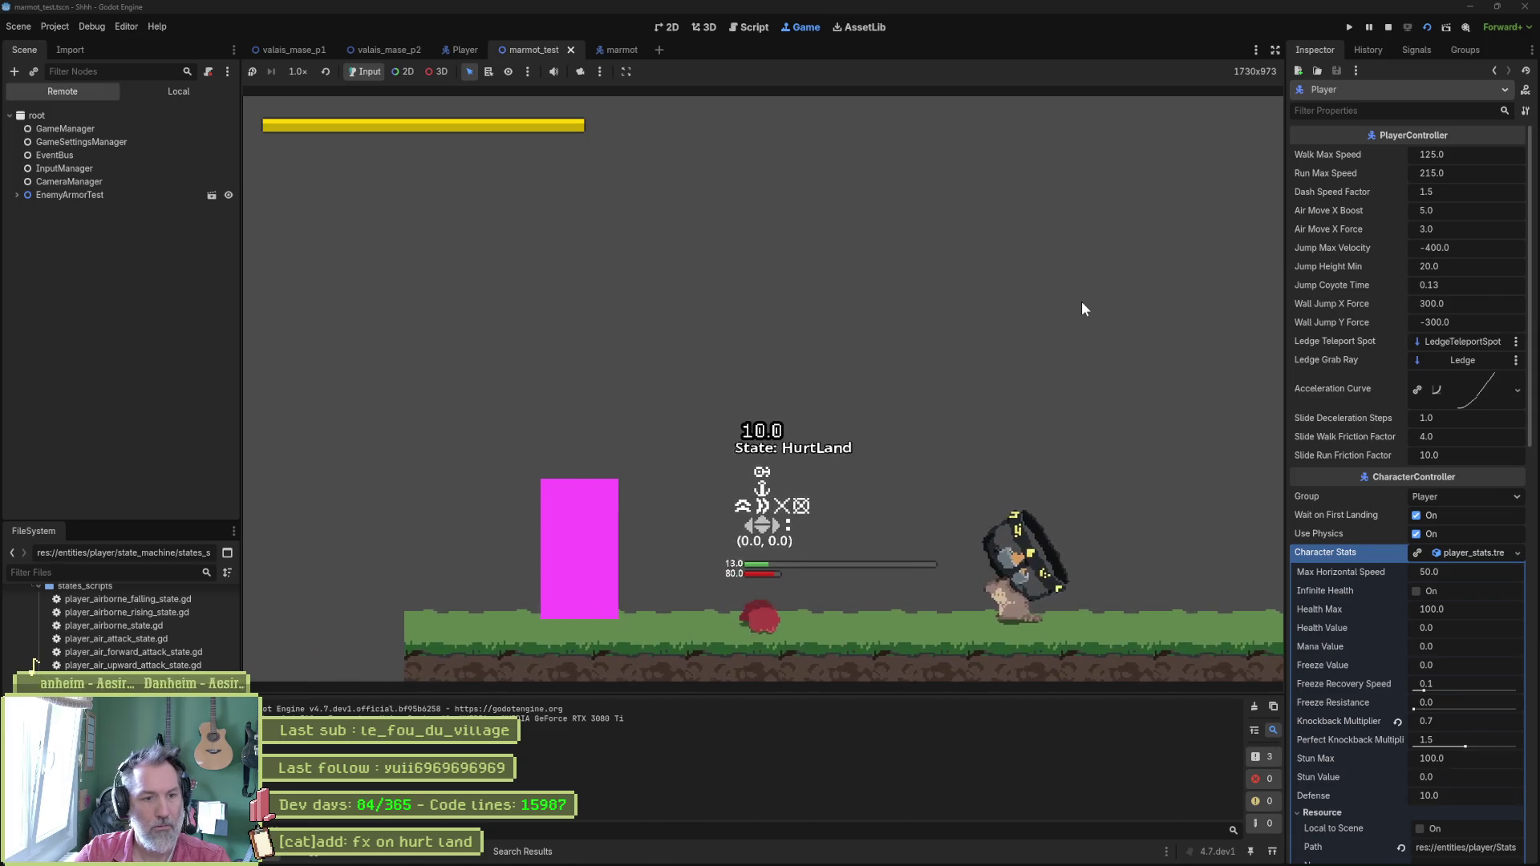
key("F8")
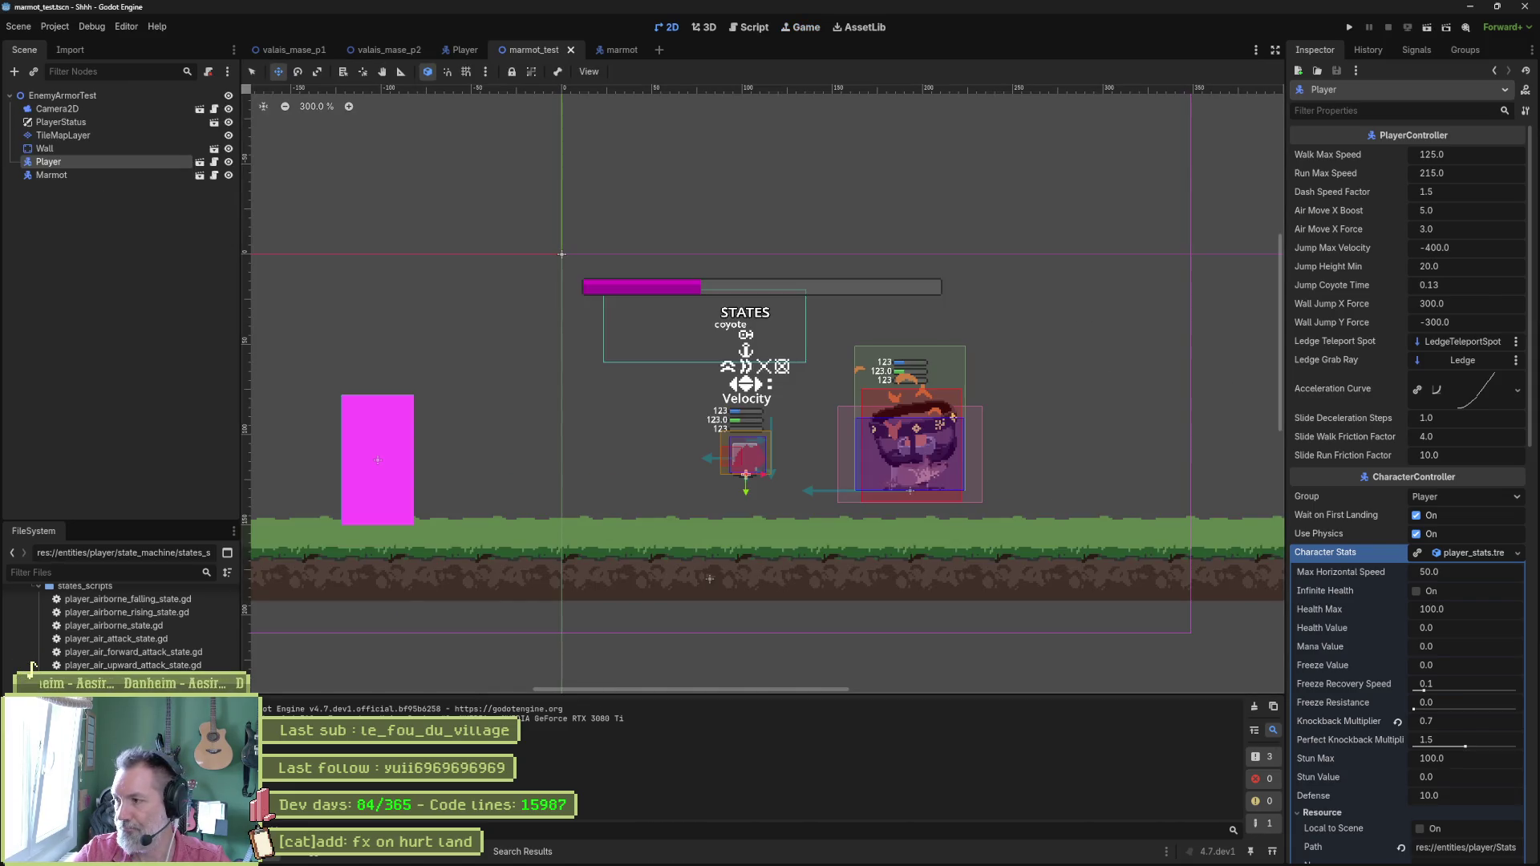
mouse_move(742, 865)
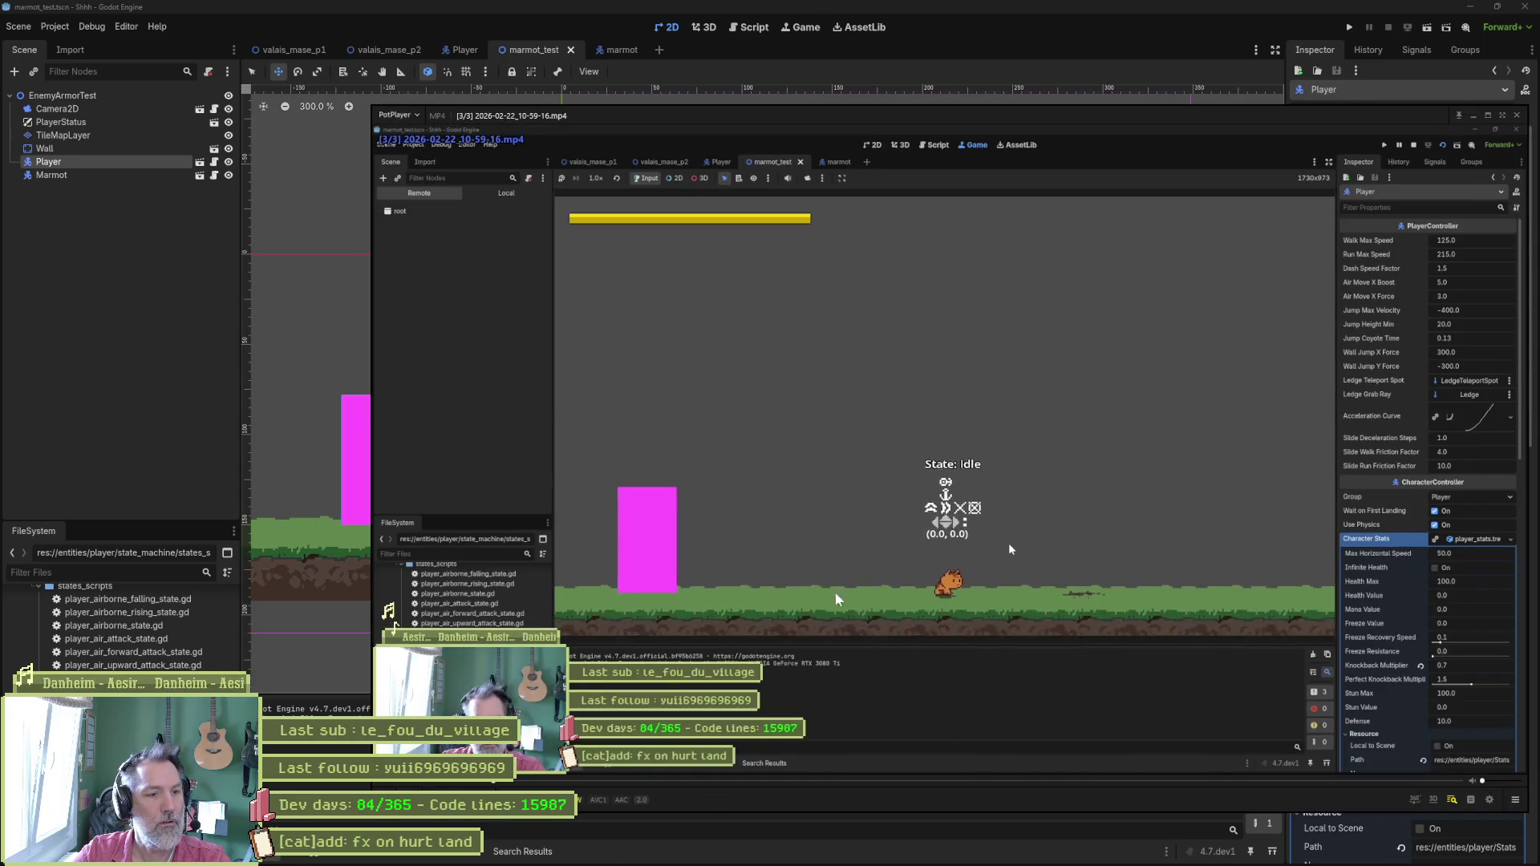
Pause the recorded hurt landing, step frame by frame through the dust effect, then return to Godot.
key("space")
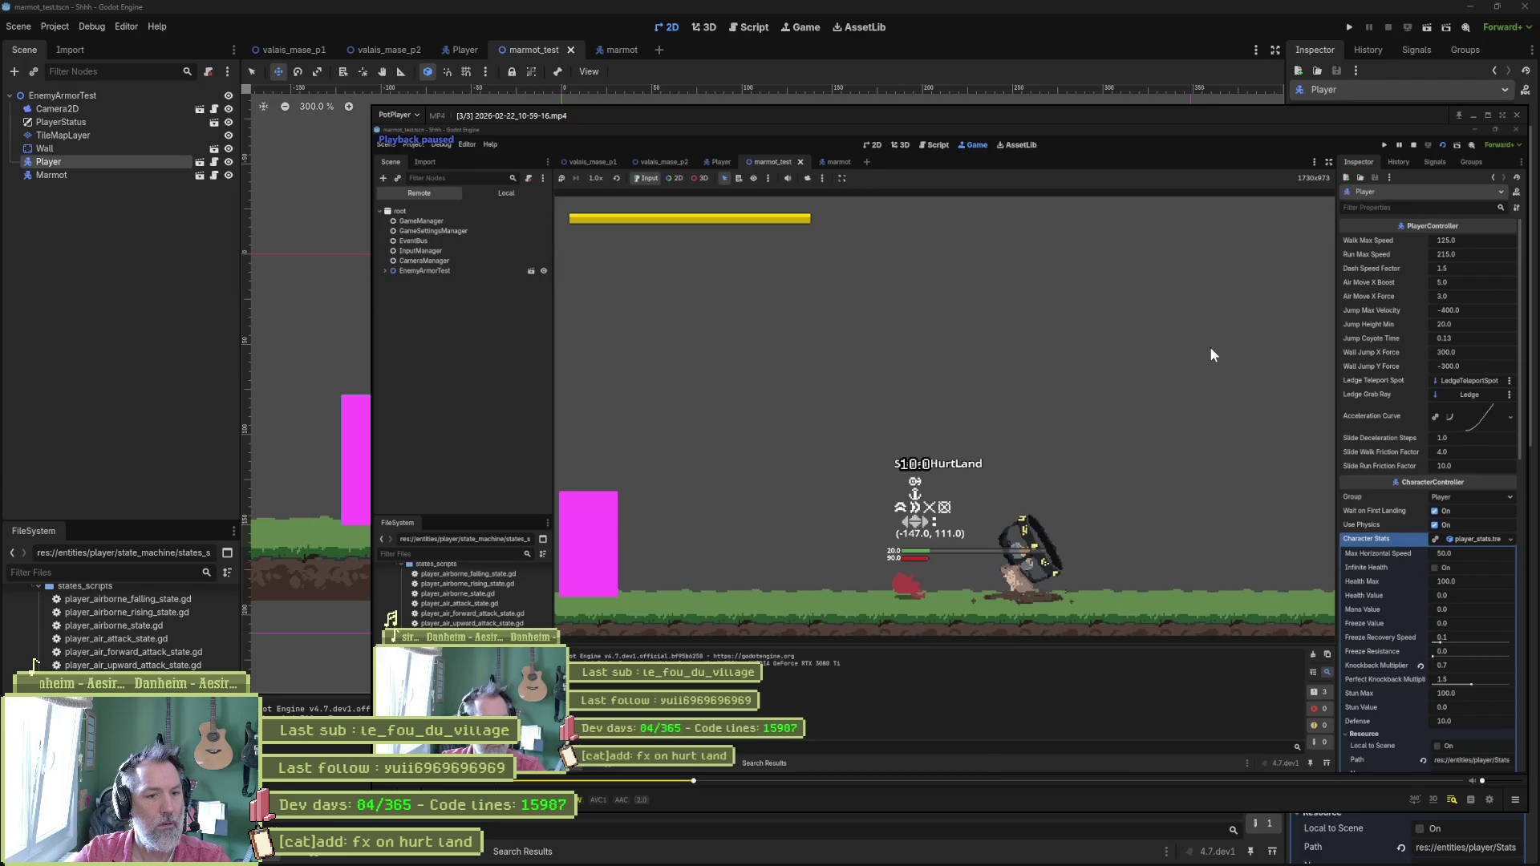
key("f")
key("f")
key("f")
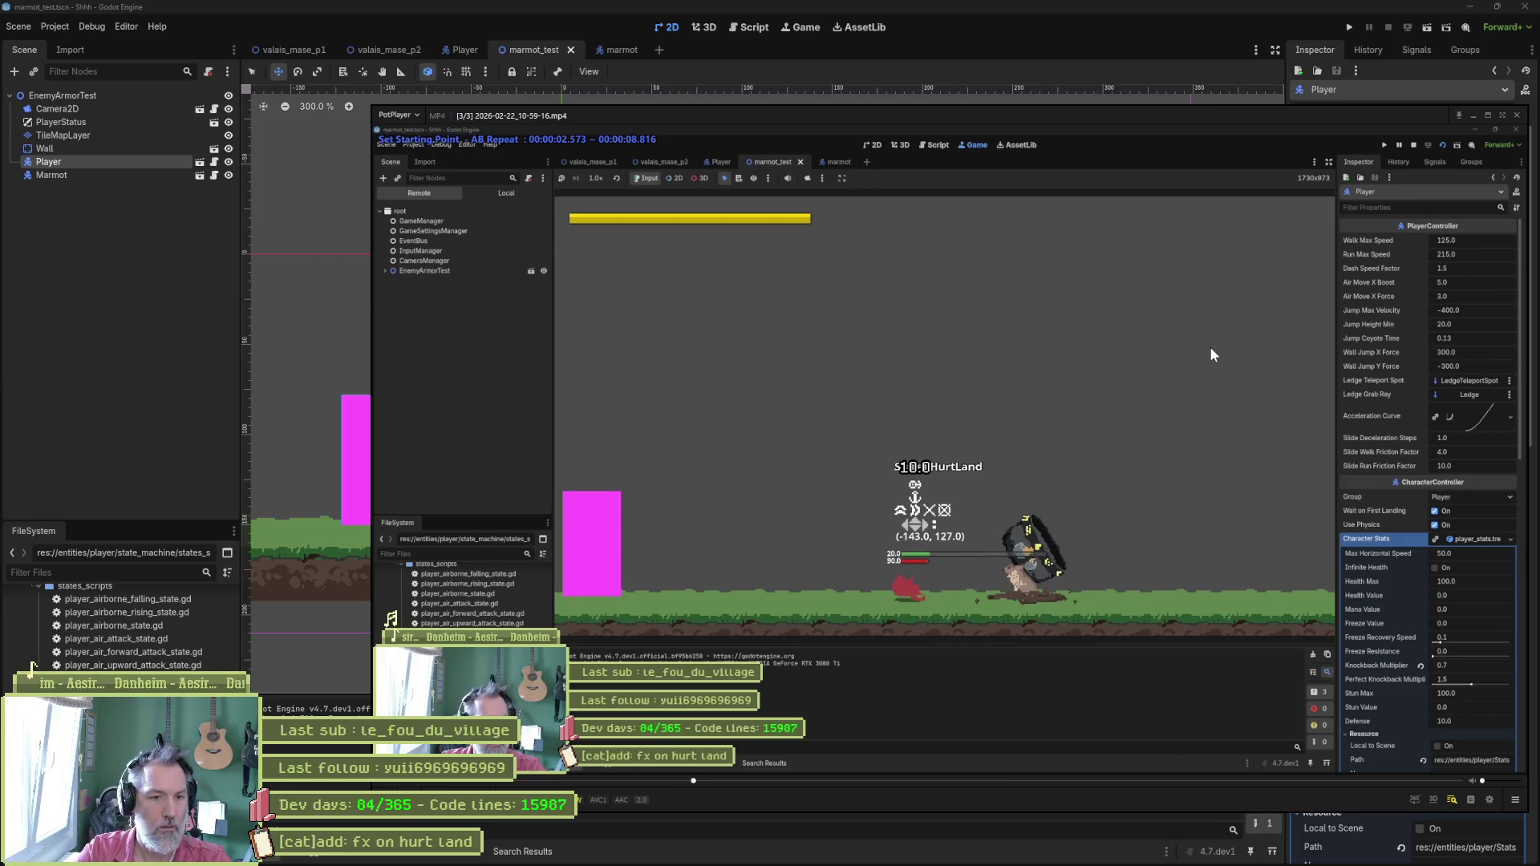
key("Left")
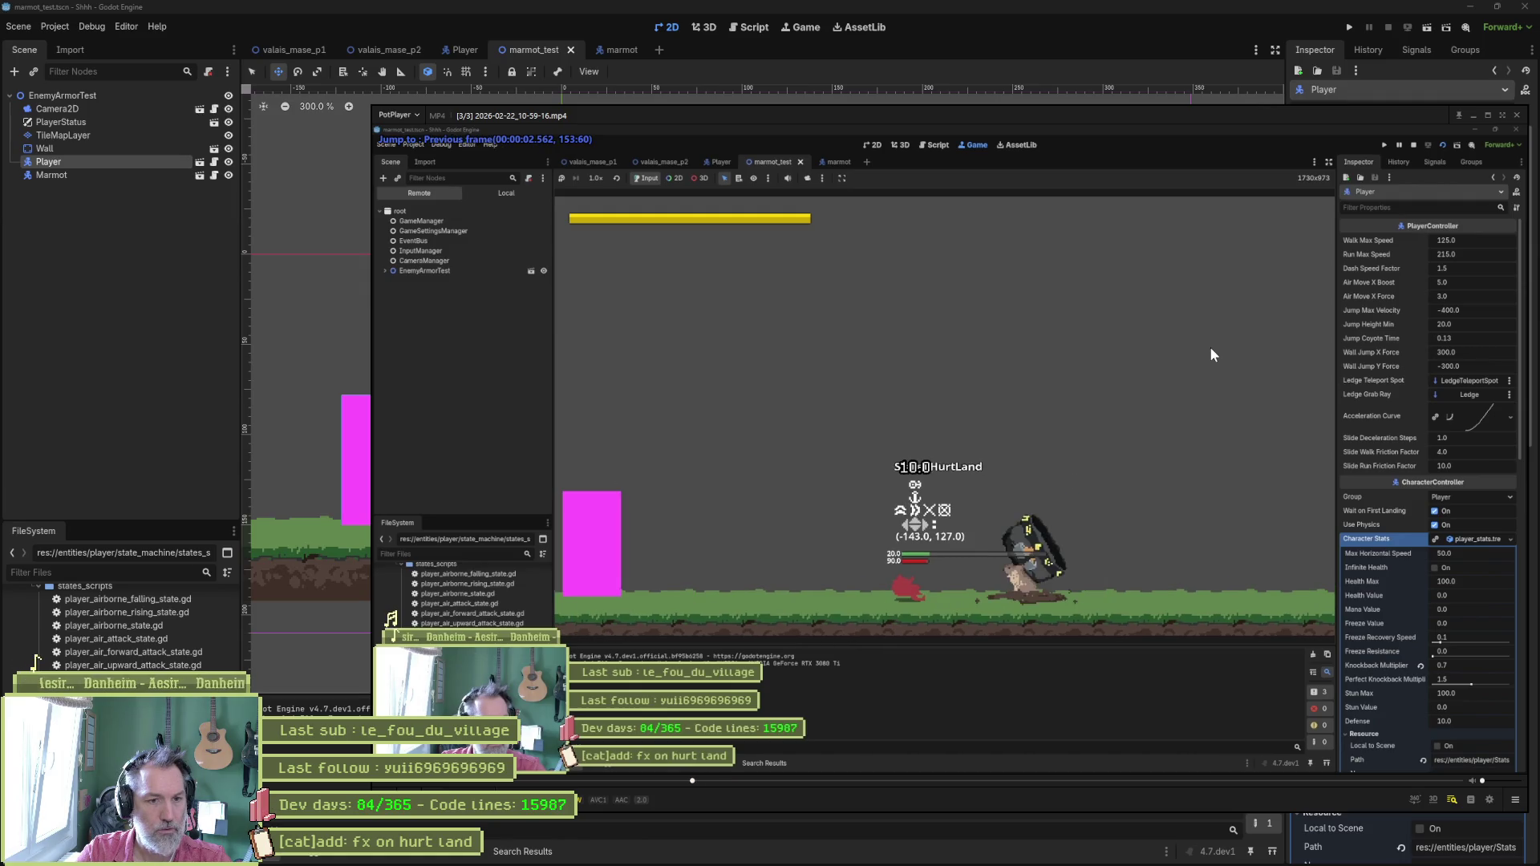
key("f")
key("f")
key("f")
key("f")
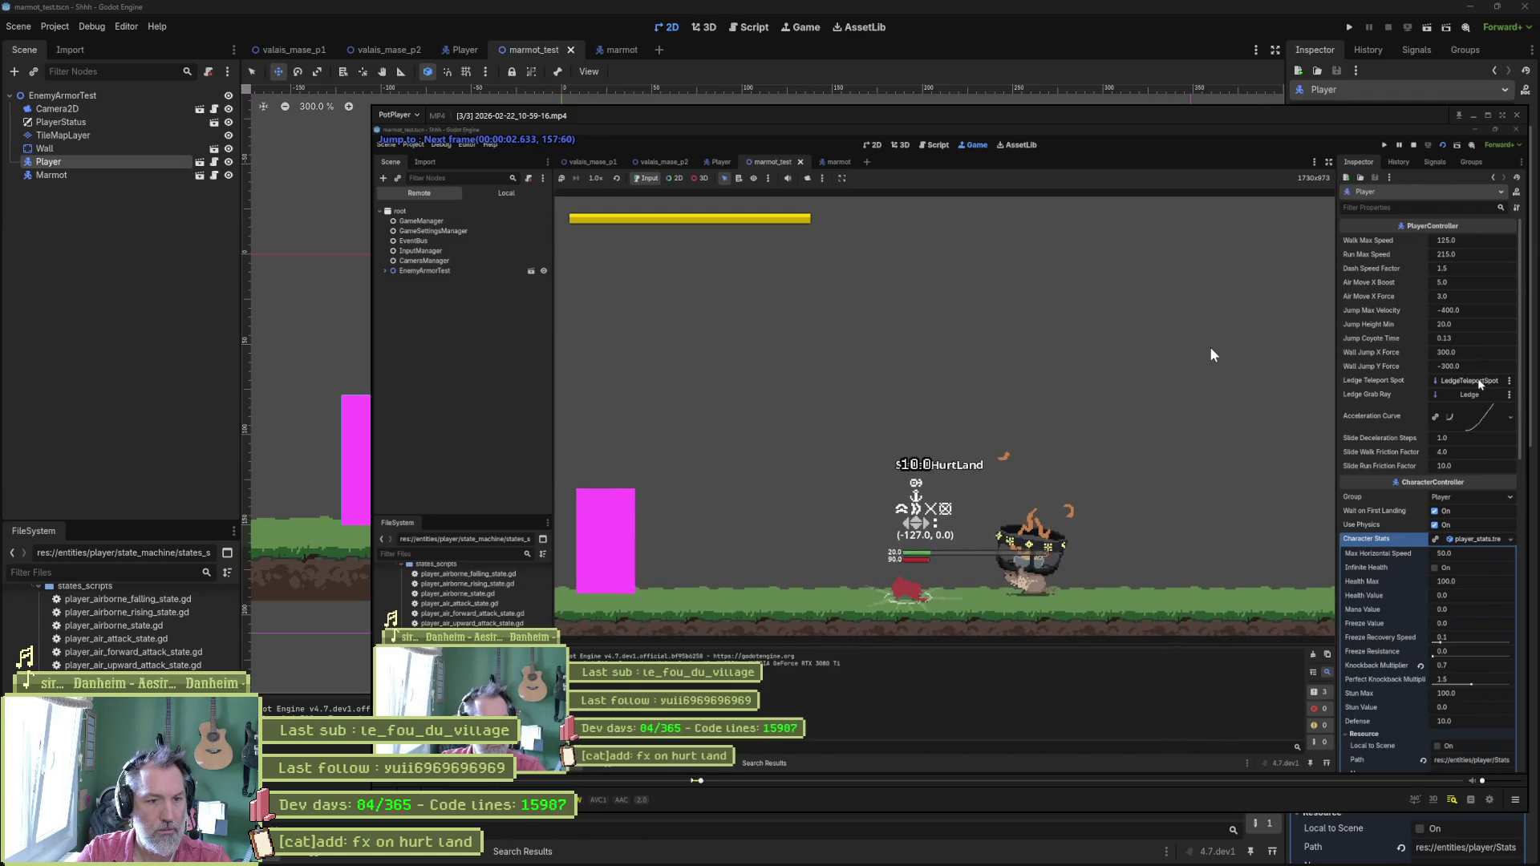
key("f")
key("f")
key("f")
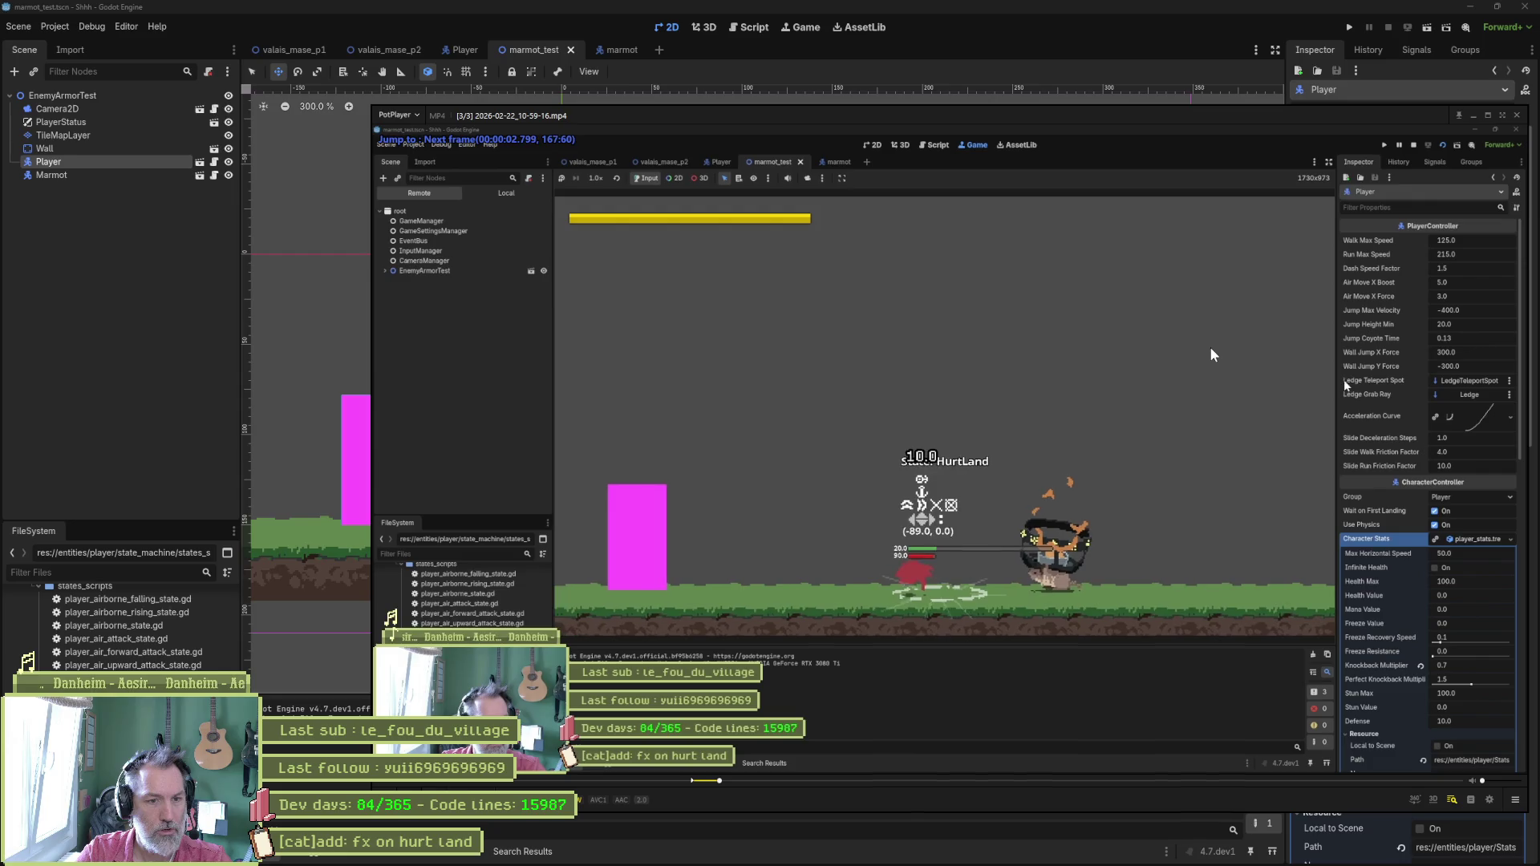
key("f")
key("f")
key("f")
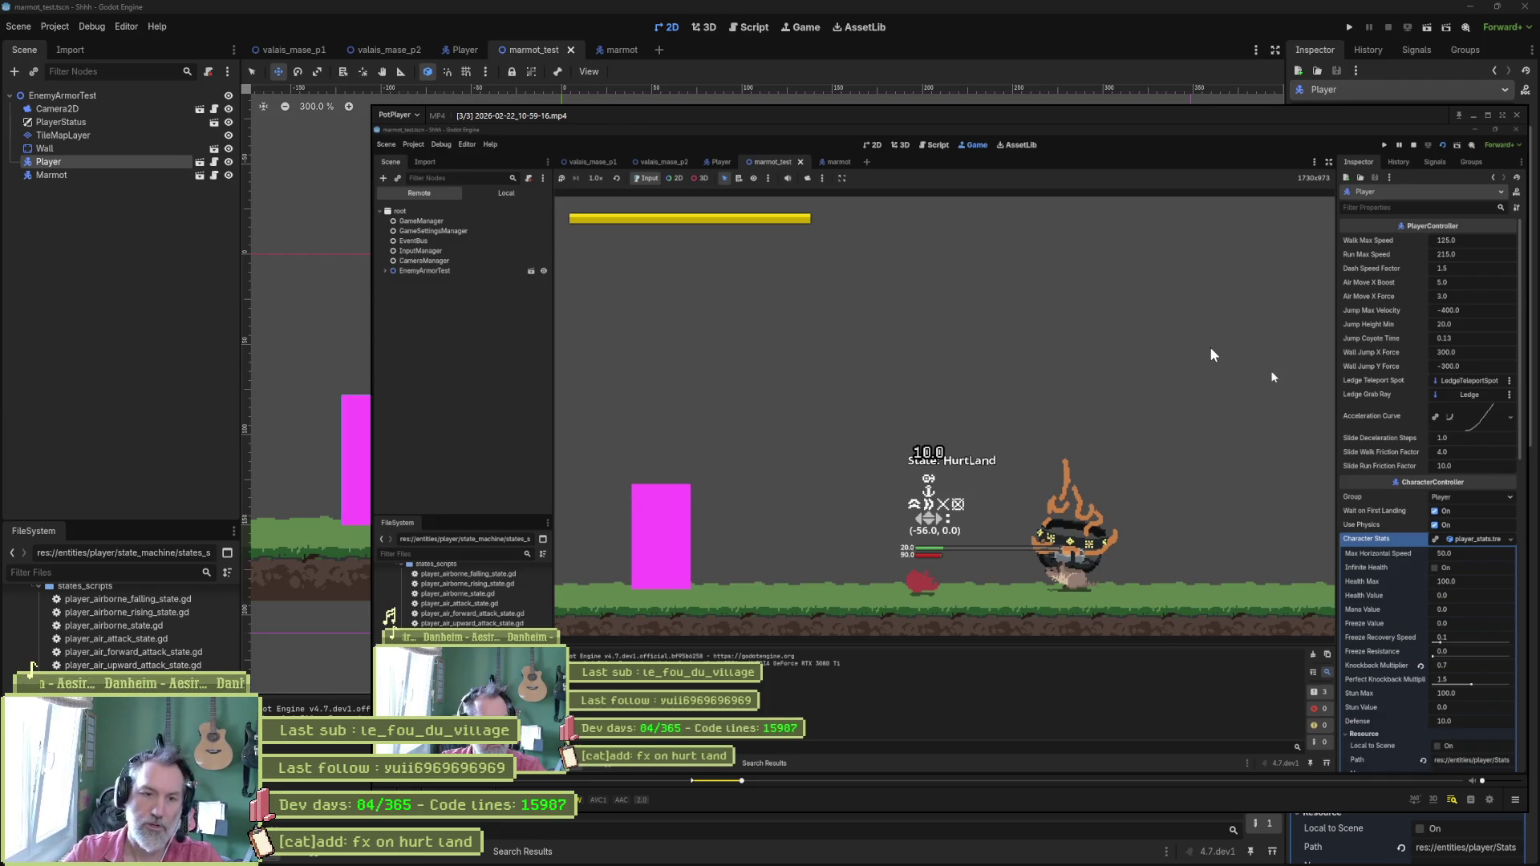
left_click(1115, 50)
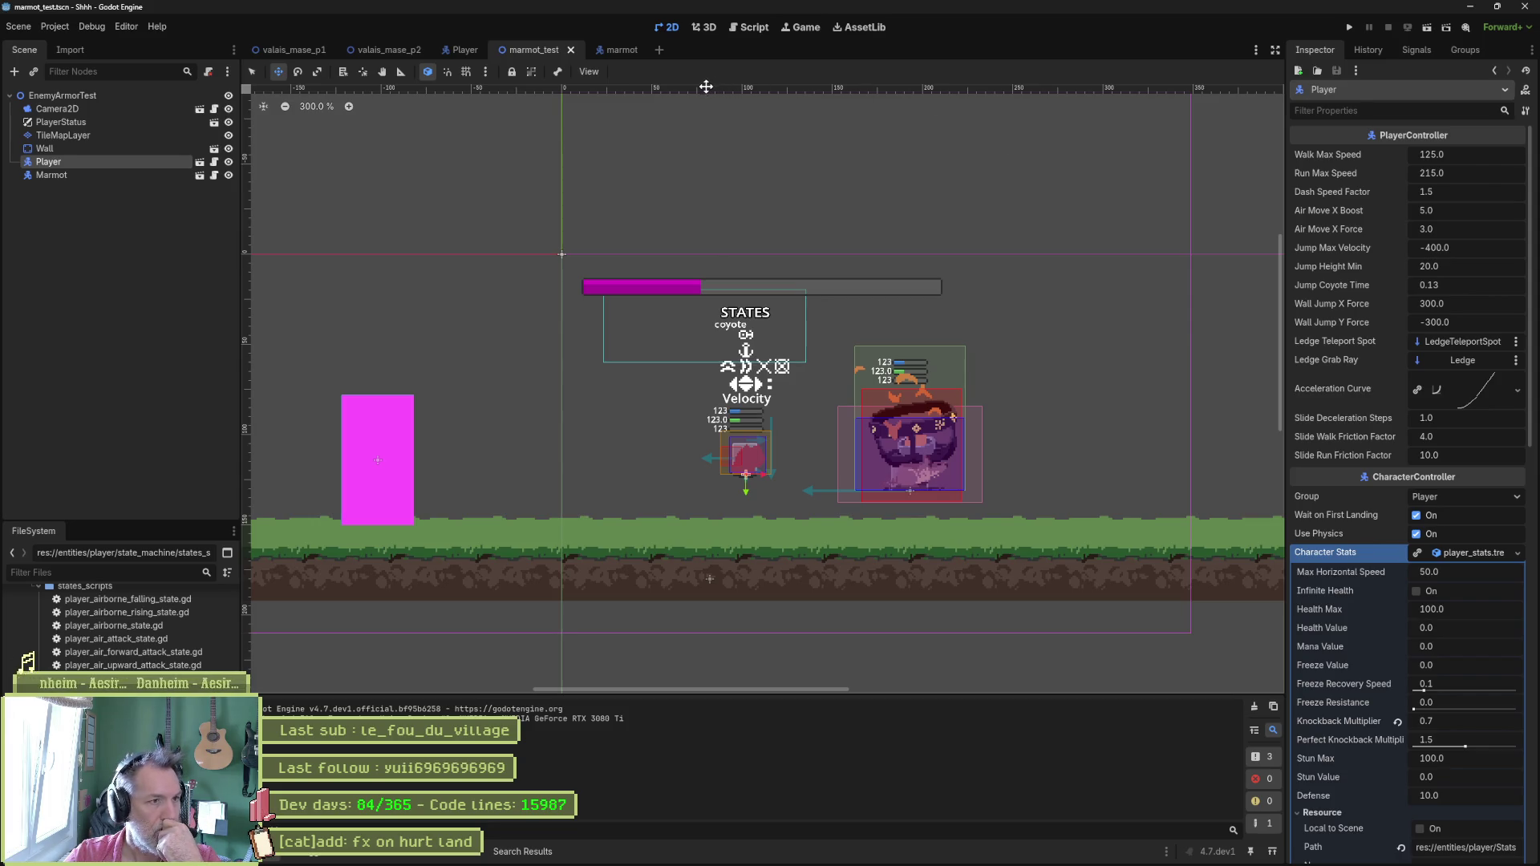
Open burst_fx_factory.gd from the Burst Fx Factory node in the Player scene.
left_click(202, 164)
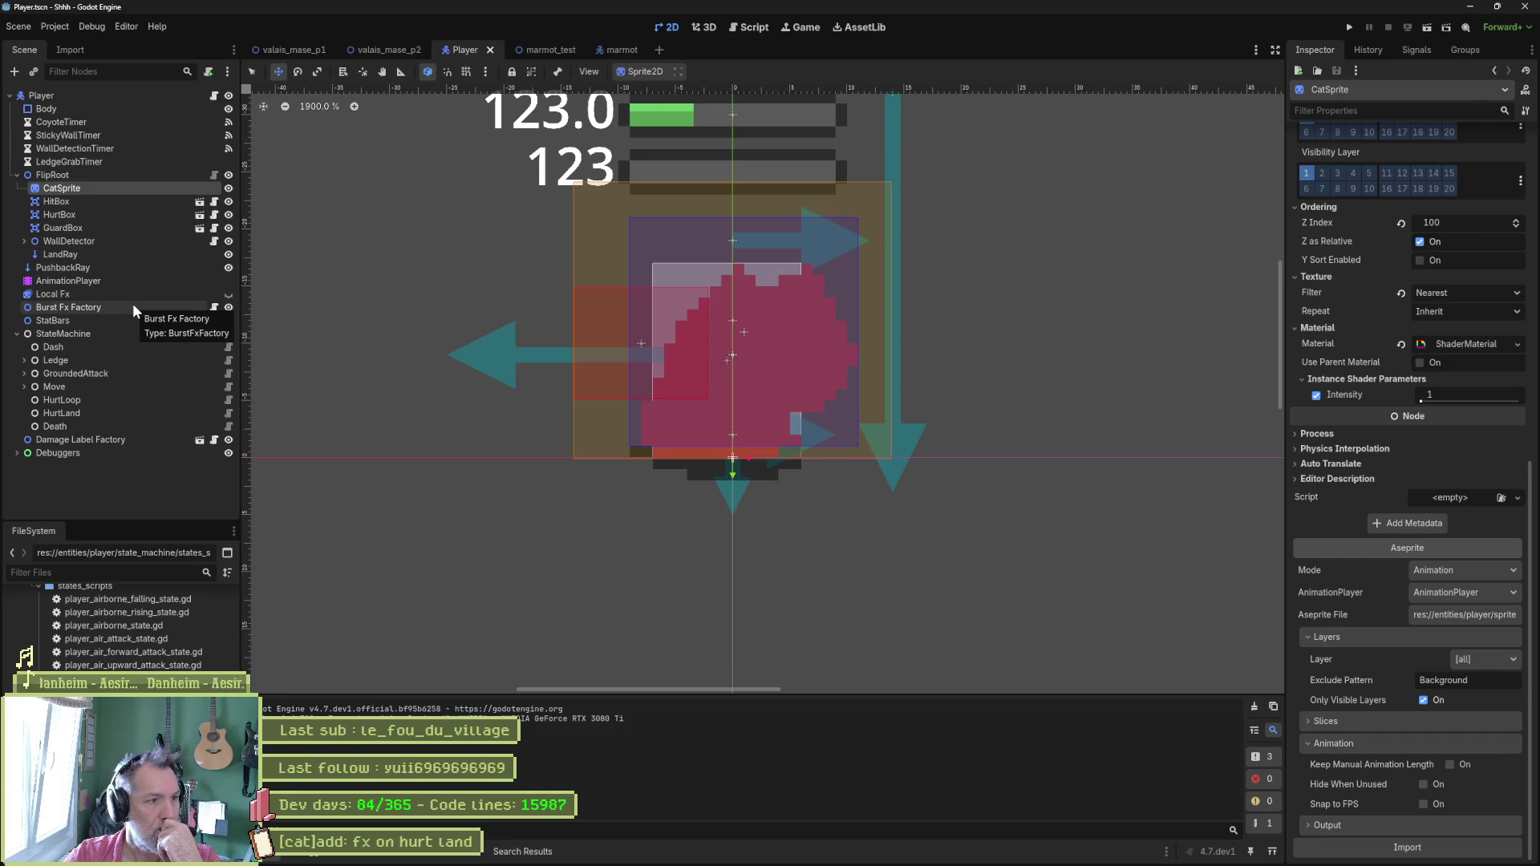
left_click(196, 311)
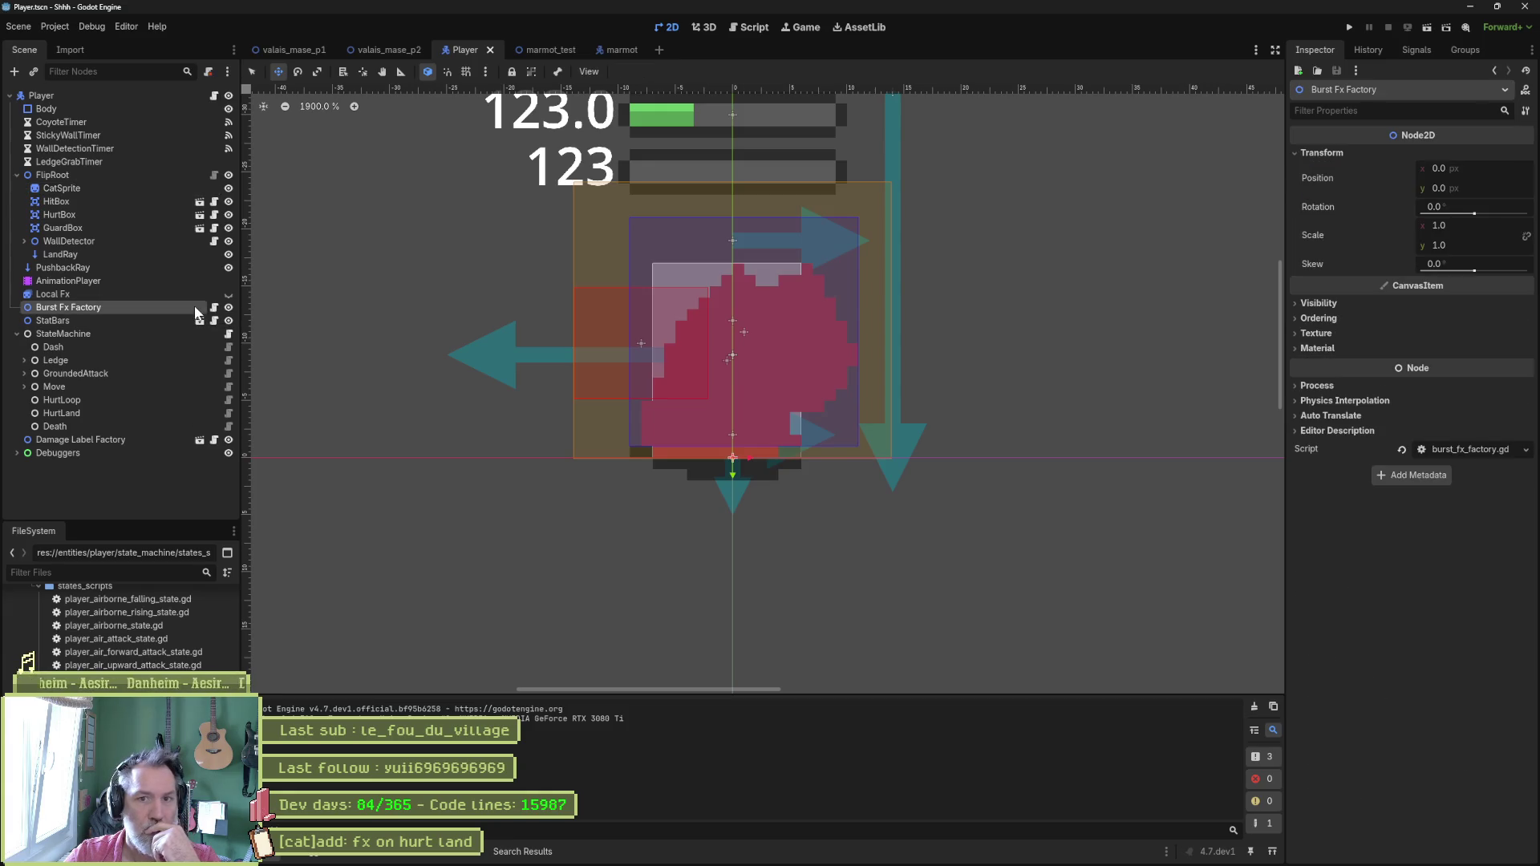
left_click(214, 309)
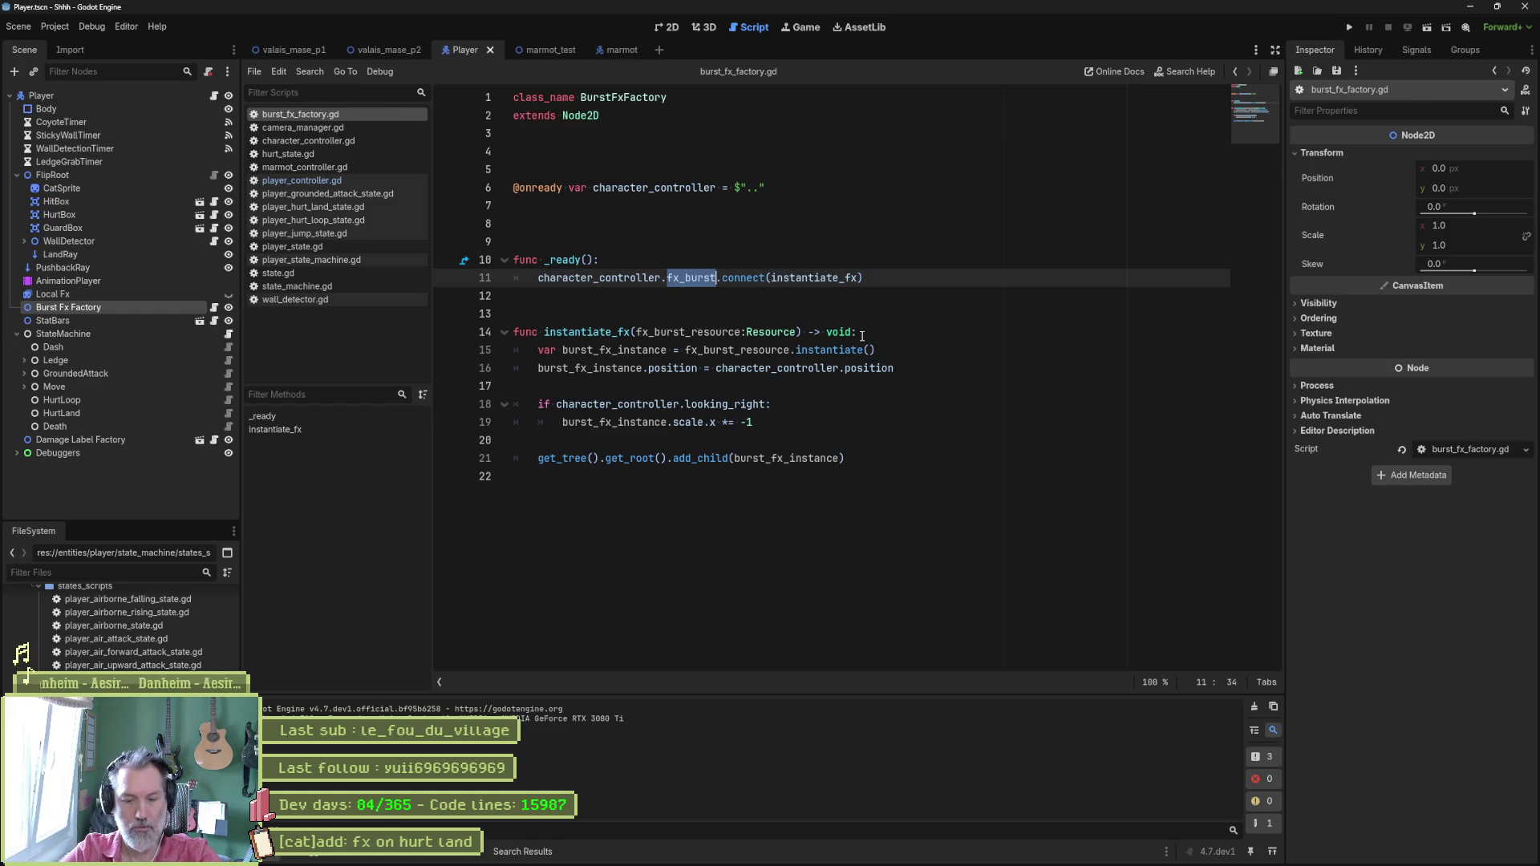
Search all scripts for fx_burst and open its emit call in state.gd.
key("ctrl+shift+f")
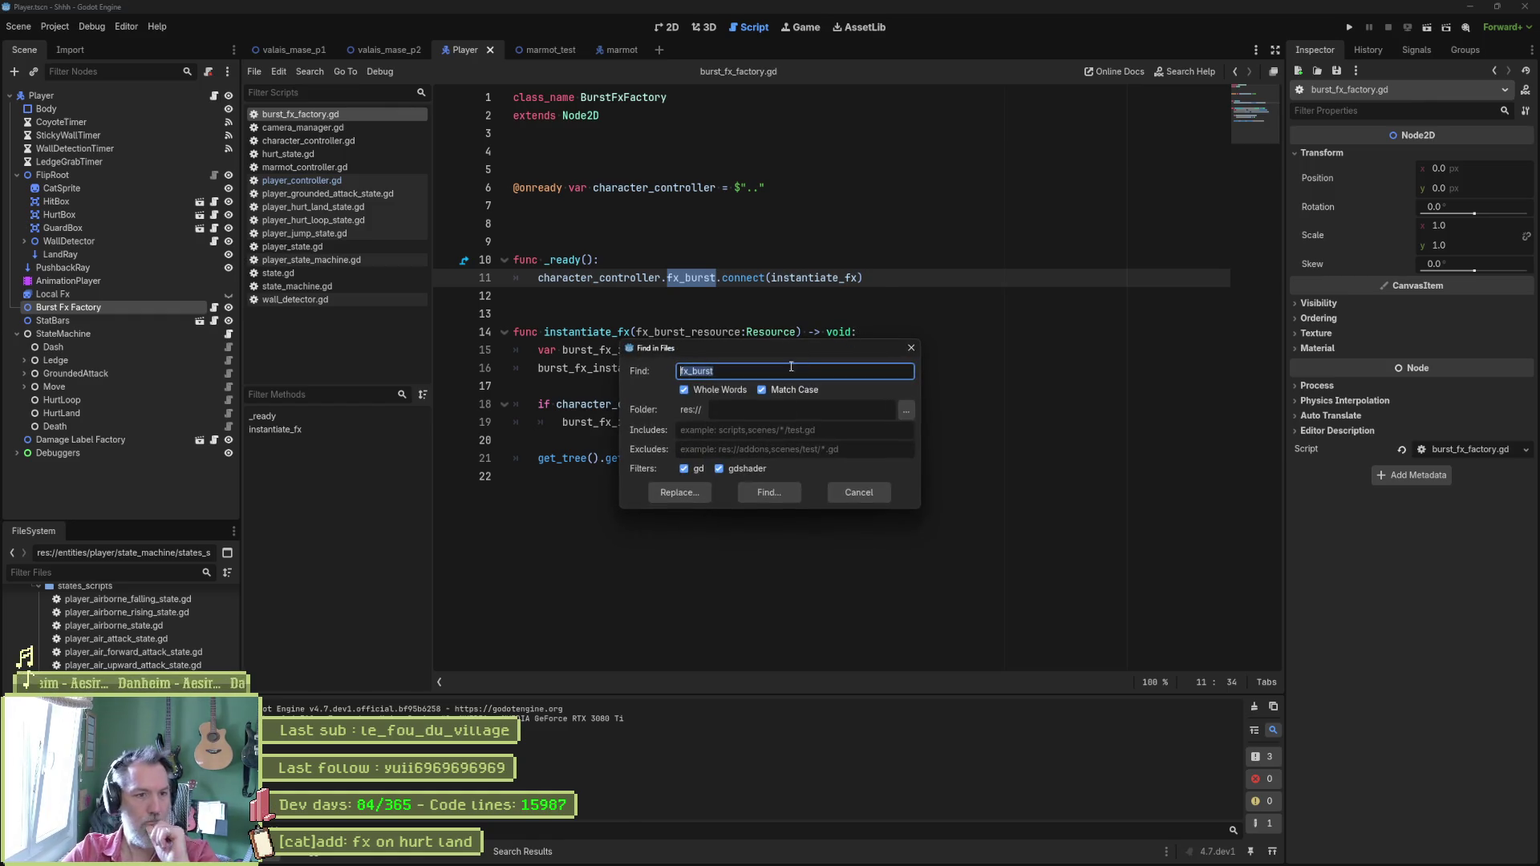
left_click(763, 491)
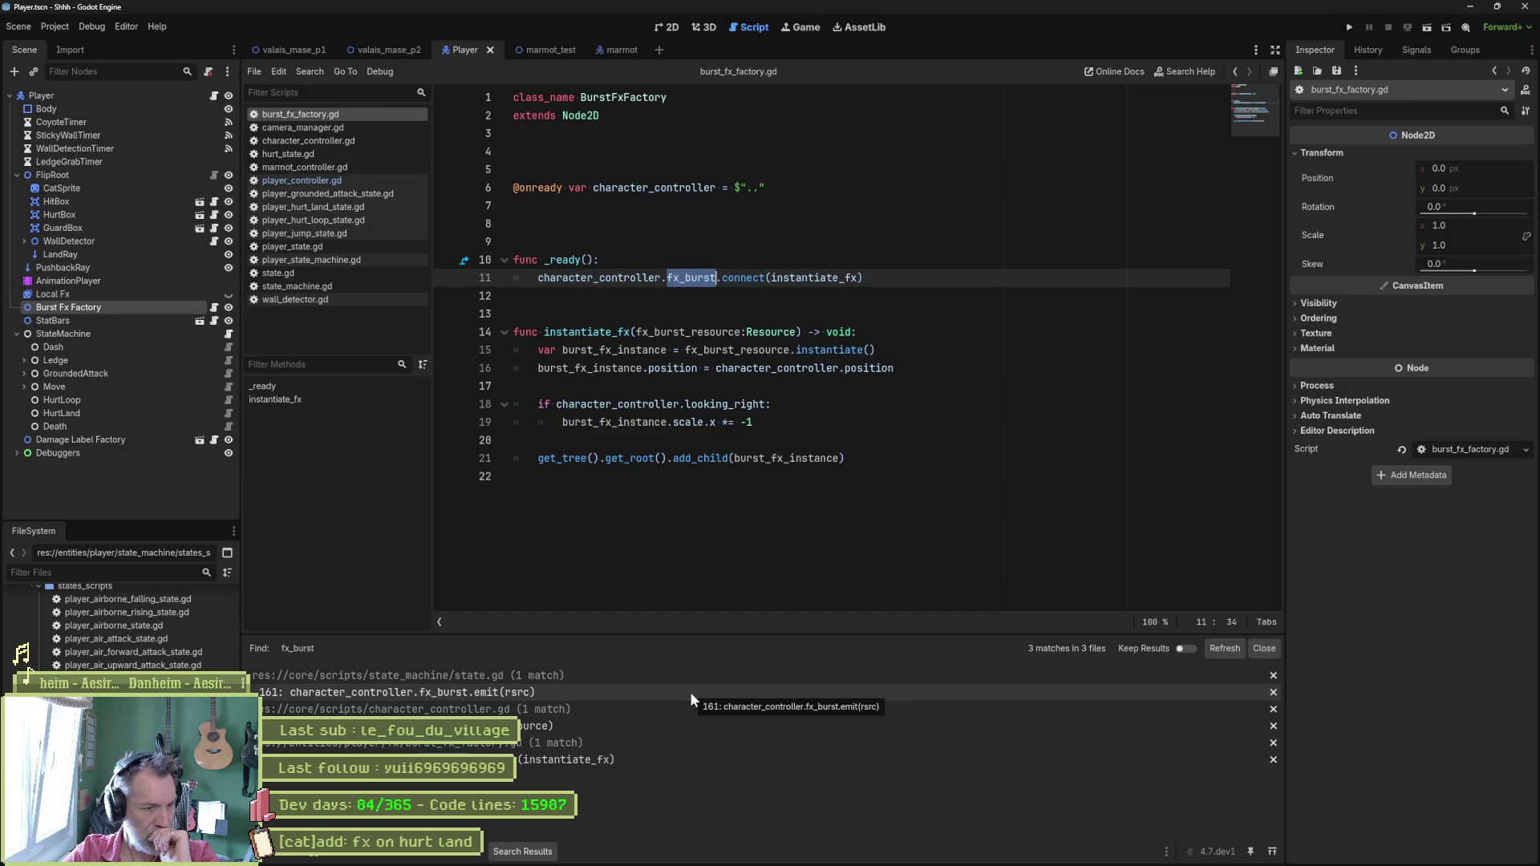
left_click(691, 692)
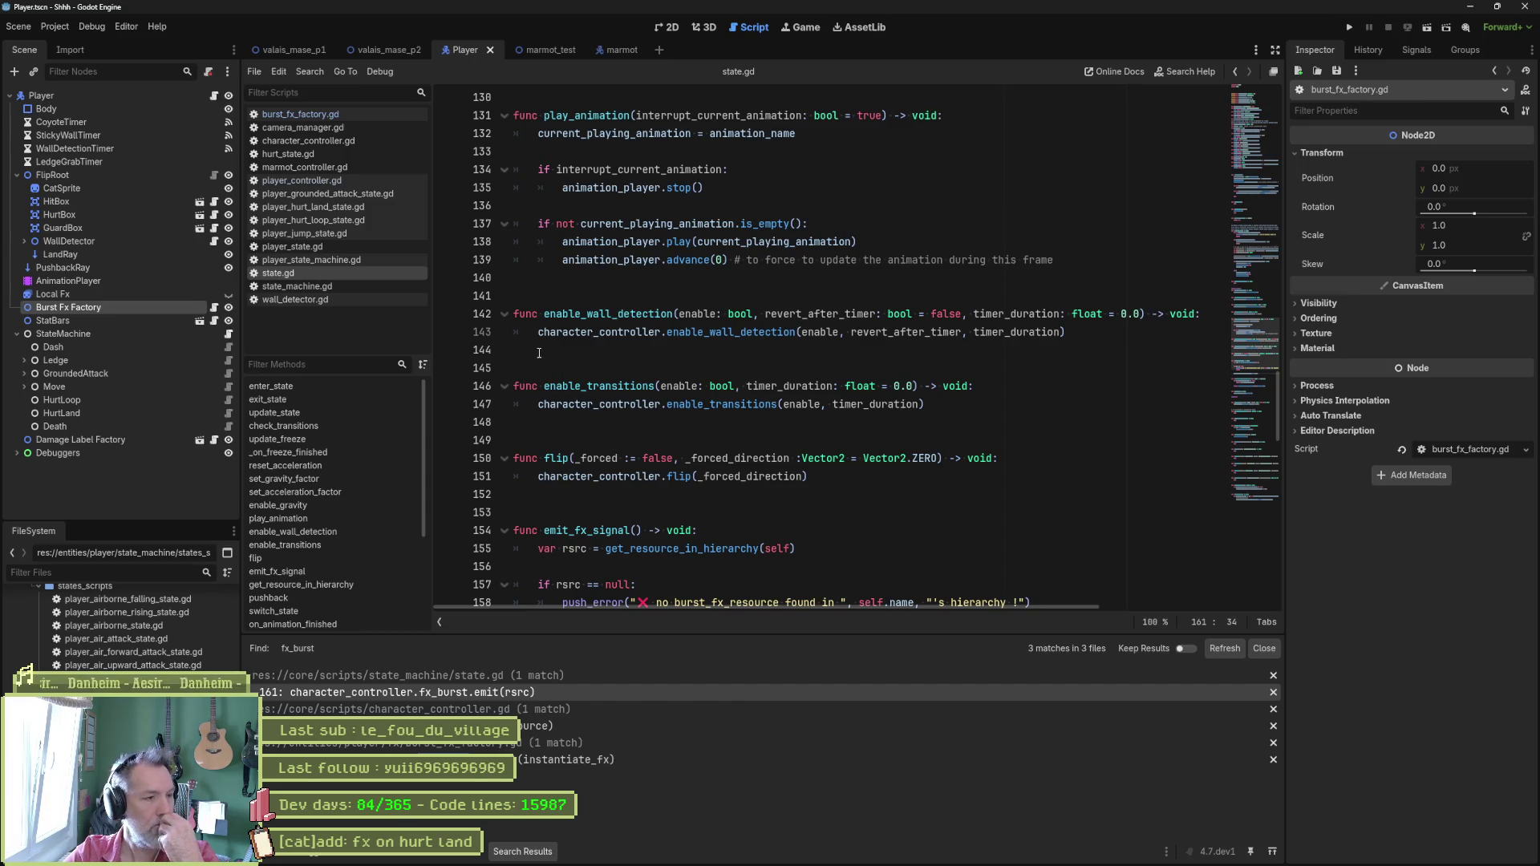
Compare the Burst Fx Resource of the Dash, Fall, Idle and Grounded states, noting LandFx.
left_click(160, 347)
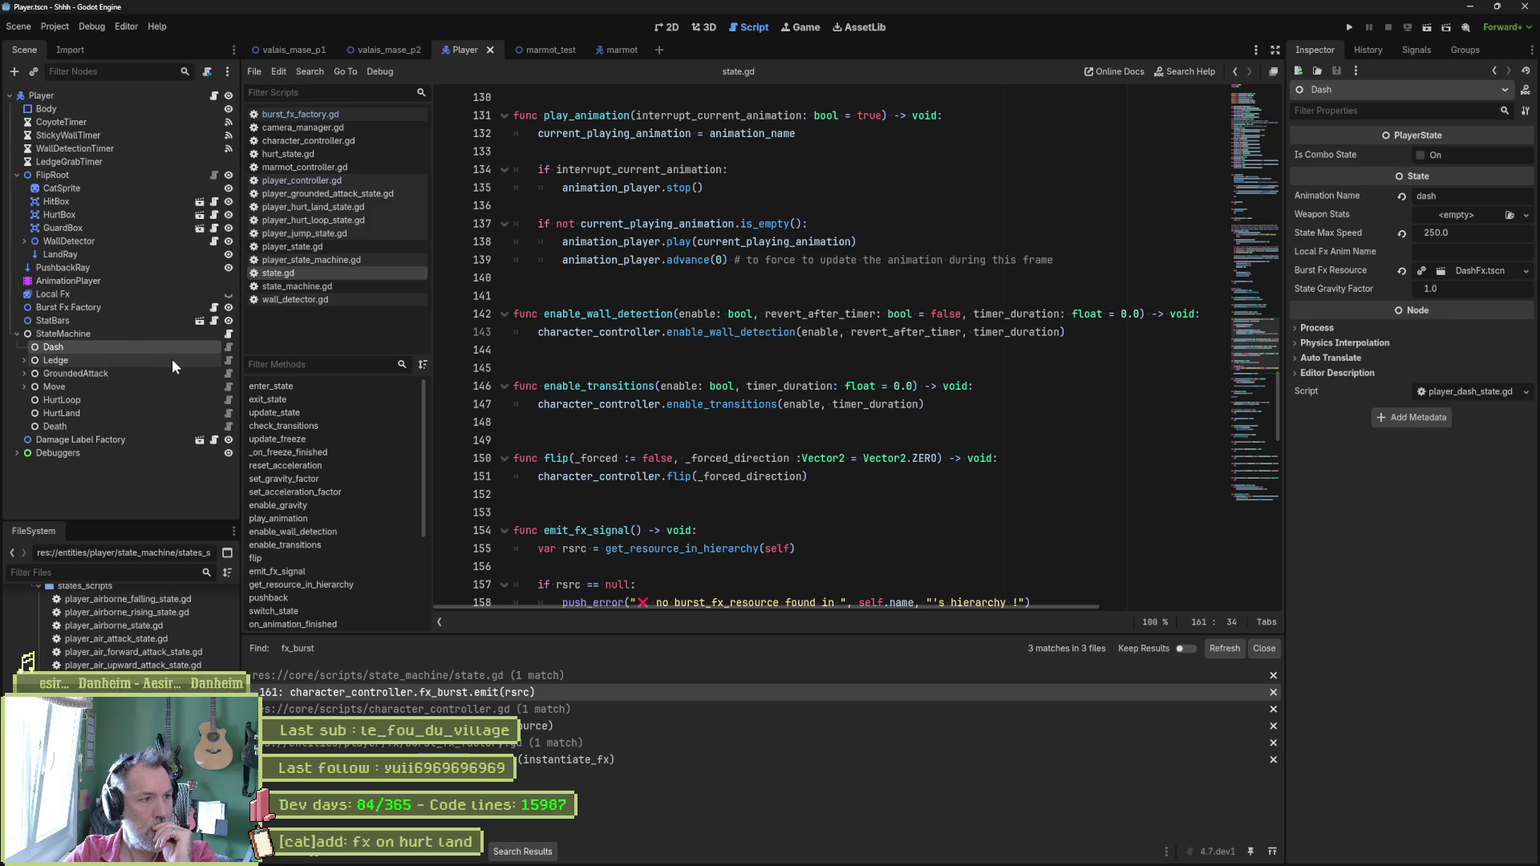
left_click(25, 387)
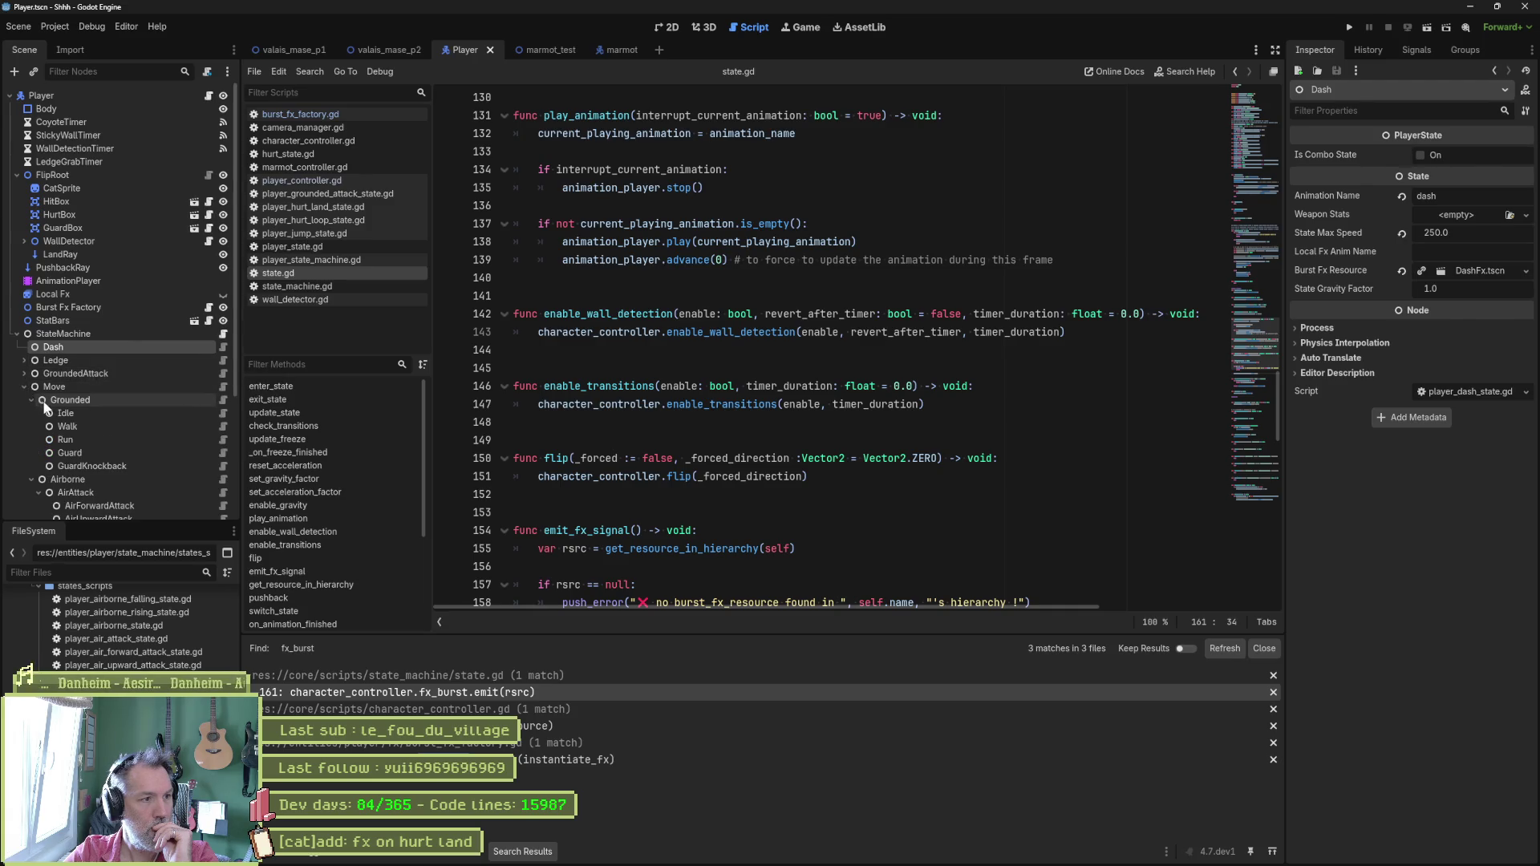
scroll(128, 440, "down", 3)
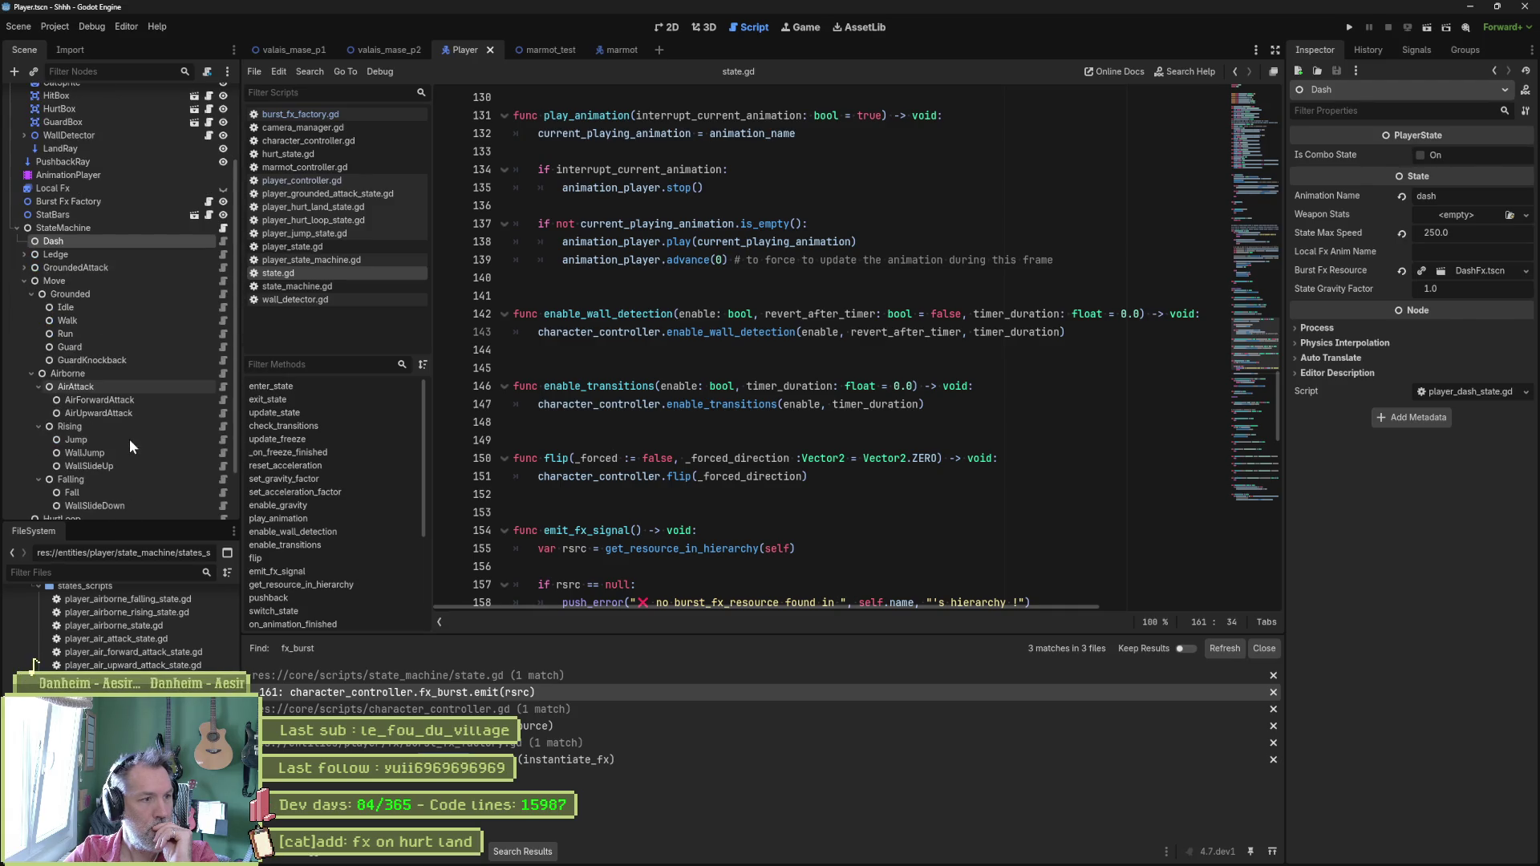
left_click(101, 492)
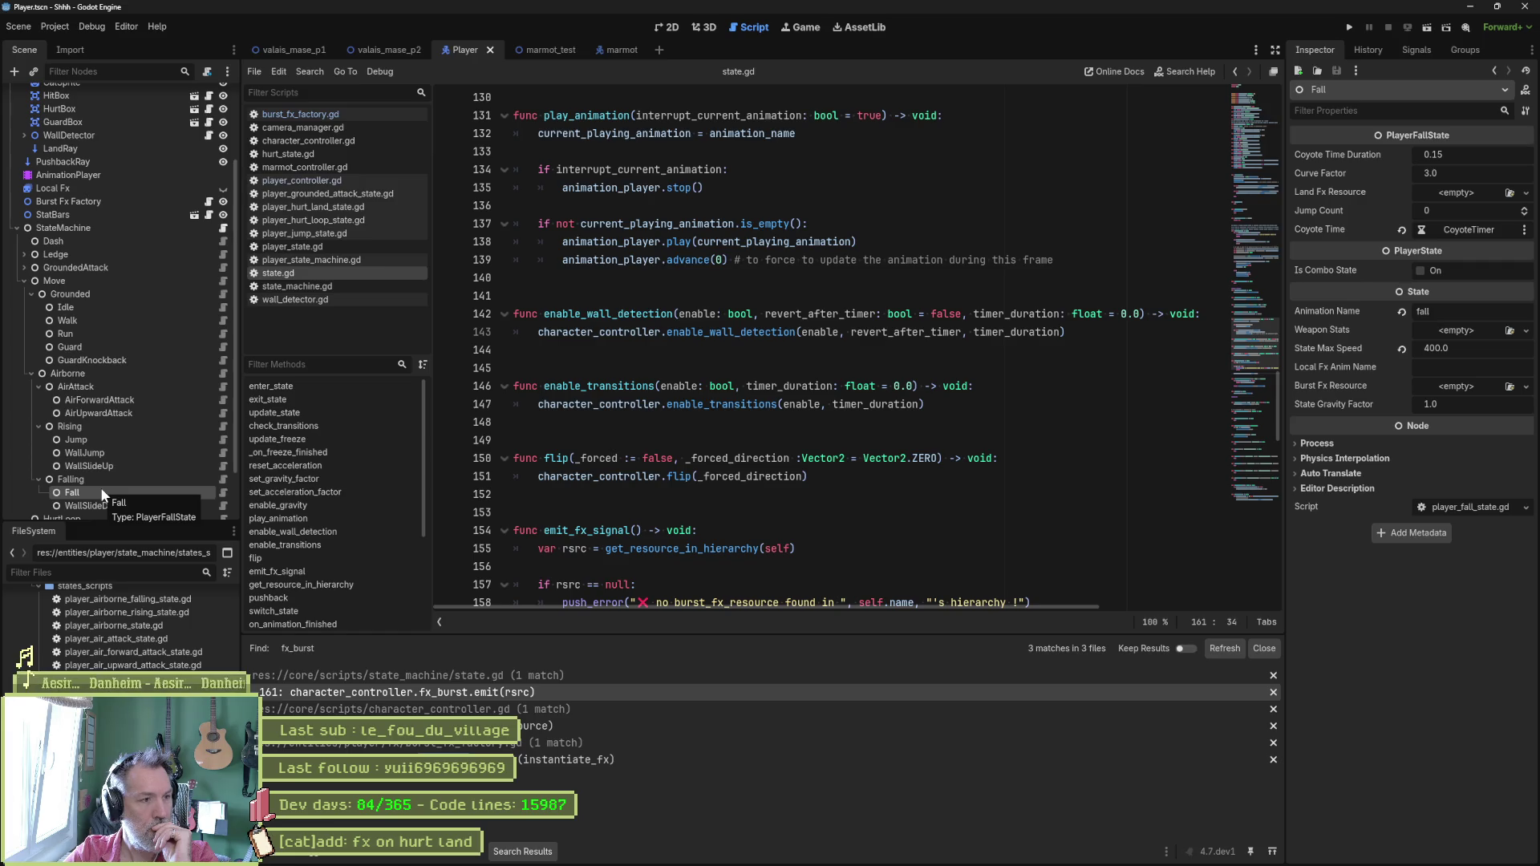
left_click(98, 303)
left_click(106, 292)
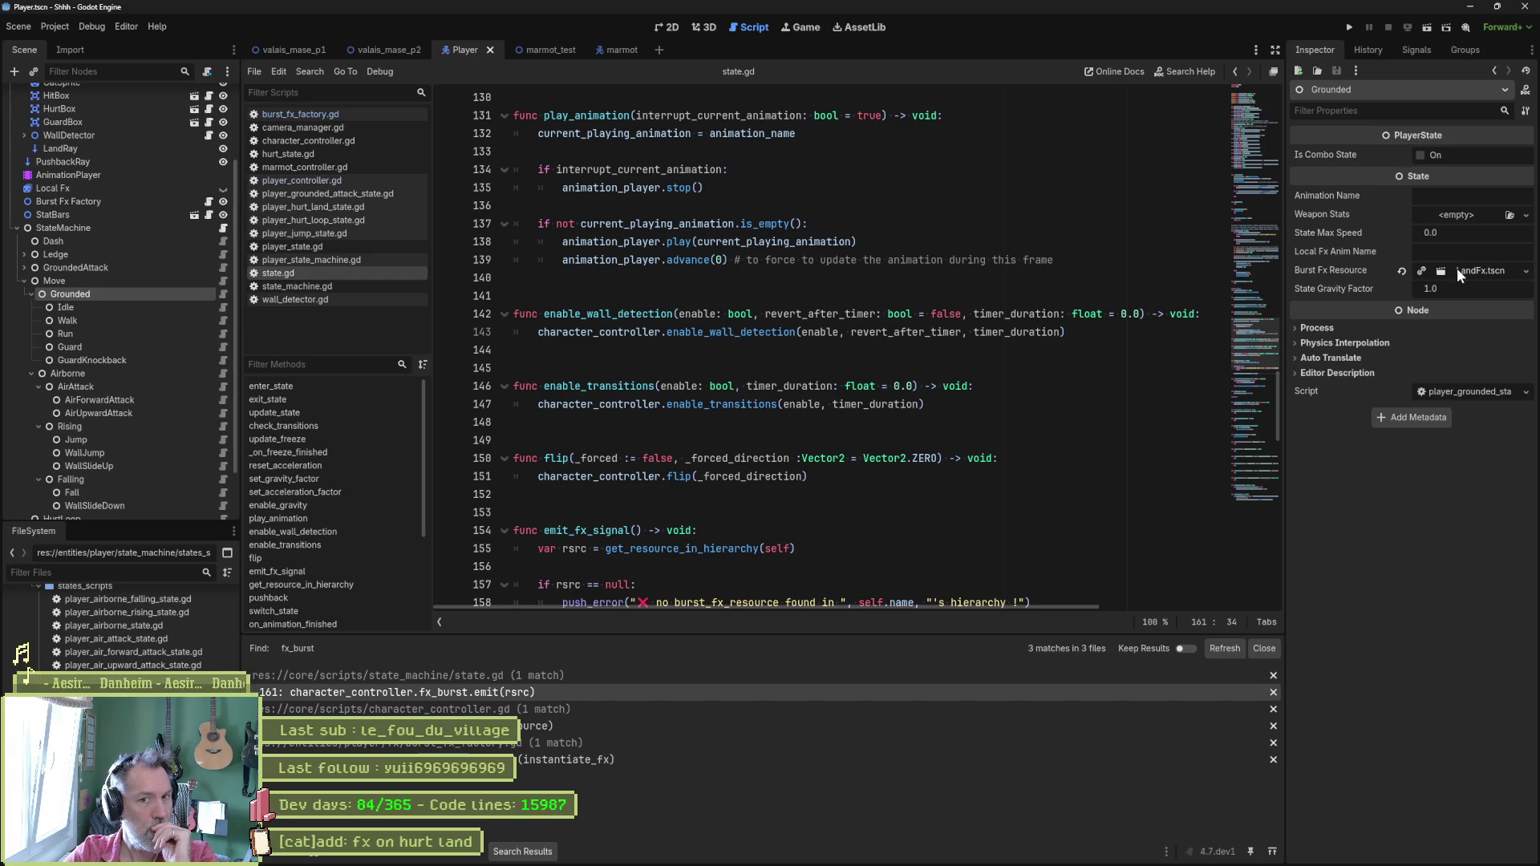
left_click(1481, 272)
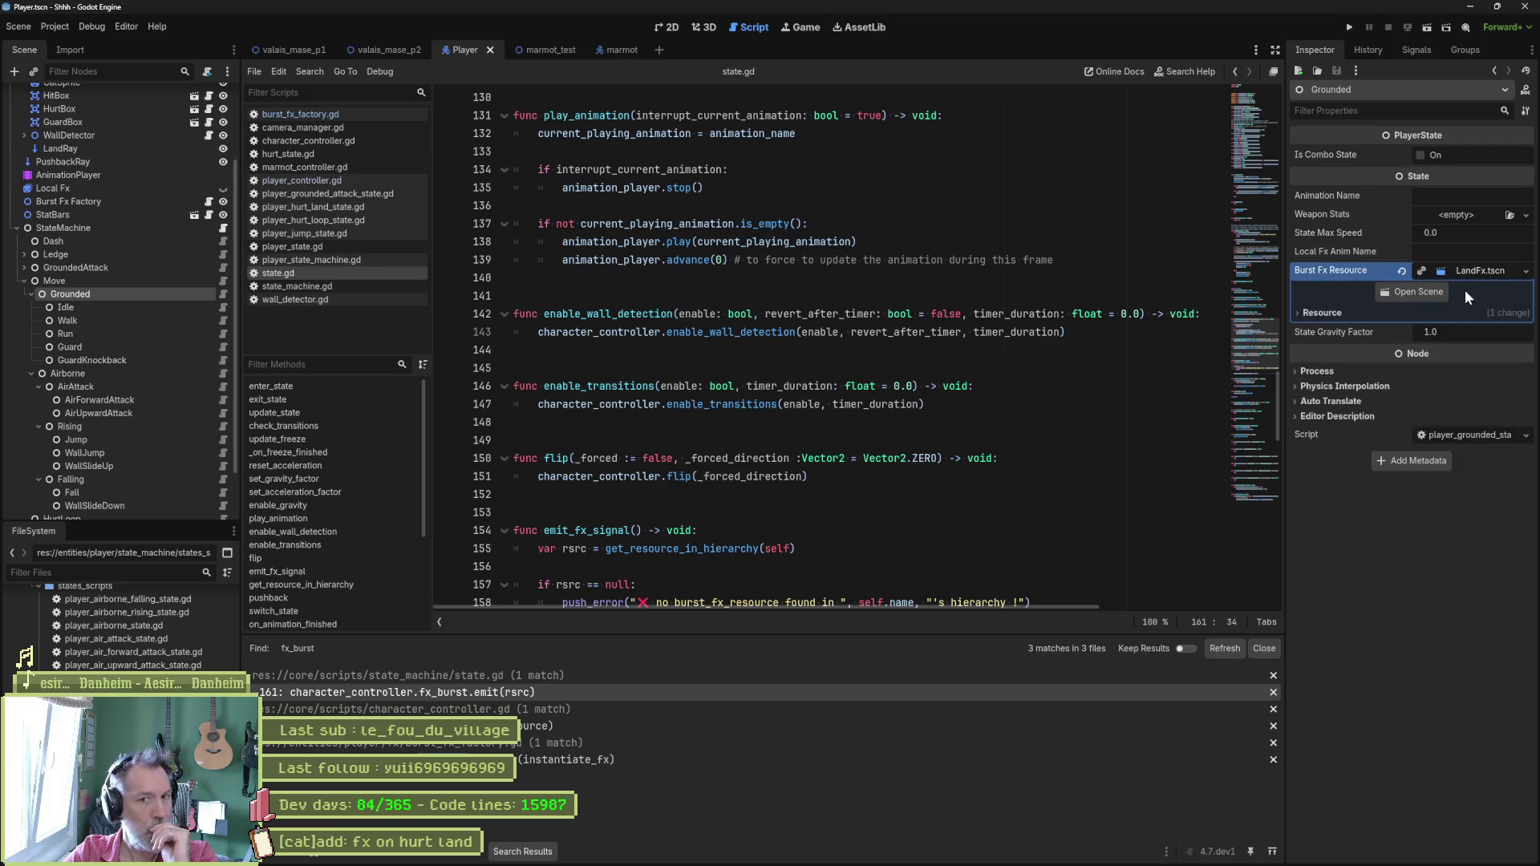
Open LandFx.tscn in 2D and preview the AnimatedSprite2D's land_fx animation.
left_click(1428, 287)
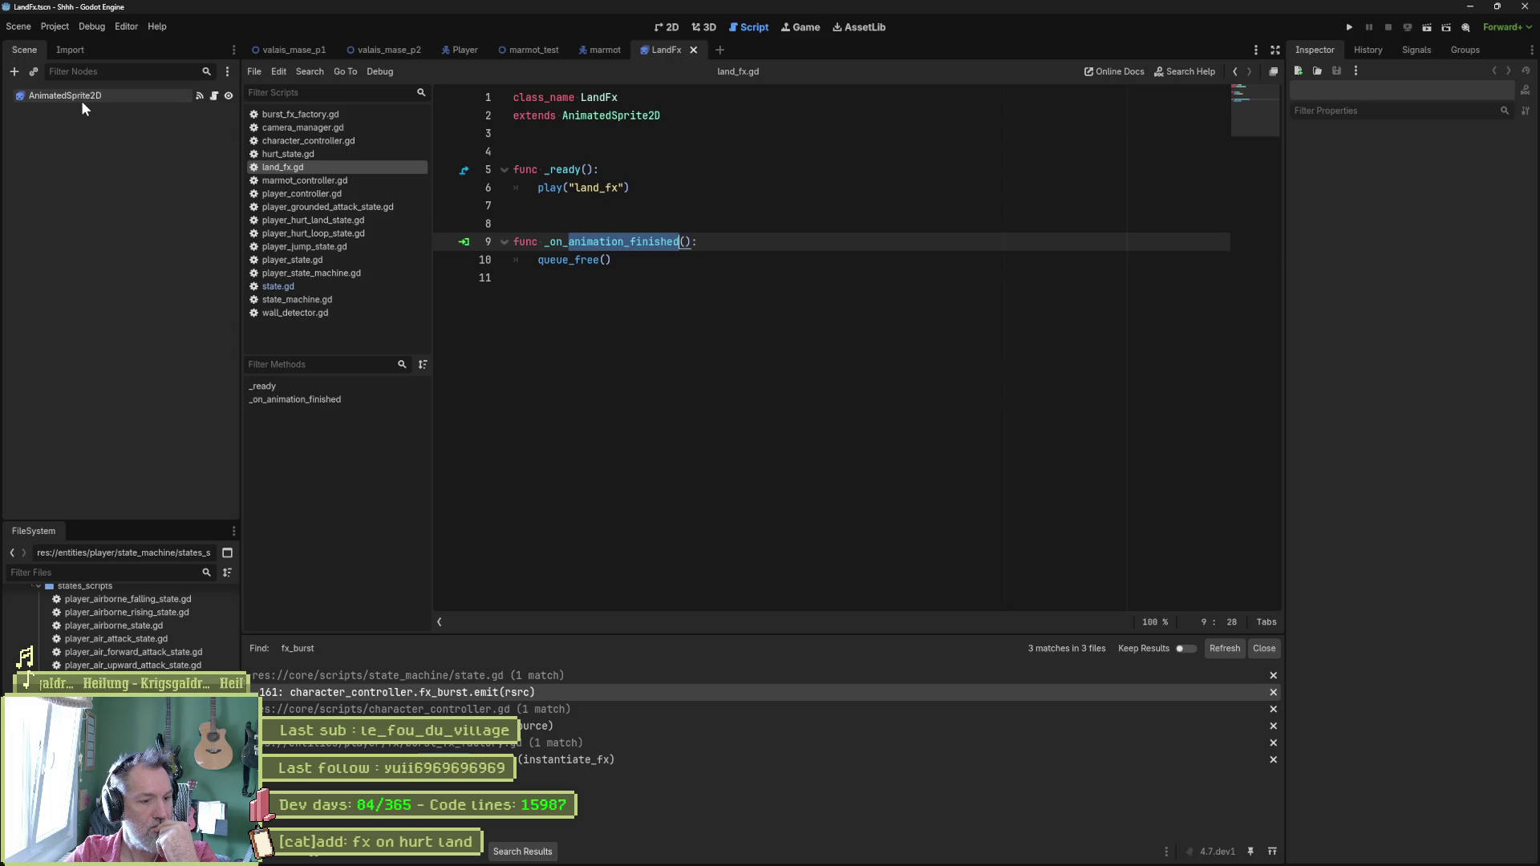
left_click(664, 28)
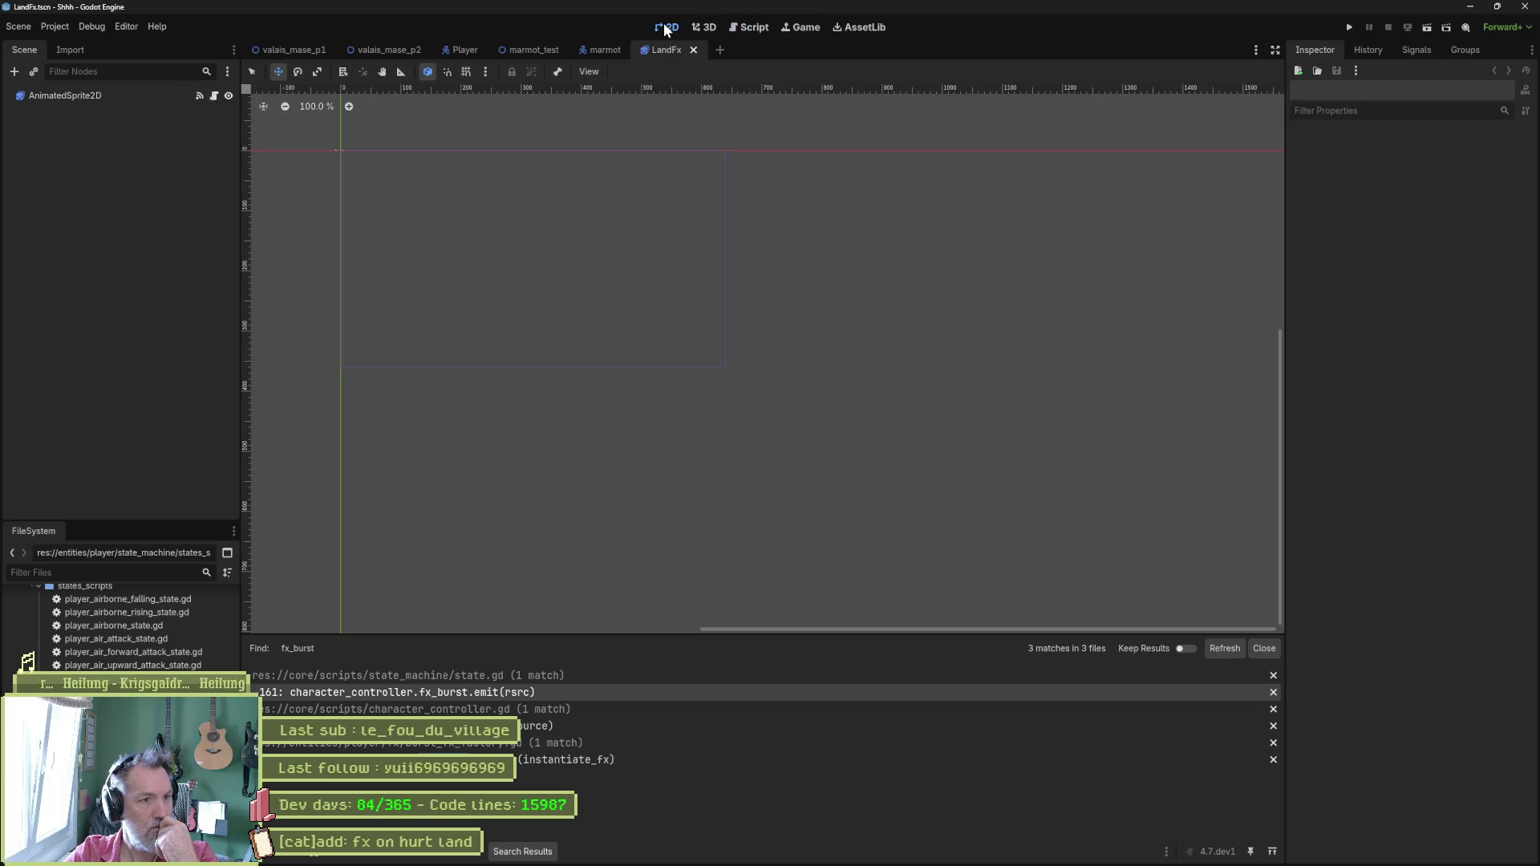
scroll(313, 158, "up", 14)
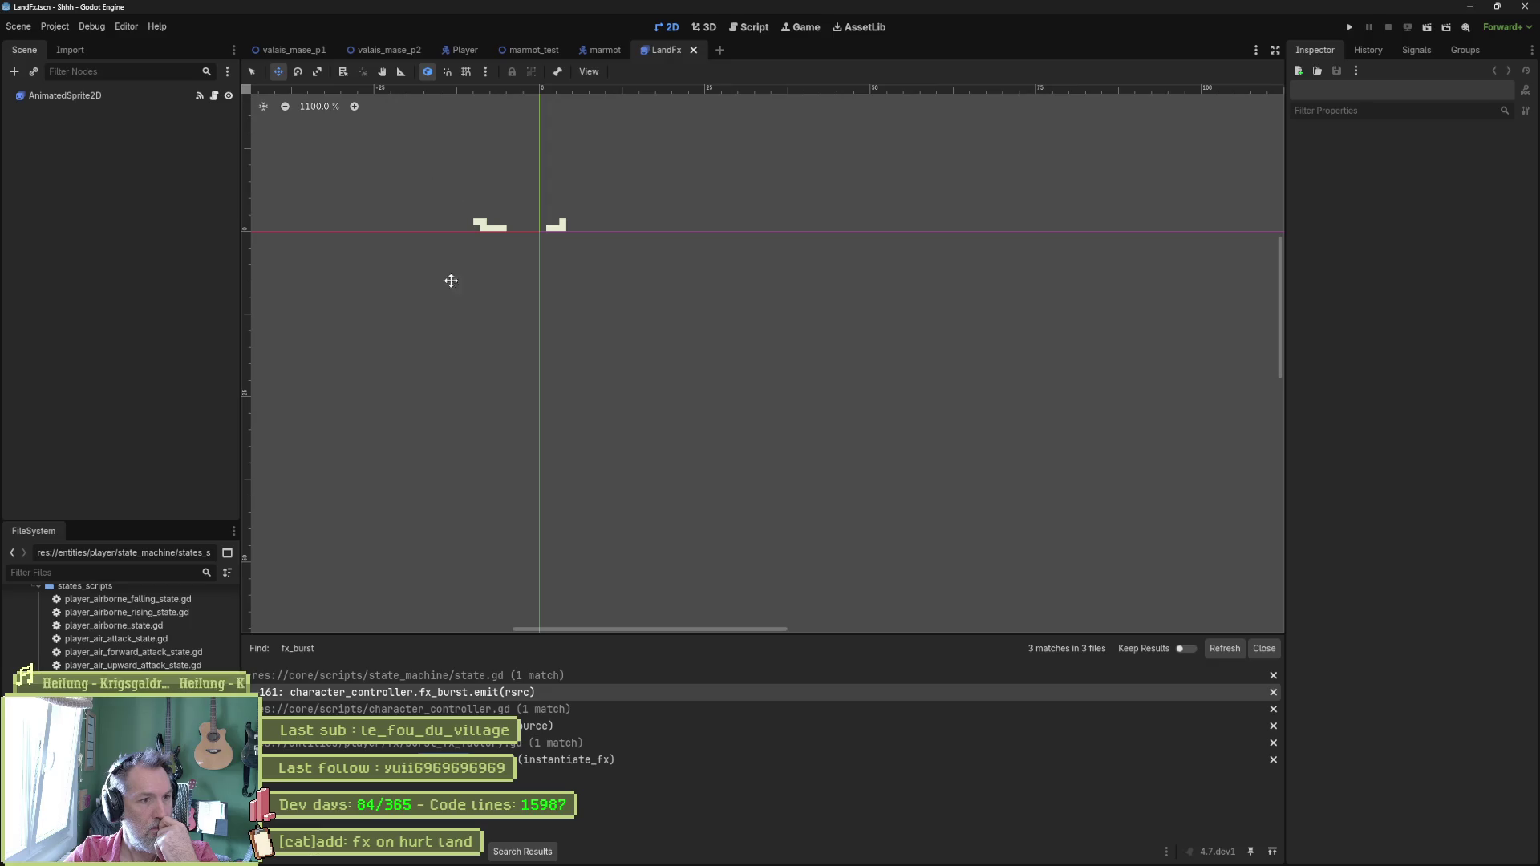
left_click(397, 856)
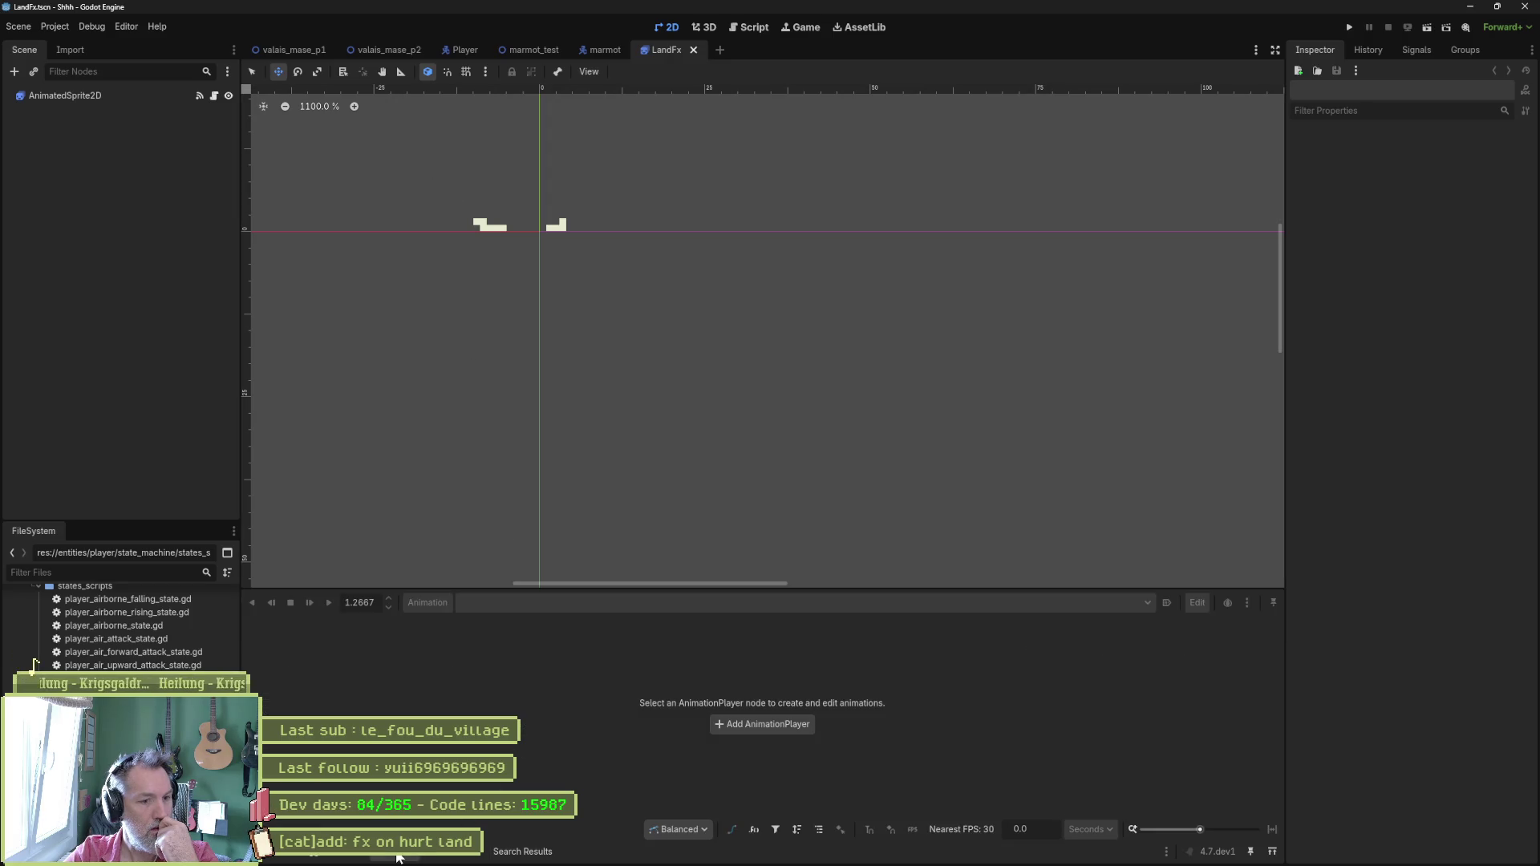
left_click(85, 98)
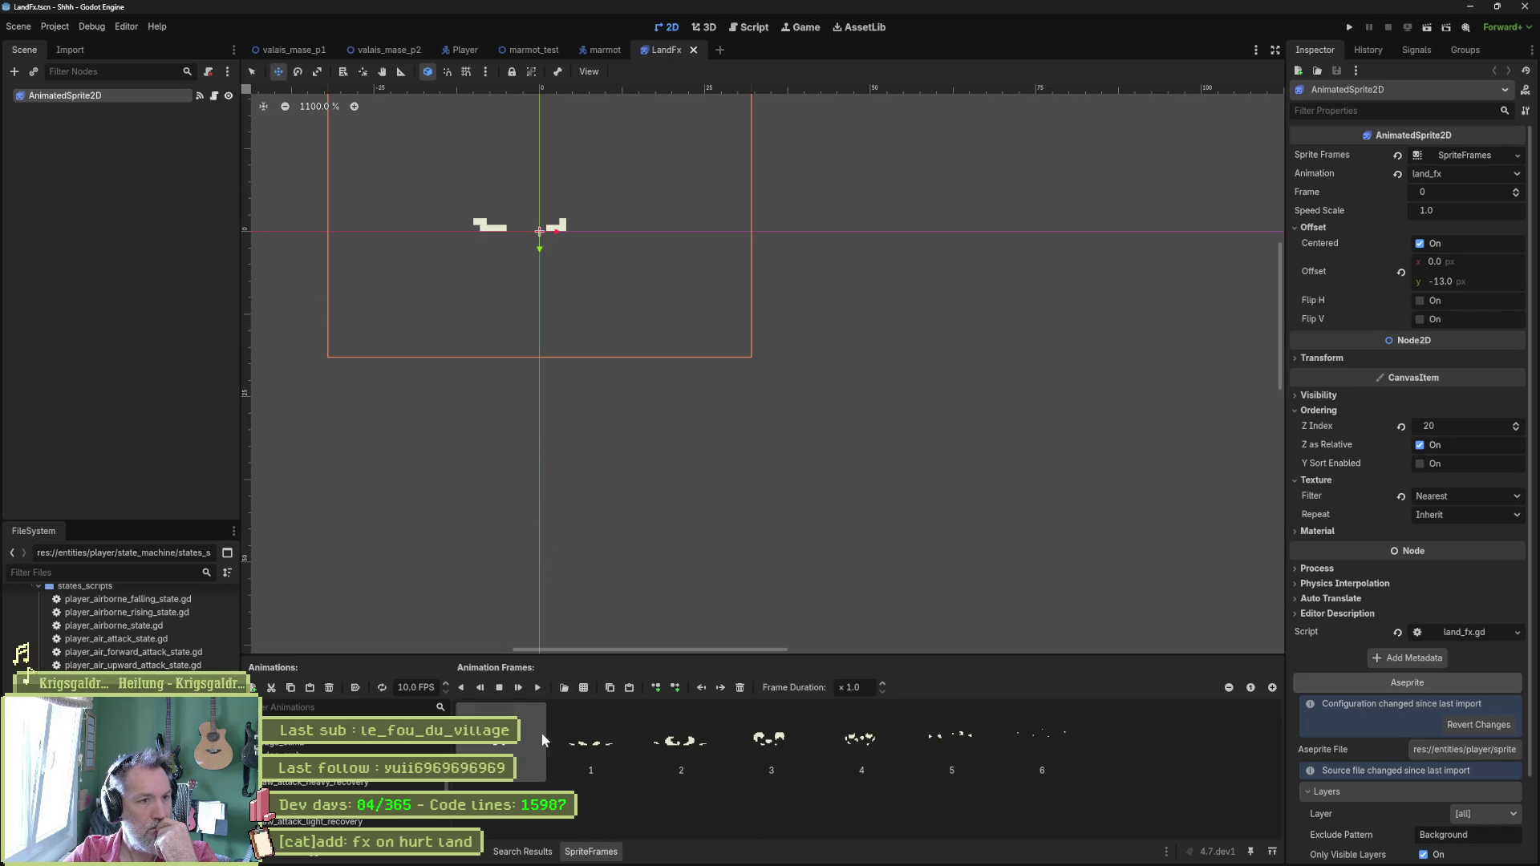
left_click_drag(521, 742, 533, 738)
left_click(537, 688)
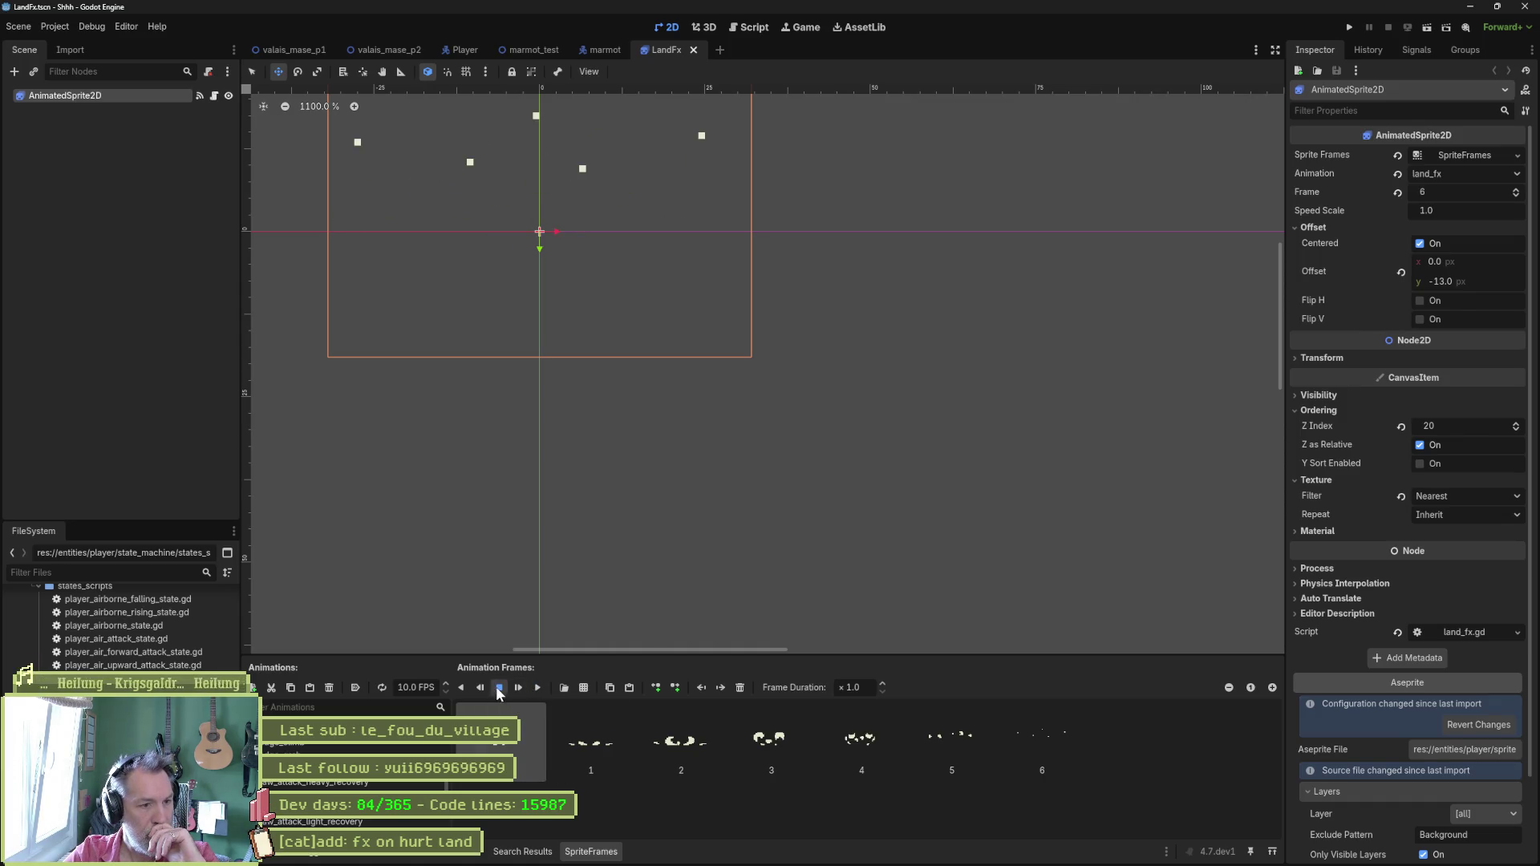
left_click(498, 688)
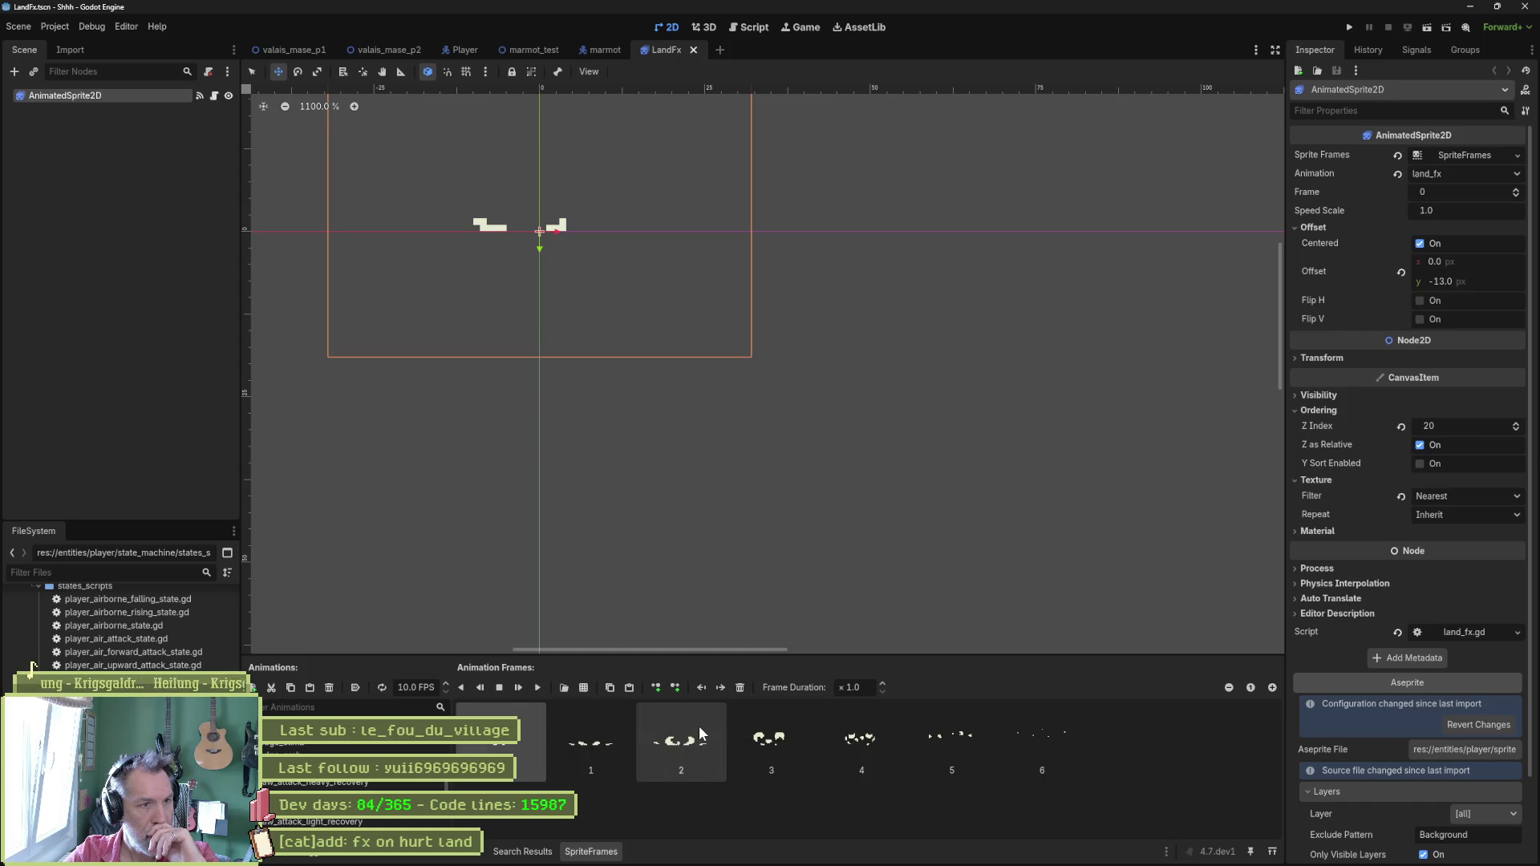
Reimport the frames from the Aseprite file and replay land_fx to check its timing.
scroll(1370, 746, "down", 2)
left_click(1416, 849)
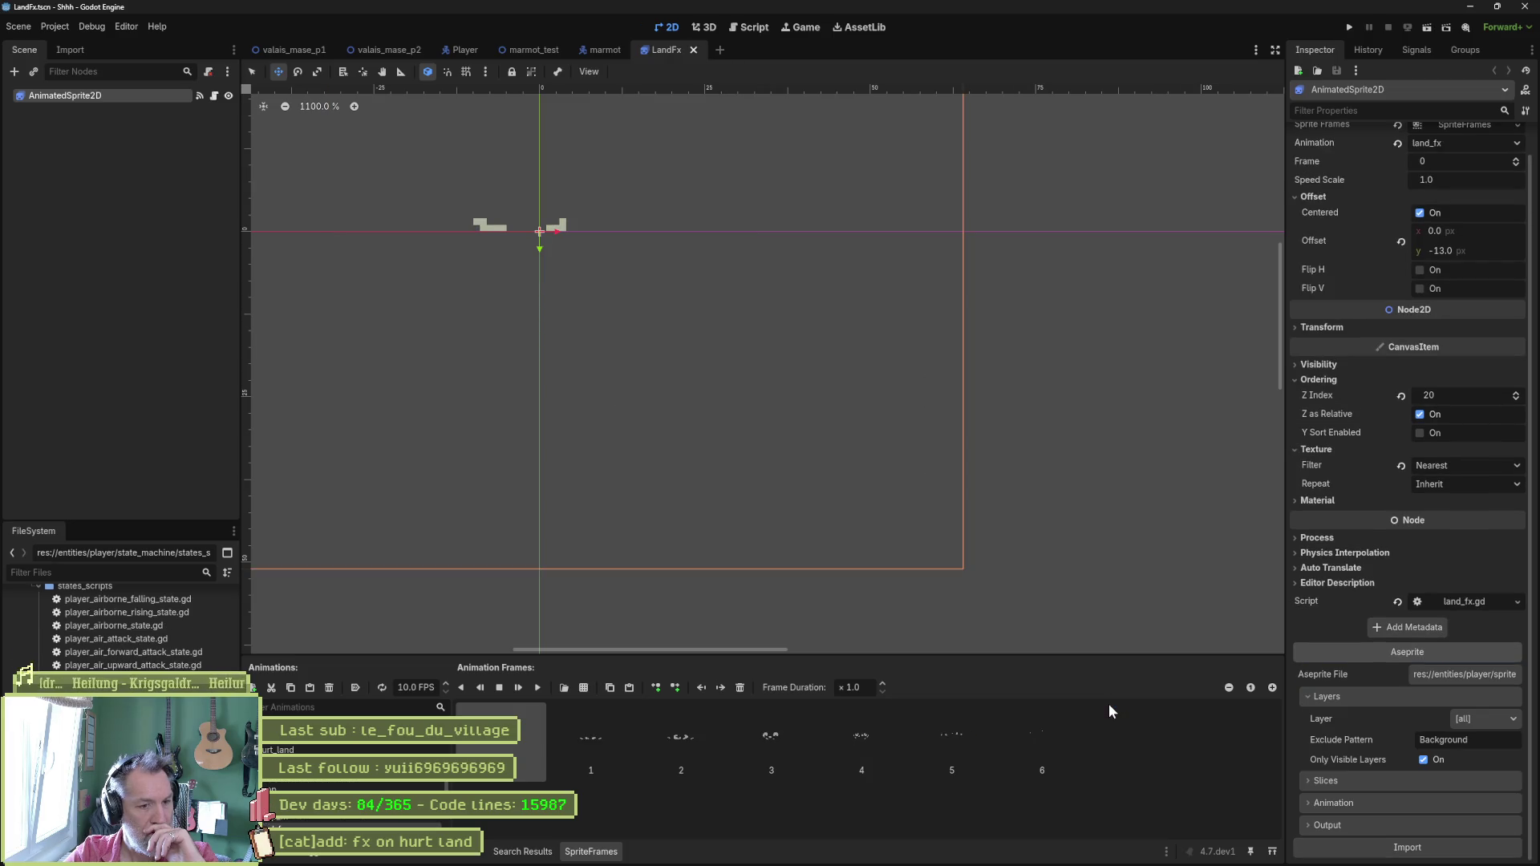
mouse_move(608, 743)
left_mouse_down()
mouse_move(770, 742)
mouse_move(594, 740)
left_mouse_up()
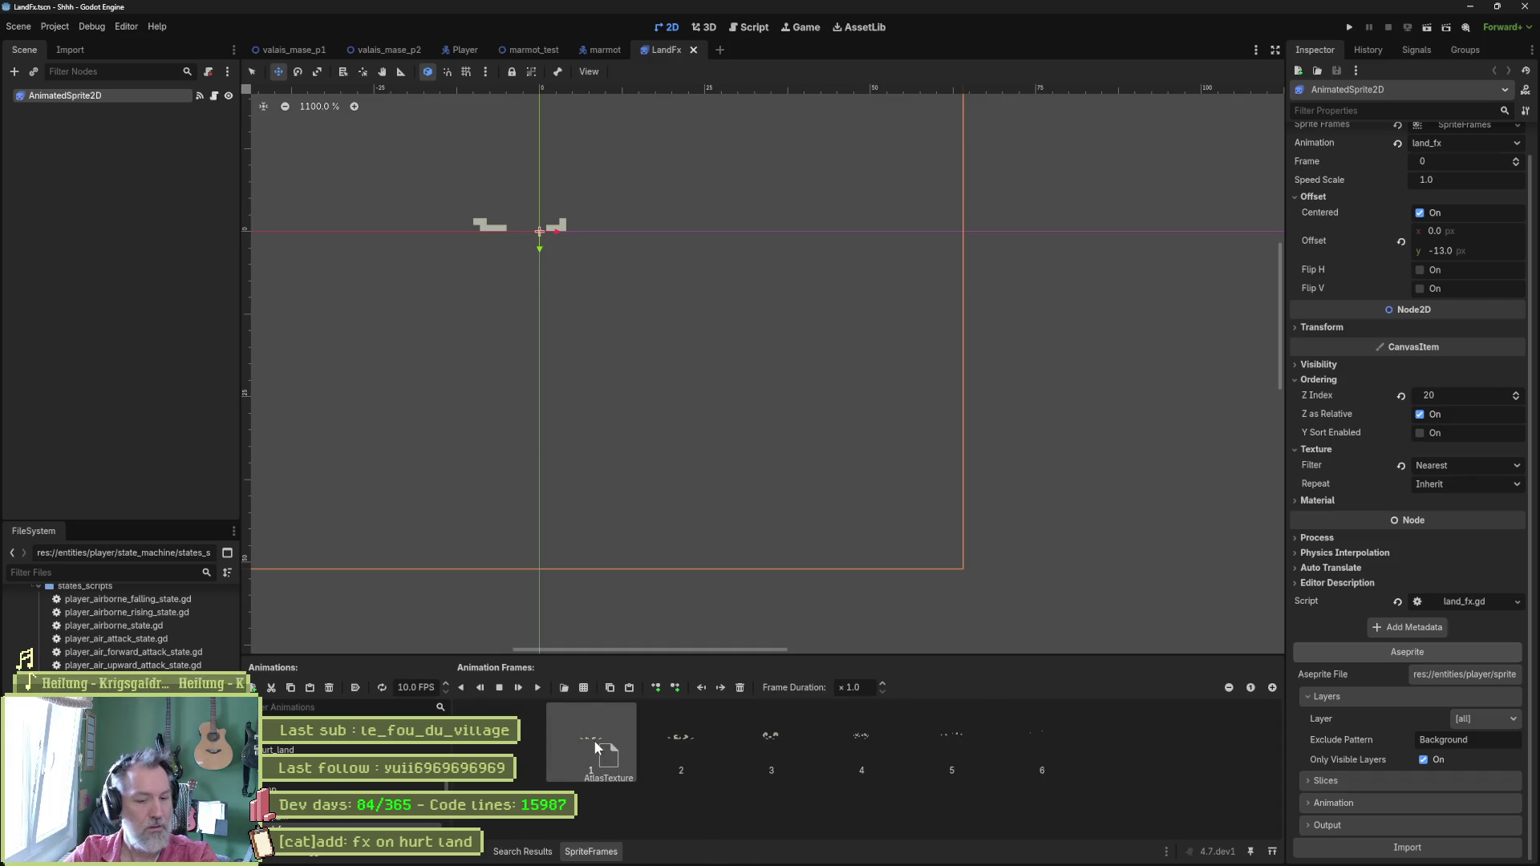
left_click(535, 689)
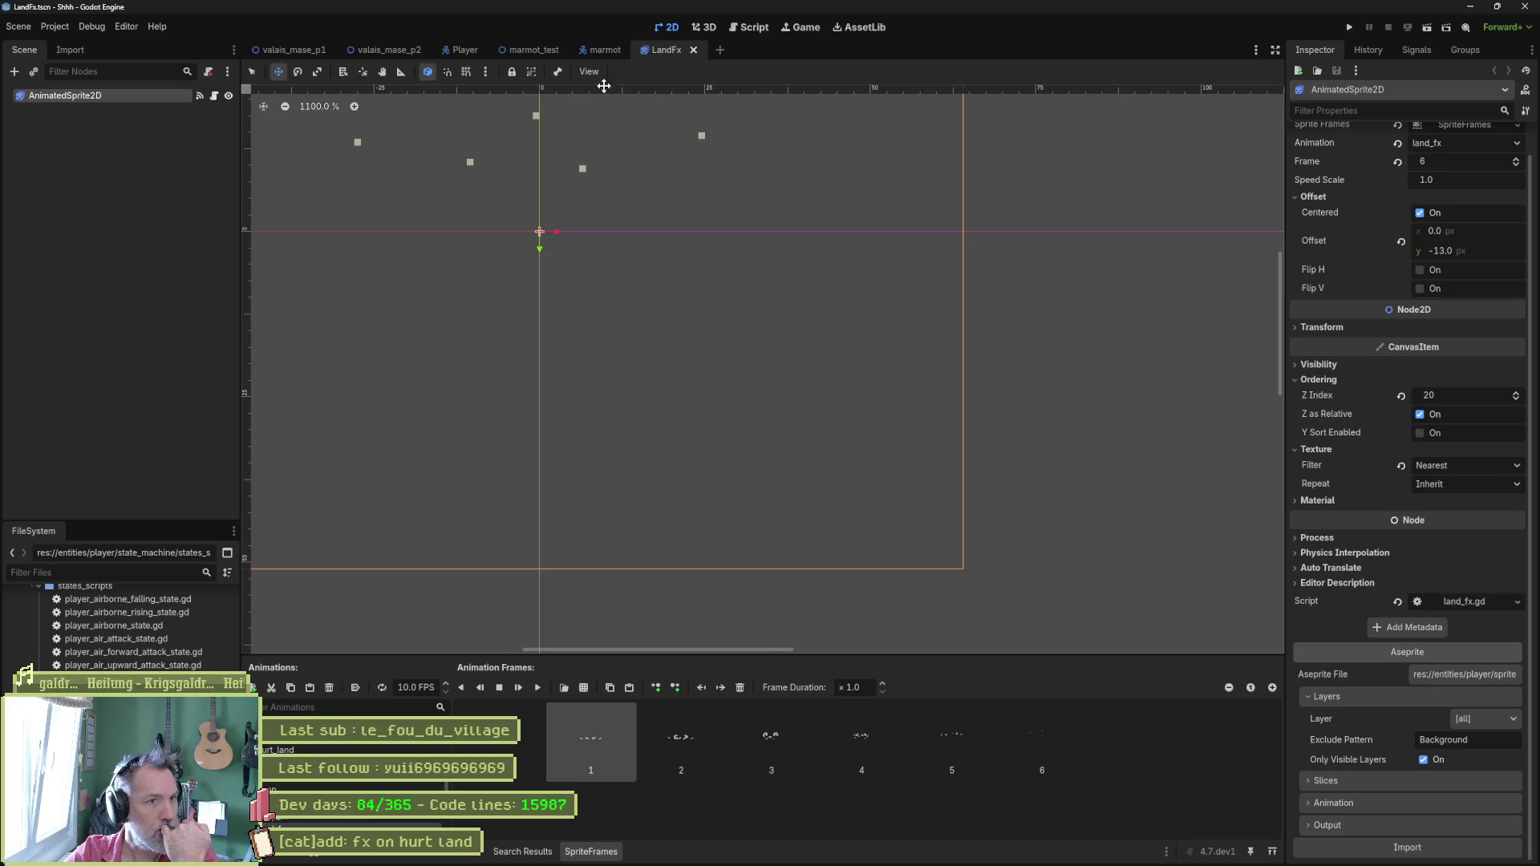
right_click(648, 46)
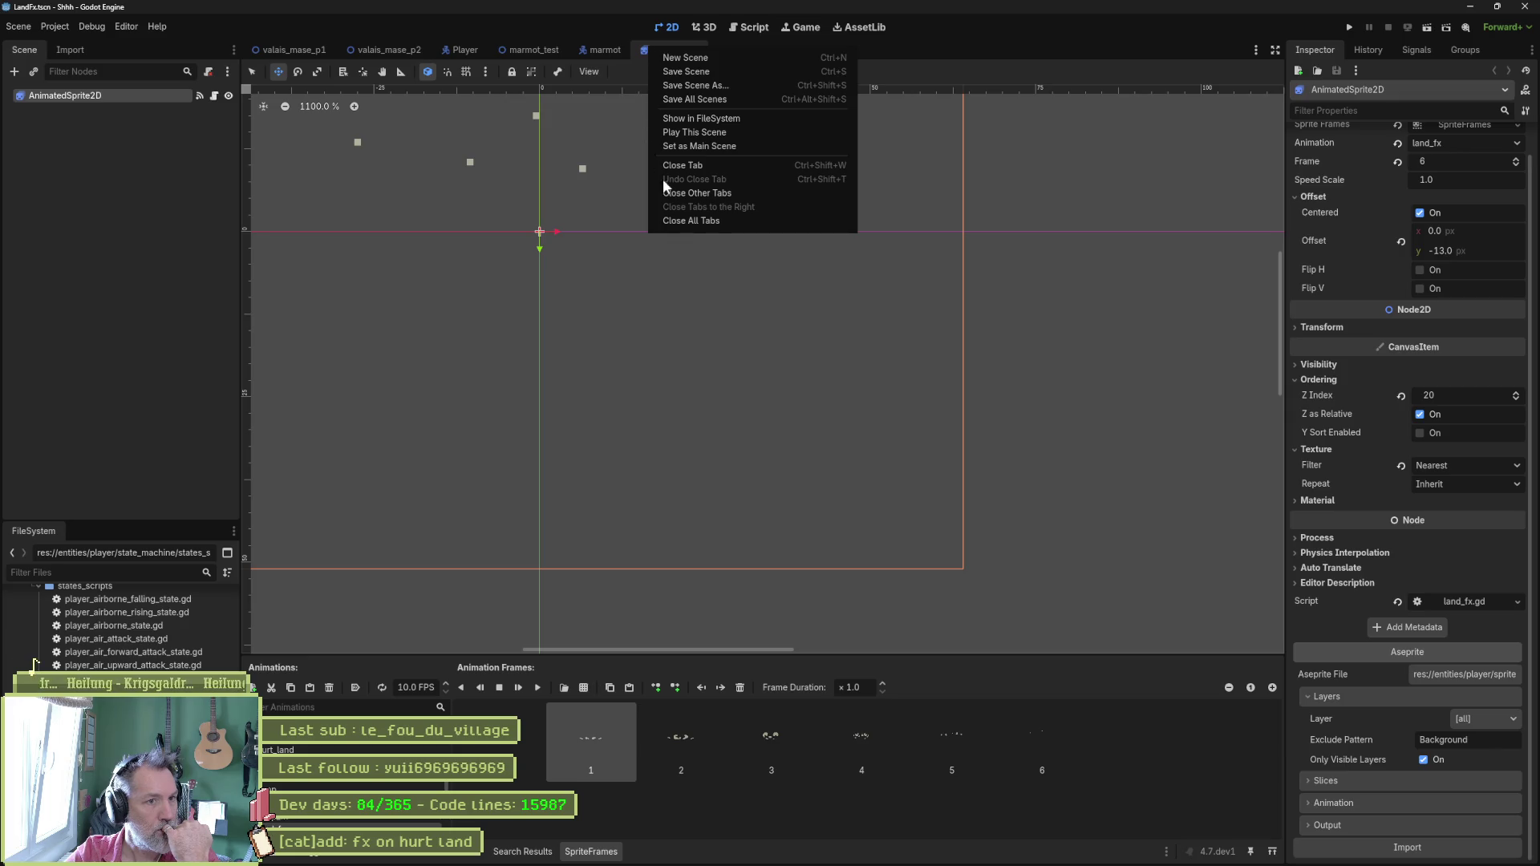
Duplicate LandFx.tscn in the FileSystem as HurtLandFx.tscn.
left_click(700, 118)
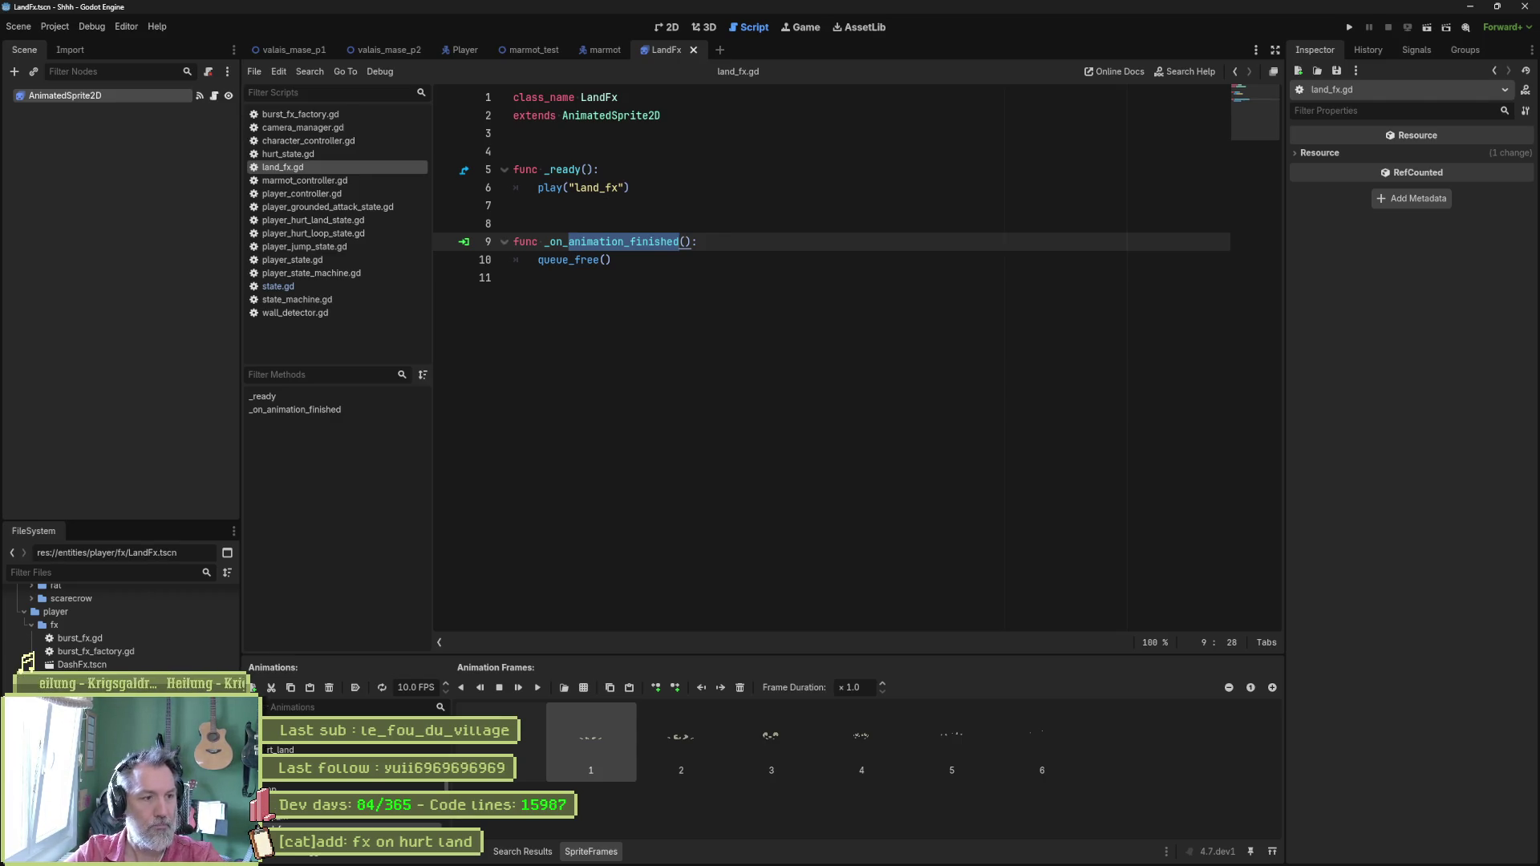
key("ctrl+d")
type("HurtLandFx.tscn")
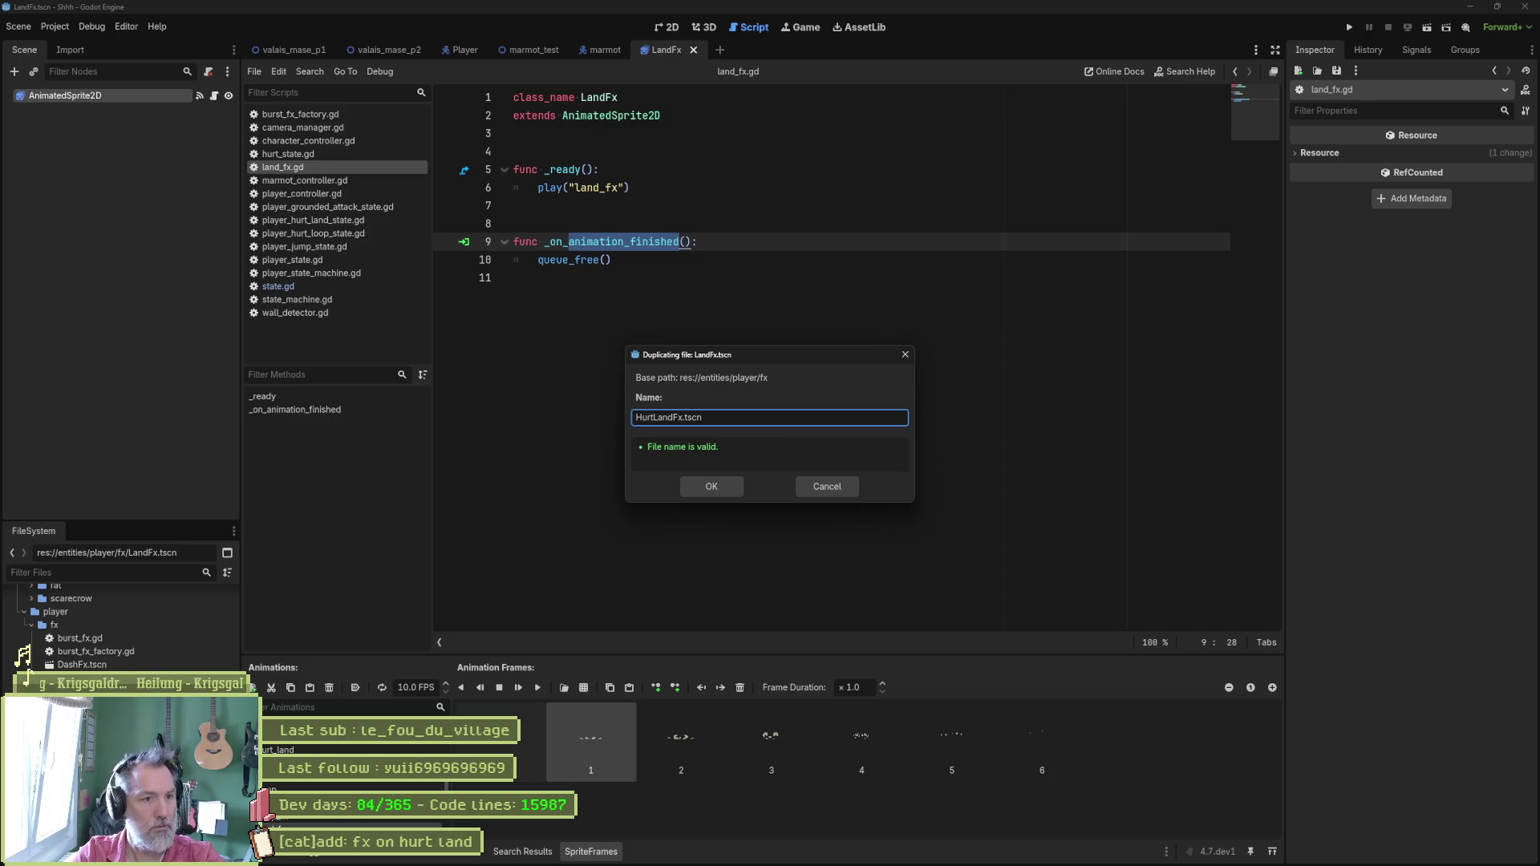
key("Return")
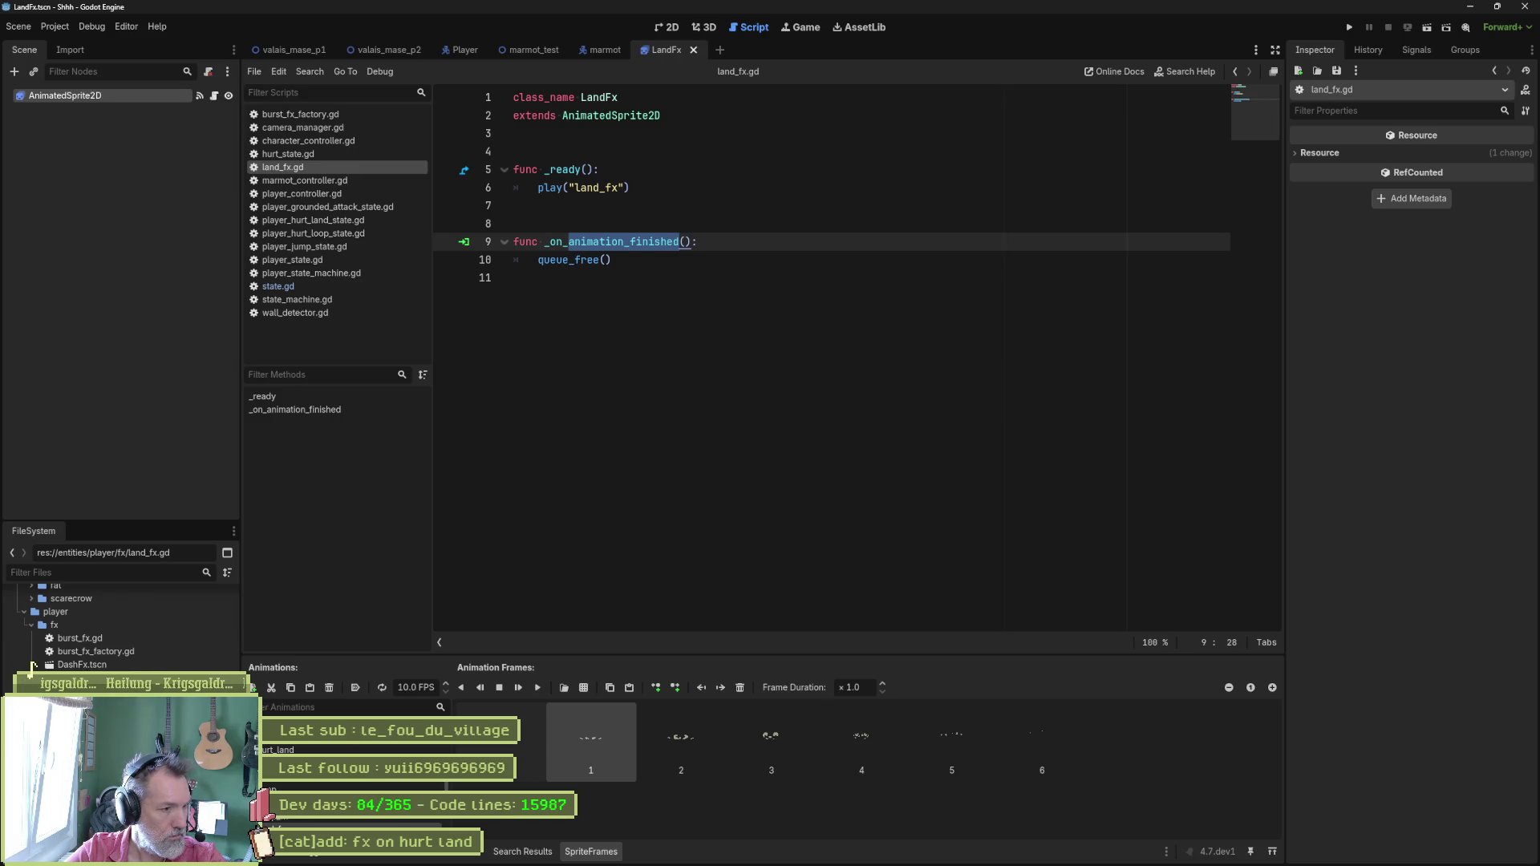
Duplicate land_fx.gd as hurt_land_fx.gd and prefix its class_name with Hurt.
key("ctrl+d")
key("Home")
type("hurt_")
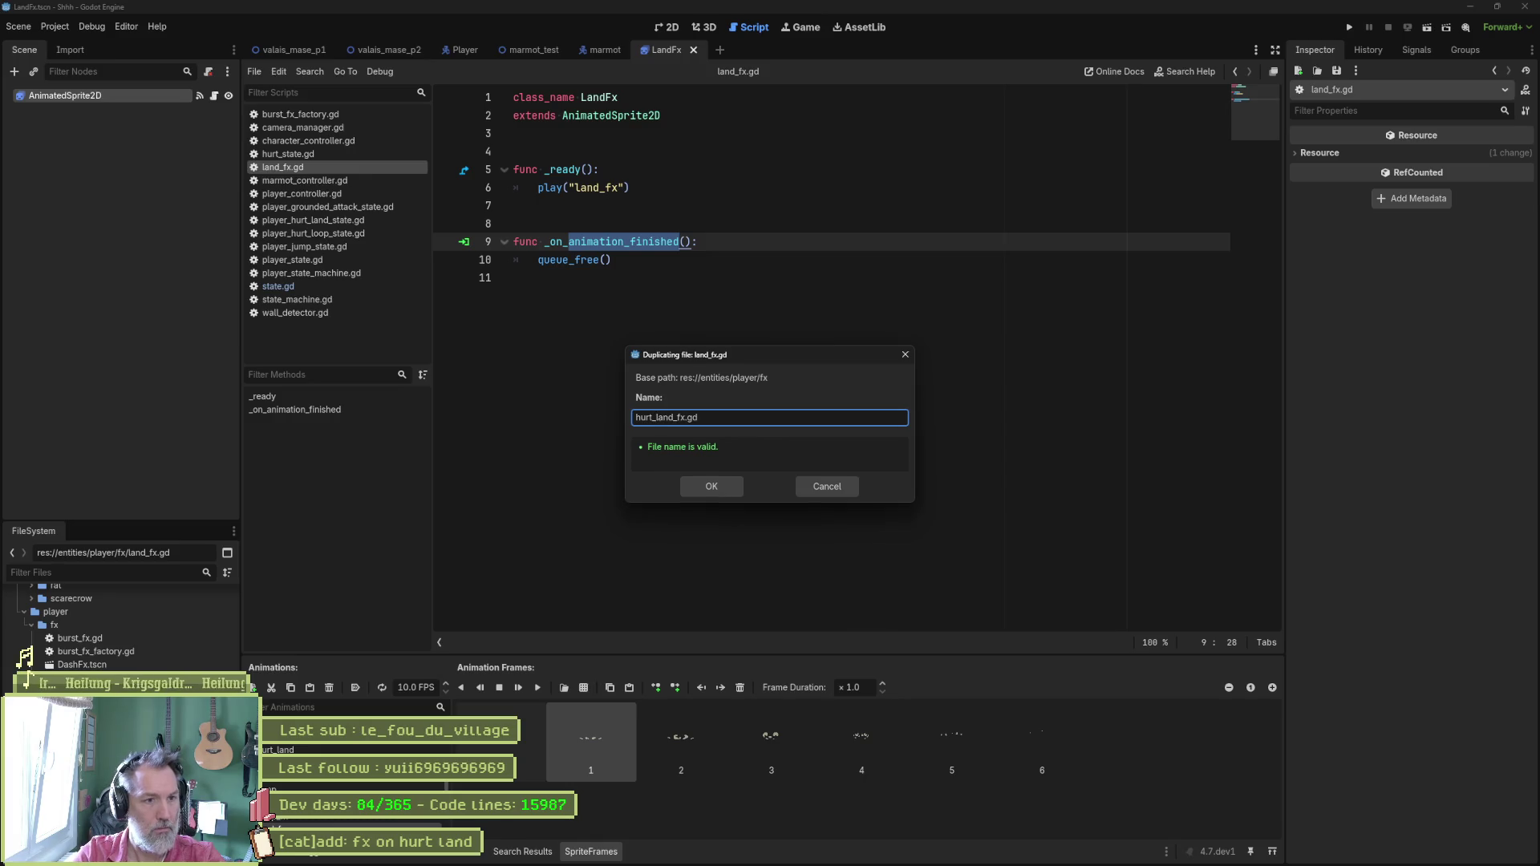
key("Return")
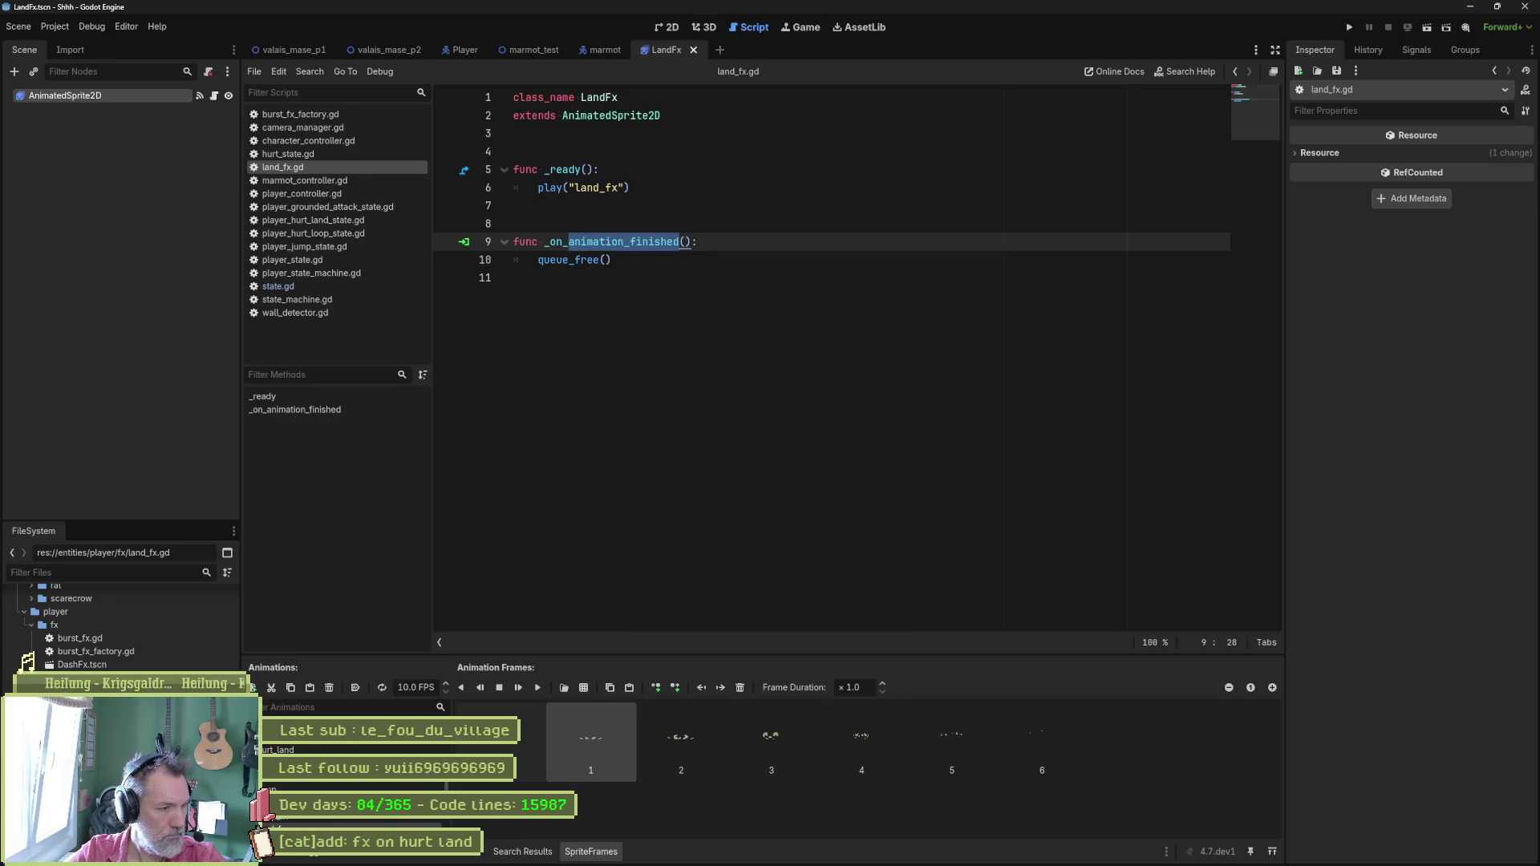
left_click(584, 99)
type("Hurt")
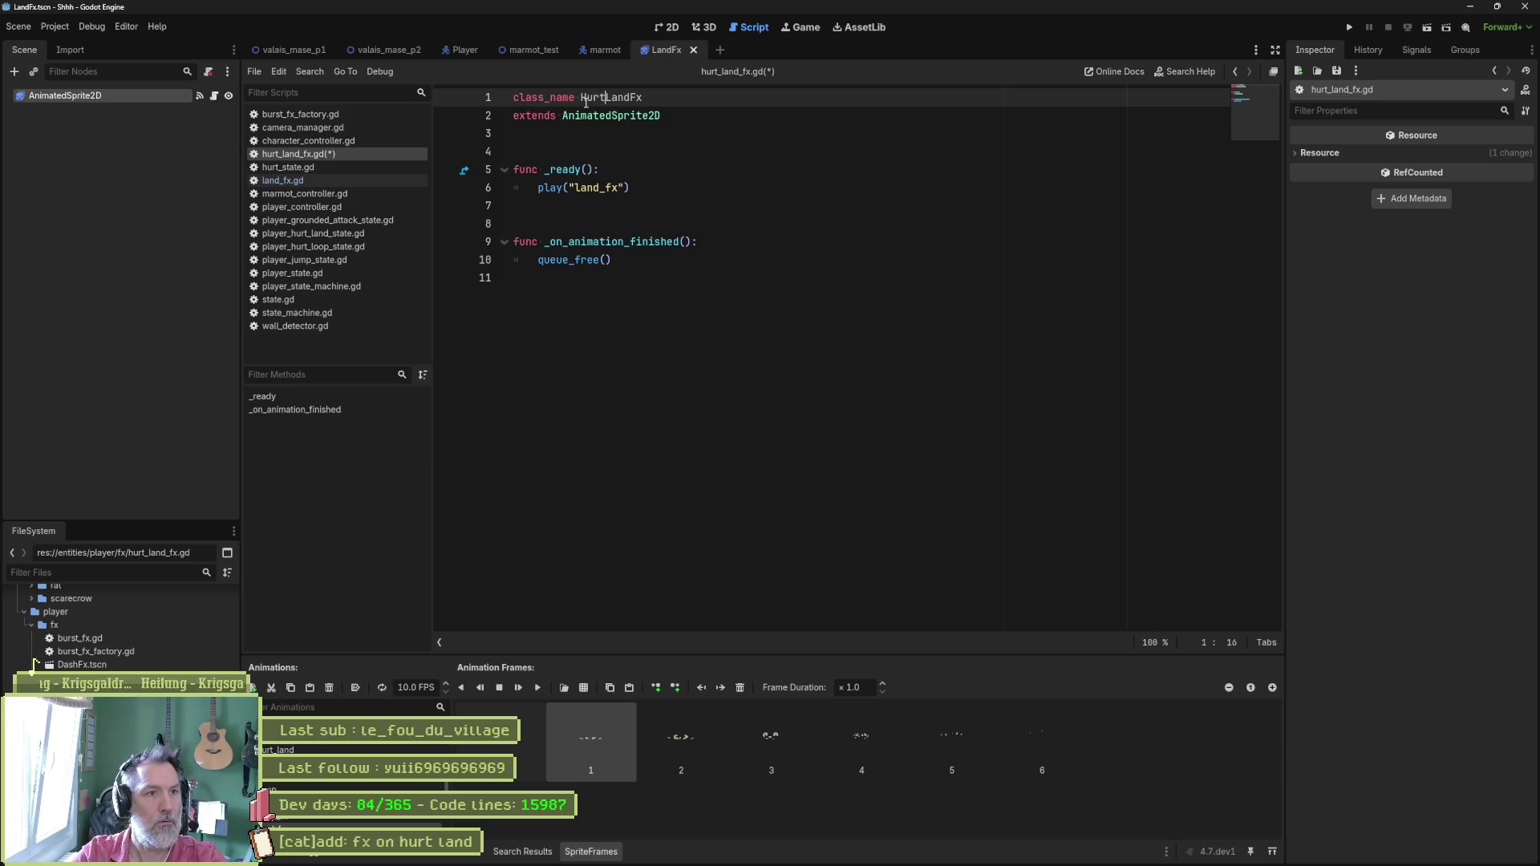
key("ctrl+s")
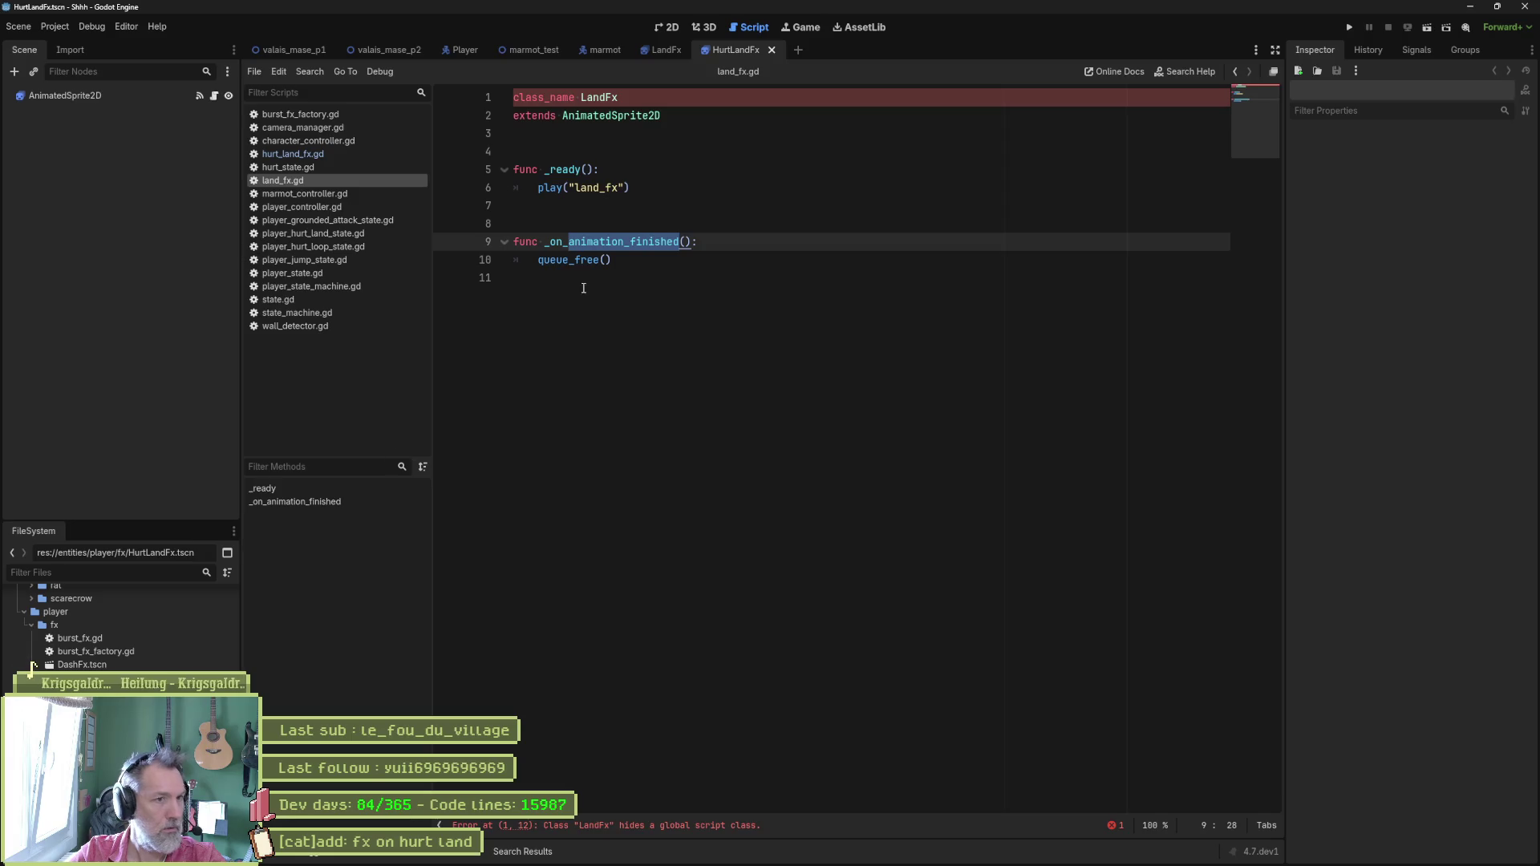
Make the script's class HurtLandFx and change play("land_fx") to play("hurt_land"), checking the tag in Aseprite.
type("Hurt")
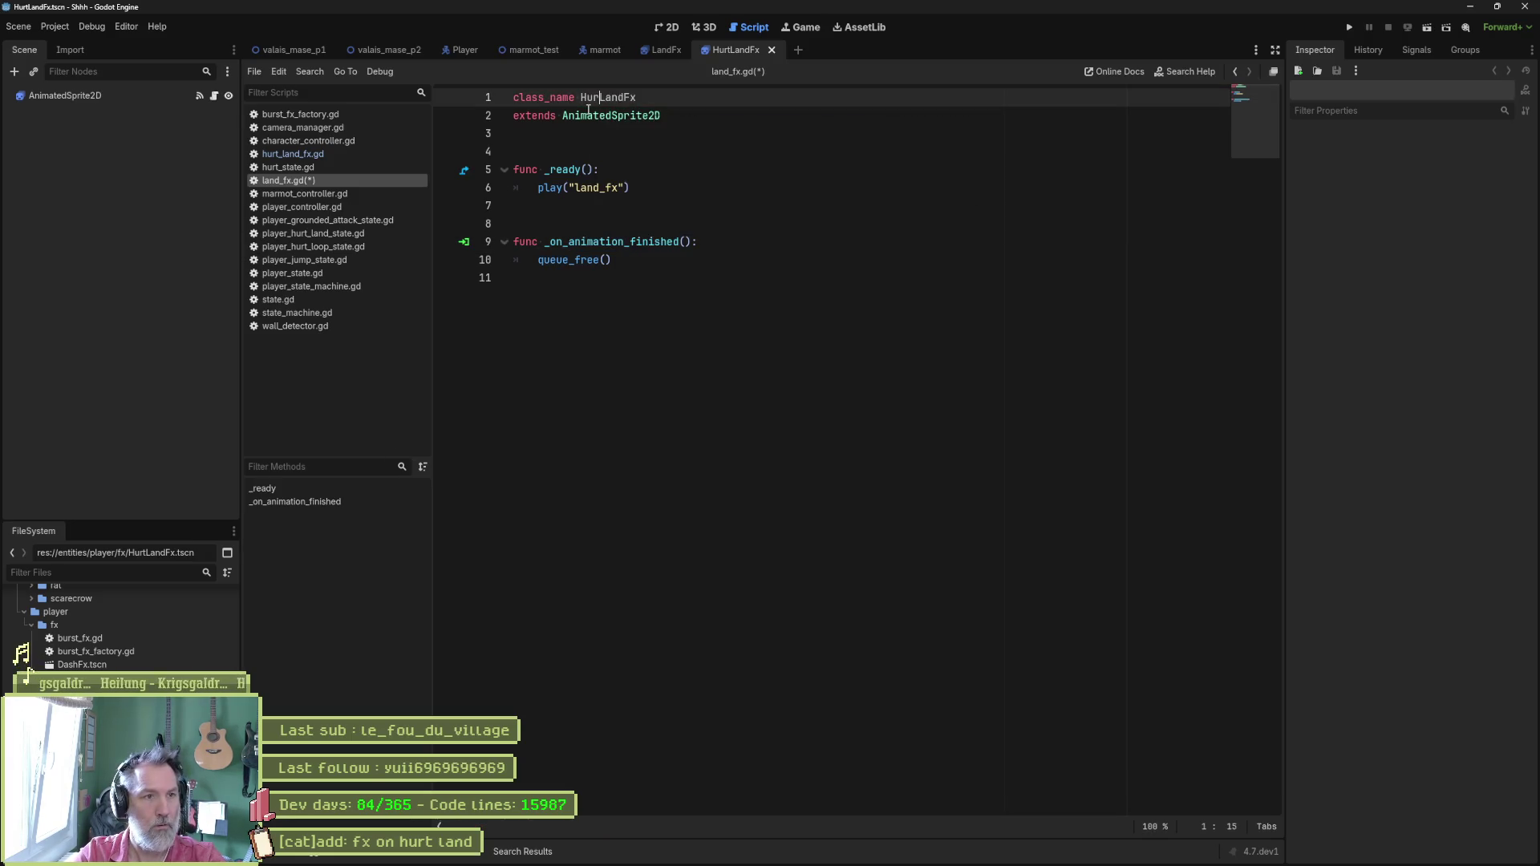
key("ctrl+s")
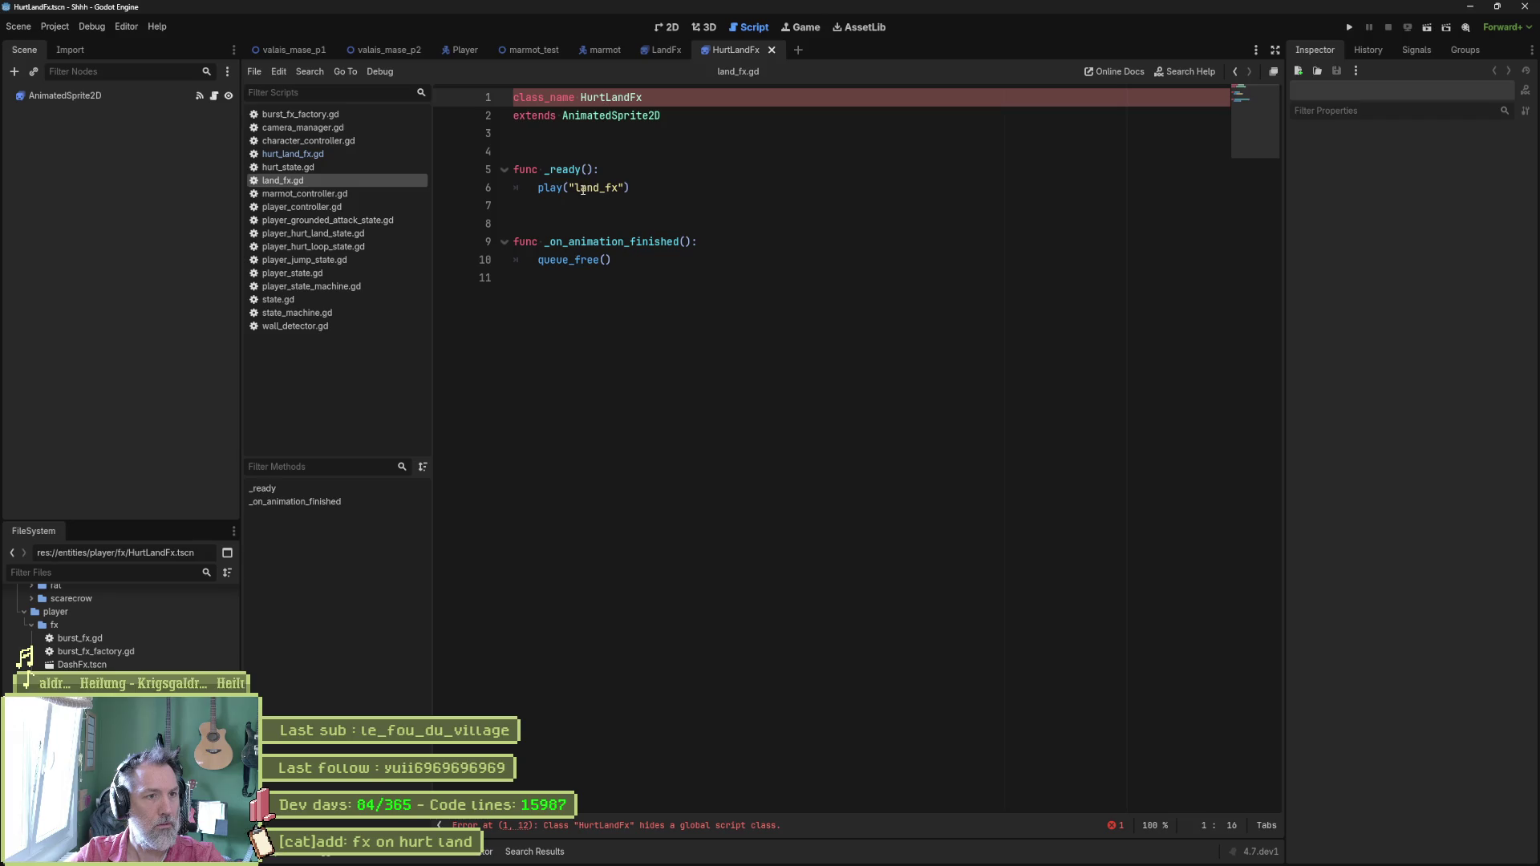
left_click(580, 188)
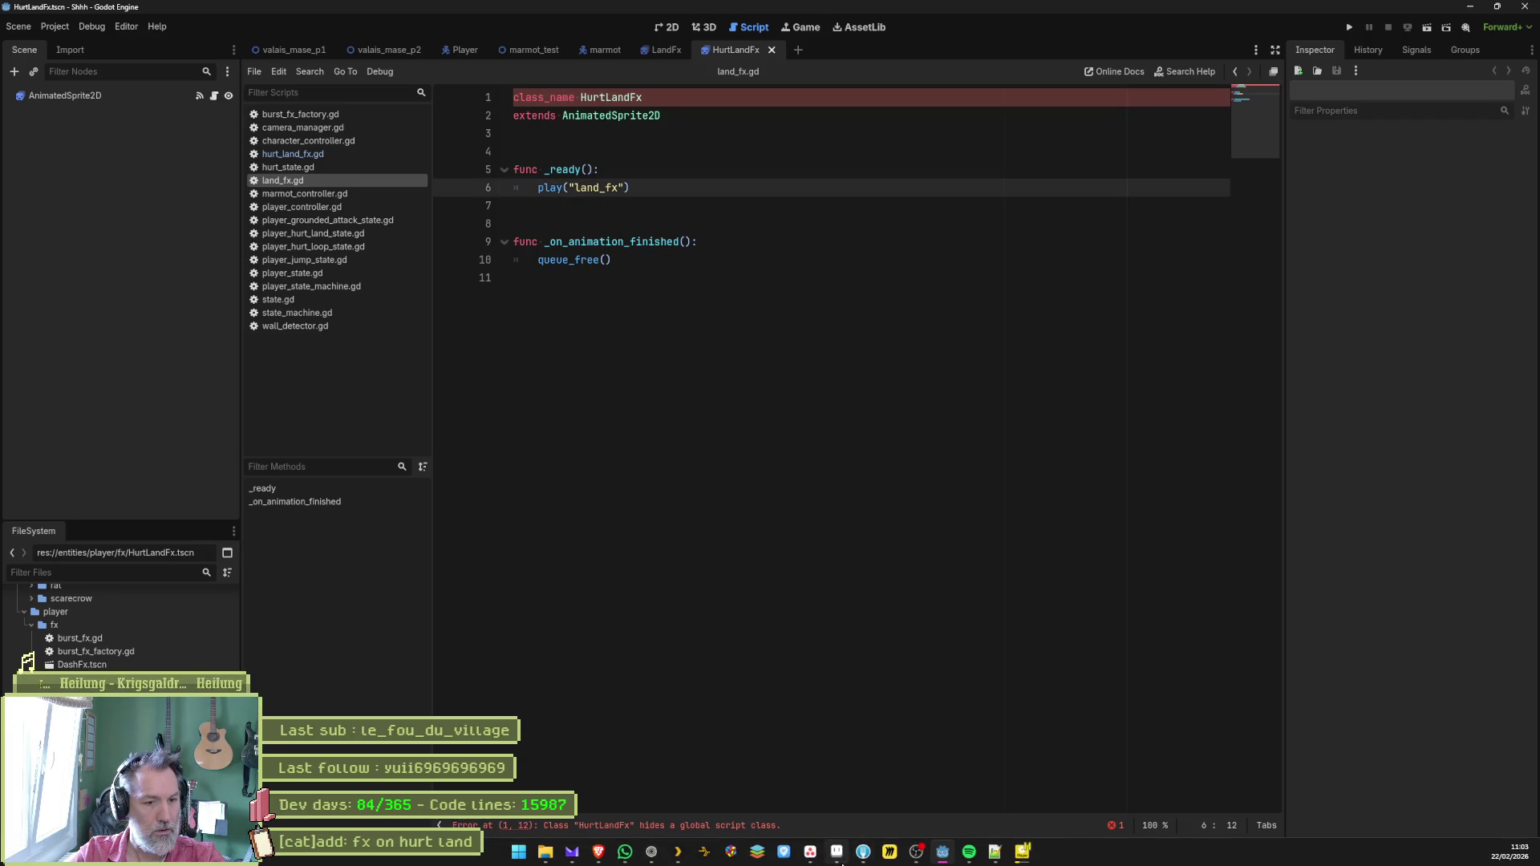
left_click(837, 852)
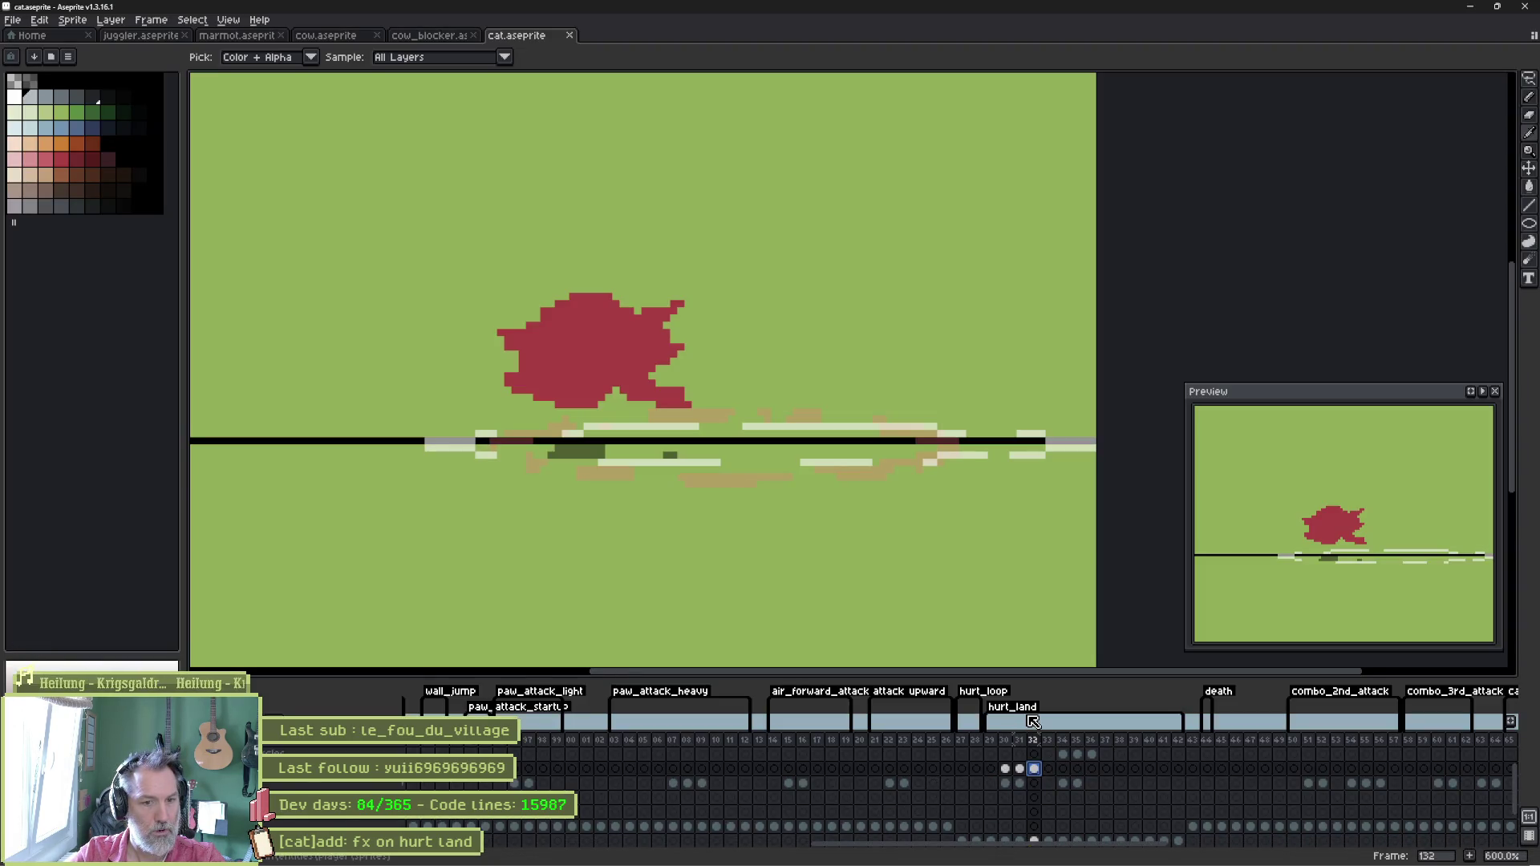
key("alt+Tab")
double_click(586, 187)
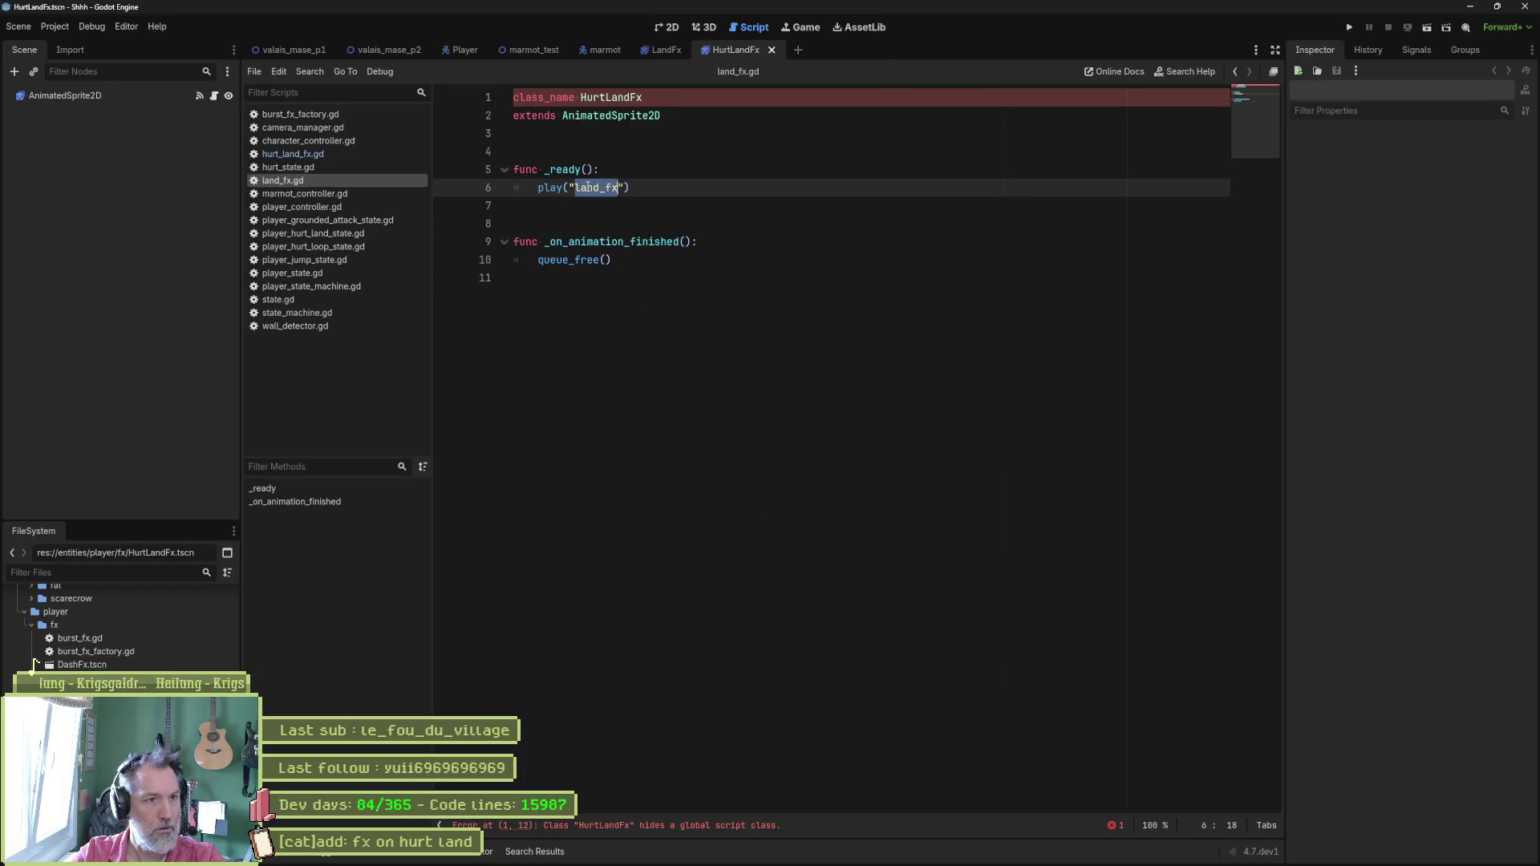
type("hurt_land")
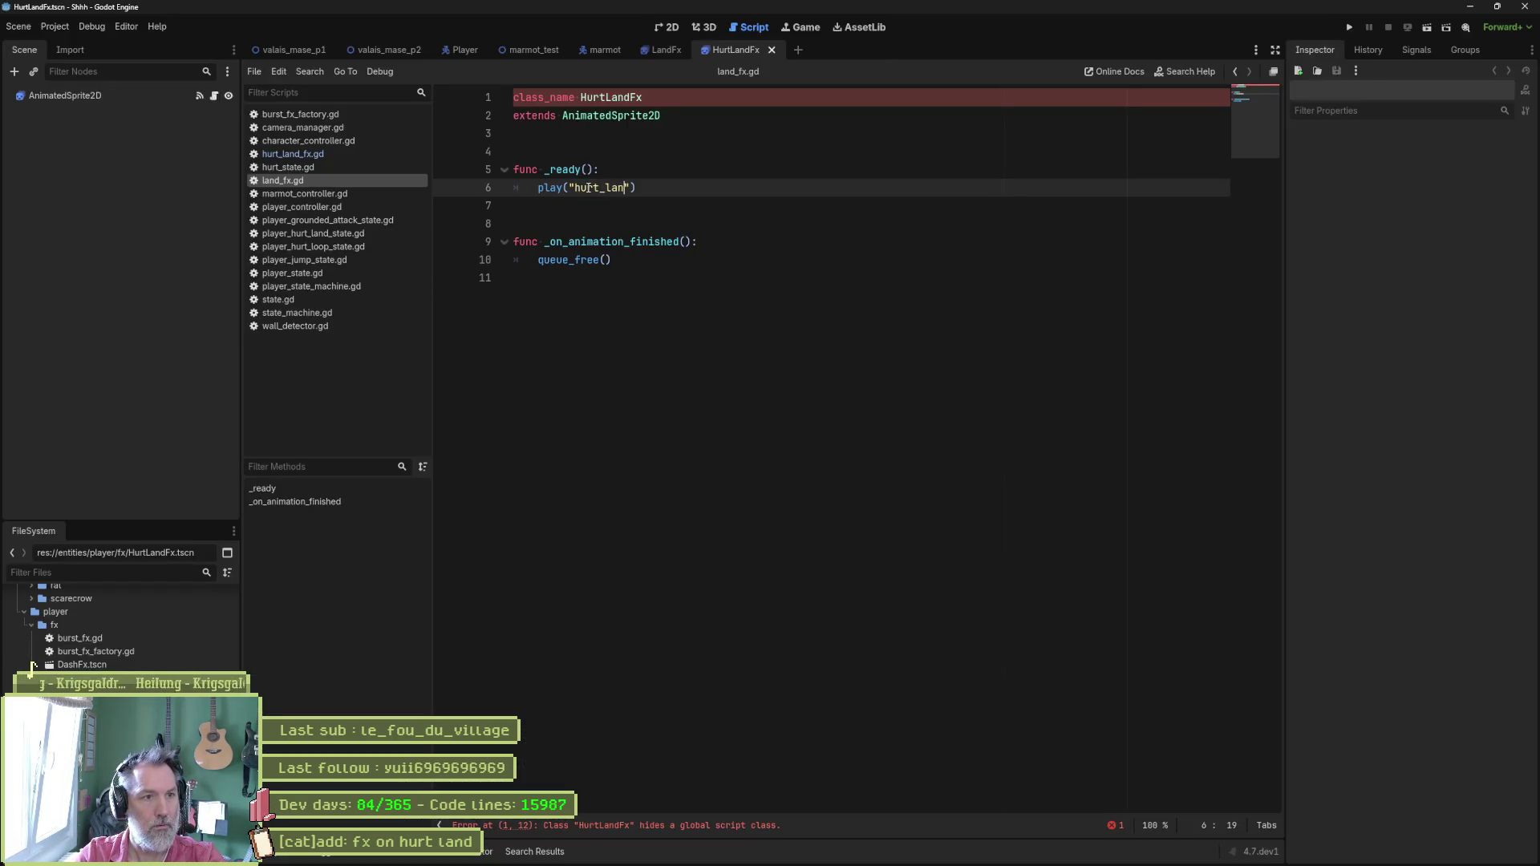
left_click(748, 278)
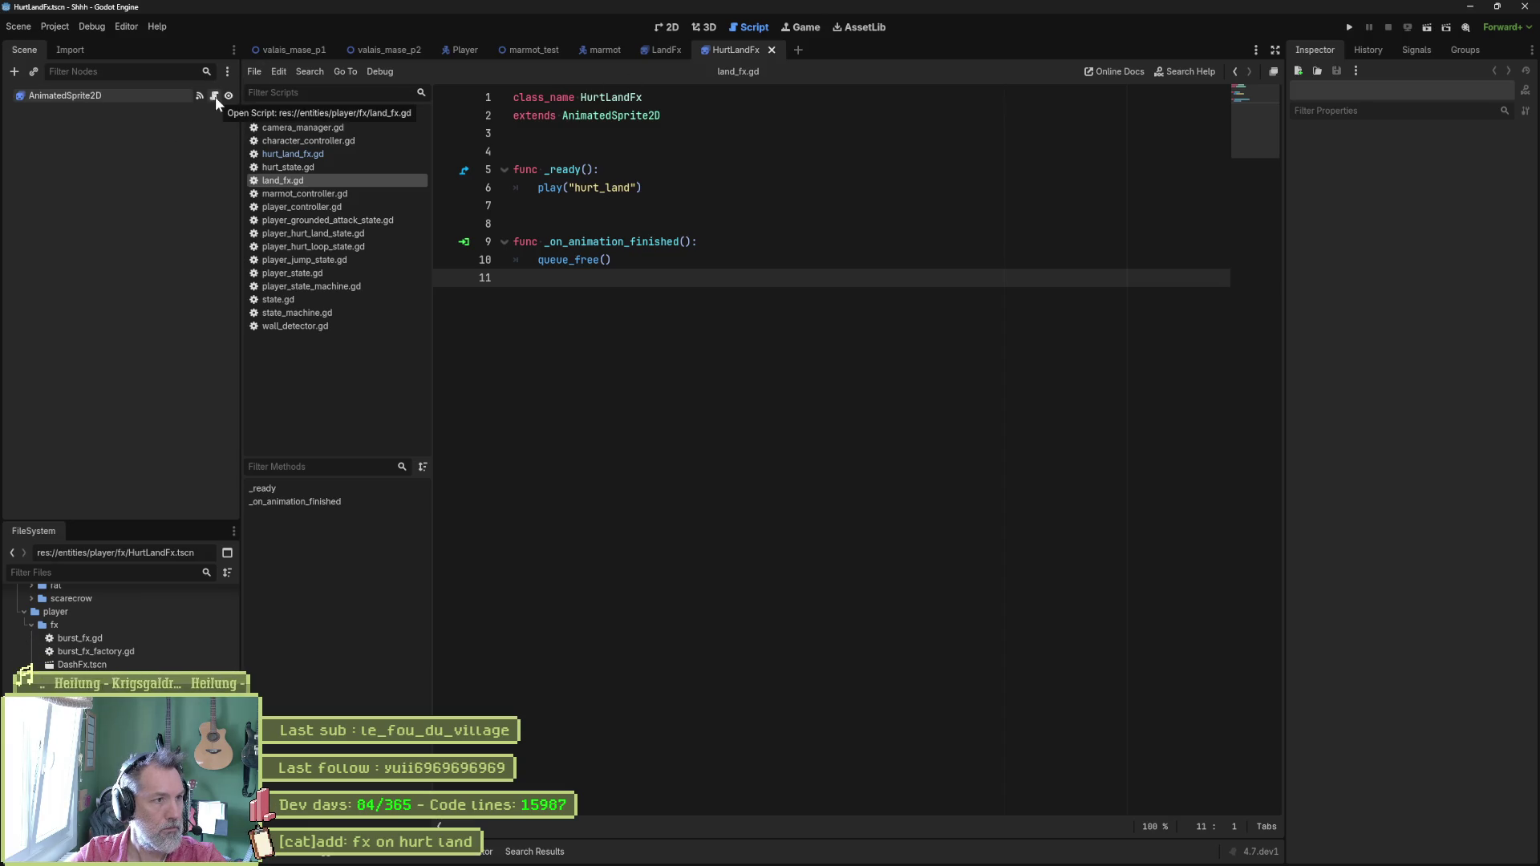
left_click(181, 97)
Replace the sprite's script with hurt_land_fx.gd, save HurtLandFx, and close the LandFx scene.
left_click(208, 71)
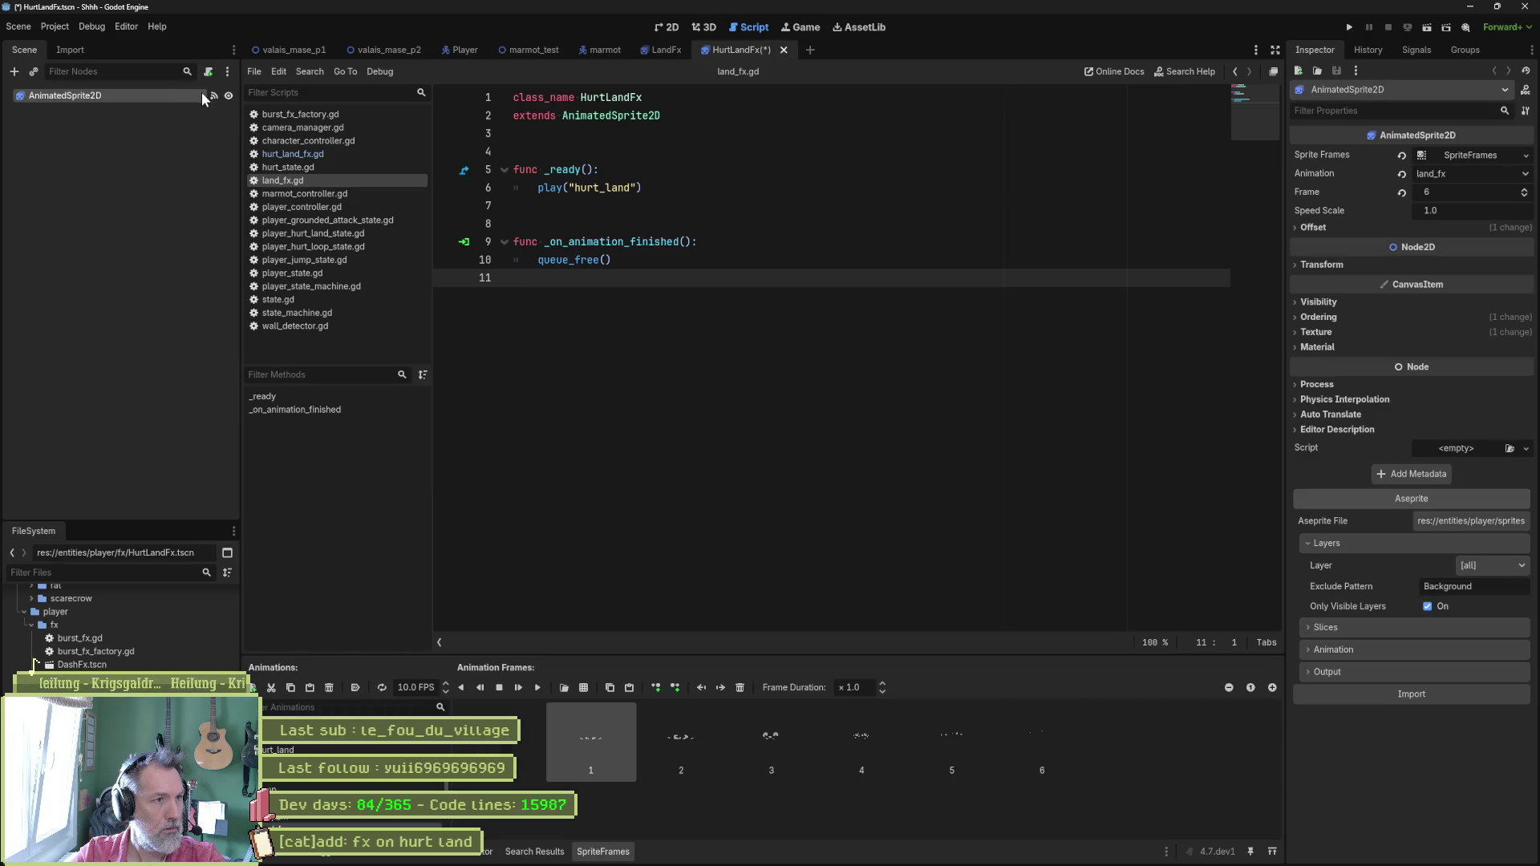
mouse_move(88, 678)
left_mouse_down()
mouse_move(183, 248)
mouse_move(104, 98)
left_mouse_up()
key("ctrl+s")
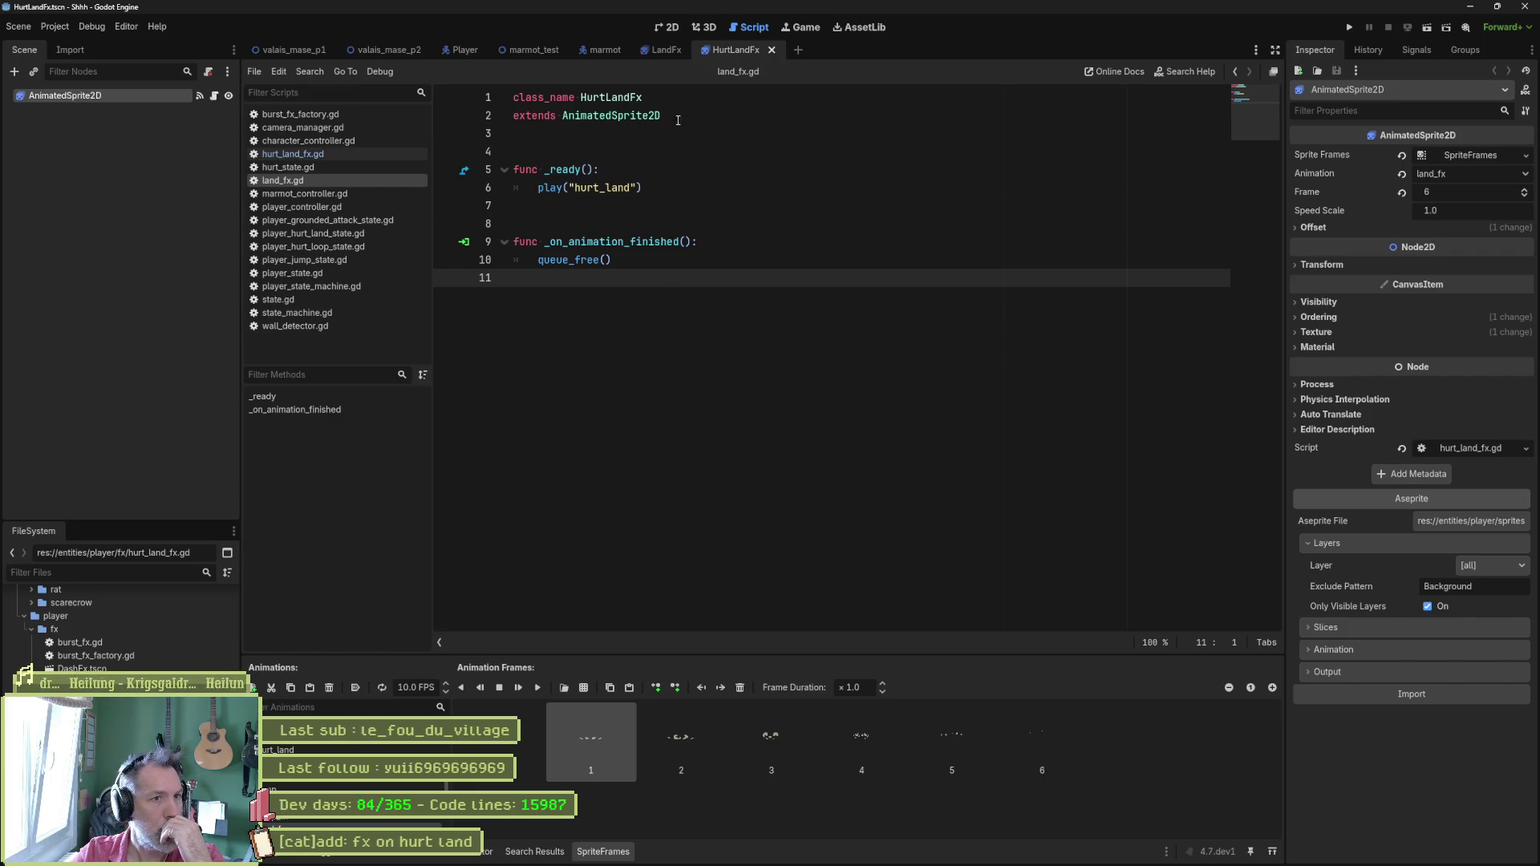
left_click(687, 49)
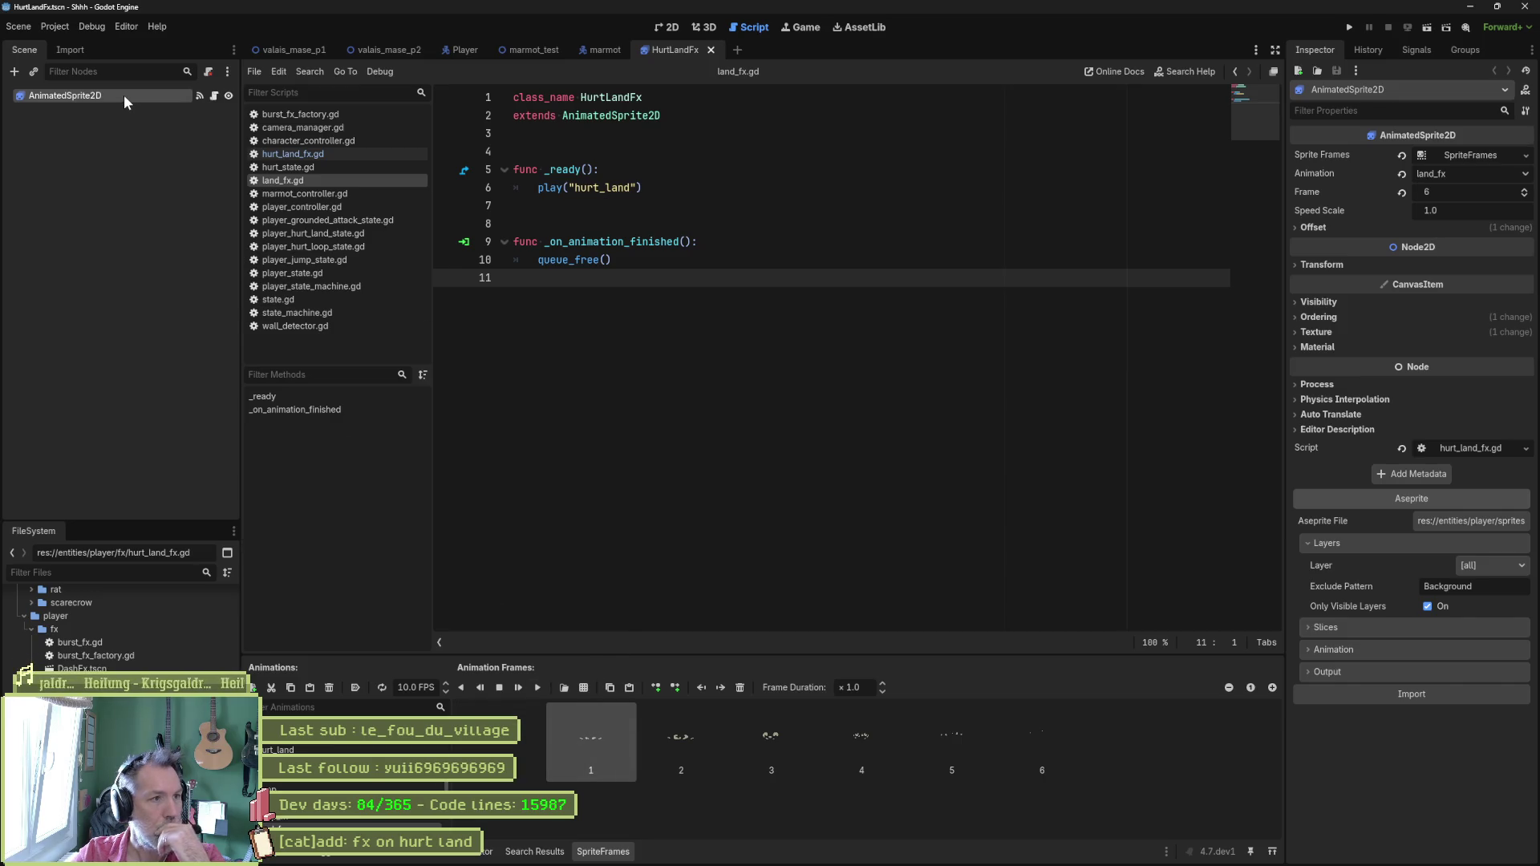
Reimport the Aseprite frames into the SpriteFrames, then bring cat.aseprite forward in Aseprite.
left_click(1478, 523)
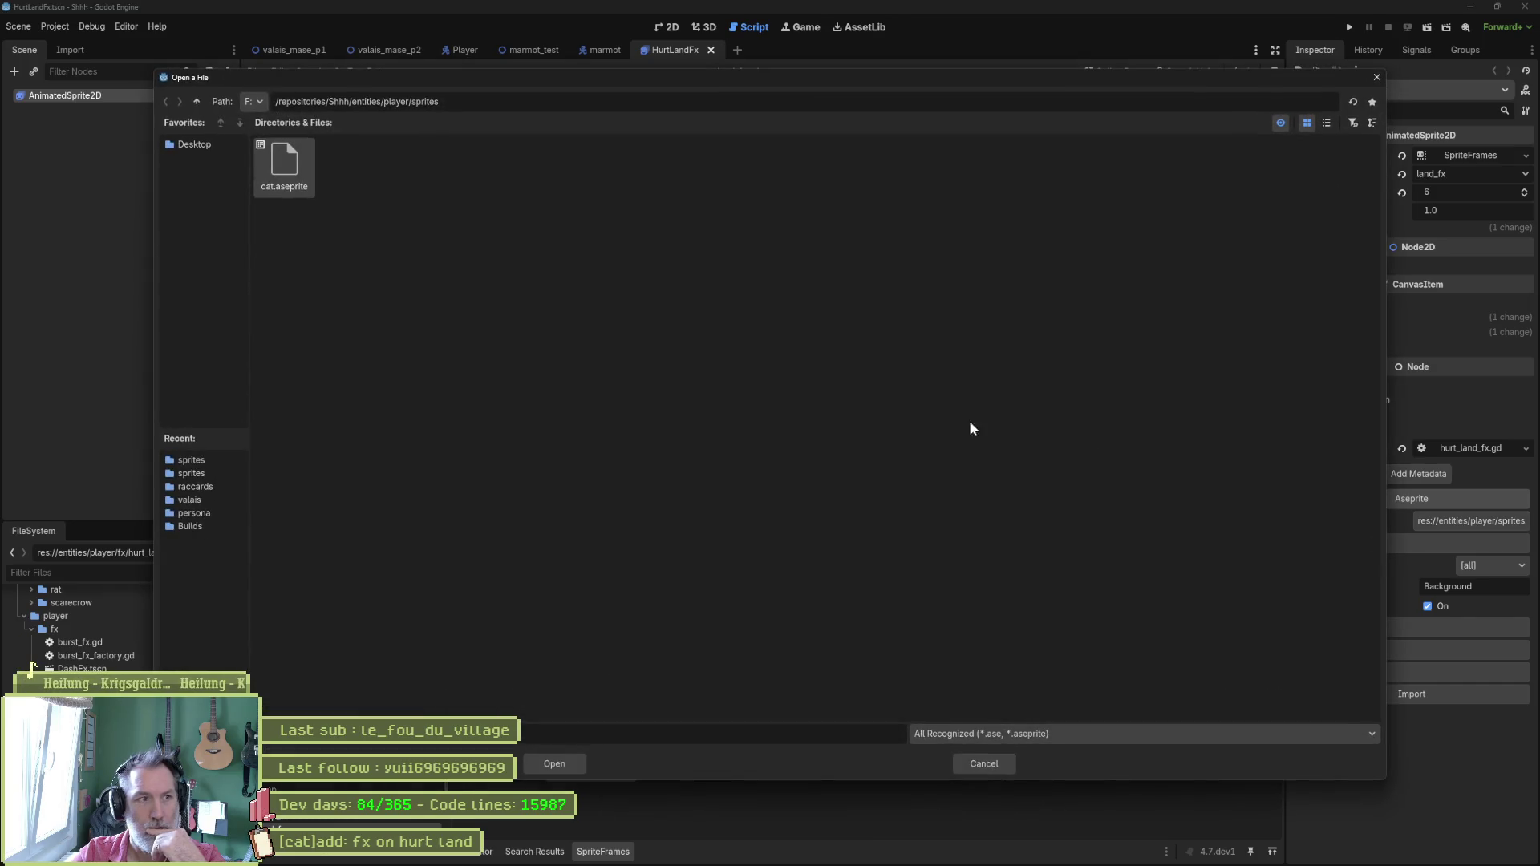
left_click(1003, 769)
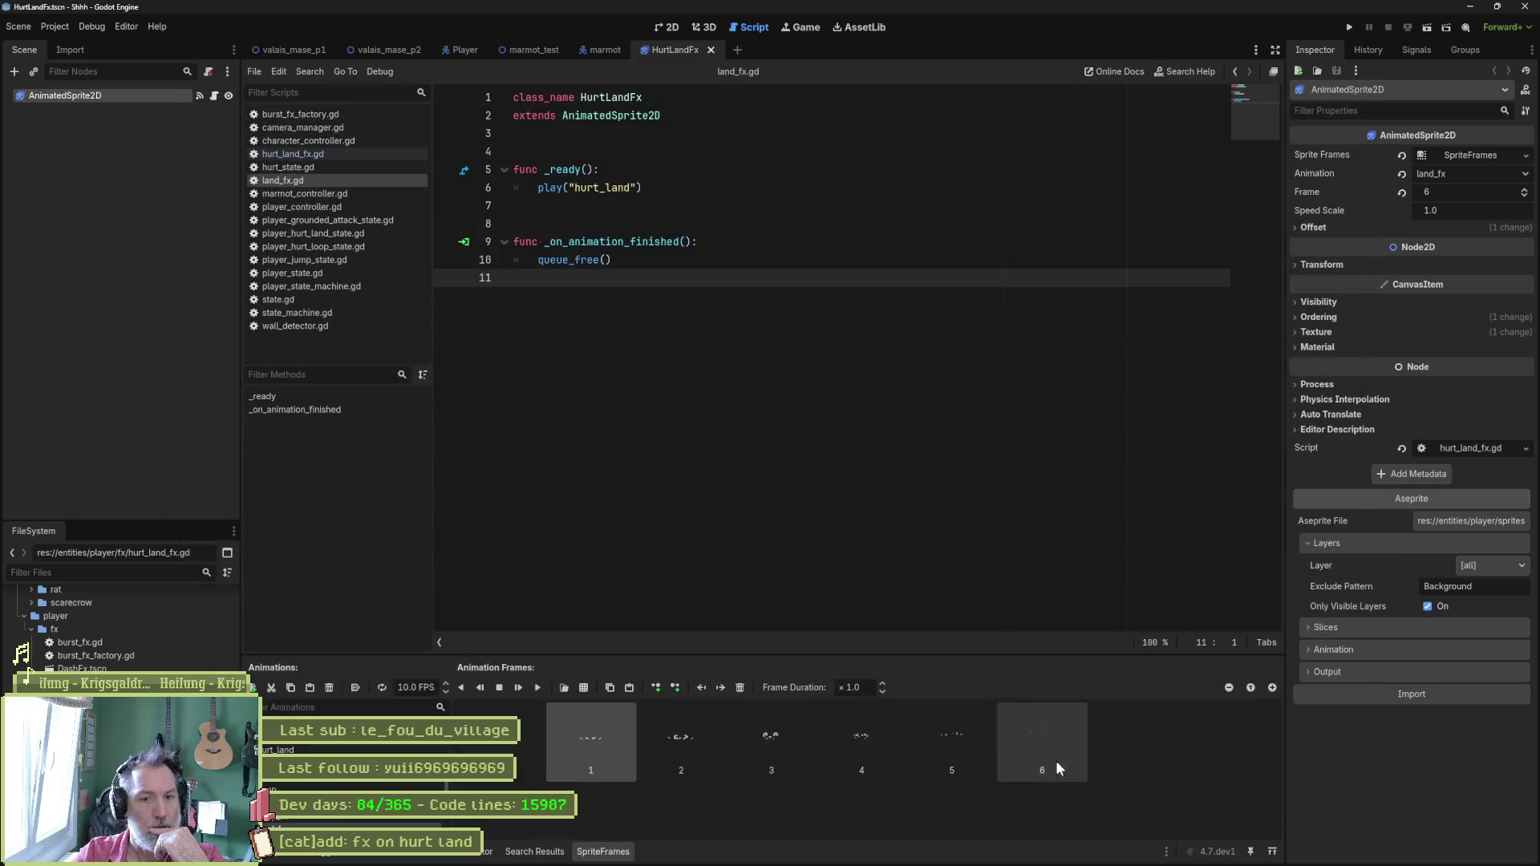
left_click(1396, 699)
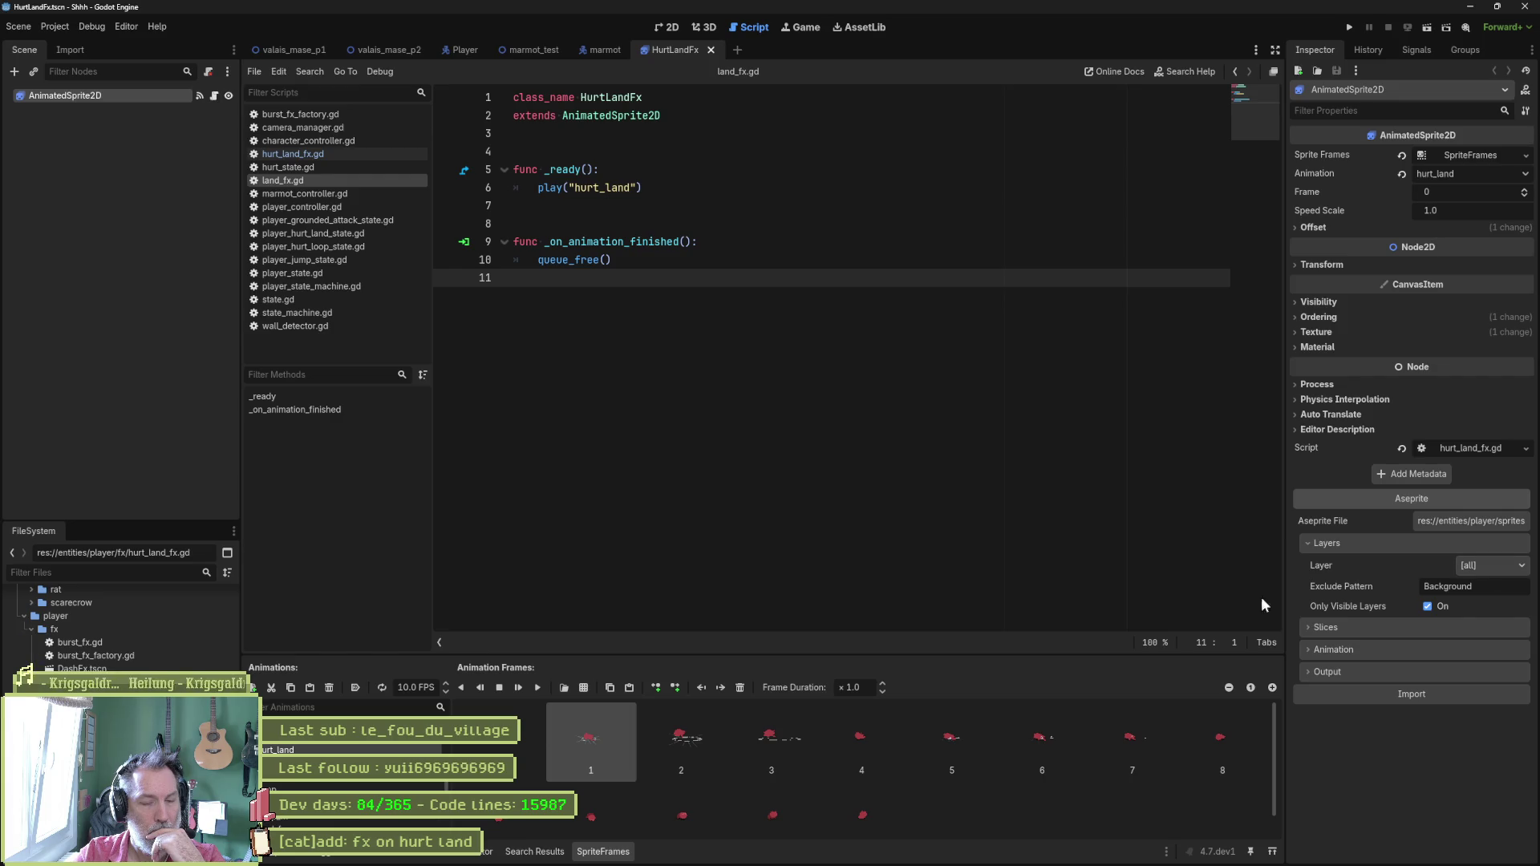
mouse_move(946, 862)
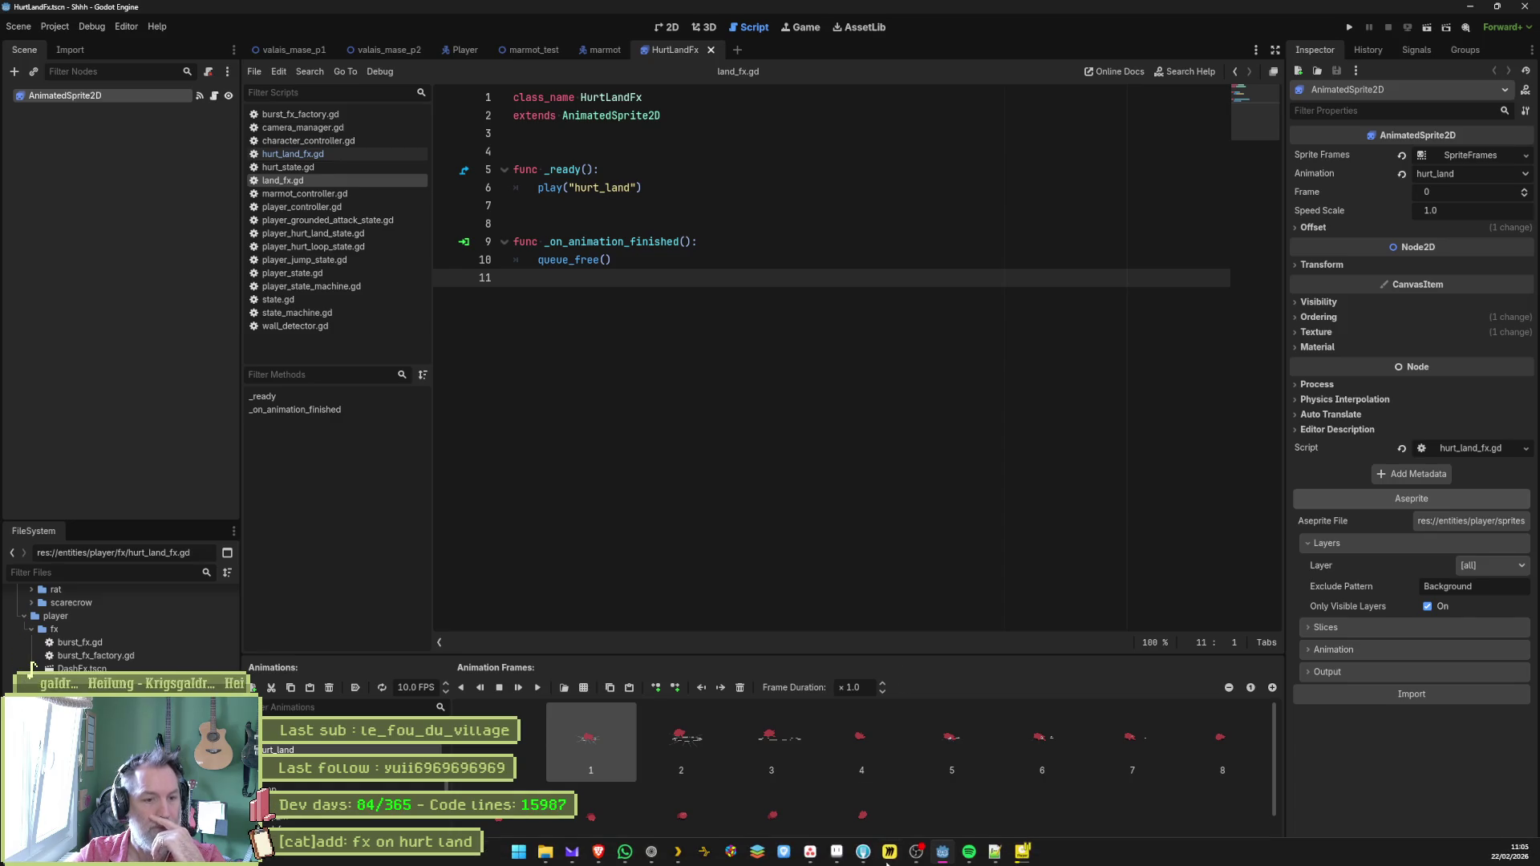
left_click(812, 854)
left_click(837, 854)
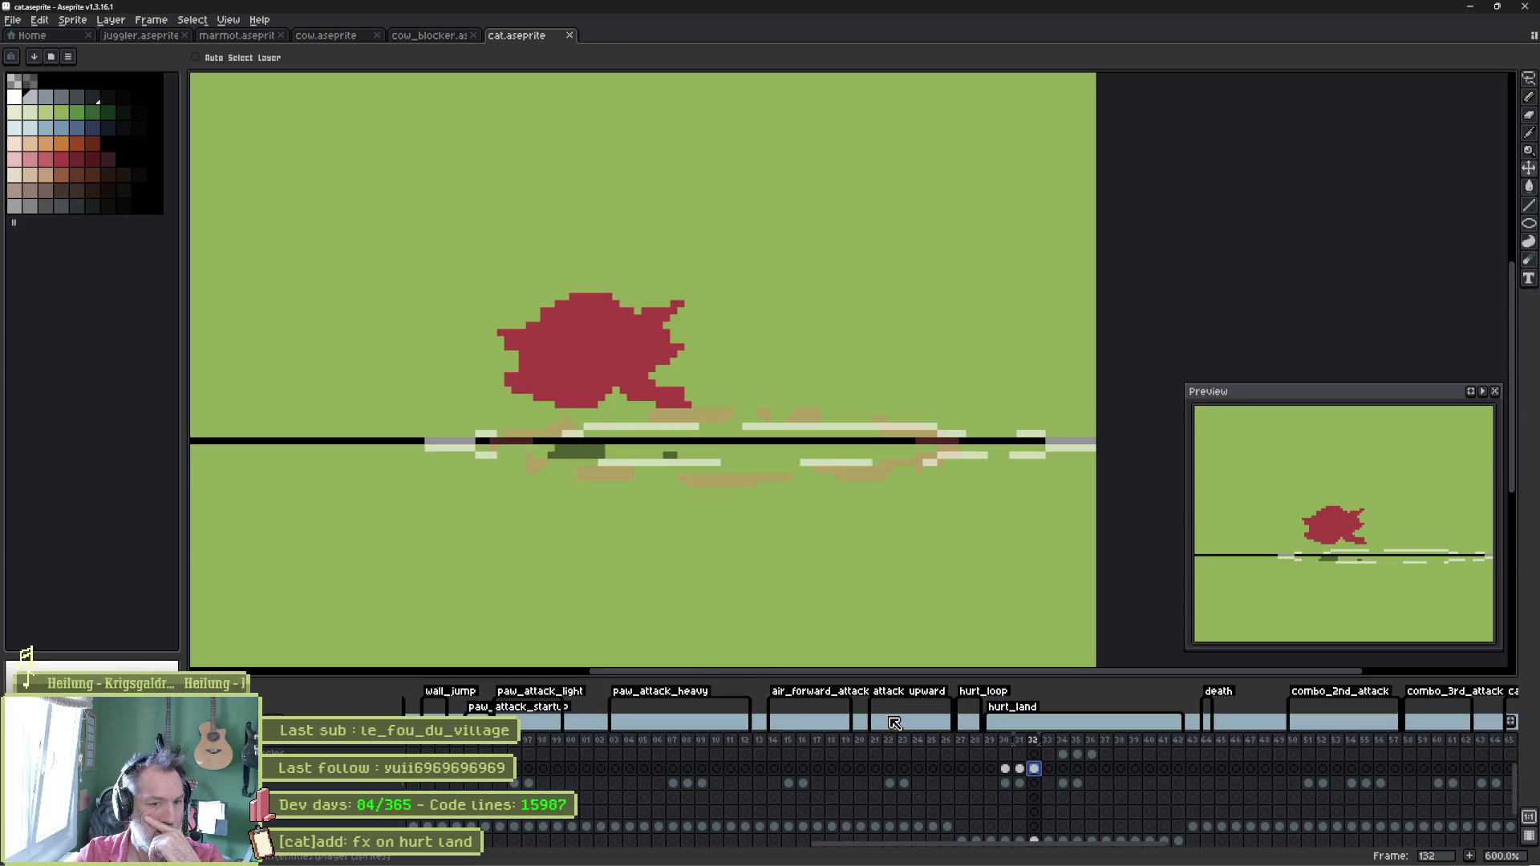
key("ctrl")
key("ctrl+z")
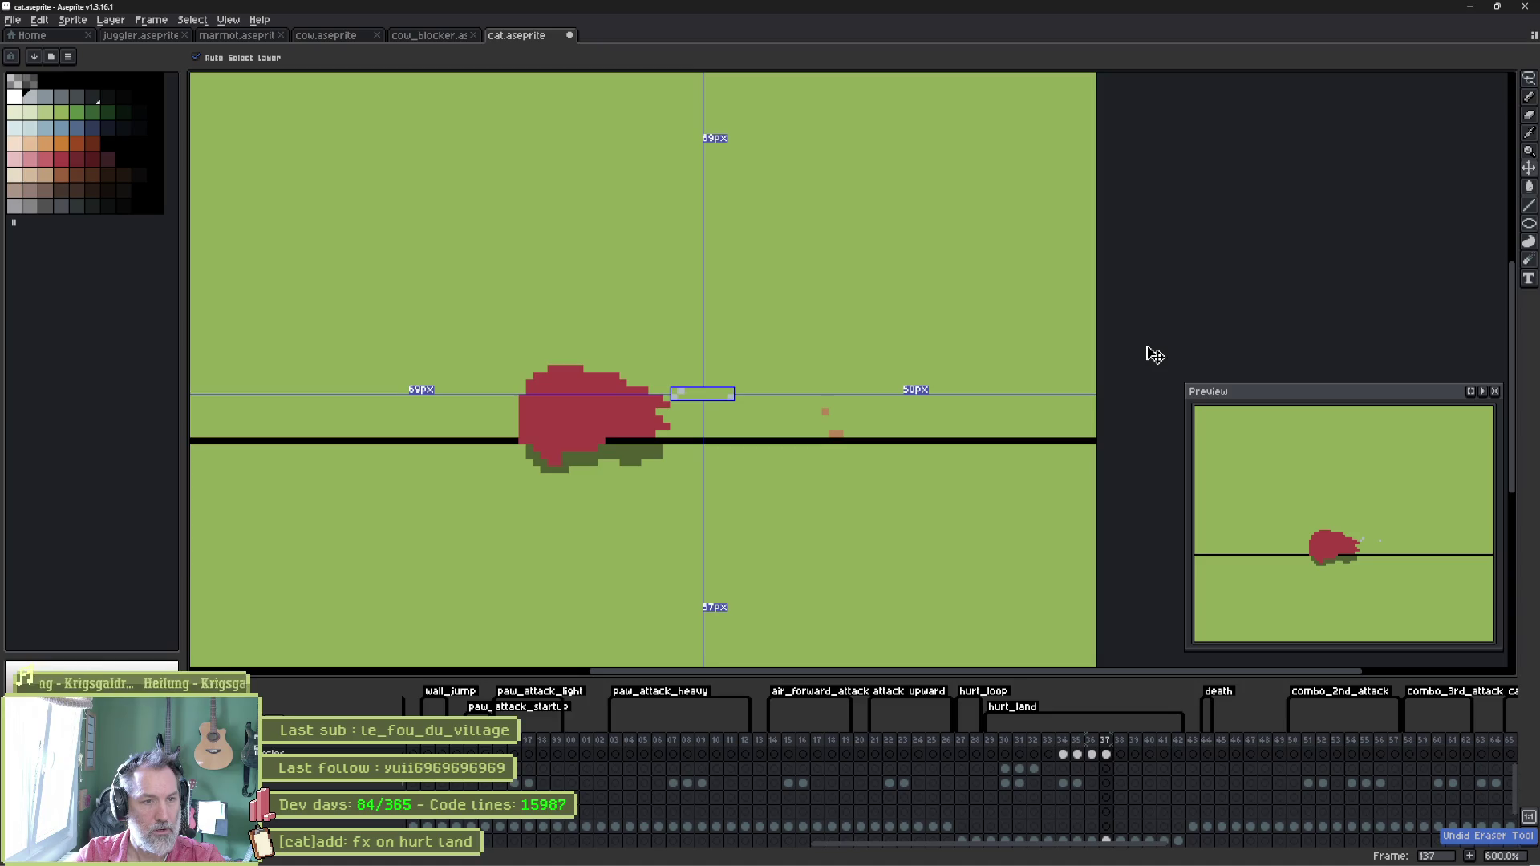
key("ctrl+y")
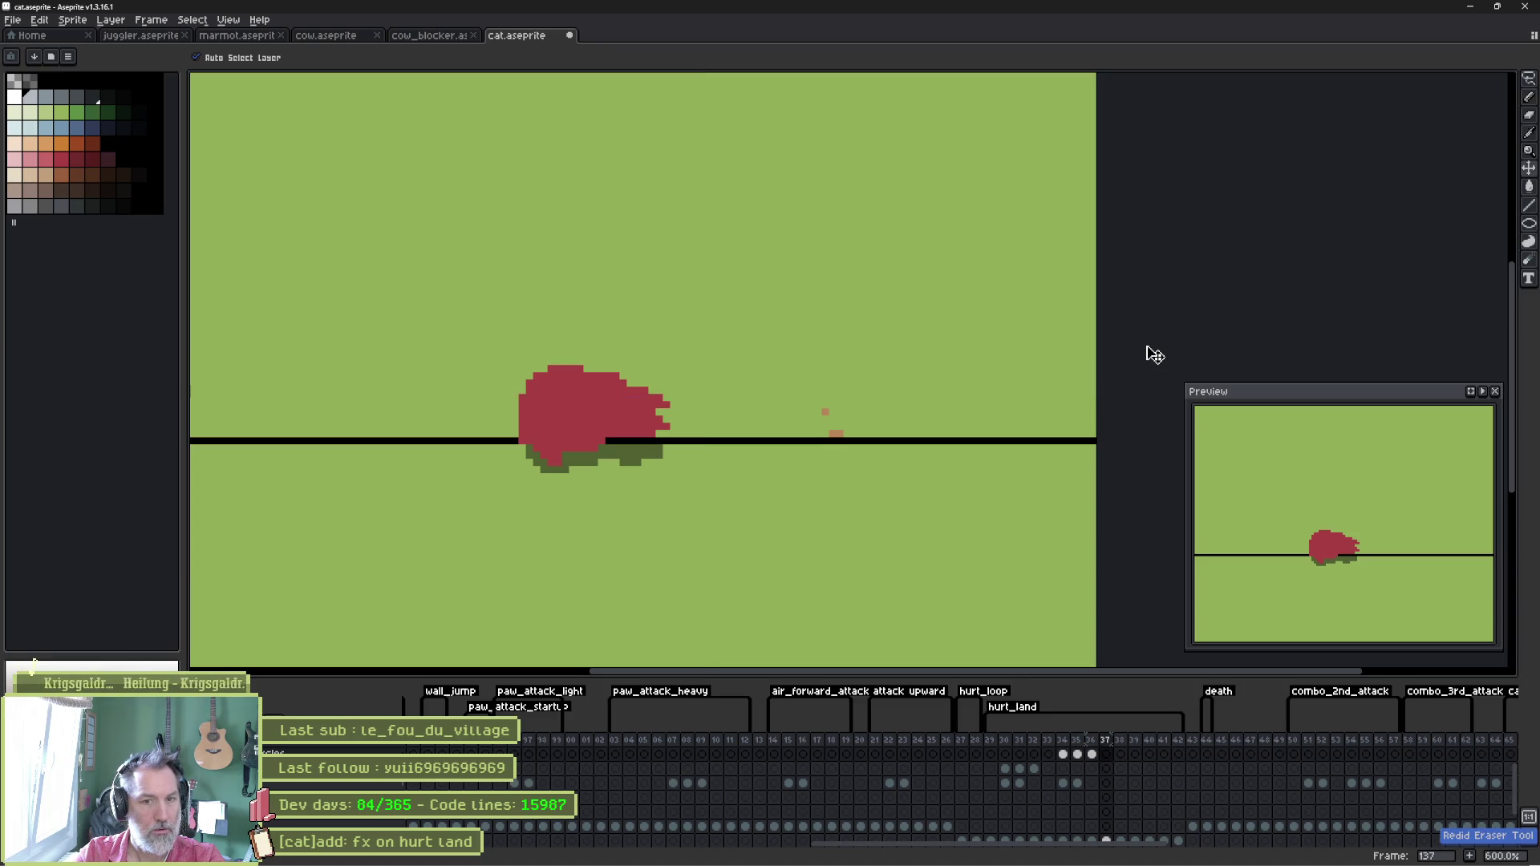
left_click(1022, 752)
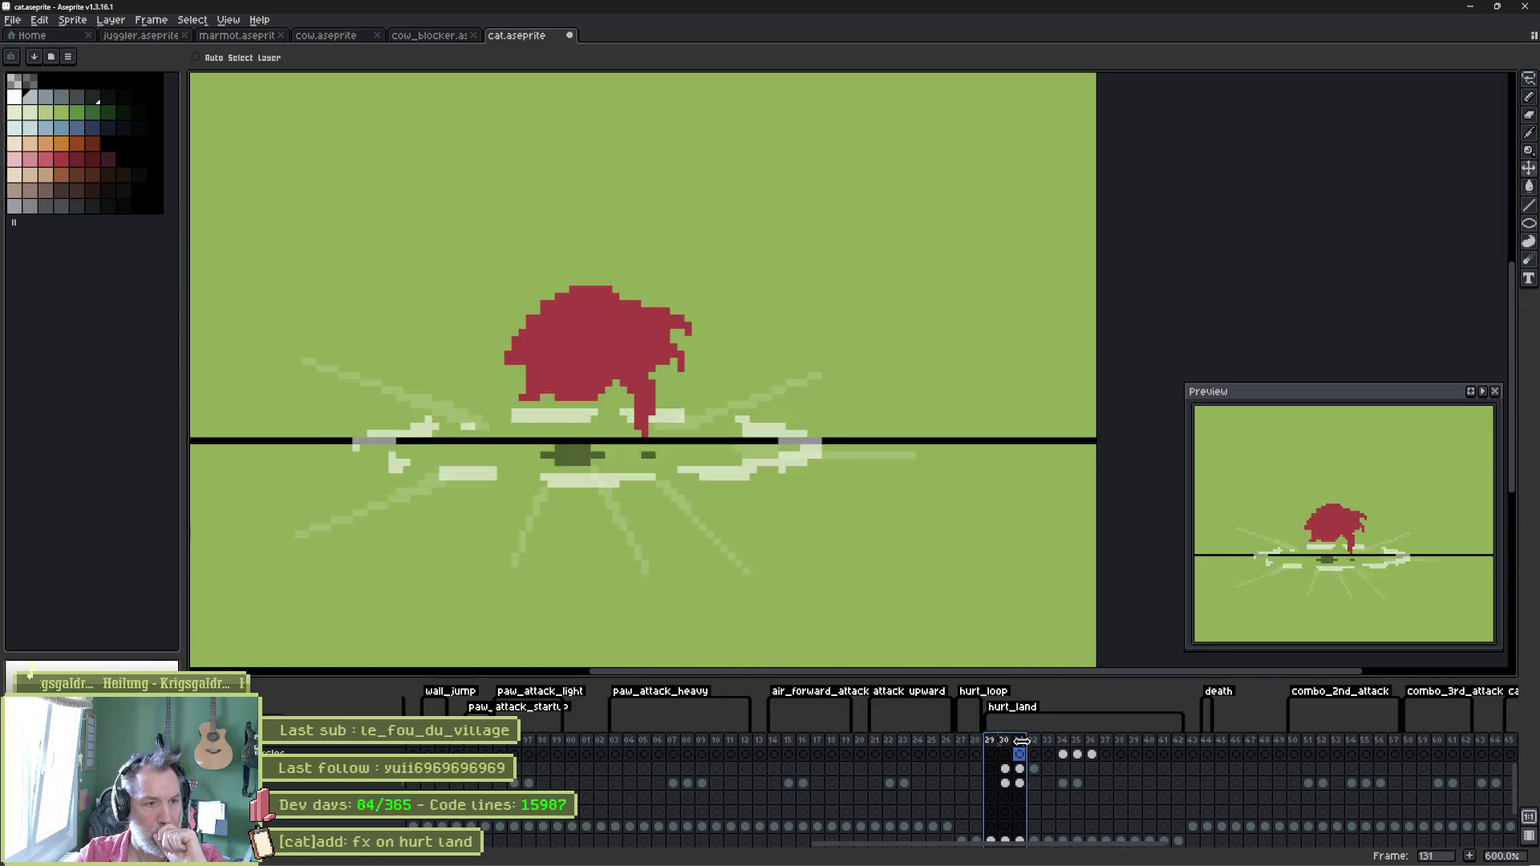
left_click(1006, 770)
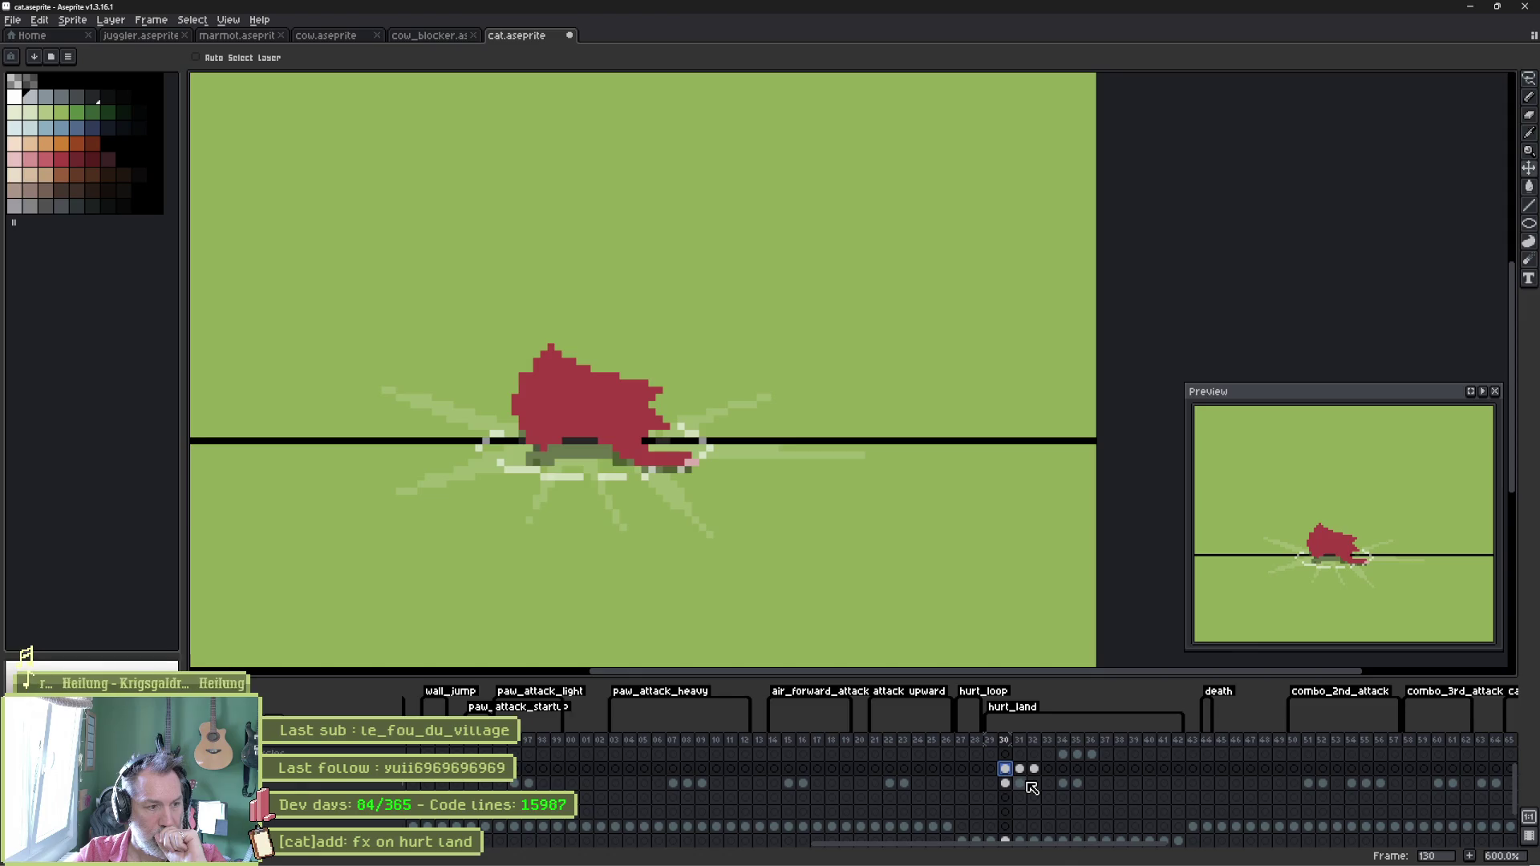
scroll(1032, 789, "up", 1)
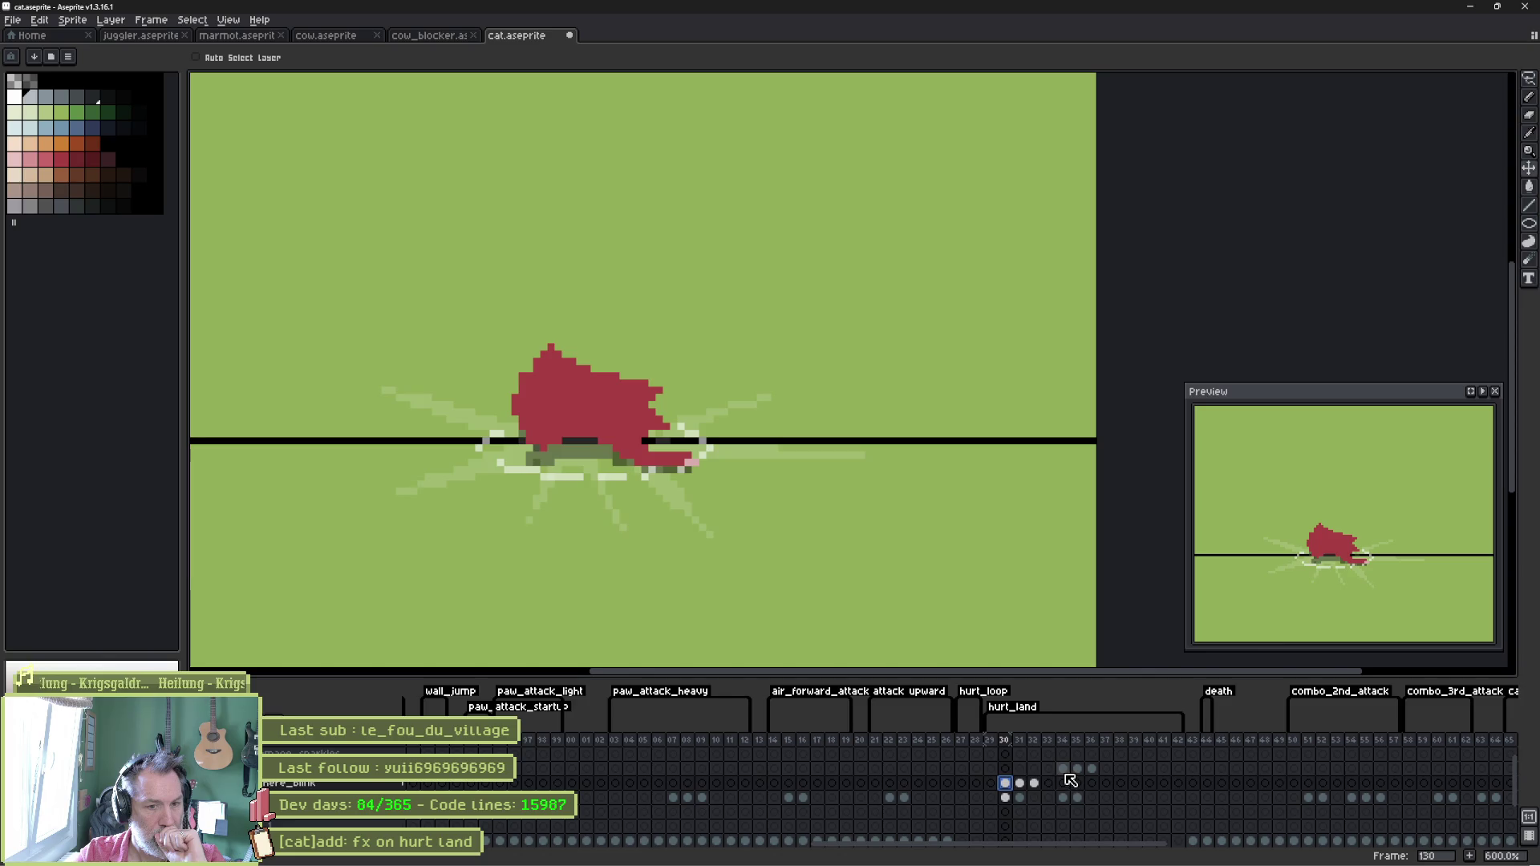
left_click(1065, 770)
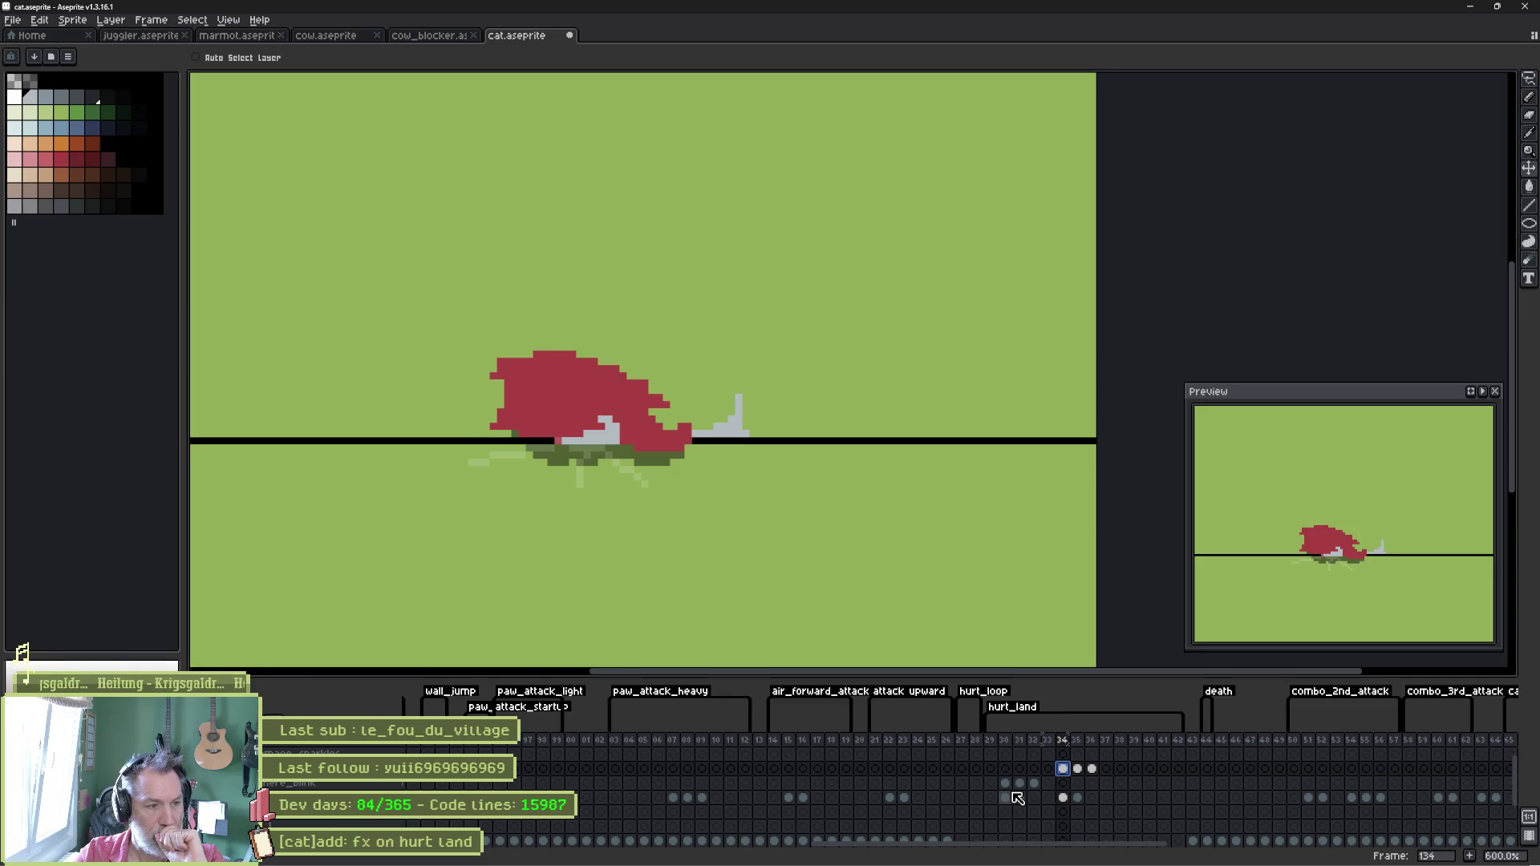
mouse_move(1018, 863)
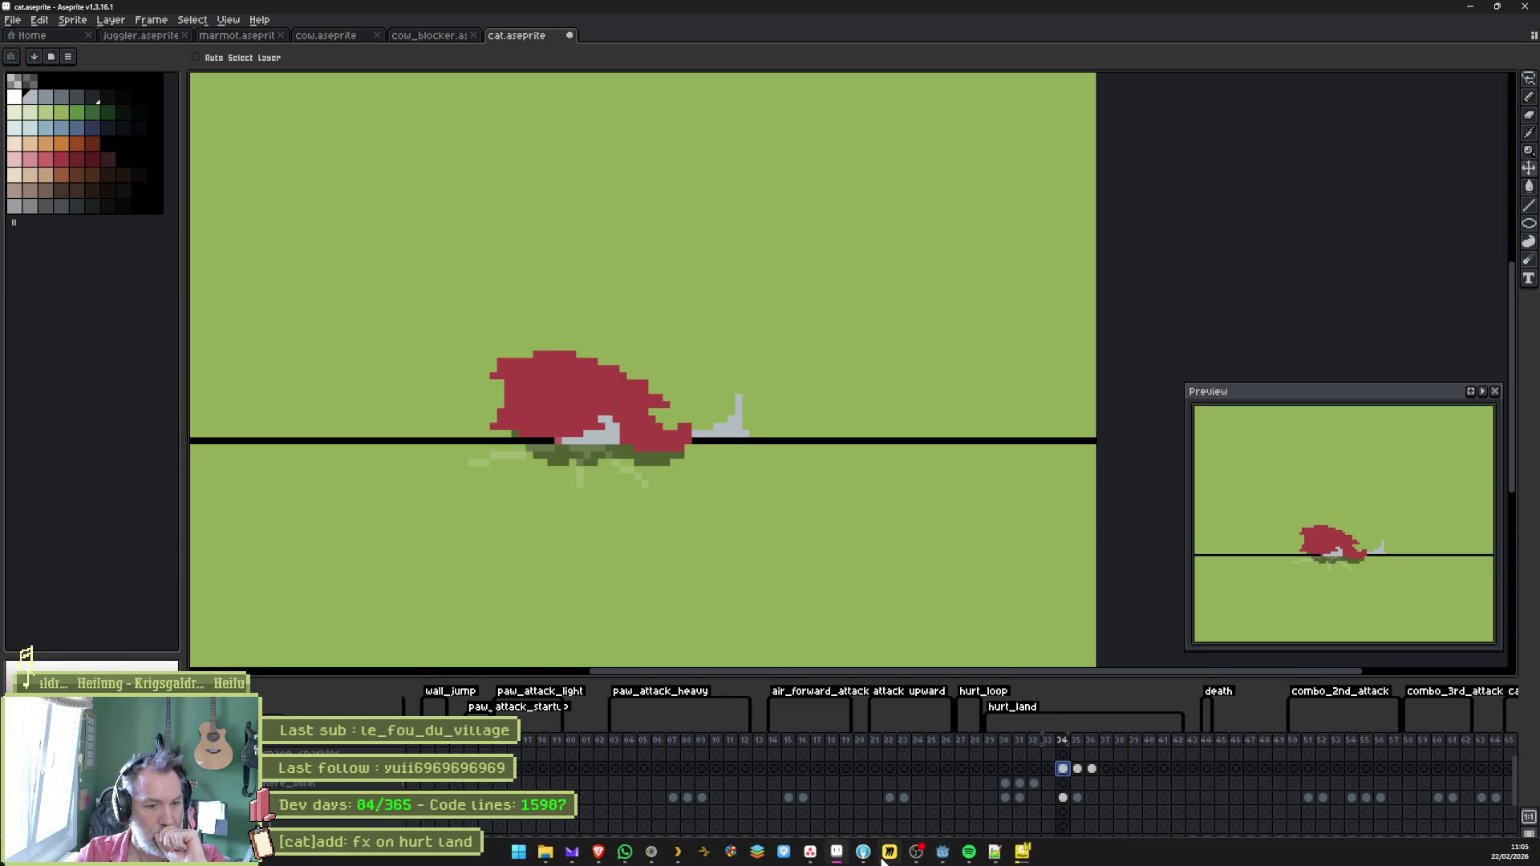
left_click(838, 853)
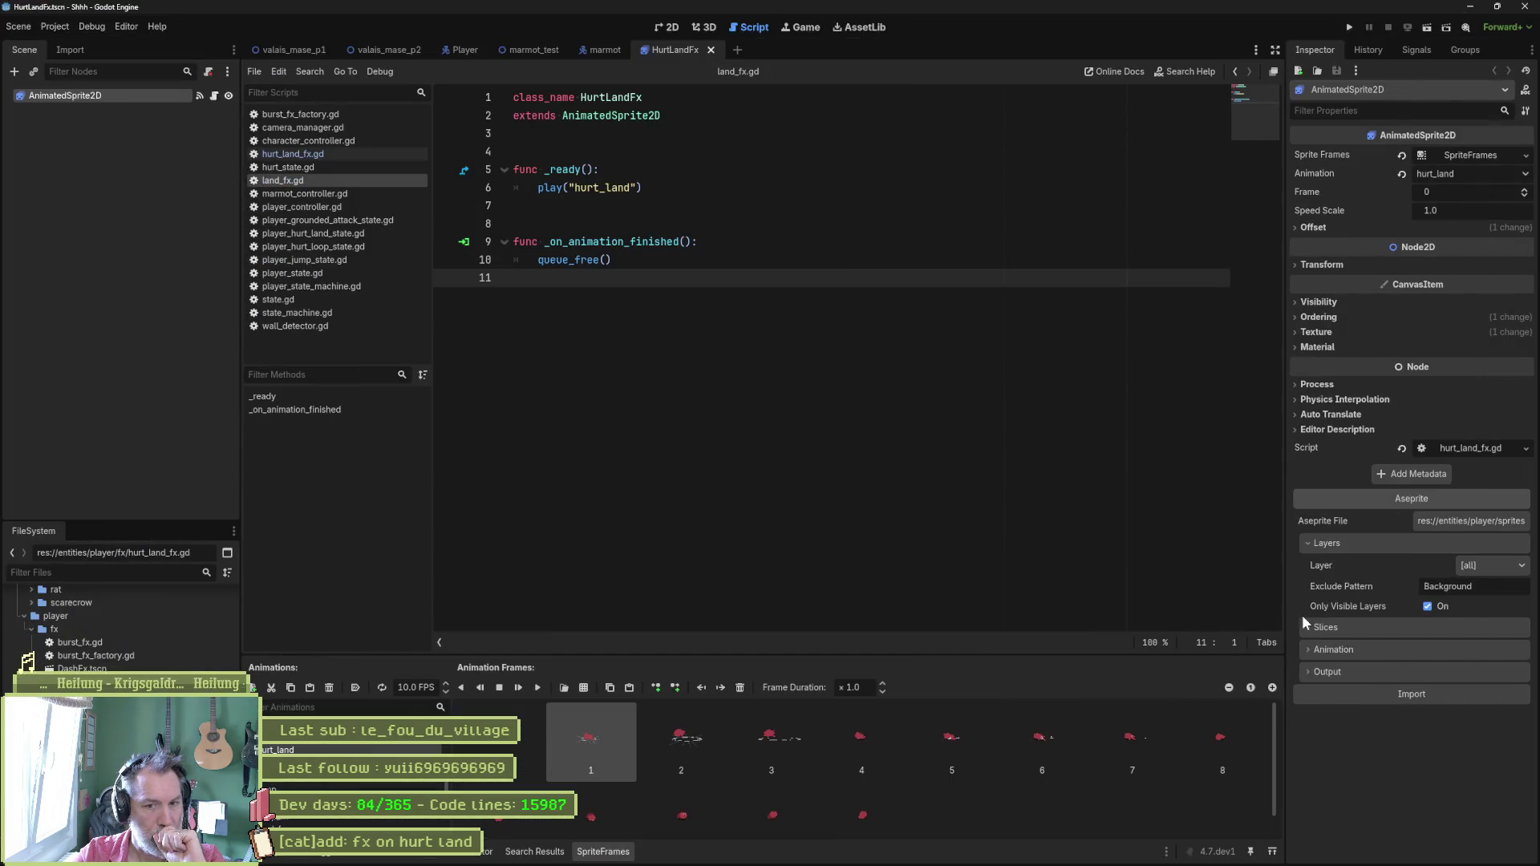
Set the Aseprite import layers to fx_sphere_blink plus fx, reimport, and show the 2D view.
left_click(1468, 566)
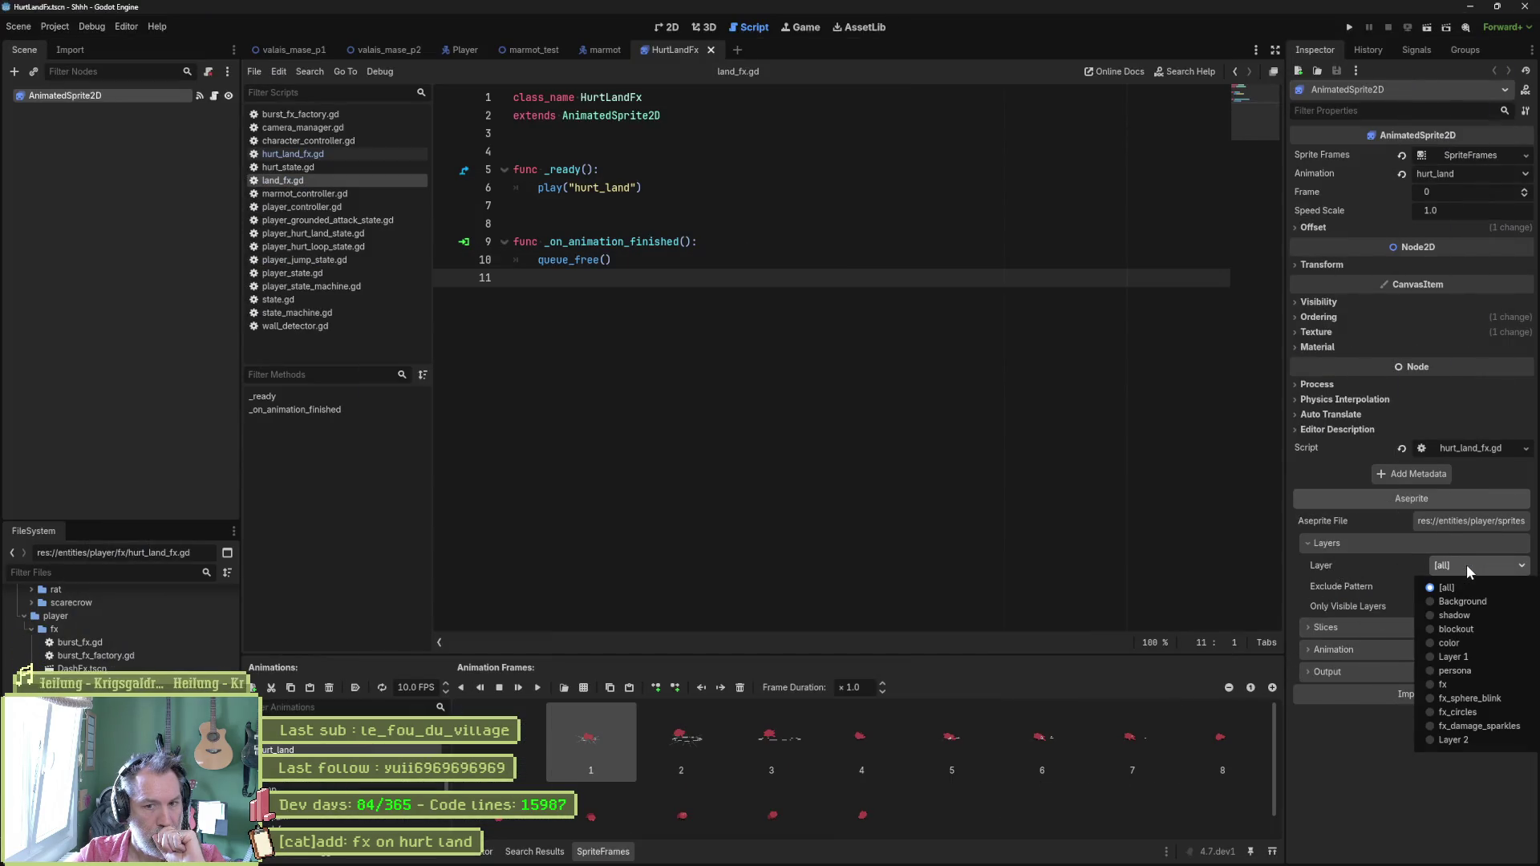
left_click(1473, 697)
left_click(1521, 611)
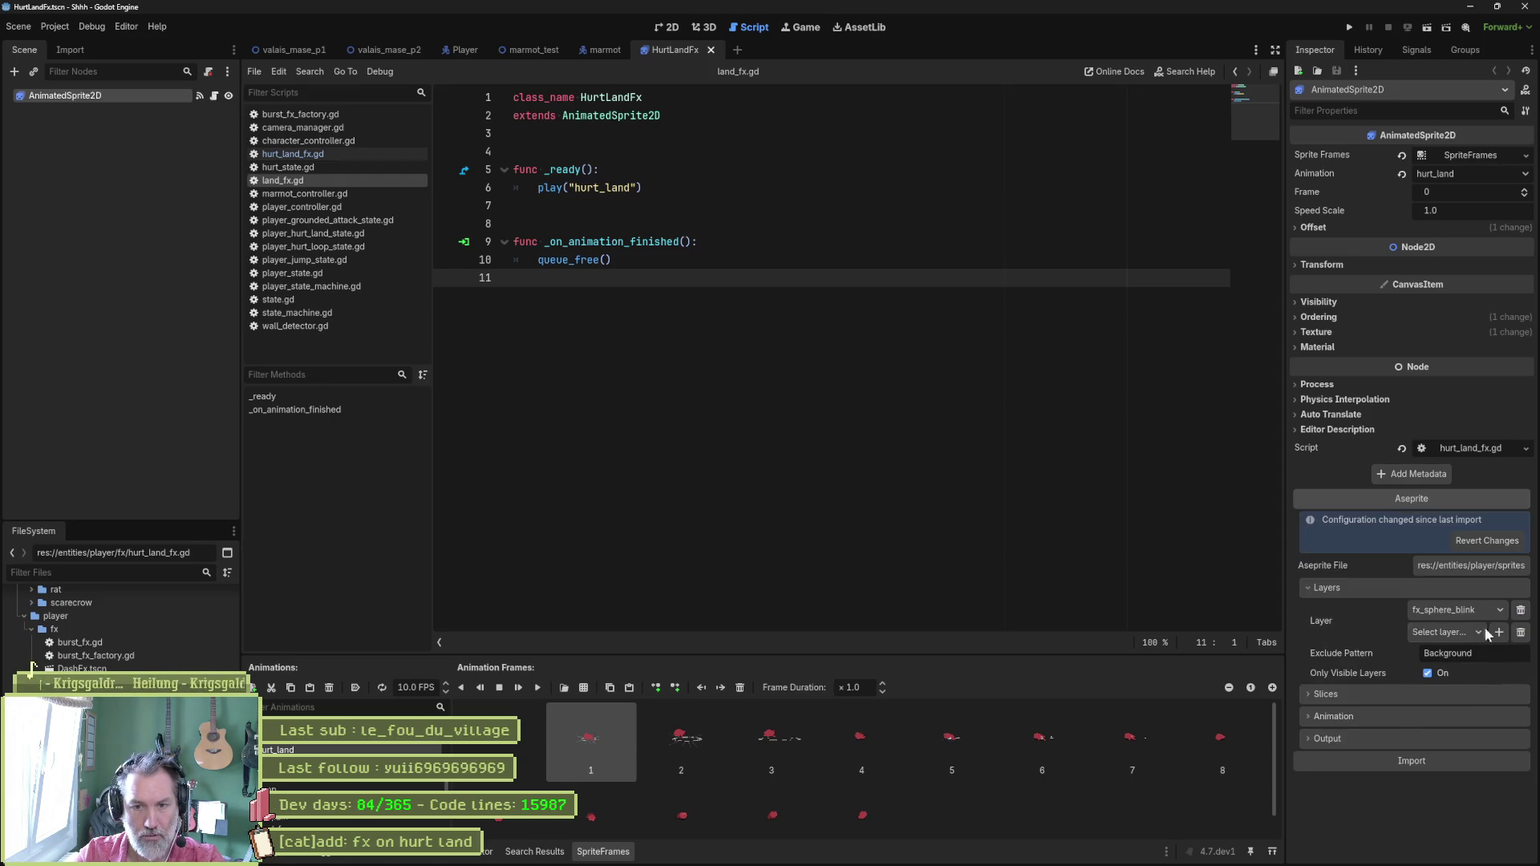
left_click(1464, 632)
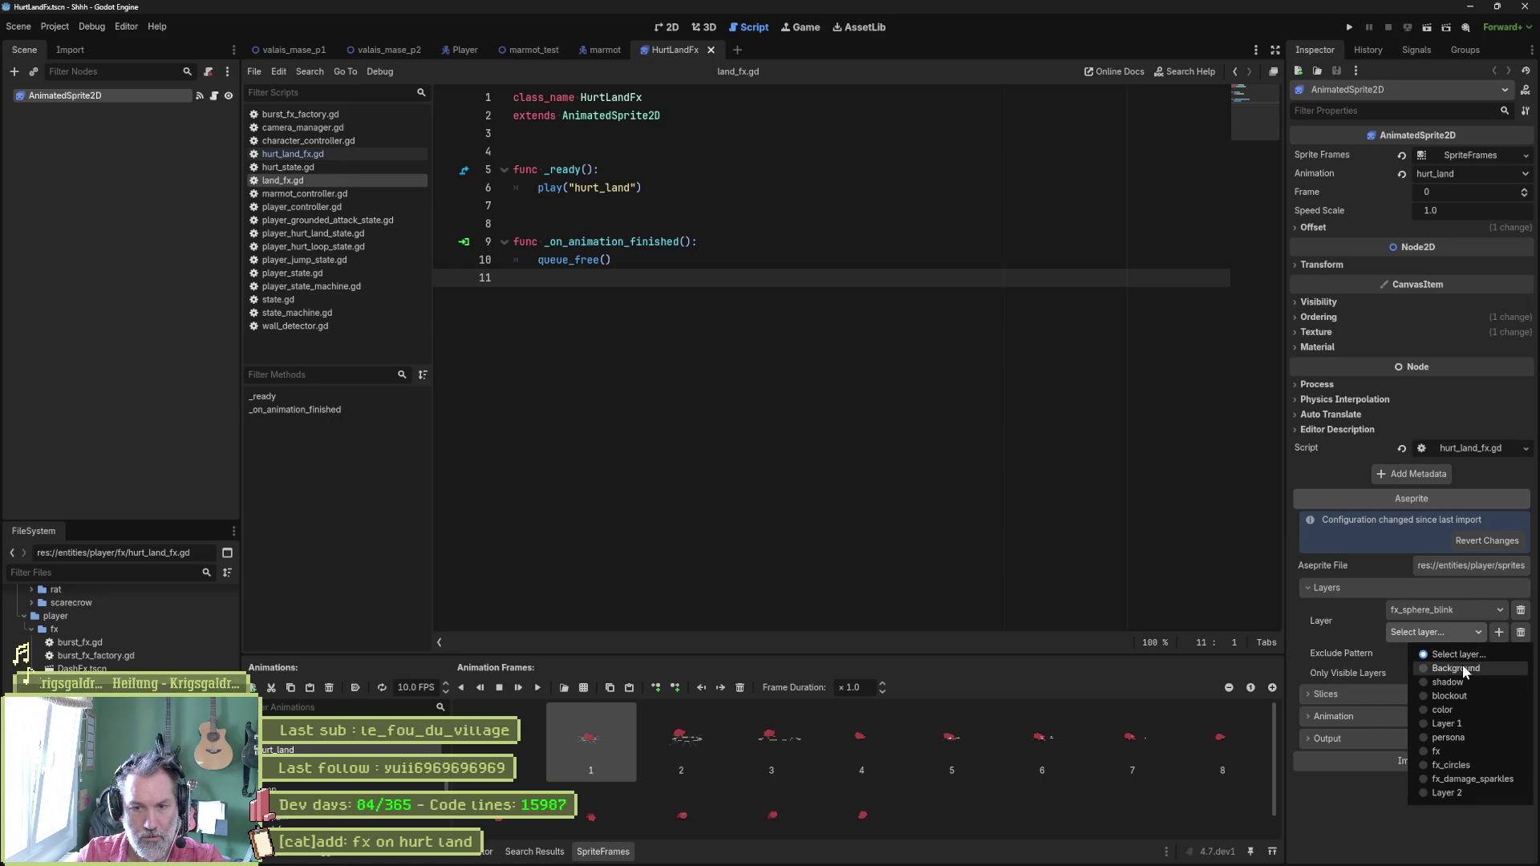
left_click(1465, 754)
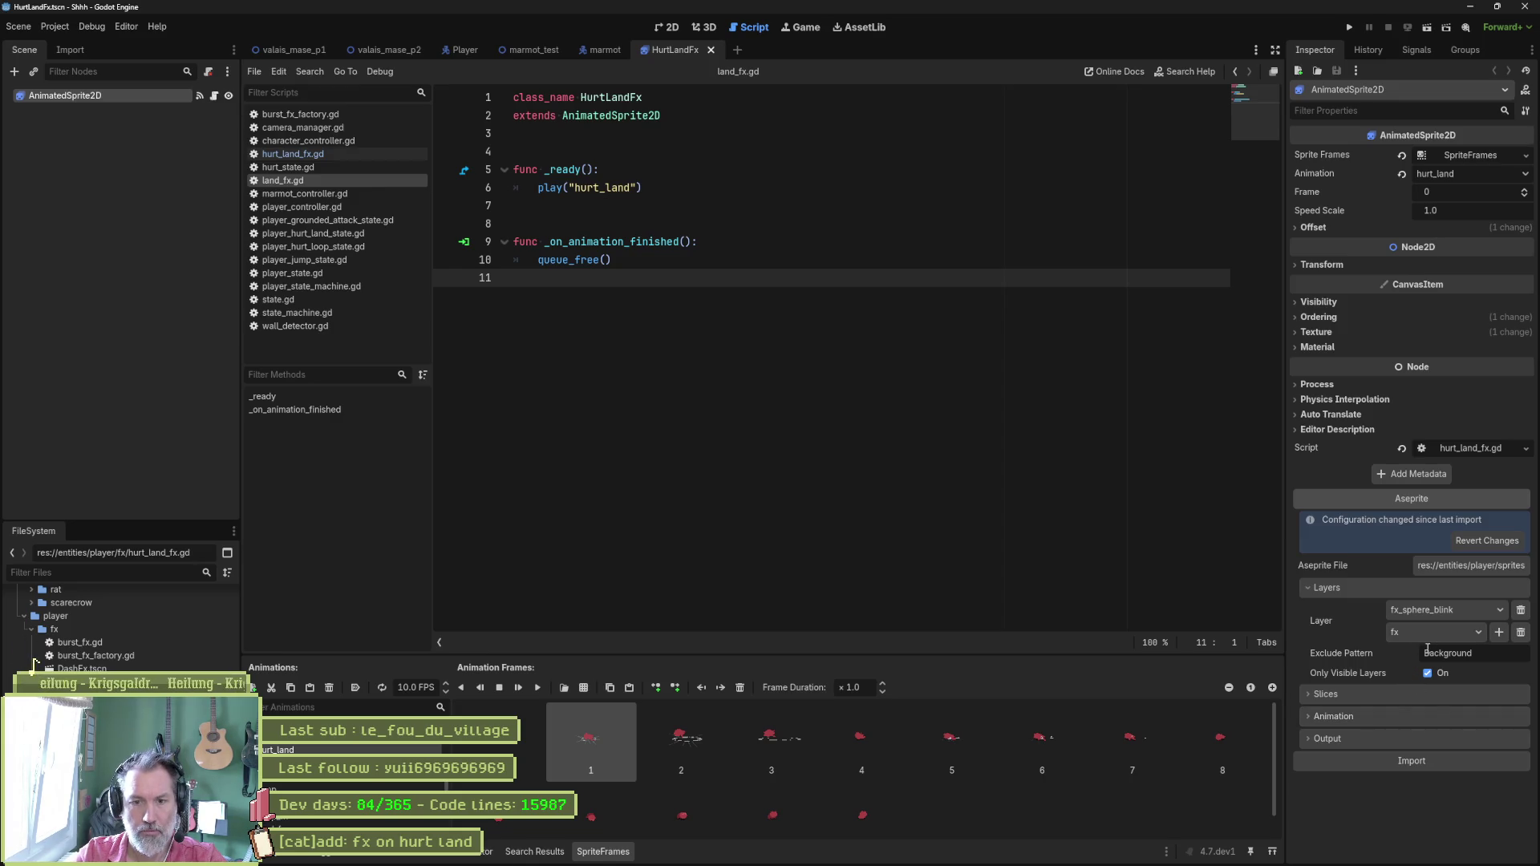
left_click(1424, 758)
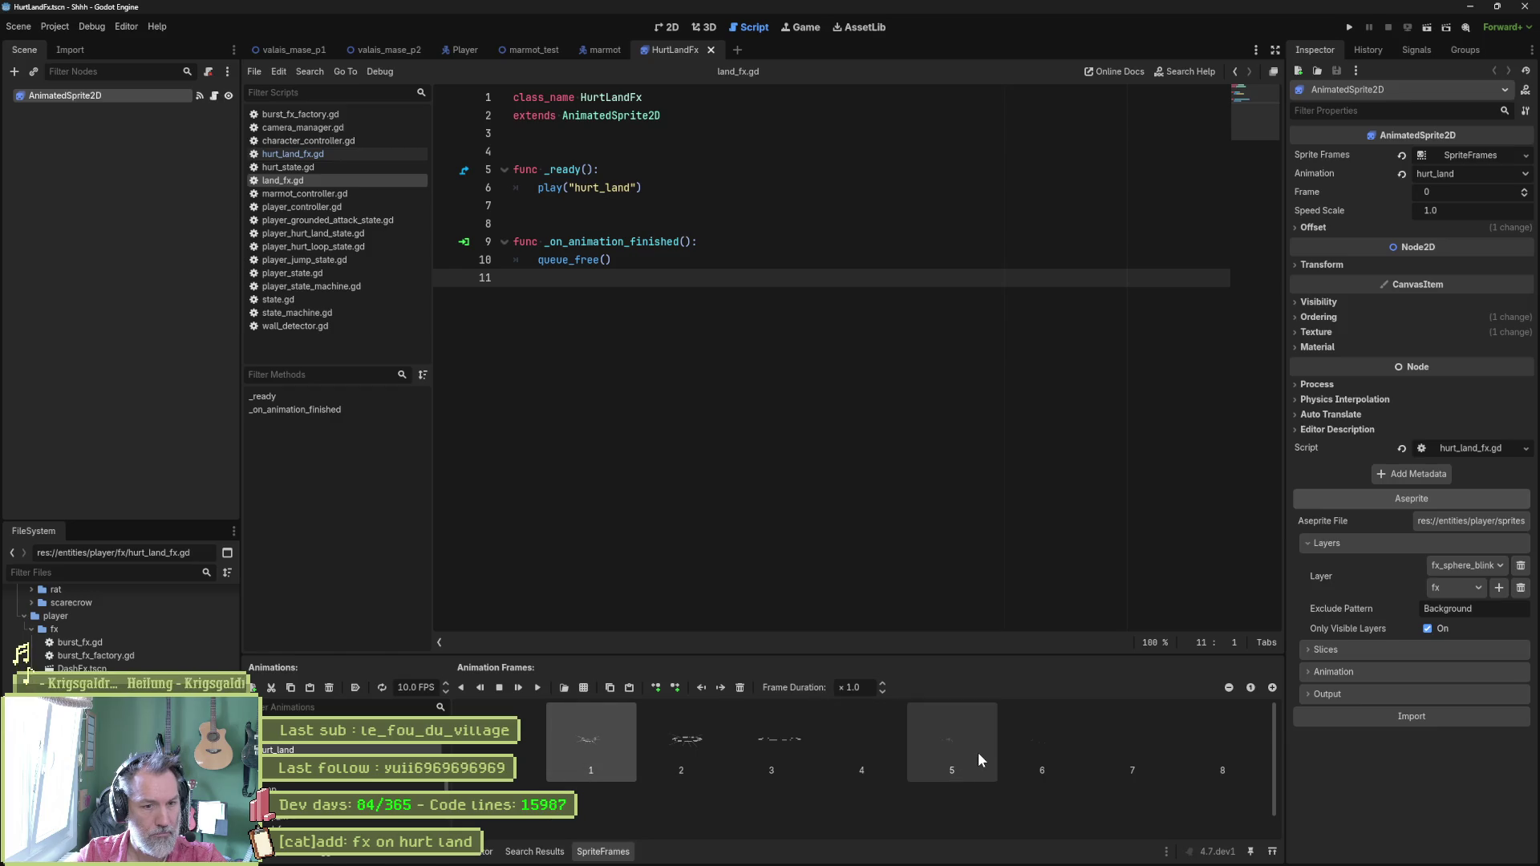
left_click(669, 27)
scroll(302, 141, "up", 8)
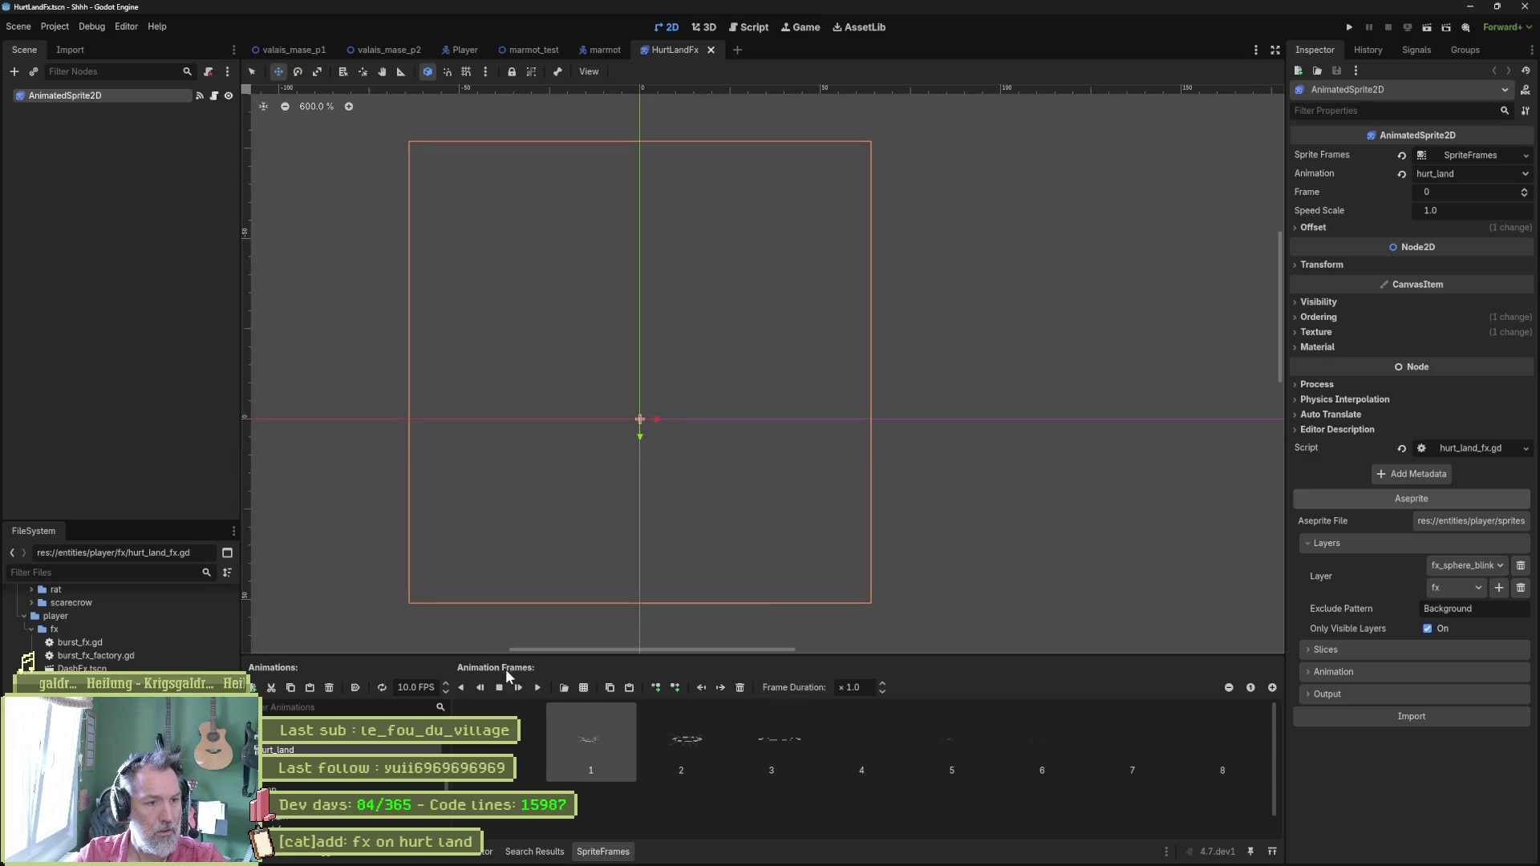
Play and stop the hurt_land preview a few times, then select frames 129–134 in Aseprite.
left_click(537, 688)
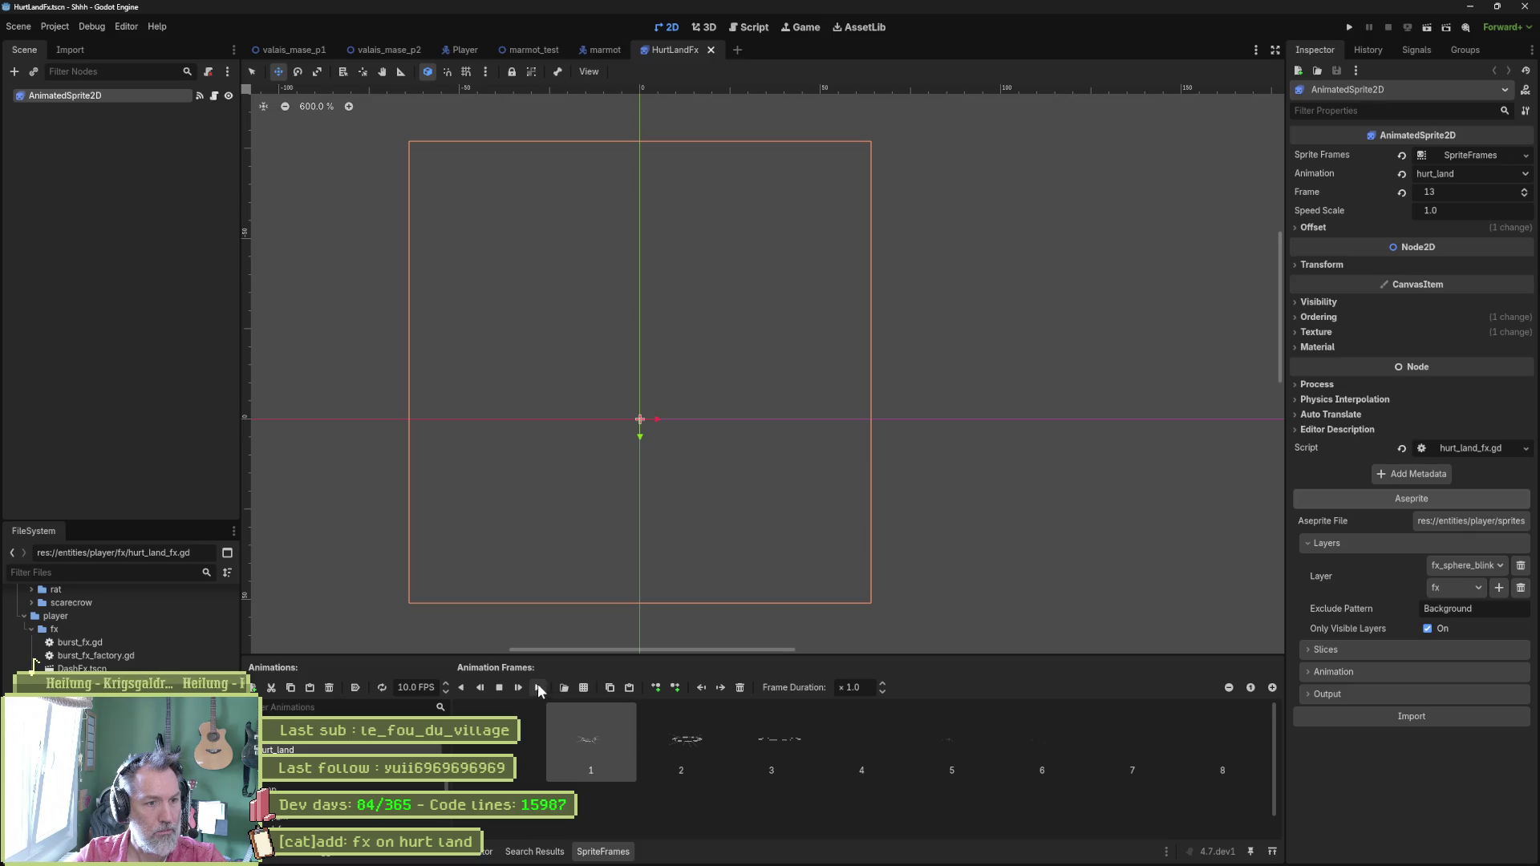
left_click(537, 684)
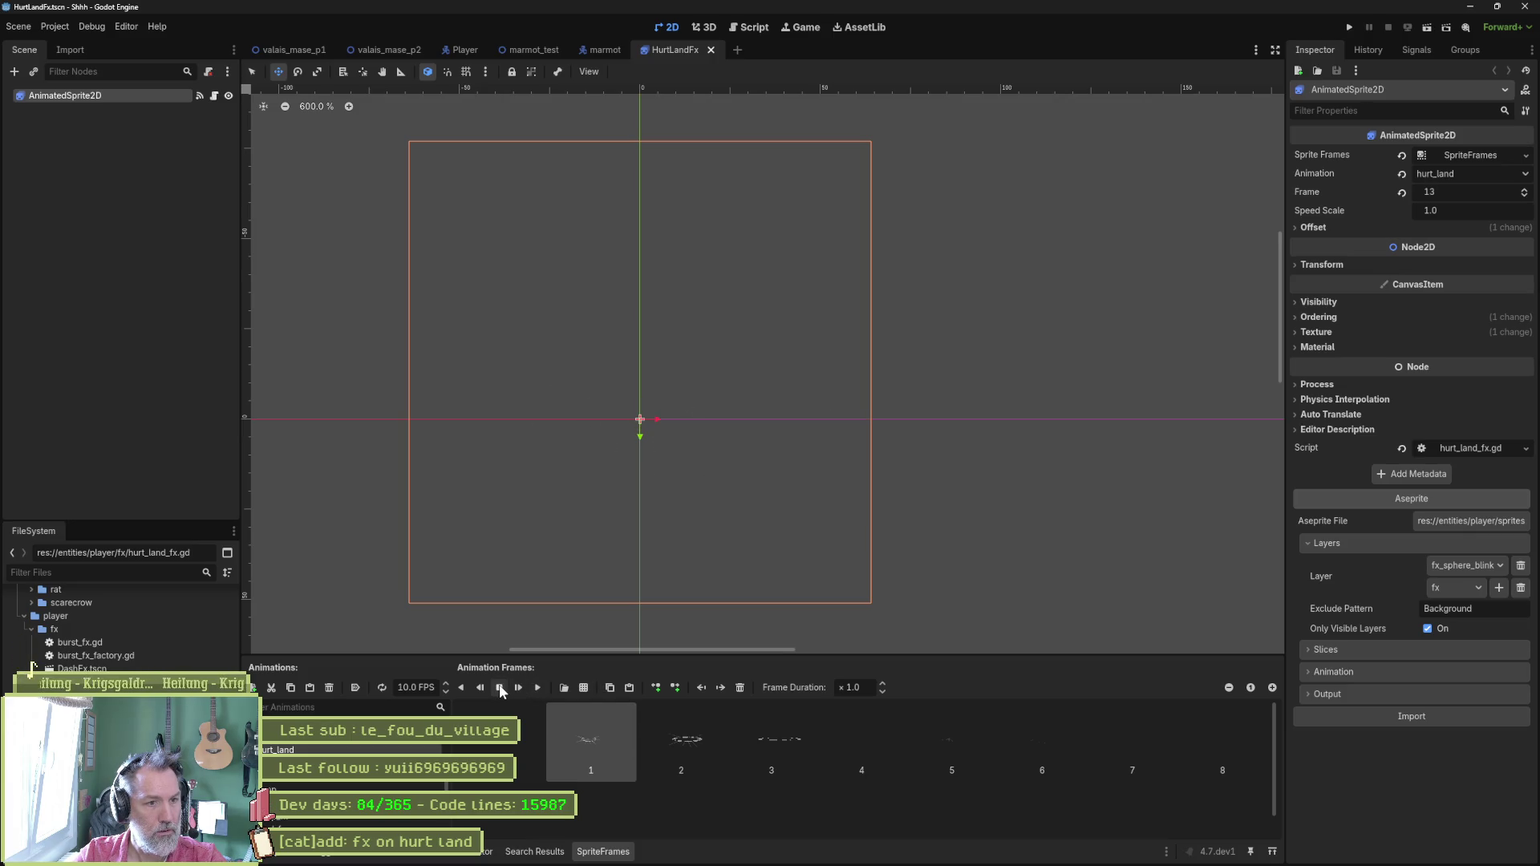
left_click(538, 686)
left_click(503, 685)
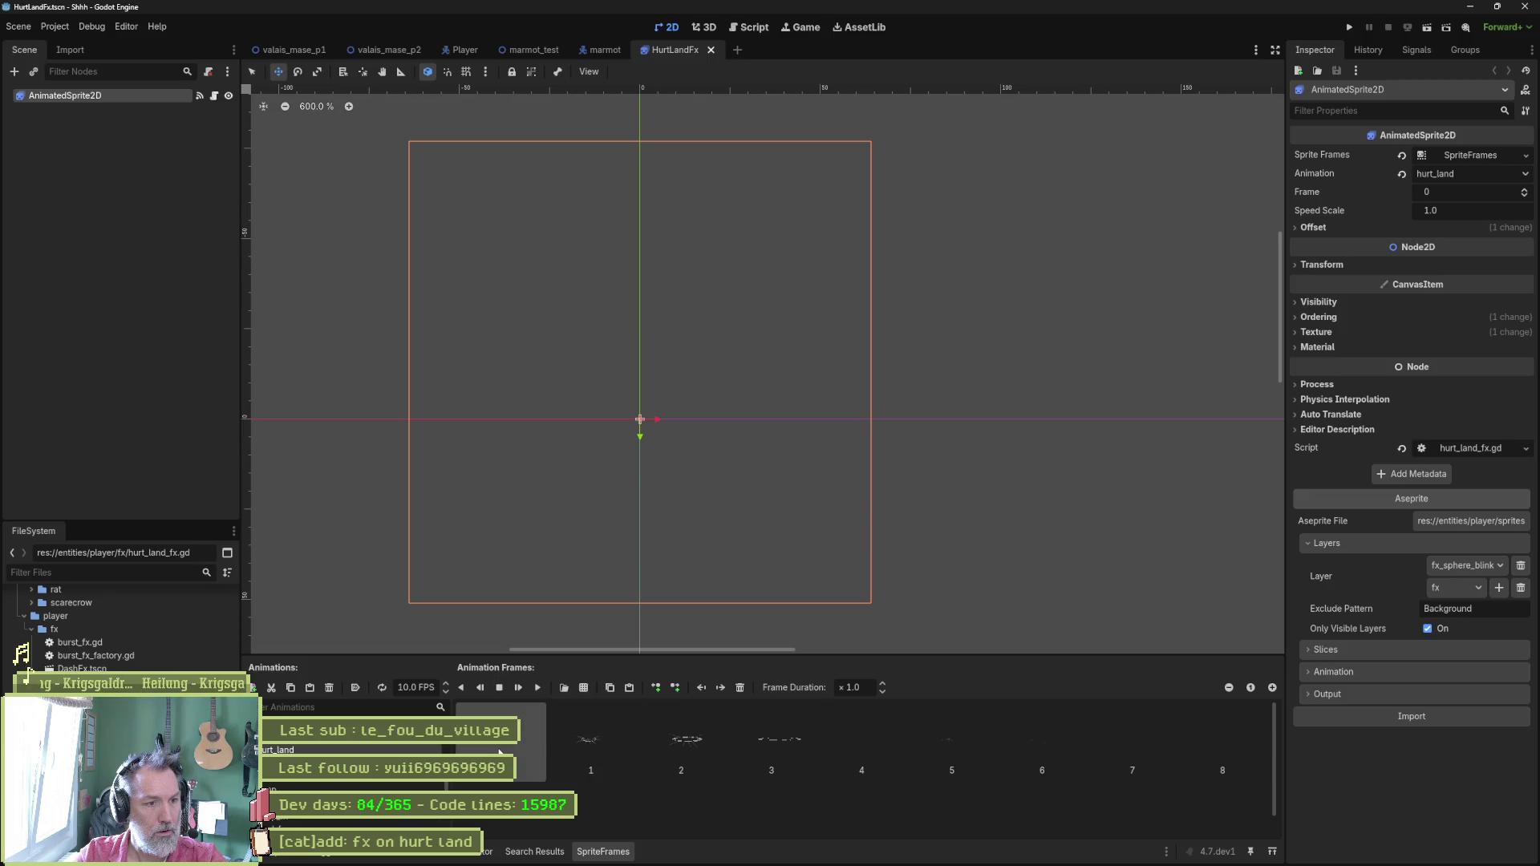
left_click(537, 688)
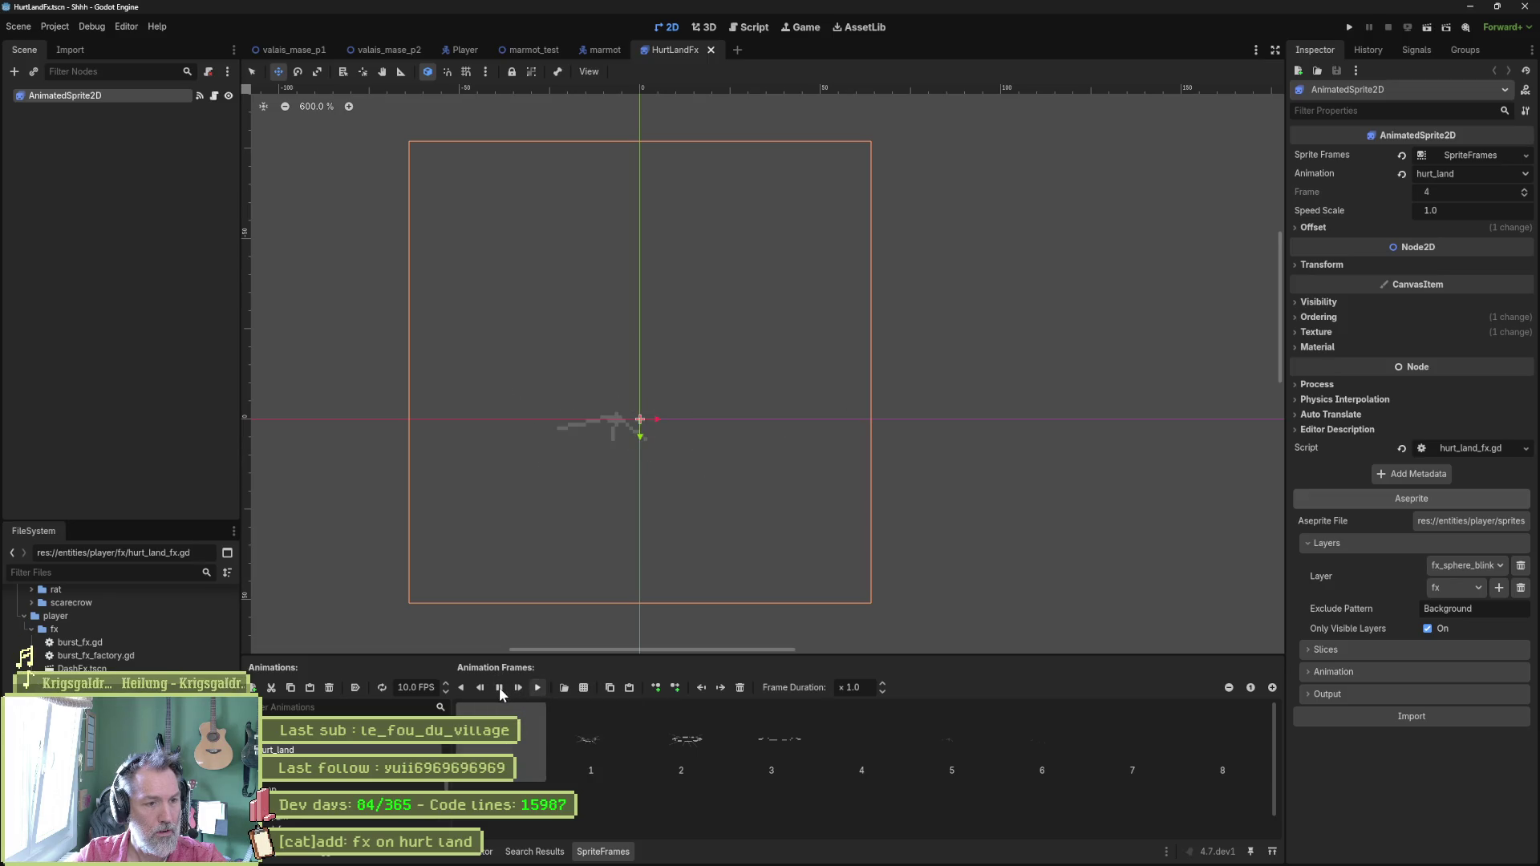
left_click(499, 686)
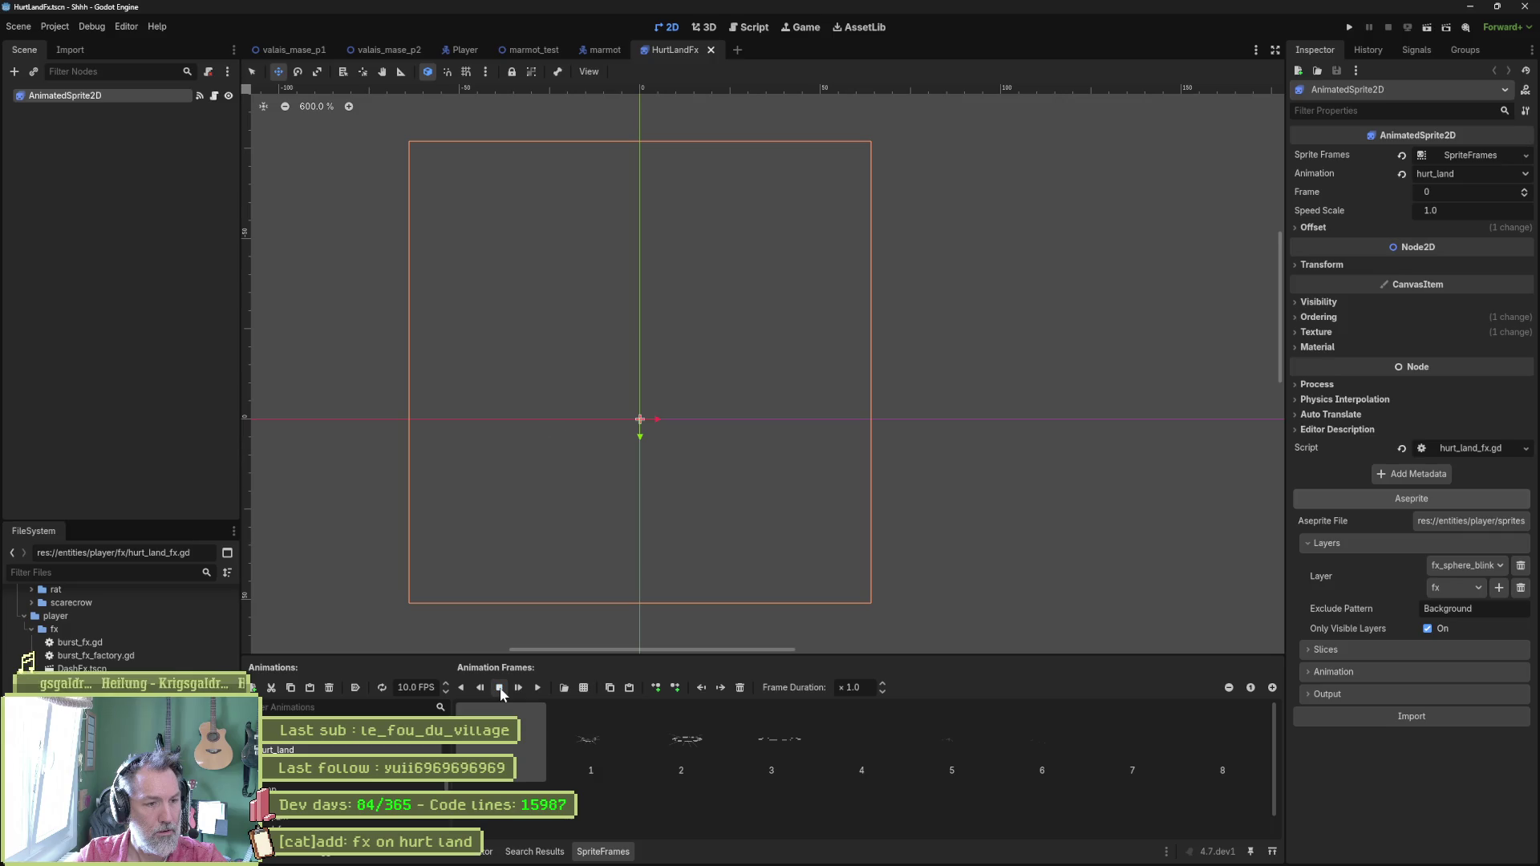
key("alt+Tab")
mouse_move(992, 740)
left_mouse_down()
mouse_move(1168, 746)
mouse_move(991, 746)
mouse_move(1152, 744)
left_mouse_up()
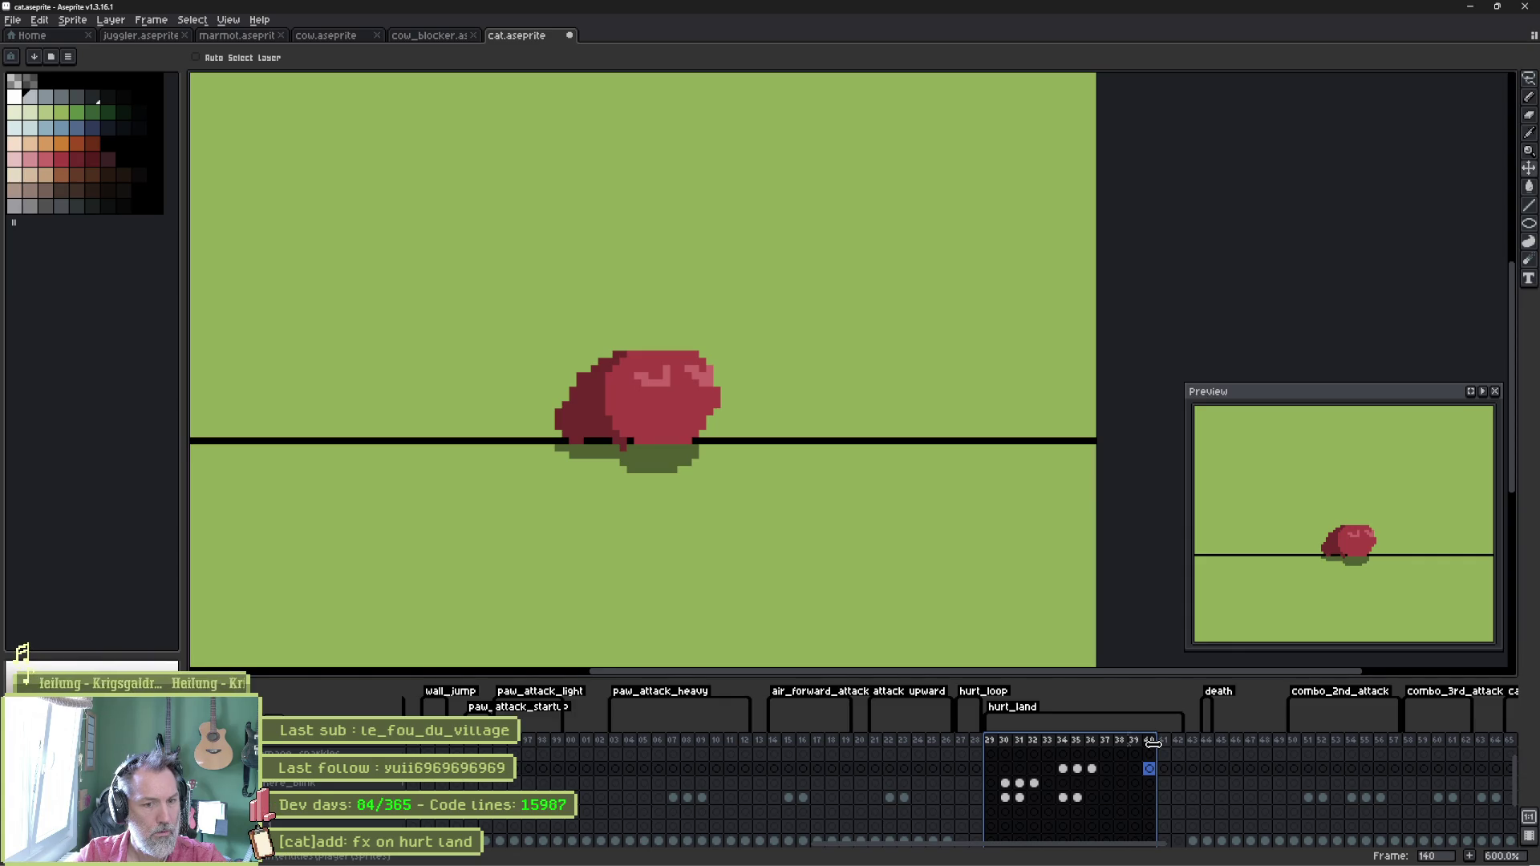
left_click(1091, 740)
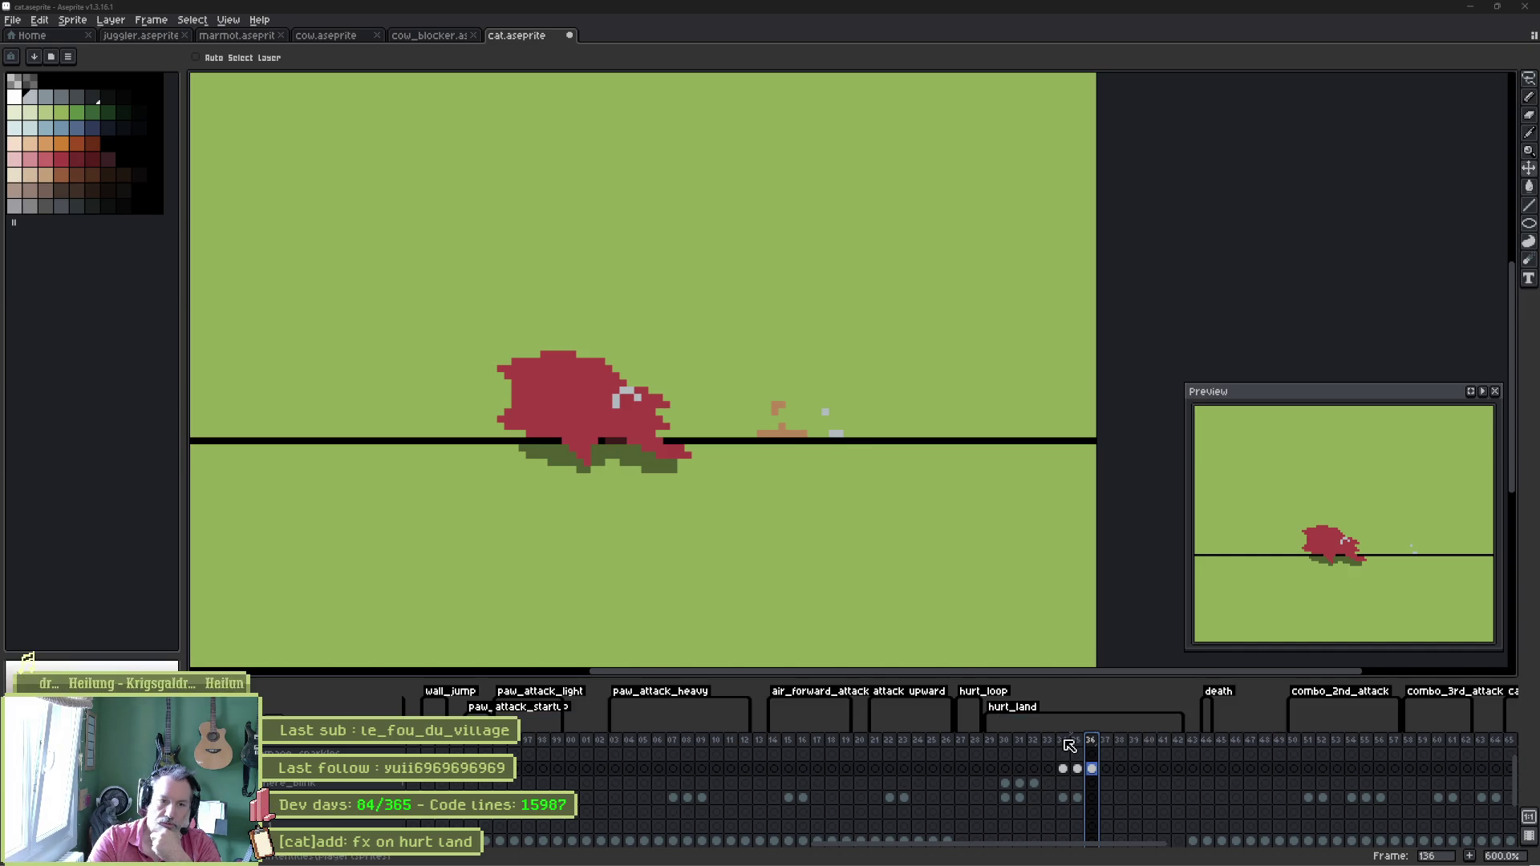
left_click(1004, 741)
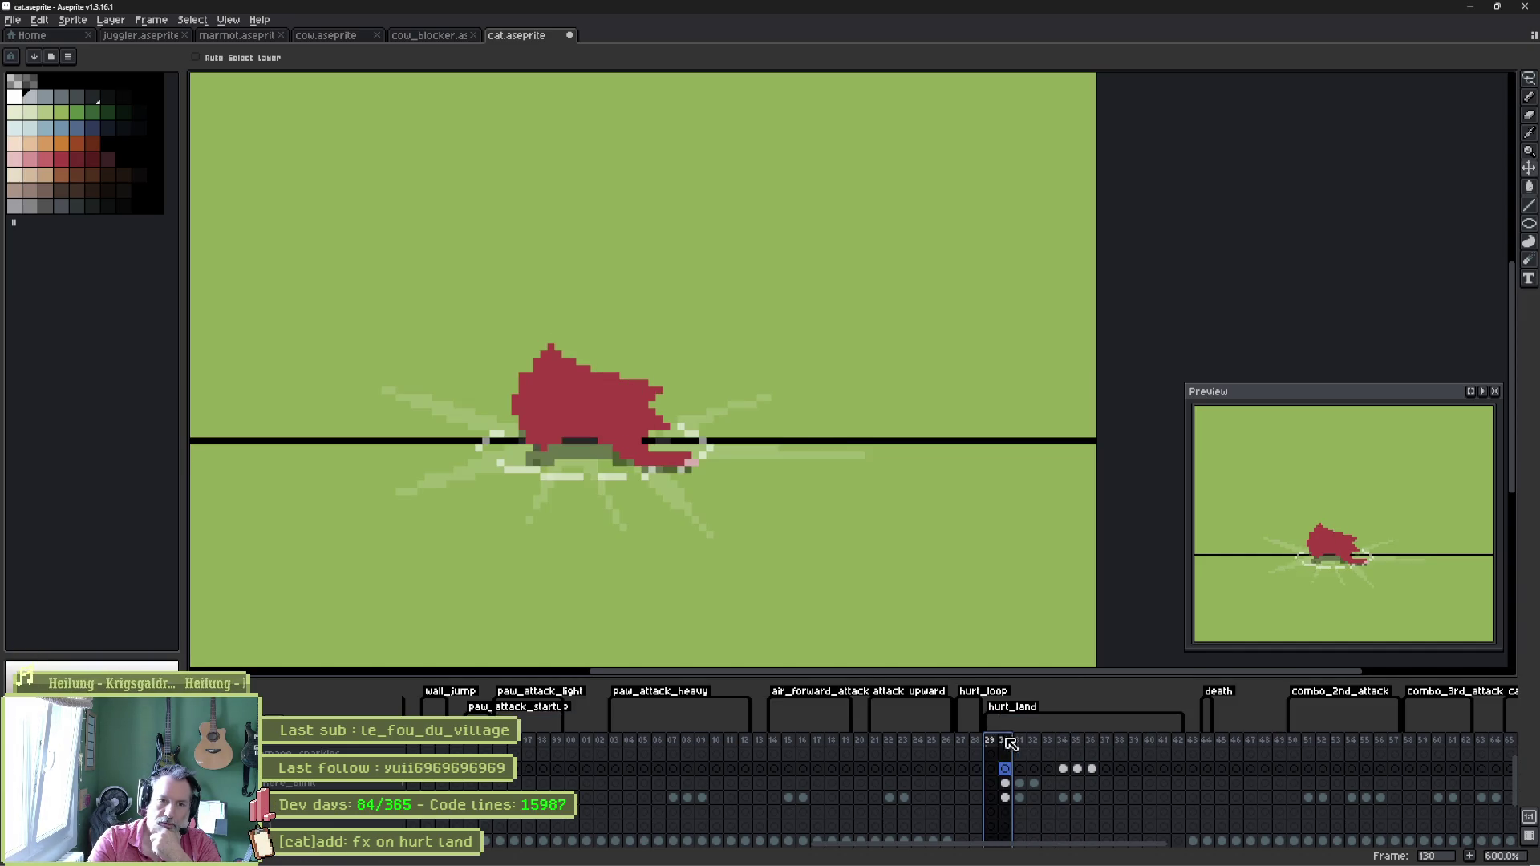
Scrub through hurt_land frames 129–134 in the Aseprite timeline, briefly checking Godot in between.
left_click_drag(1007, 745, 1034, 745)
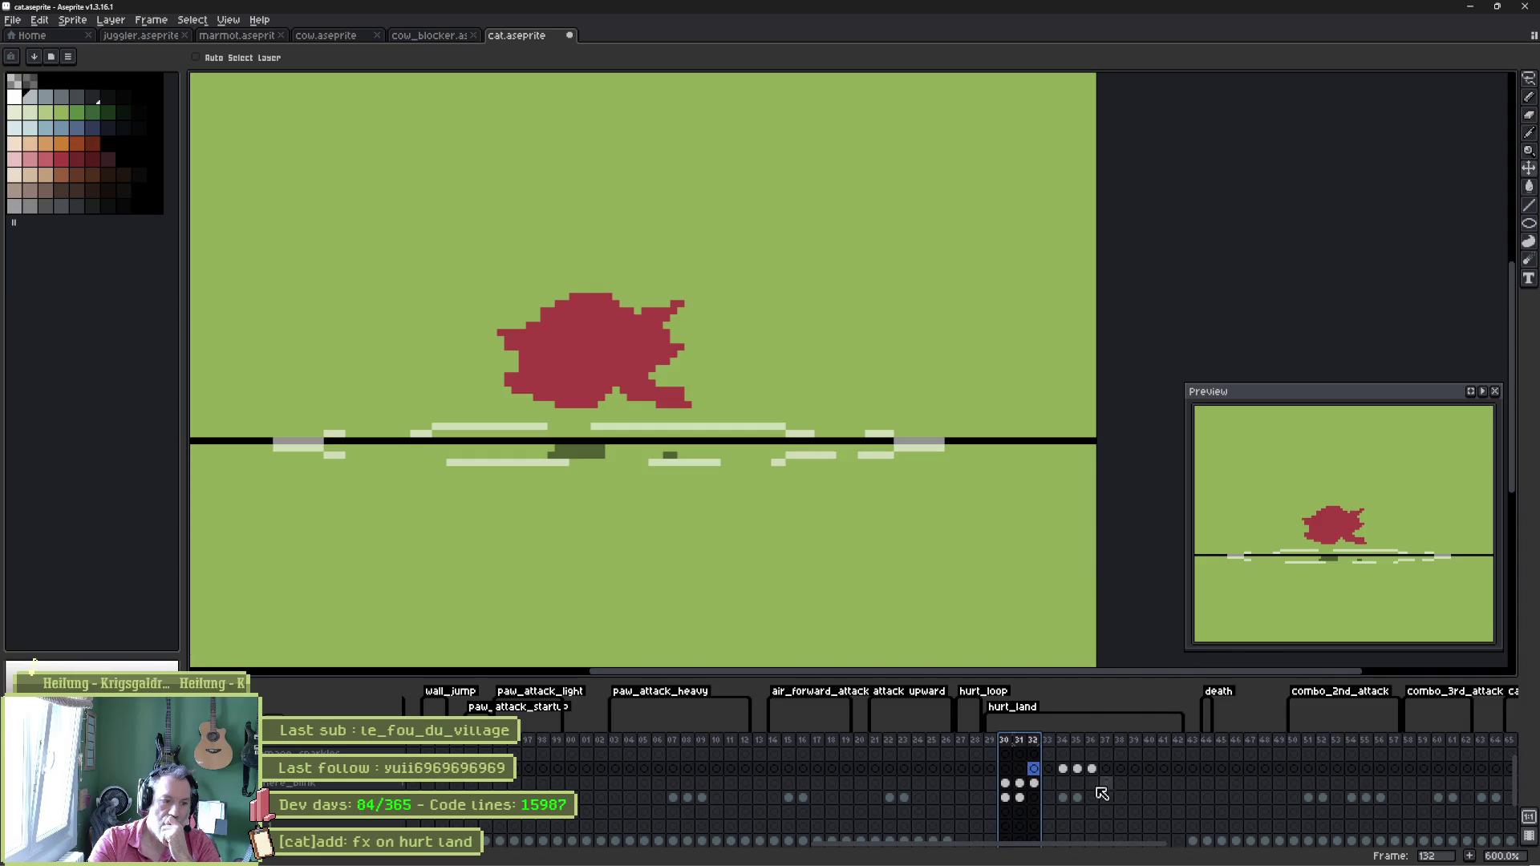
left_click(837, 854)
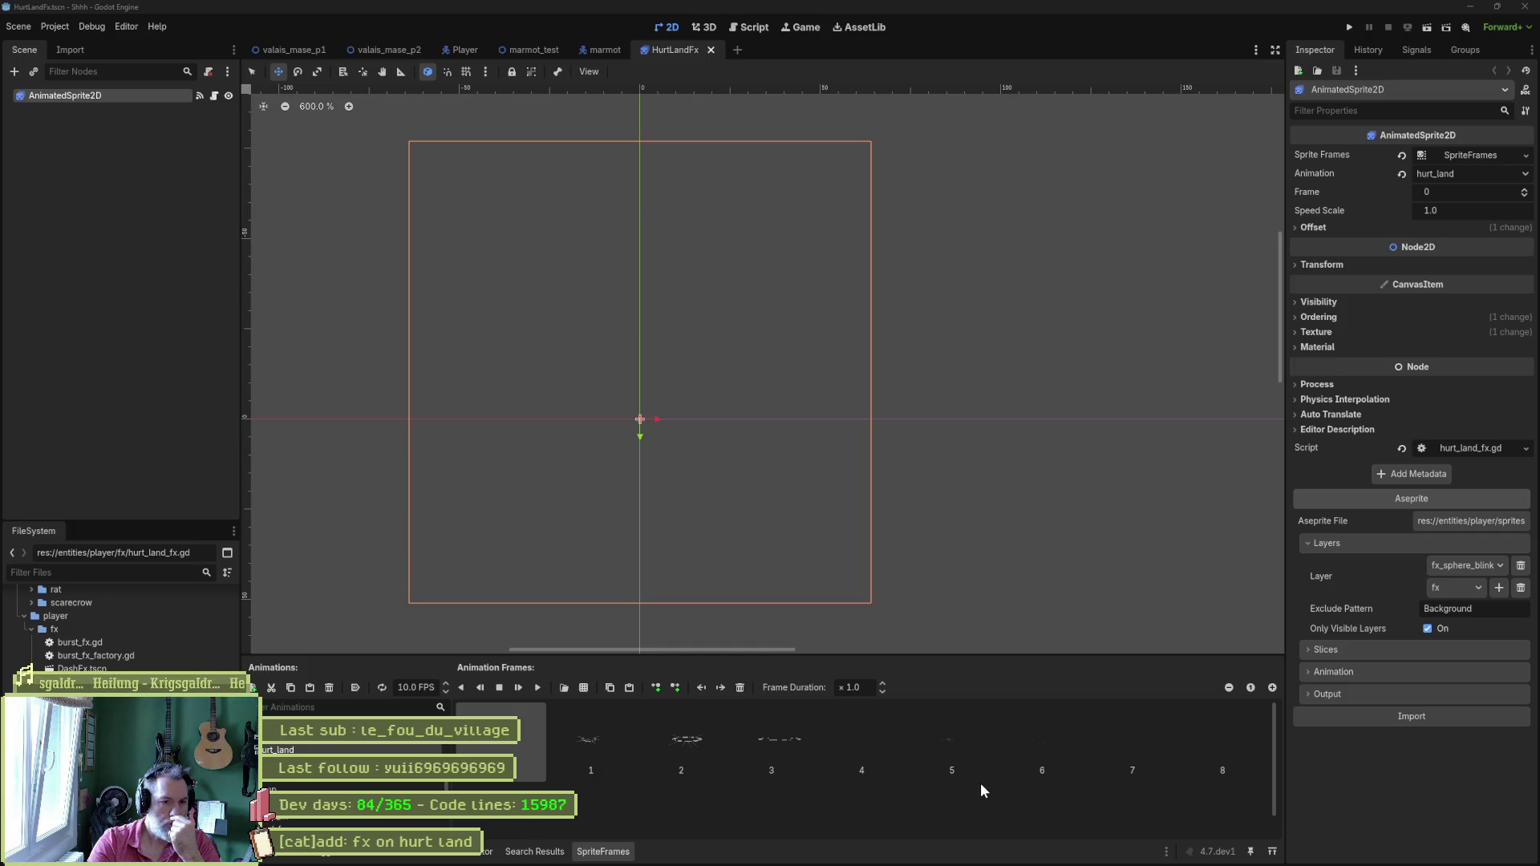
left_click(888, 853)
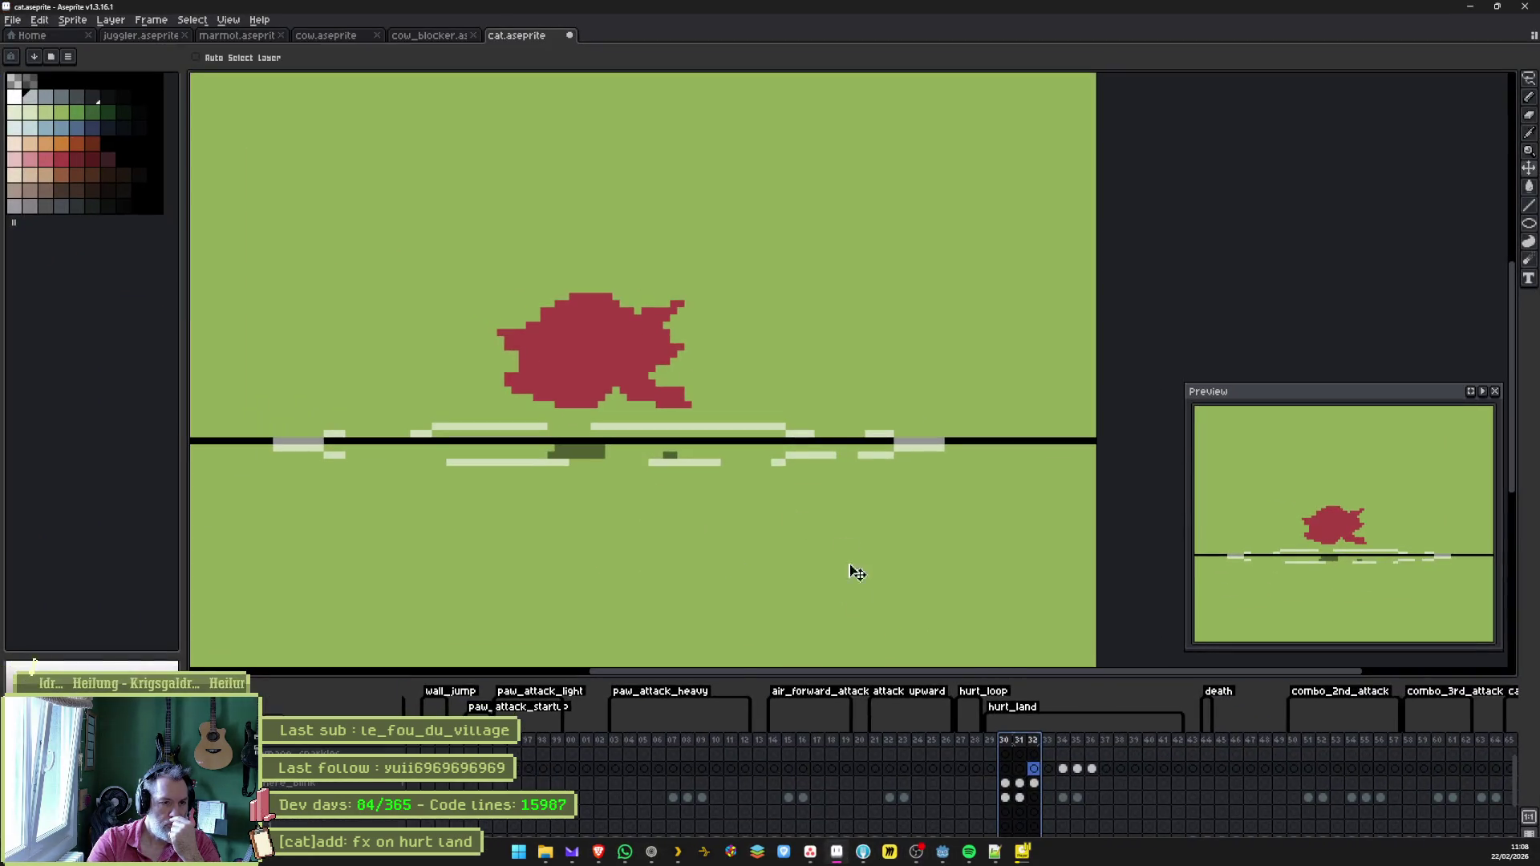
left_click(994, 743)
mouse_move(999, 749)
left_mouse_down()
mouse_move(1065, 742)
mouse_move(1021, 742)
left_mouse_up()
mouse_move(997, 743)
left_mouse_down()
mouse_move(1099, 745)
mouse_move(978, 732)
mouse_move(1009, 735)
left_mouse_up()
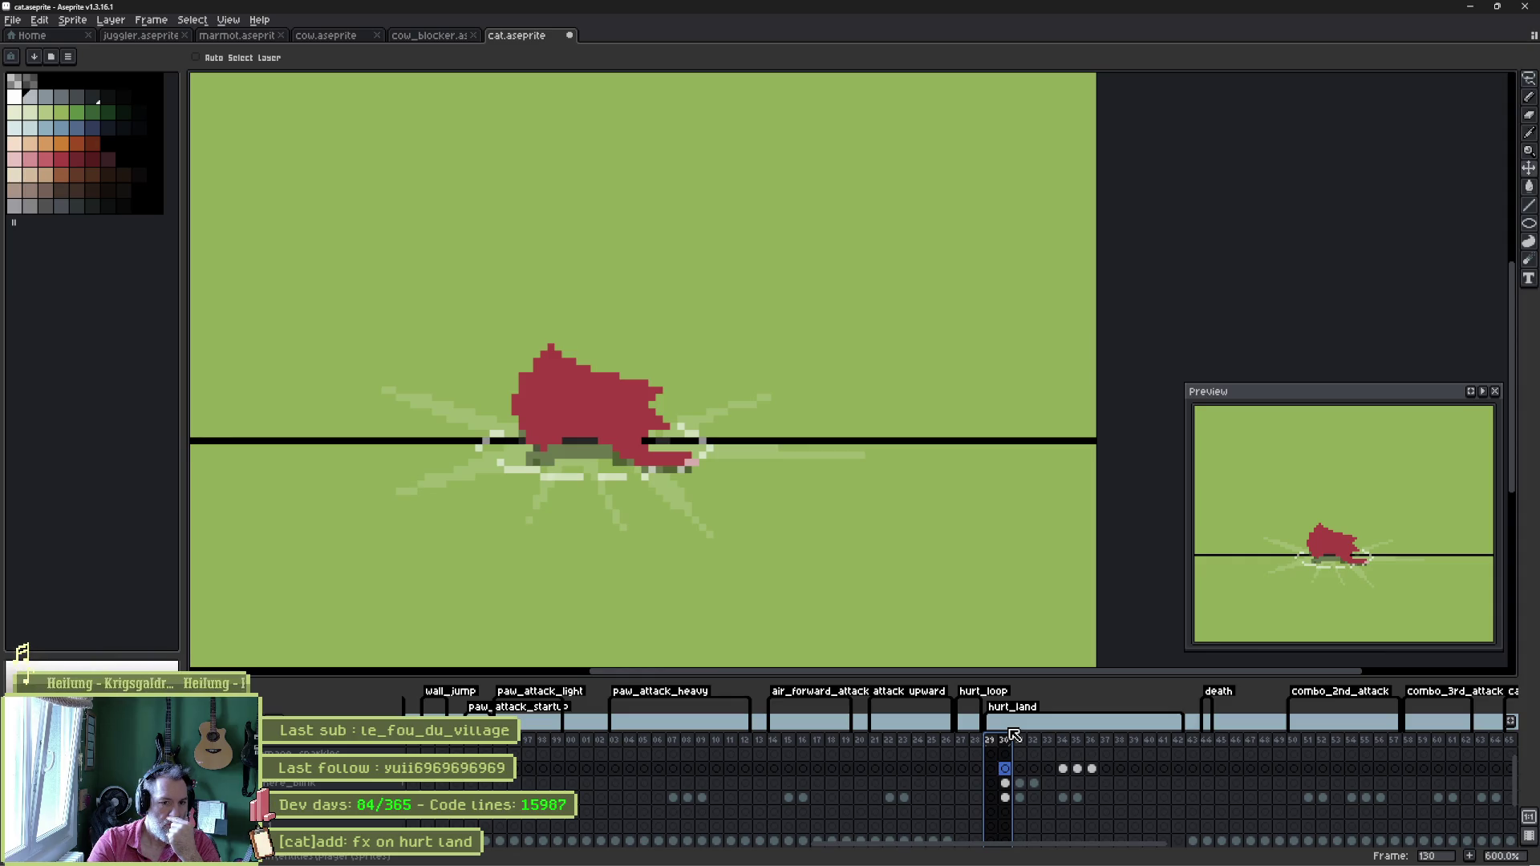
left_click_drag(1009, 735, 1013, 735)
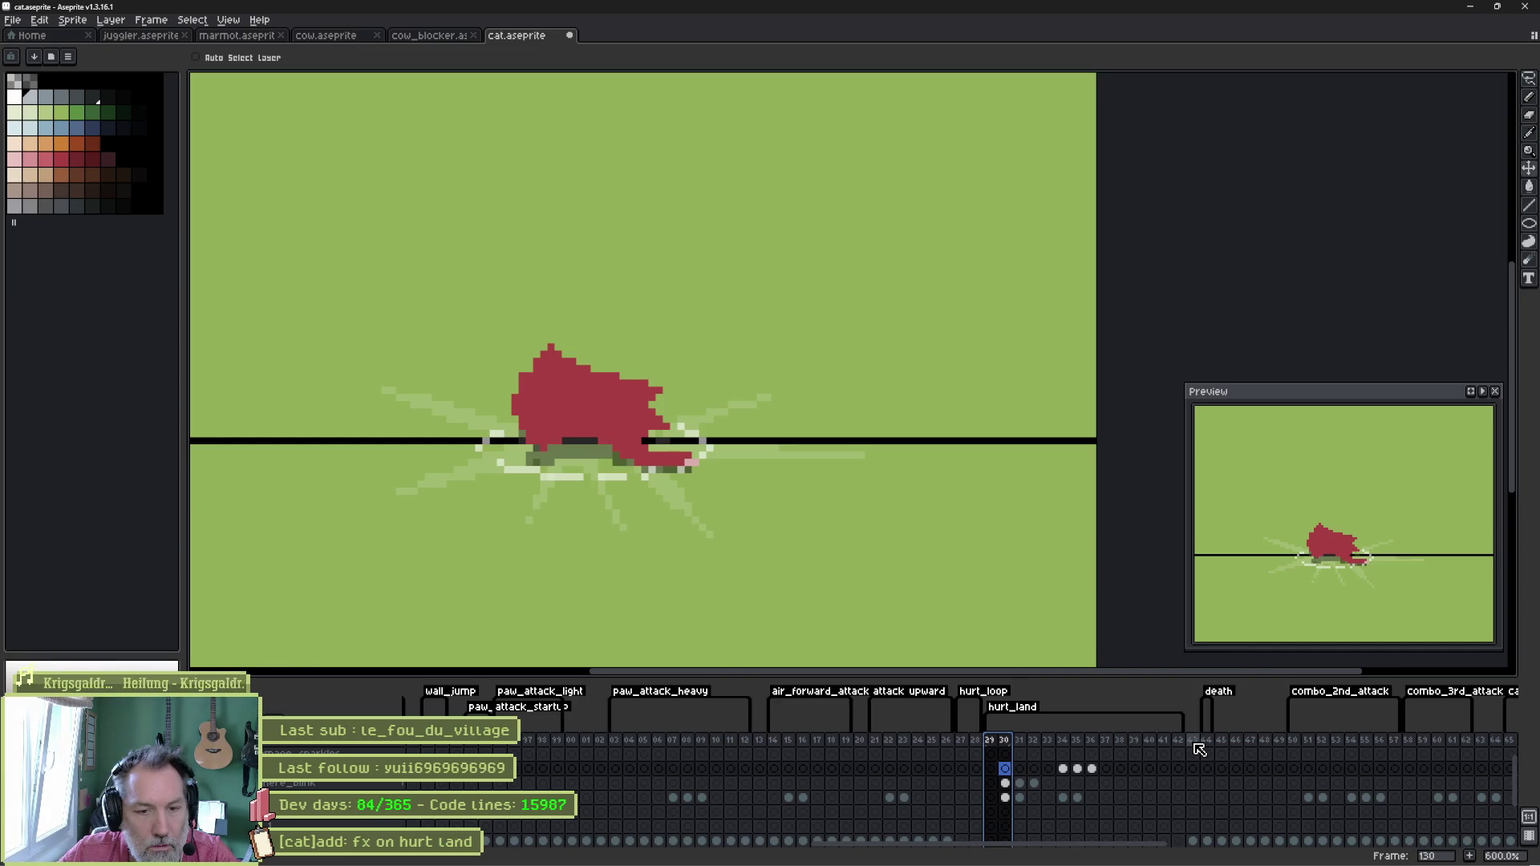
left_click(1199, 749)
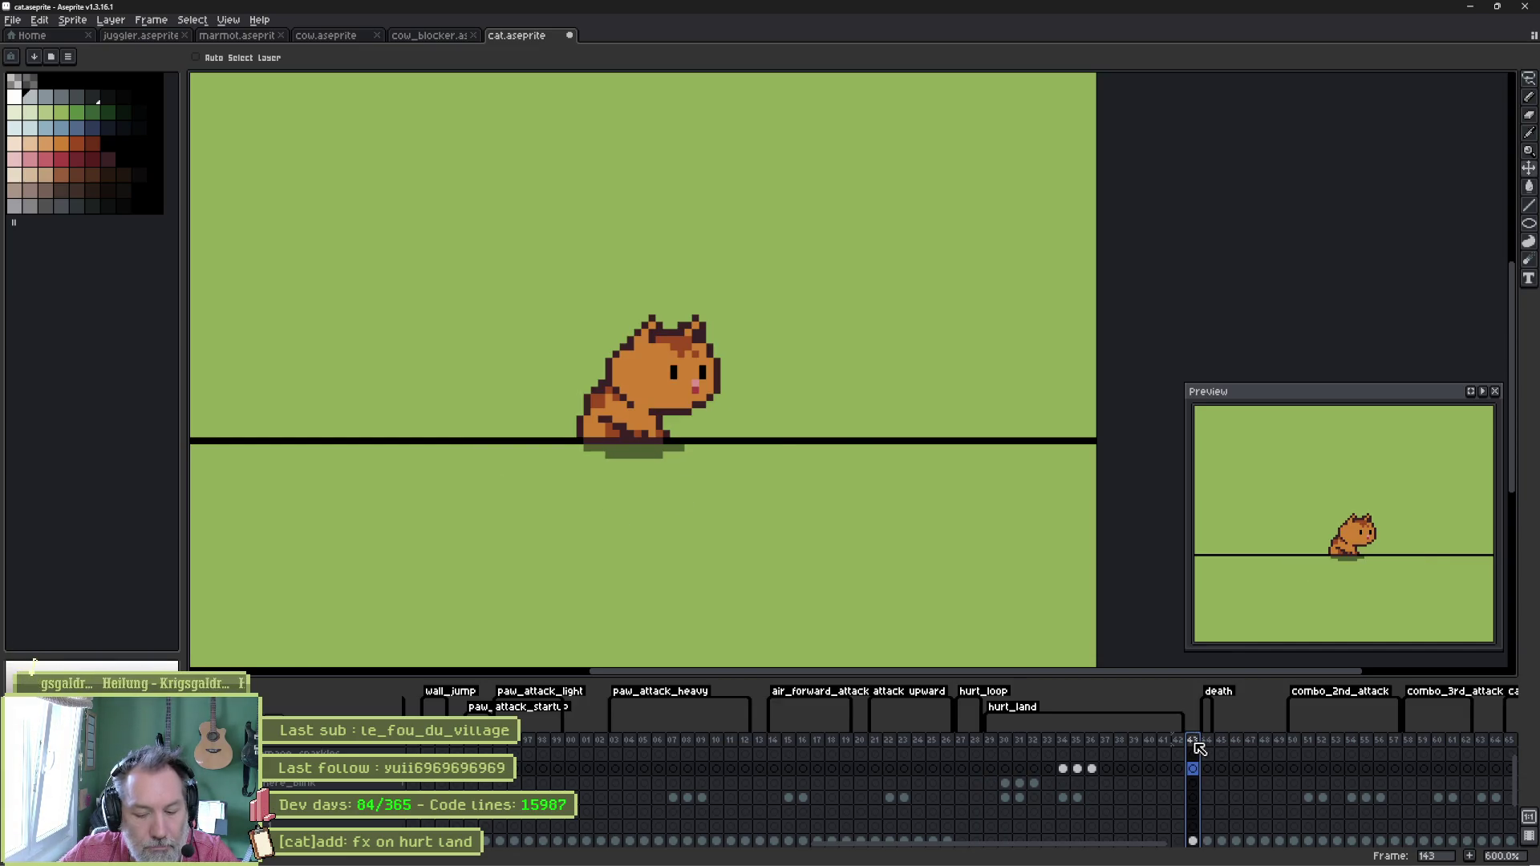
Insert a new frame after frame 143 and delete the cat from its lower-layer cels.
key("alt+n")
scroll(1195, 794, "down", 3)
left_click(1193, 798)
left_click(1196, 827, "ctrl")
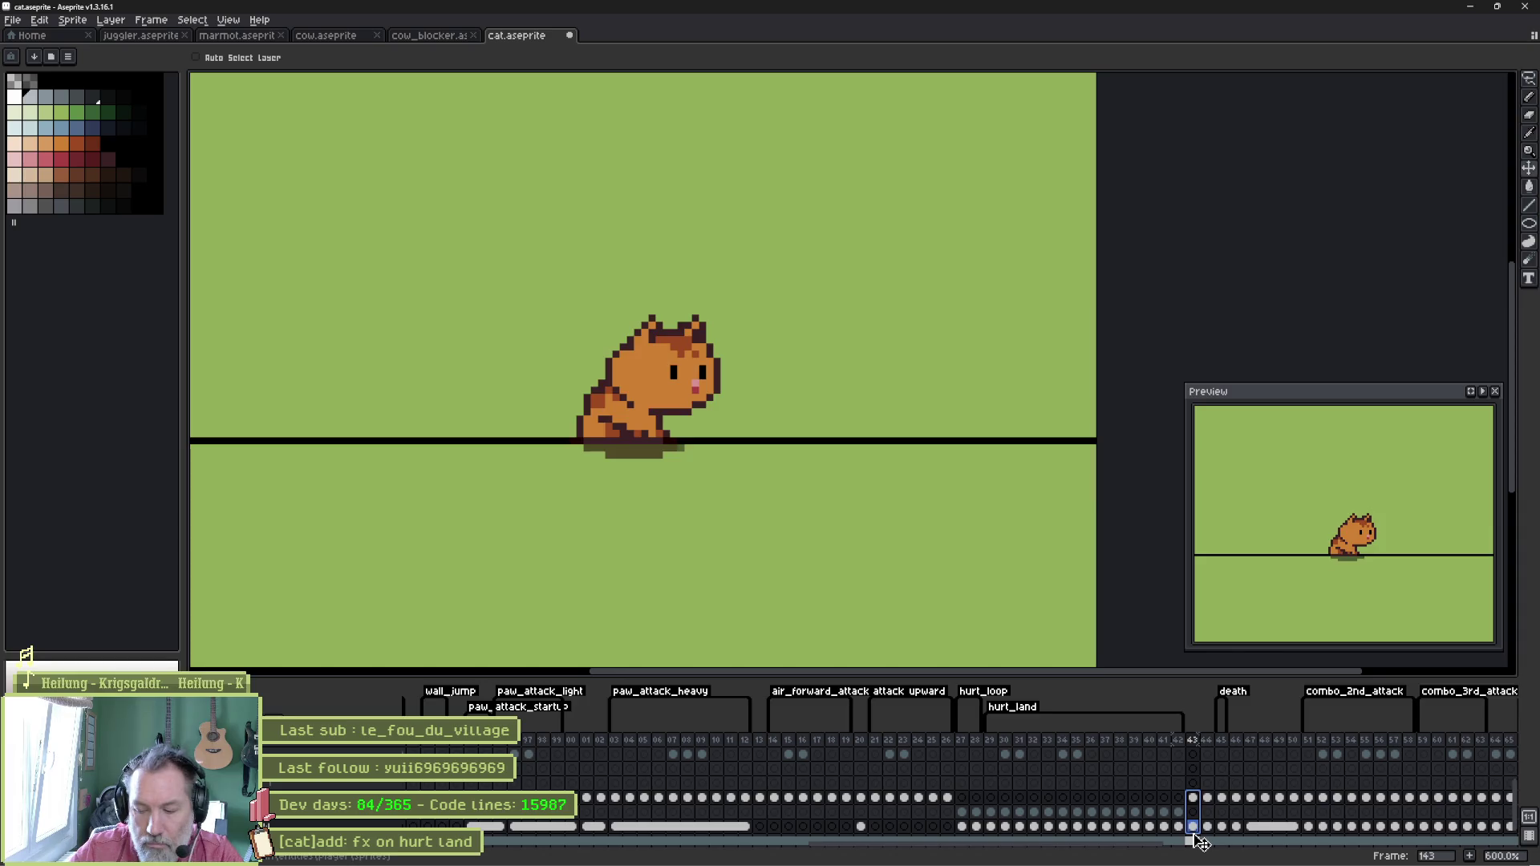
key("Delete")
Compare the new frame with hurt_land frames 130 and 140 and preview the animation.
left_click(1149, 783)
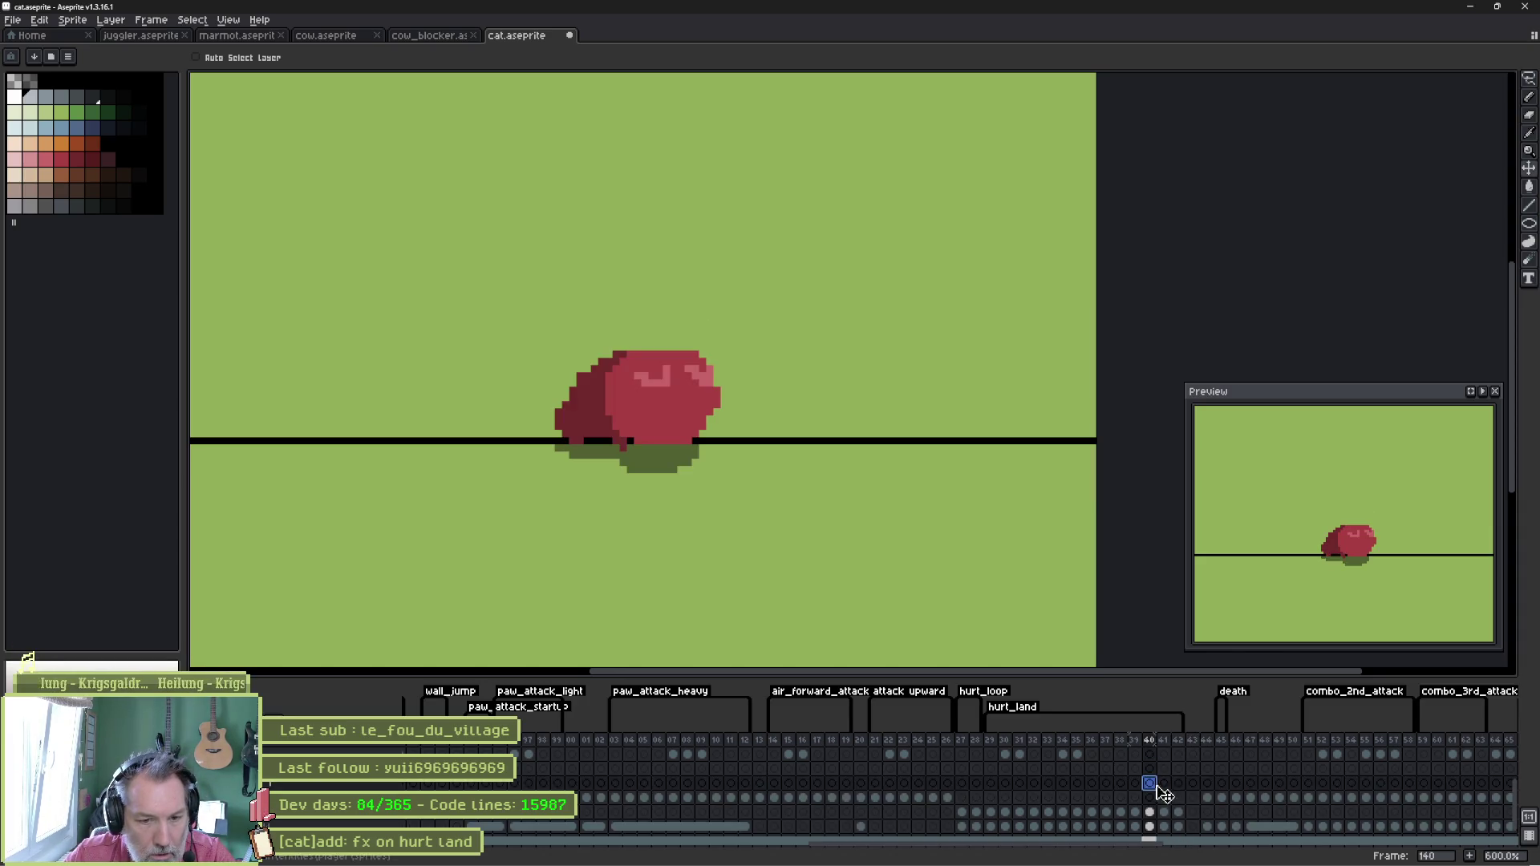
scroll(1155, 786, "up", 2)
left_click_drag(1005, 783, 1026, 798)
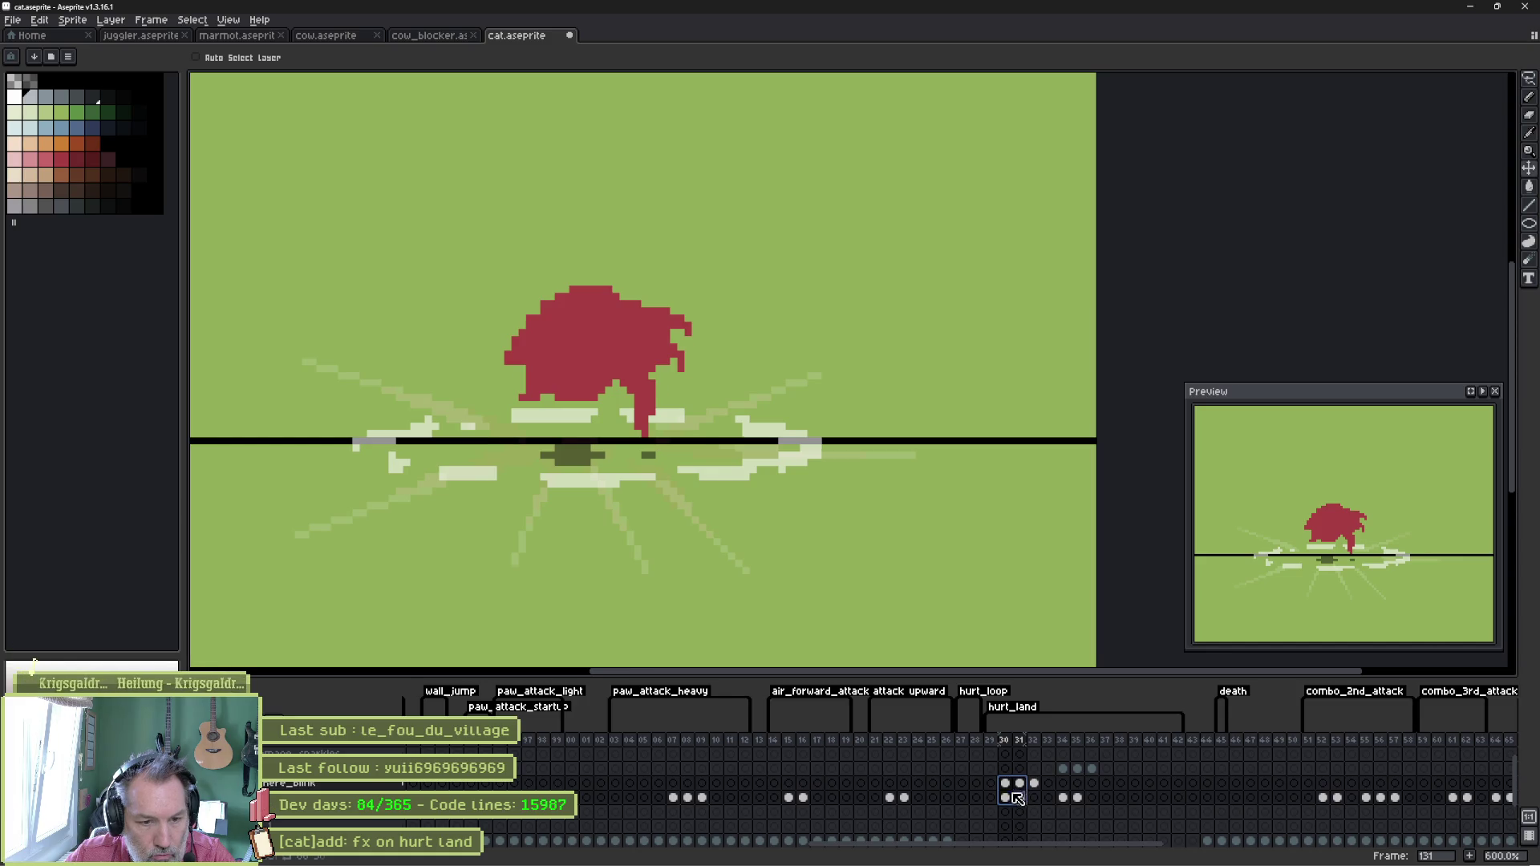
left_click(1005, 741)
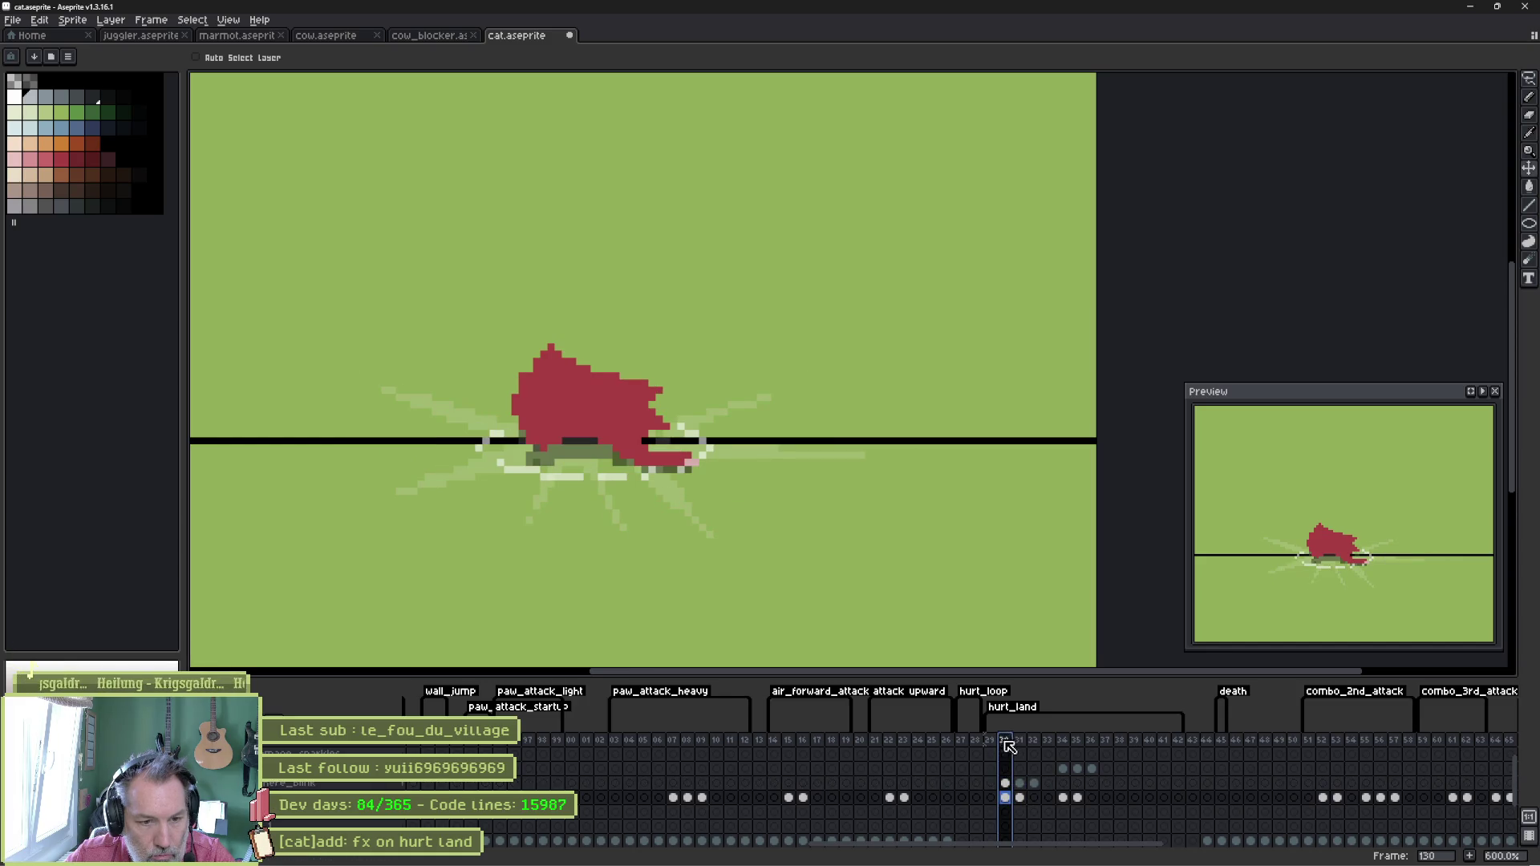
left_click(1008, 783)
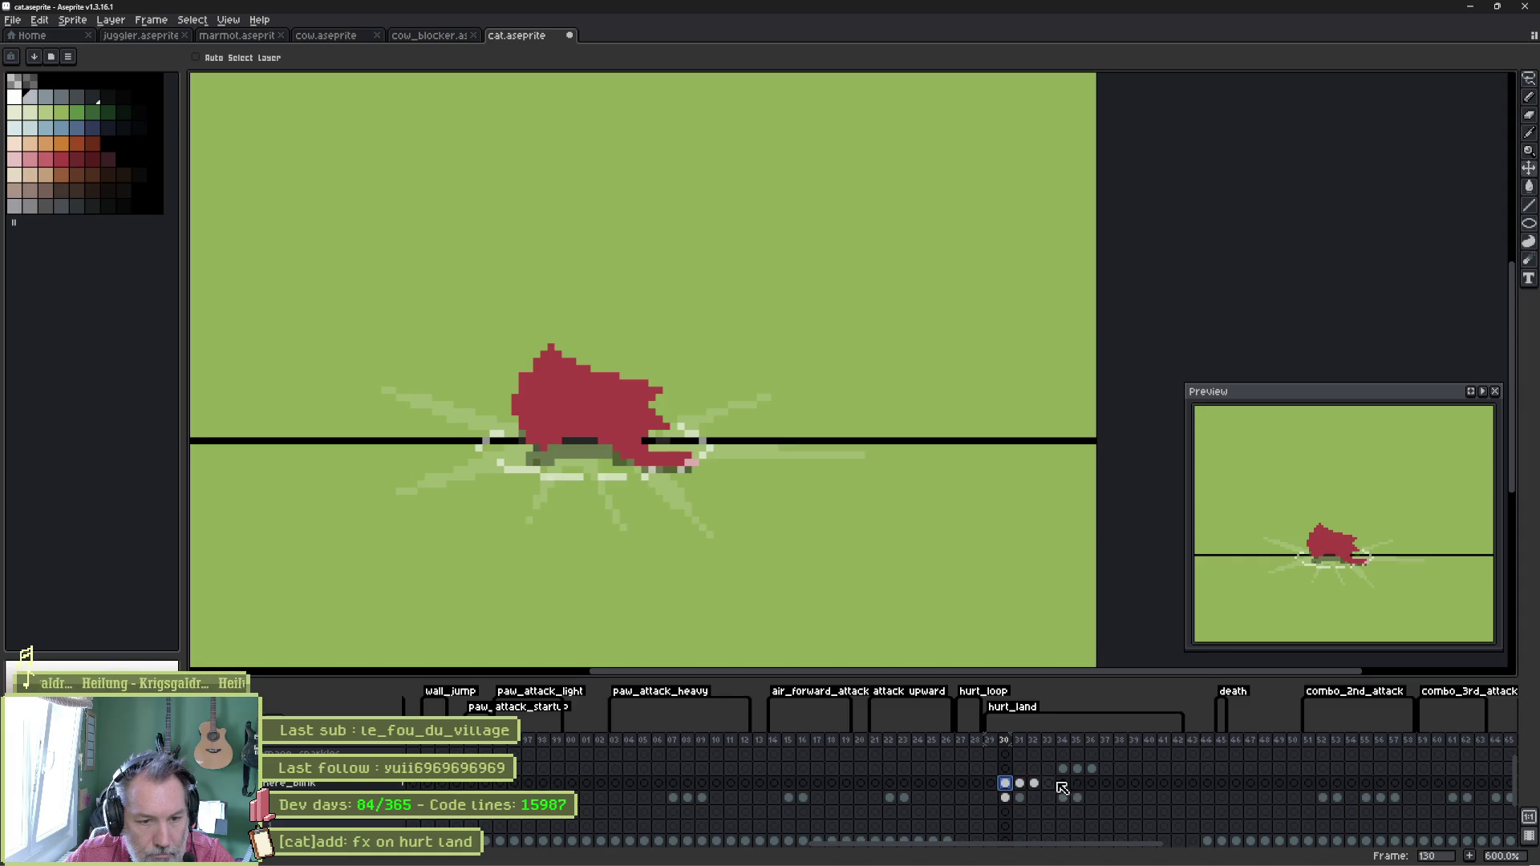
left_click(1207, 785)
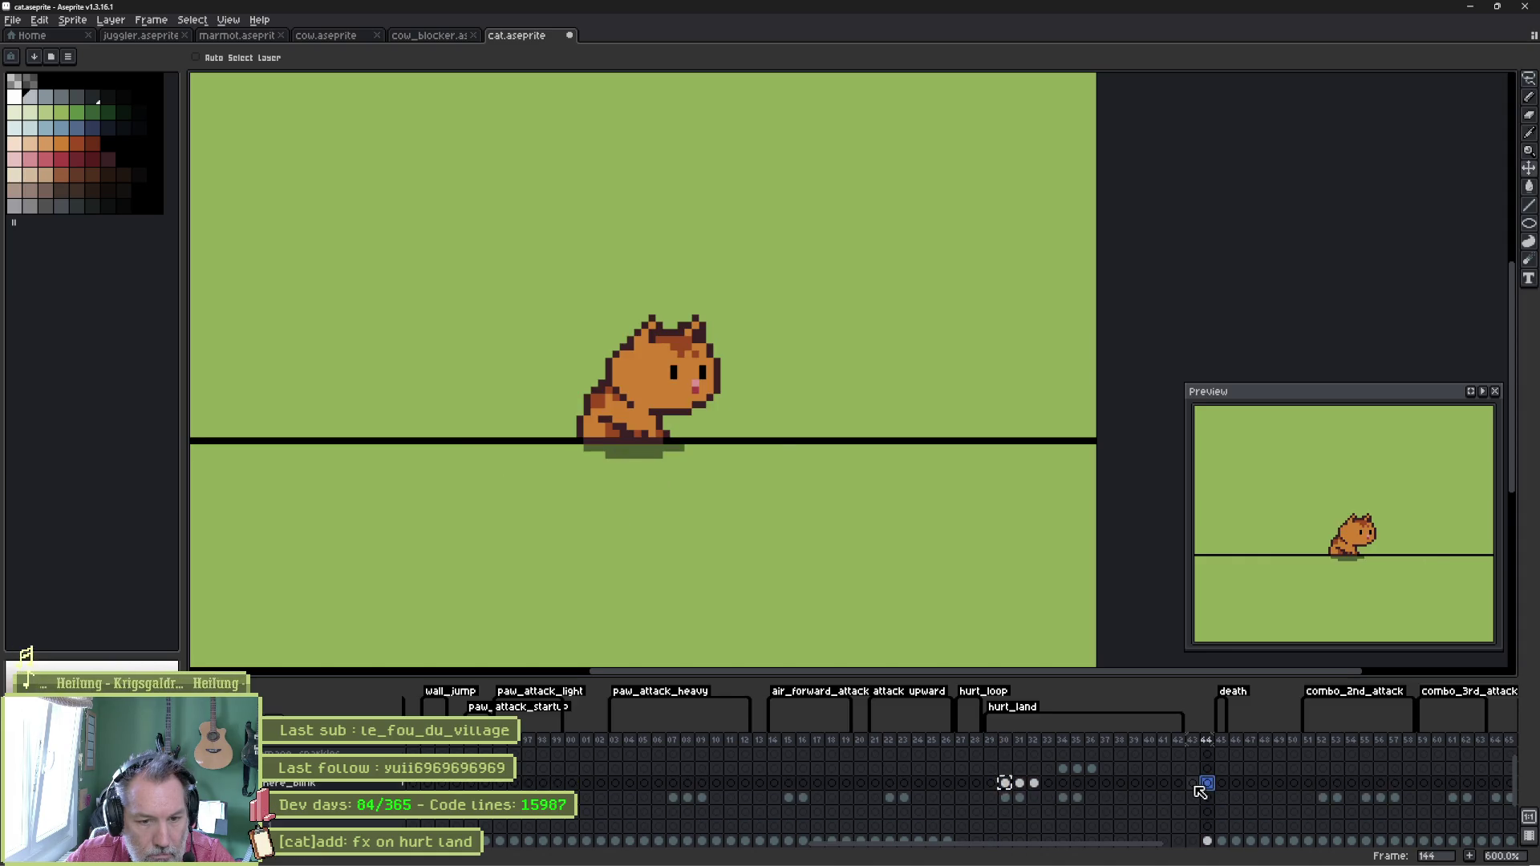
key("Return")
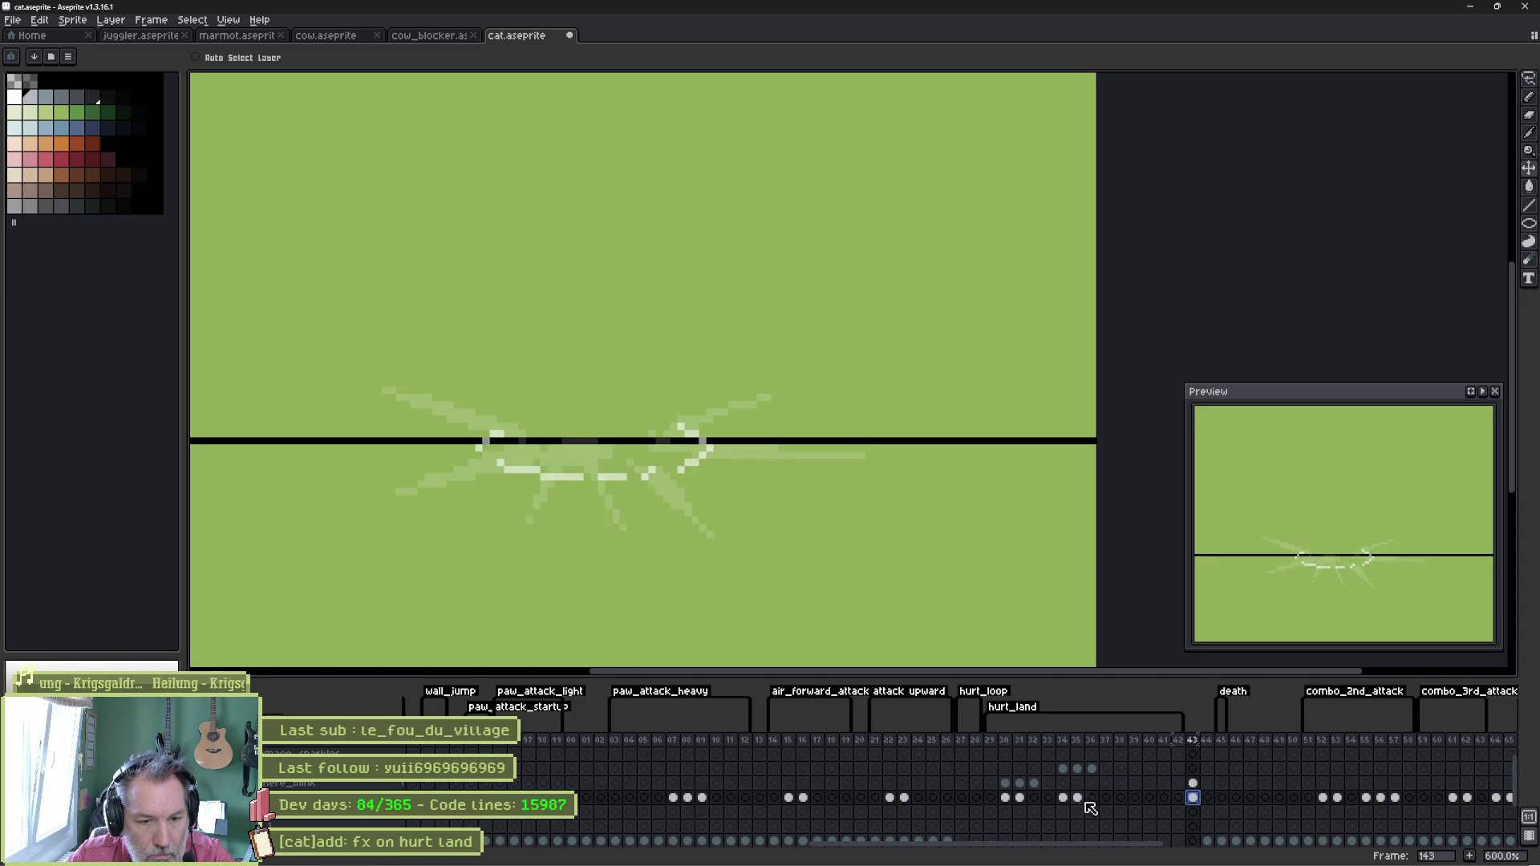
Insert two more frames after 143 and copy the effect cels from frames 131–132.
left_click(1193, 740)
key("alt+n")
key("alt+n")
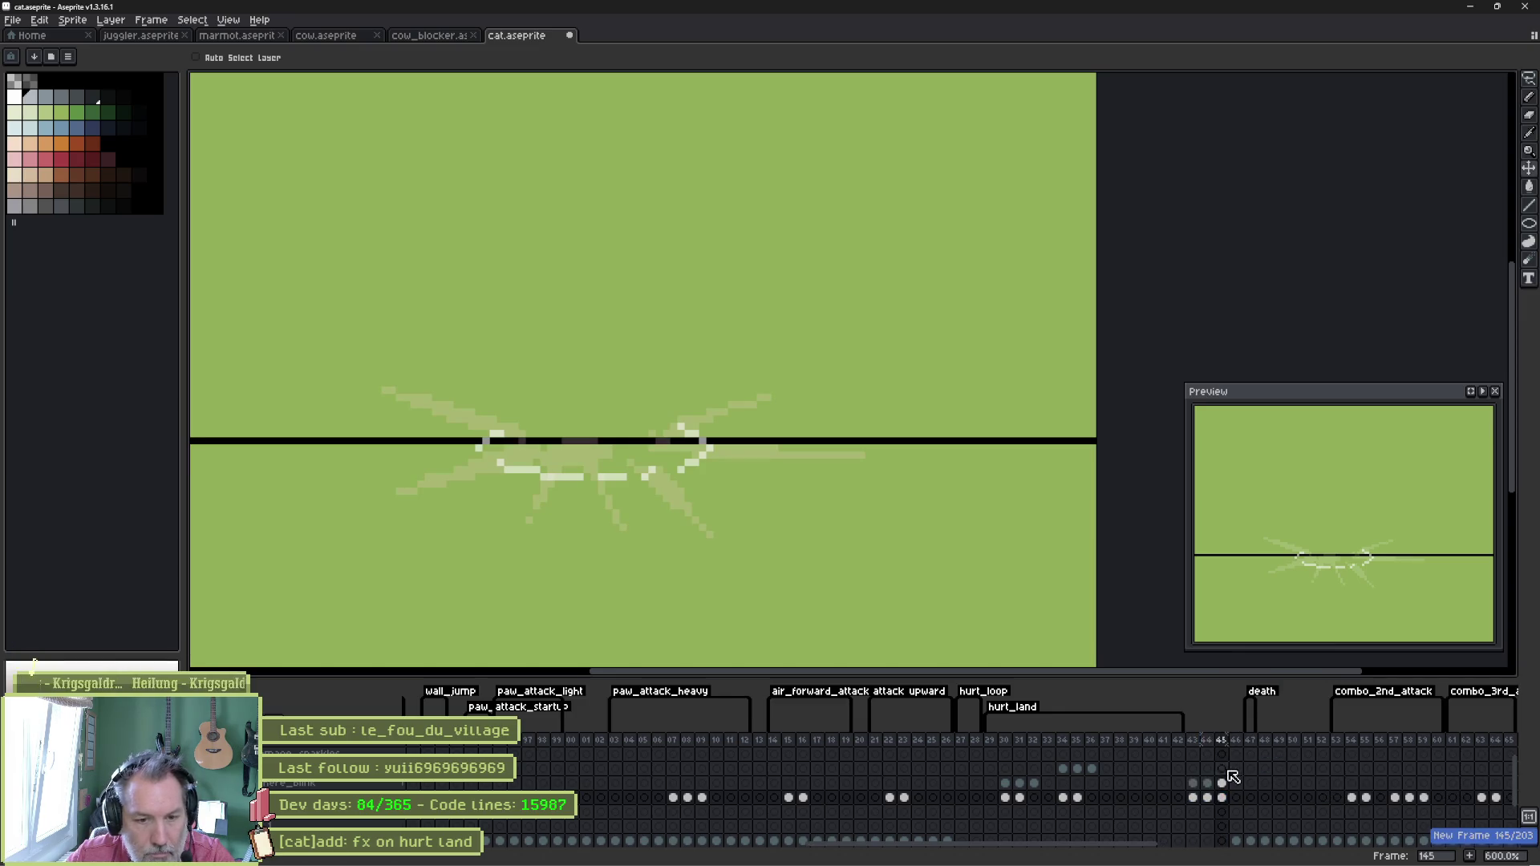
left_click(1022, 784)
left_click(1019, 797)
left_click(1035, 783)
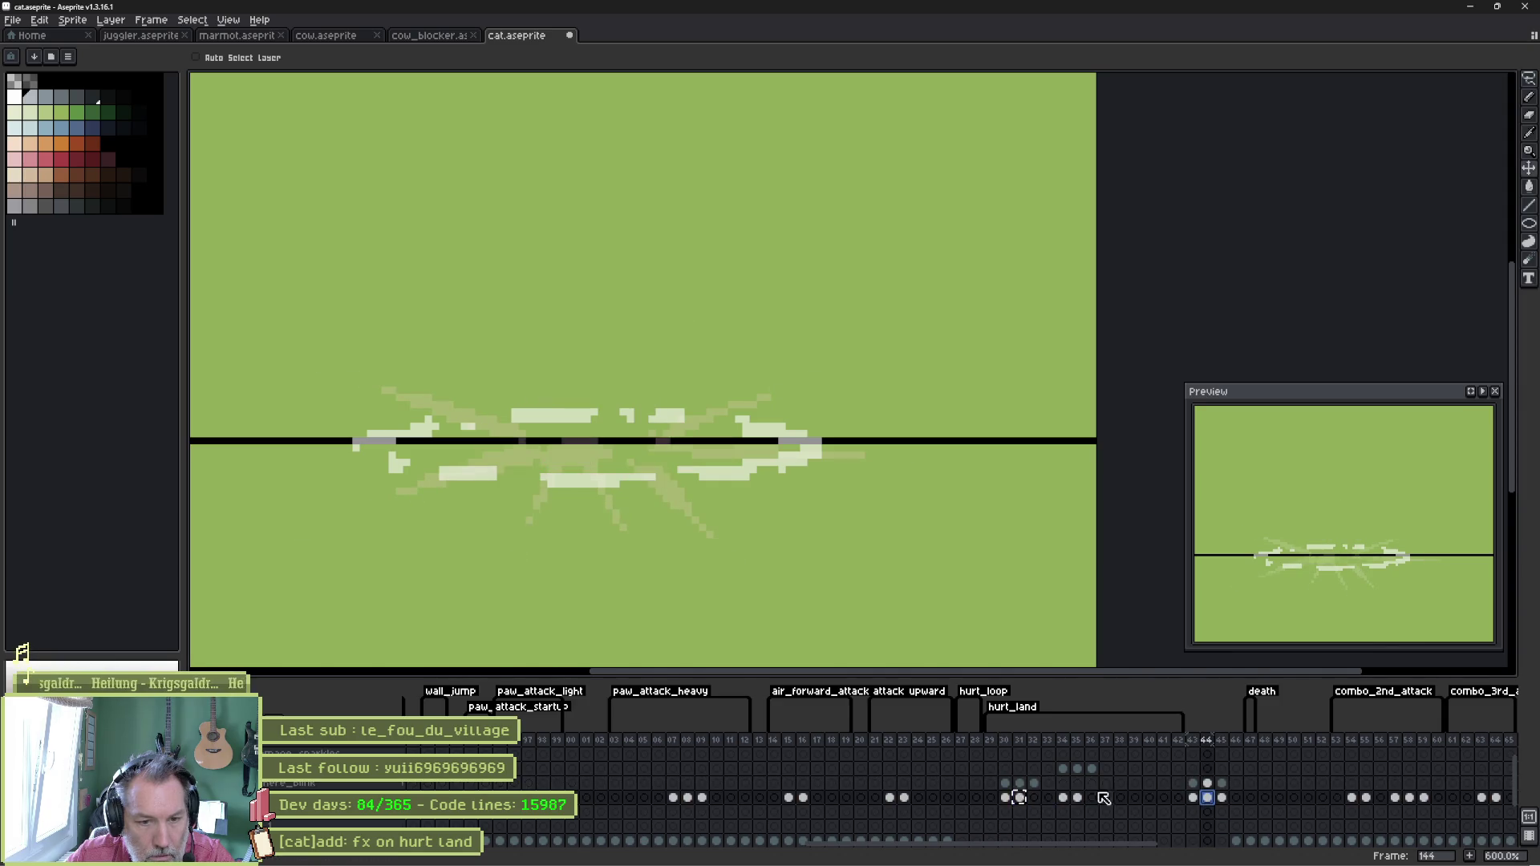
key("ctrl+c")
Place the copied streaks into frame 145 and select frames 143–145 for tagging.
left_click(1221, 785)
left_click(1223, 797)
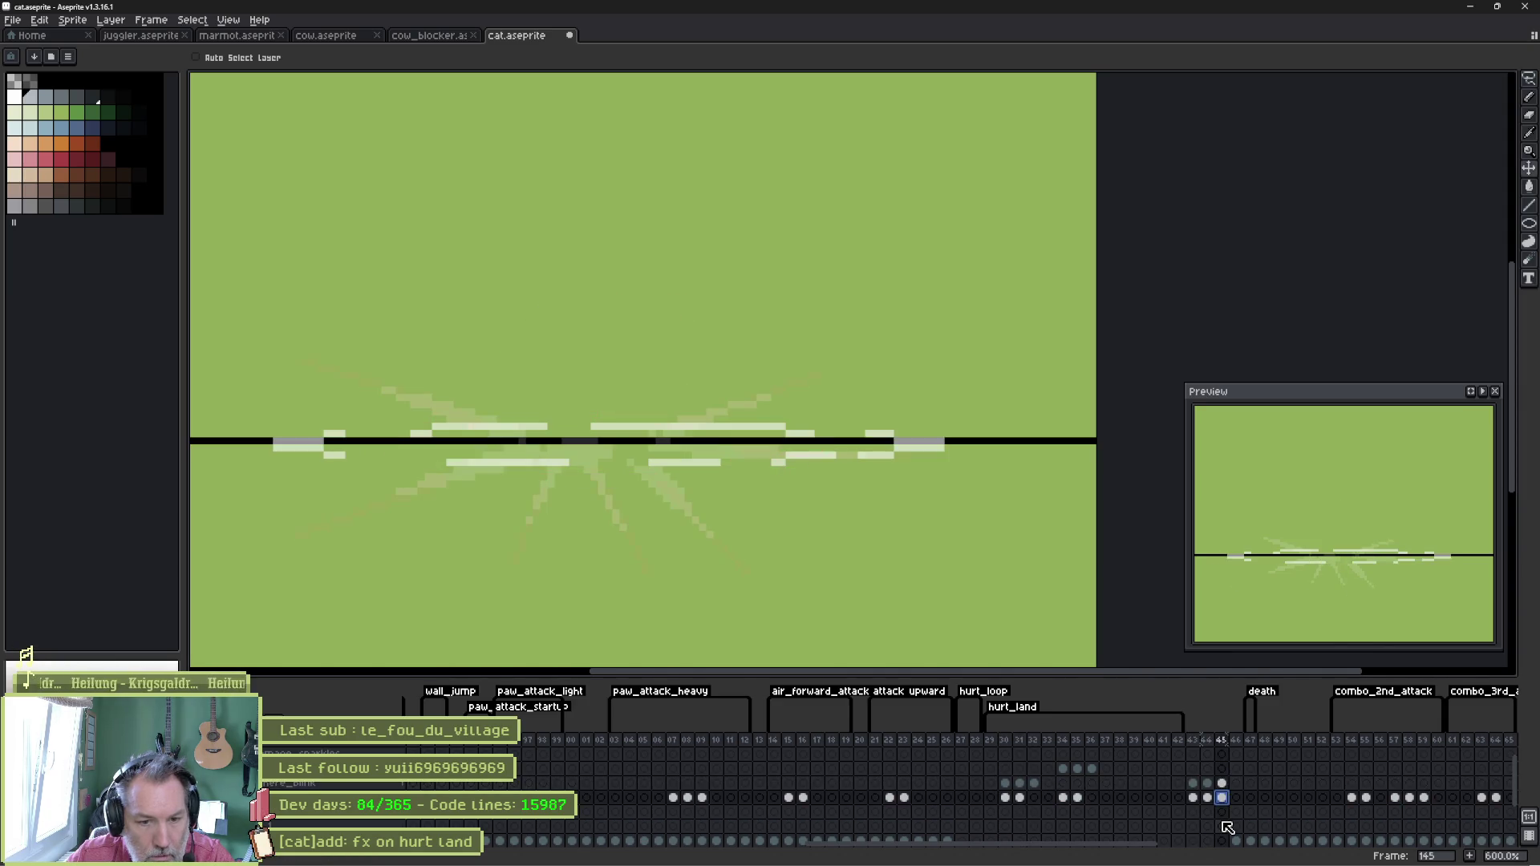
left_click_drag(1193, 739, 1221, 740)
right_click(1222, 741)
Tag frames 143–145 as hurt_land_fx, preview them, and adjust the tag's repeat setting.
left_click(1256, 795)
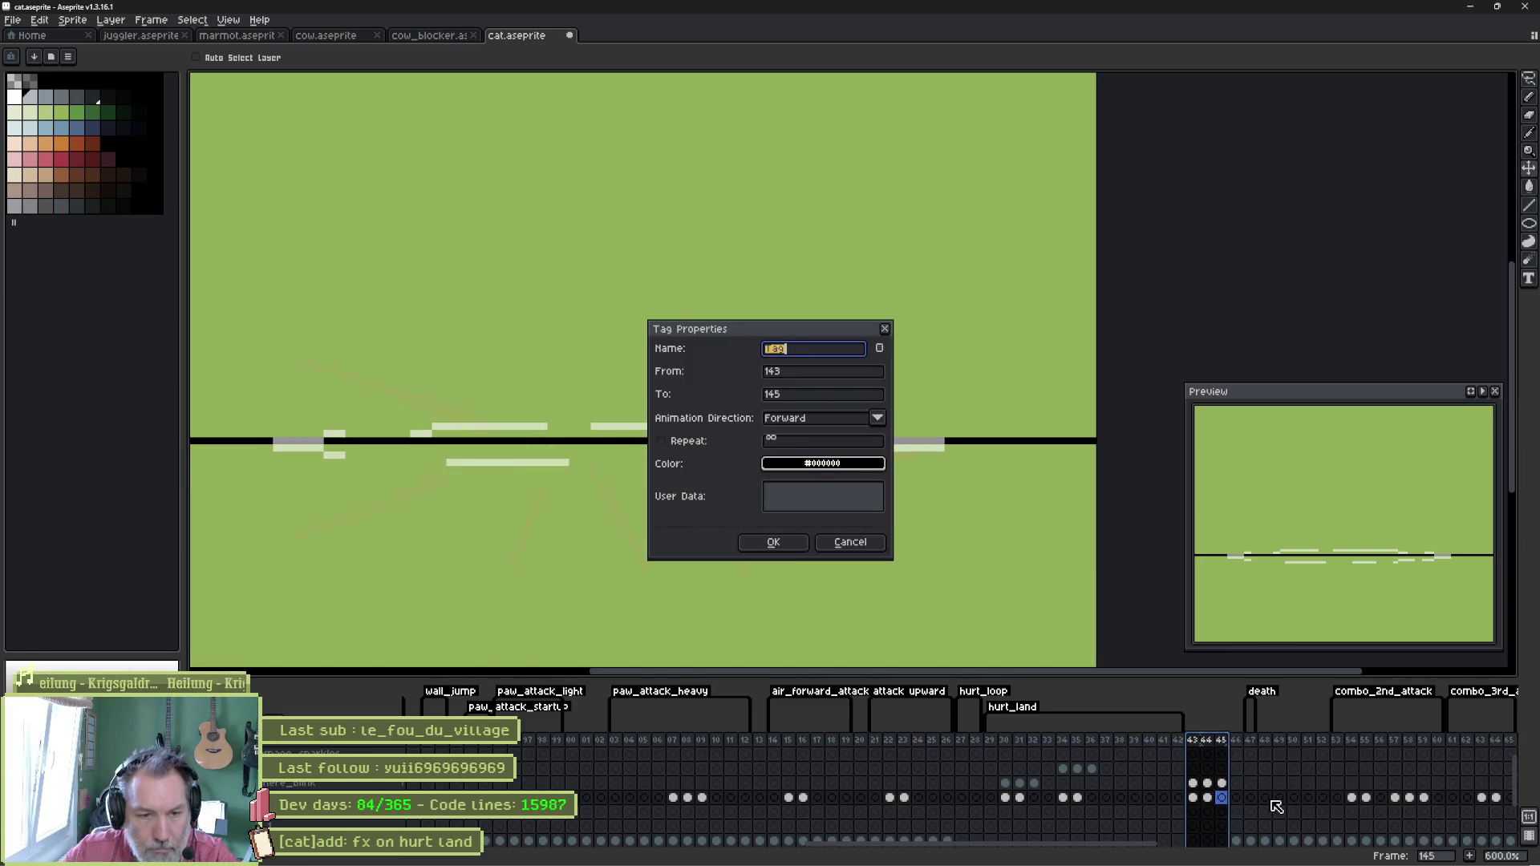
type("_fx")
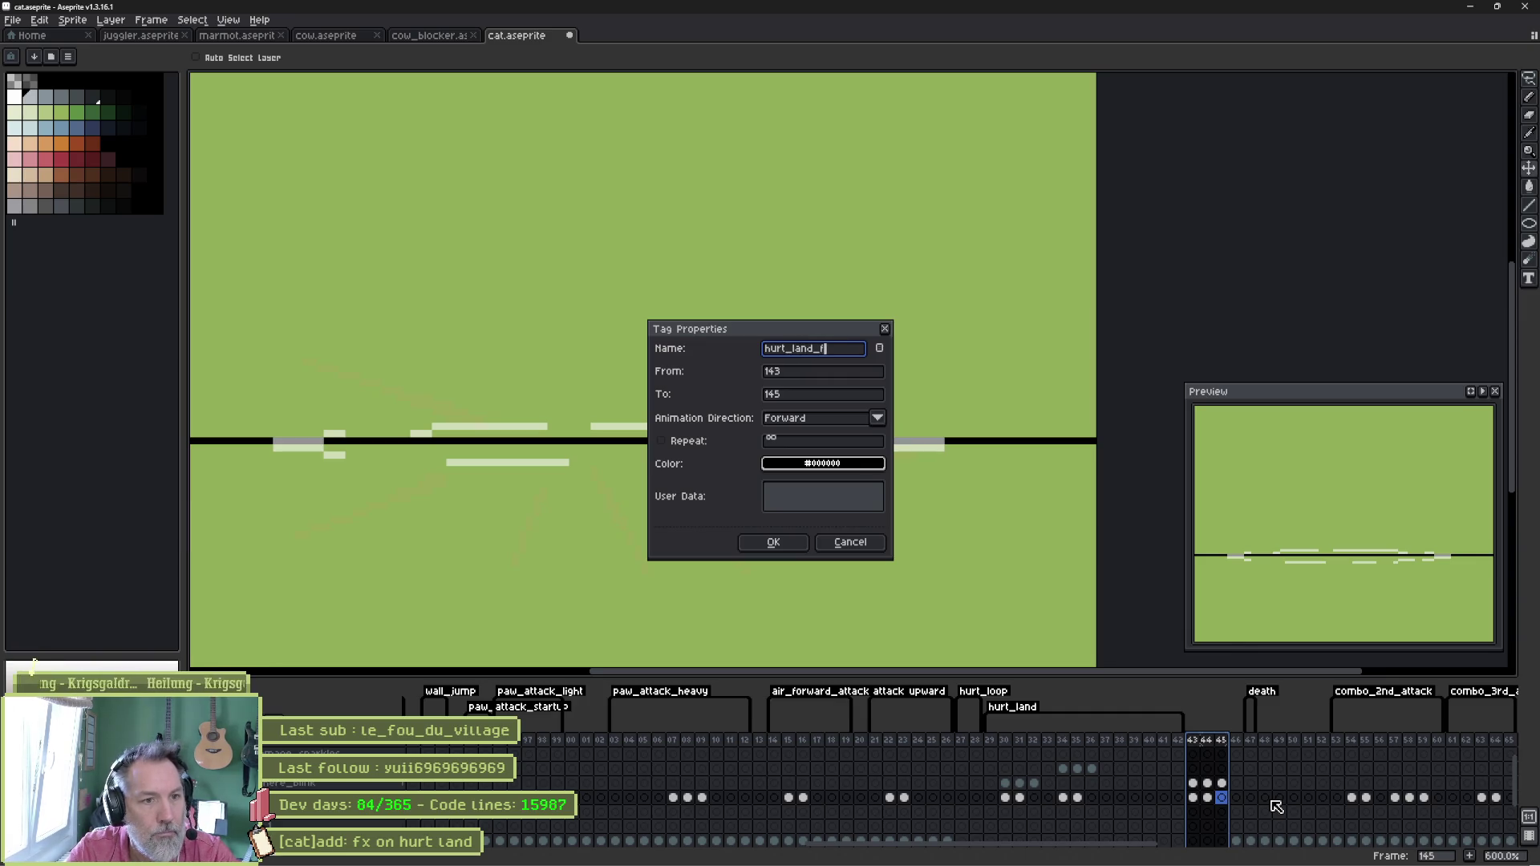
key("Return")
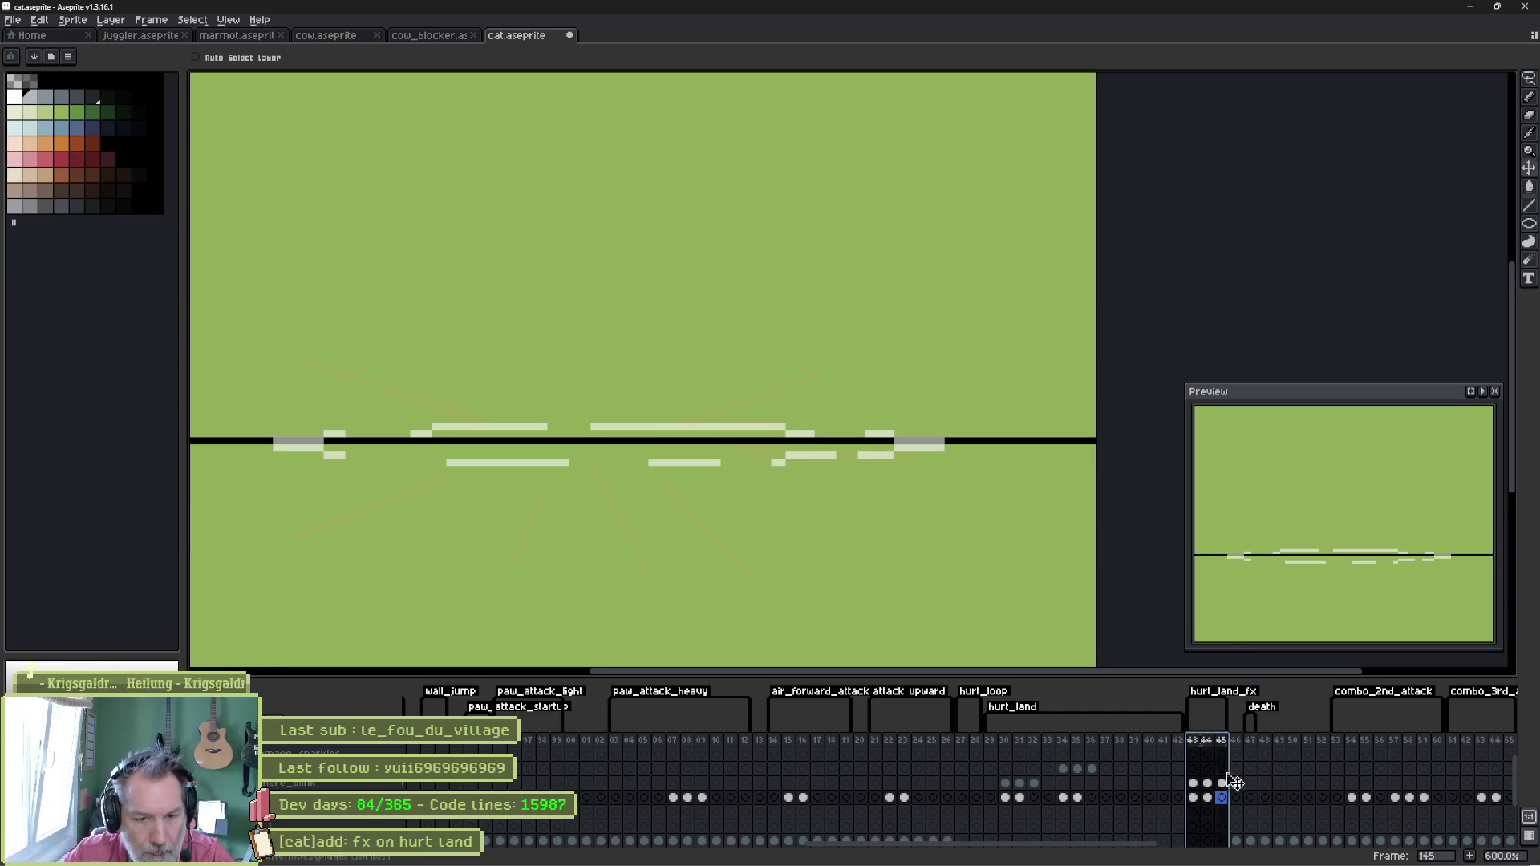
mouse_move(1193, 740)
left_mouse_down()
mouse_move(1236, 746)
mouse_move(1221, 742)
left_mouse_up()
key("Return")
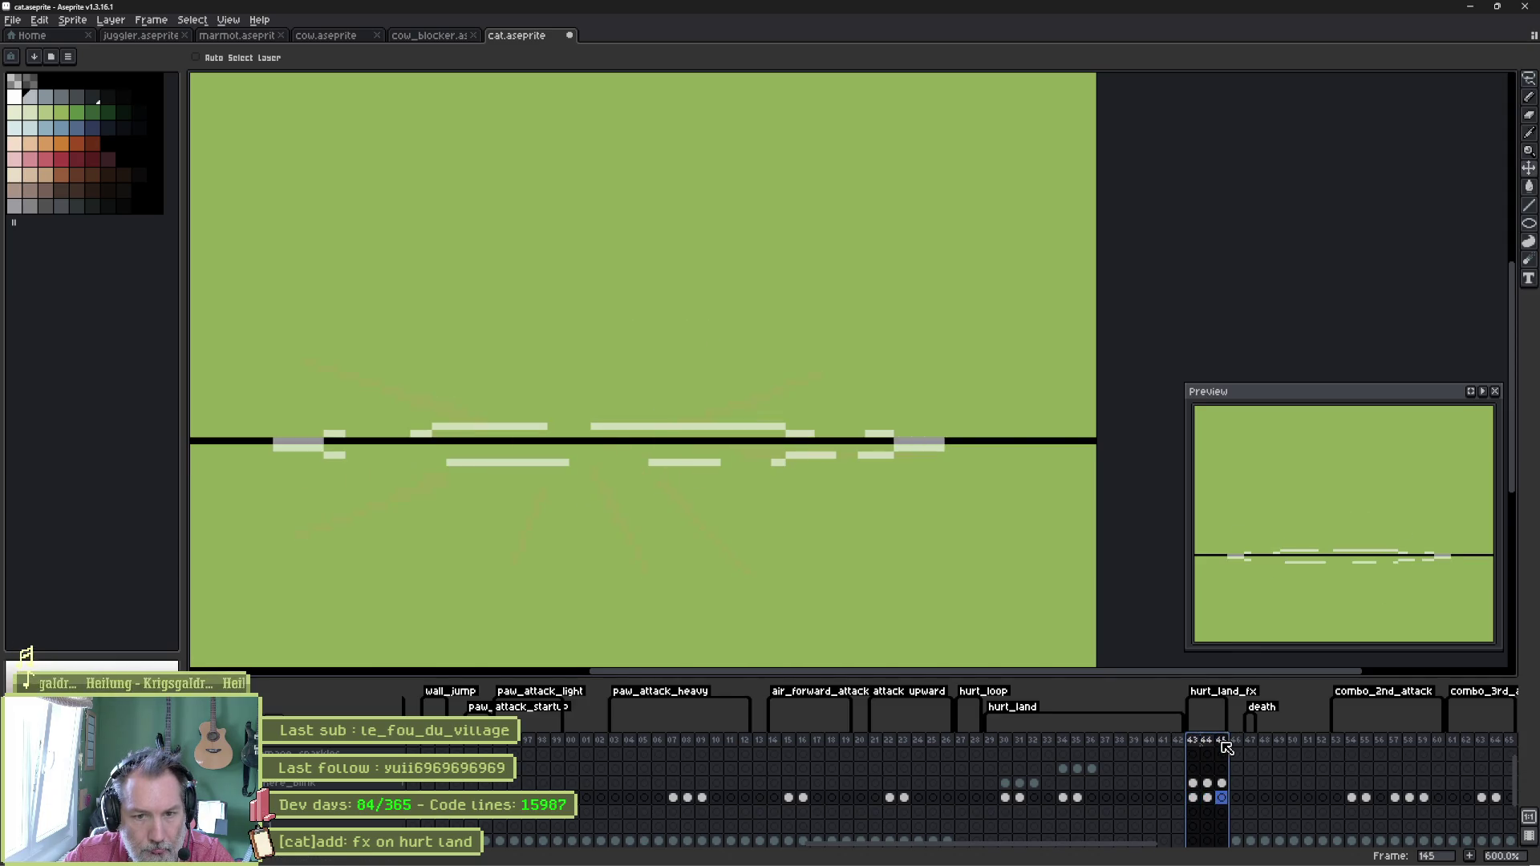
double_click(1223, 692)
left_click(678, 443)
left_click(775, 544)
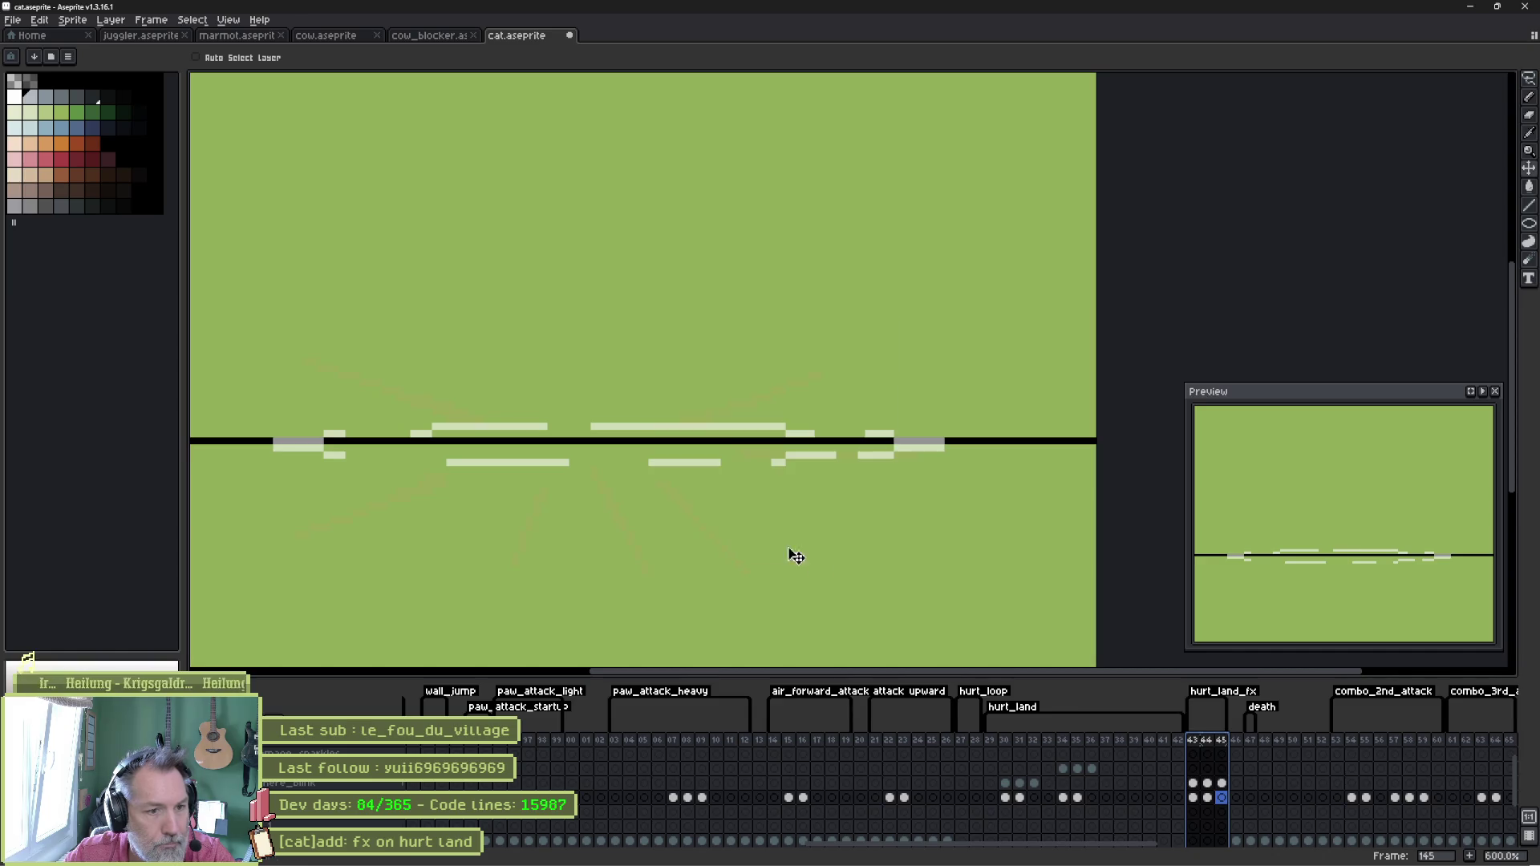
Erase the streaks from hurt_land frames 130–132, save cat.aseprite, and minimize Aseprite.
left_click_drag(1006, 783, 1037, 800)
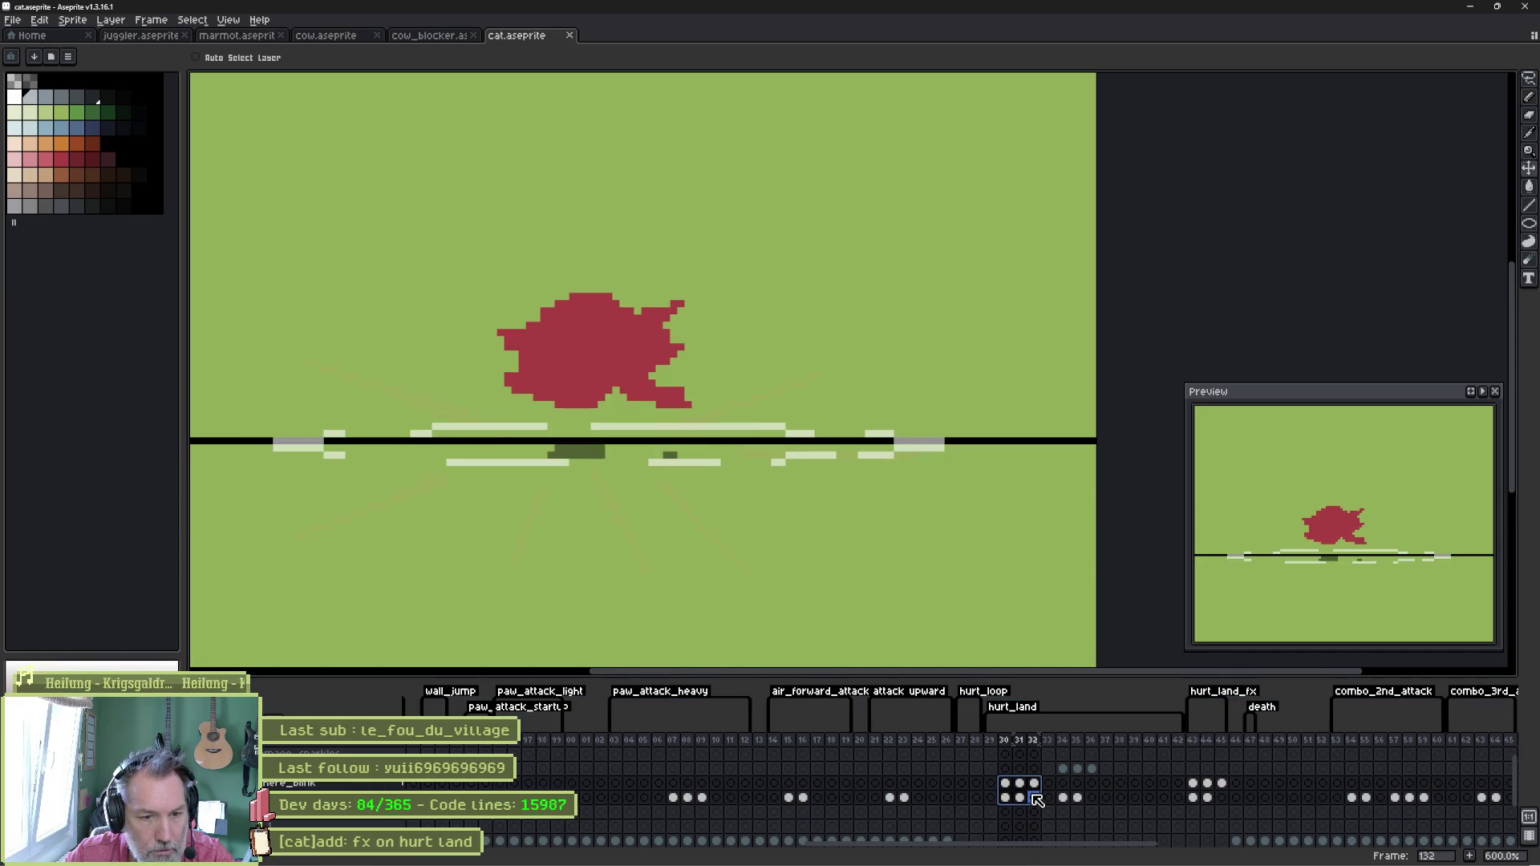
key("Delete")
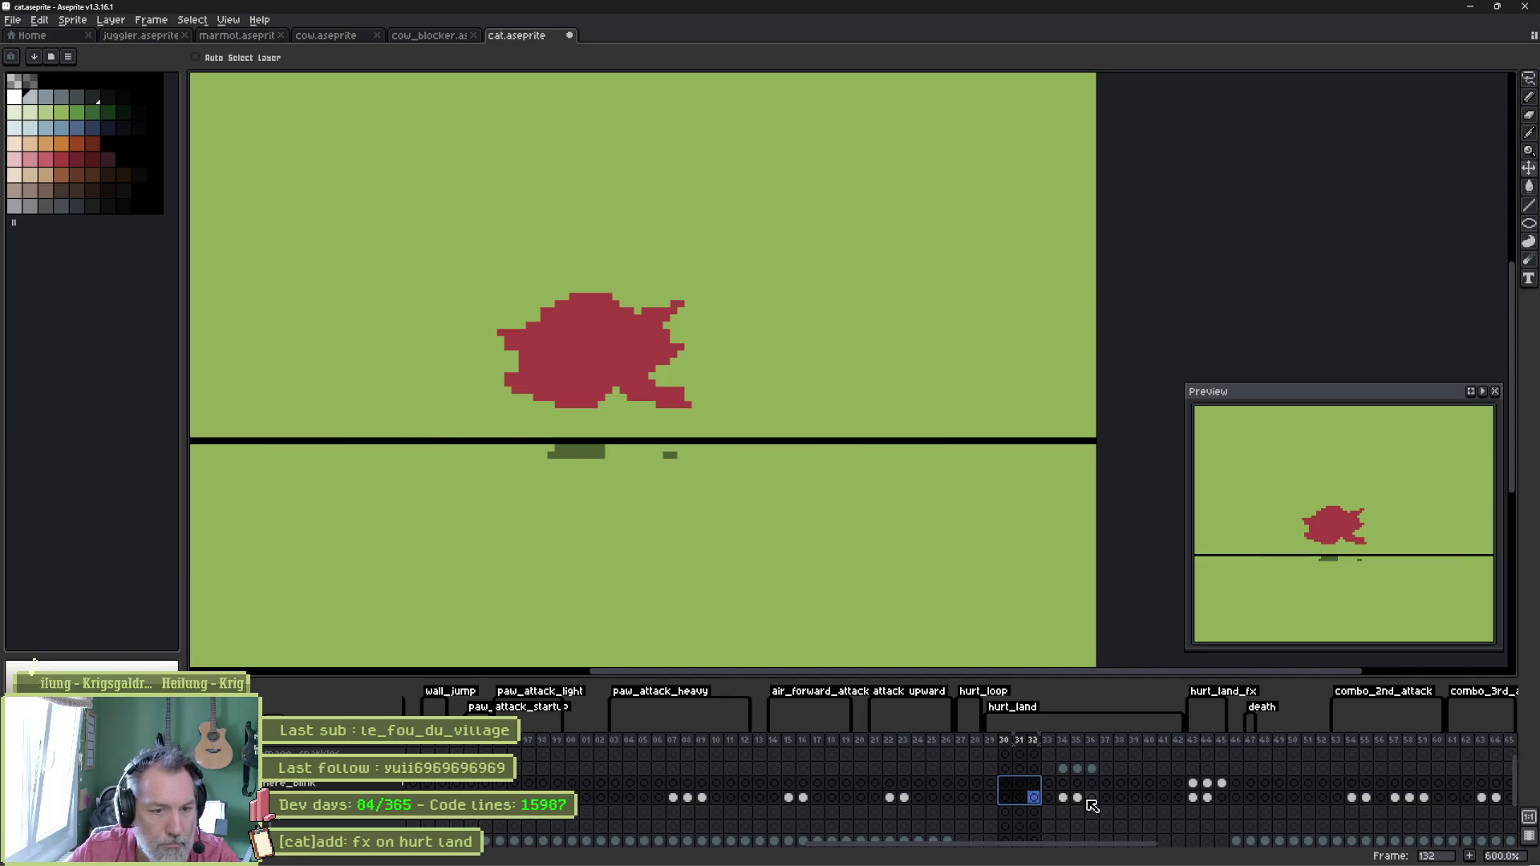
left_click(1064, 770)
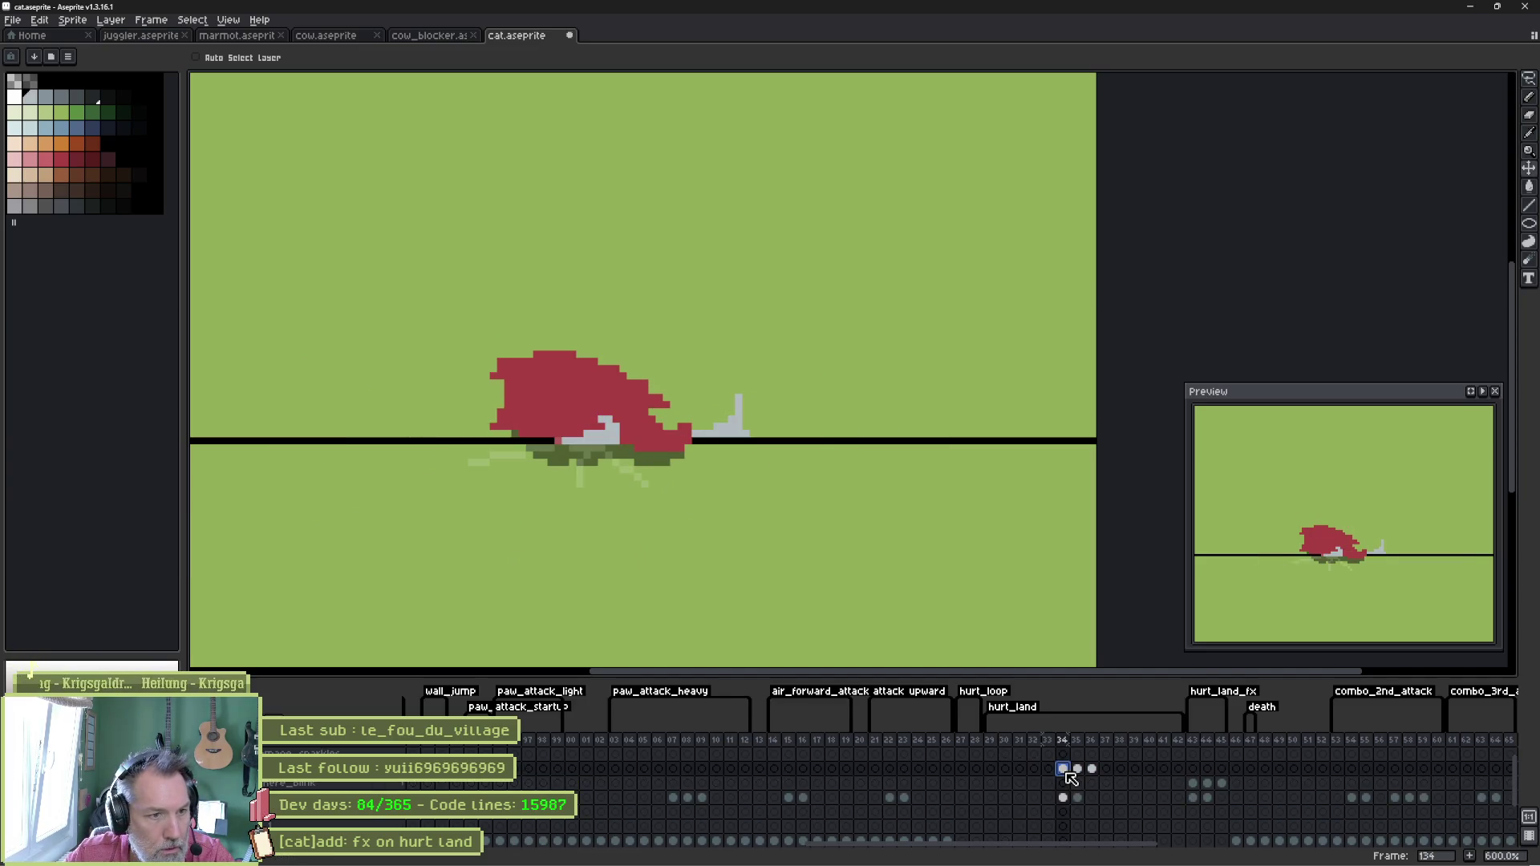
left_click(1078, 798)
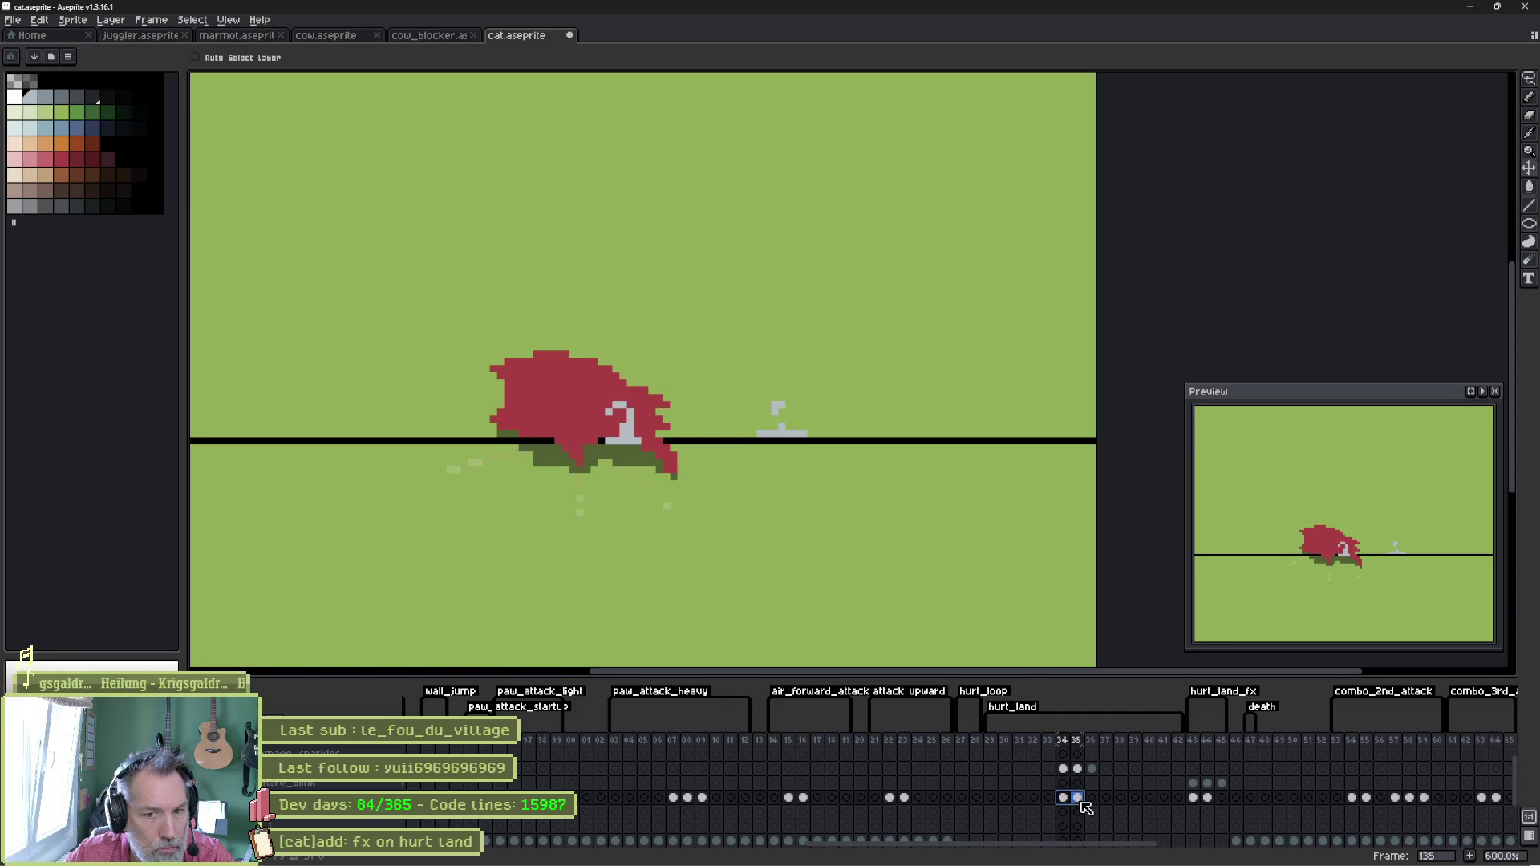
key("ctrl+s")
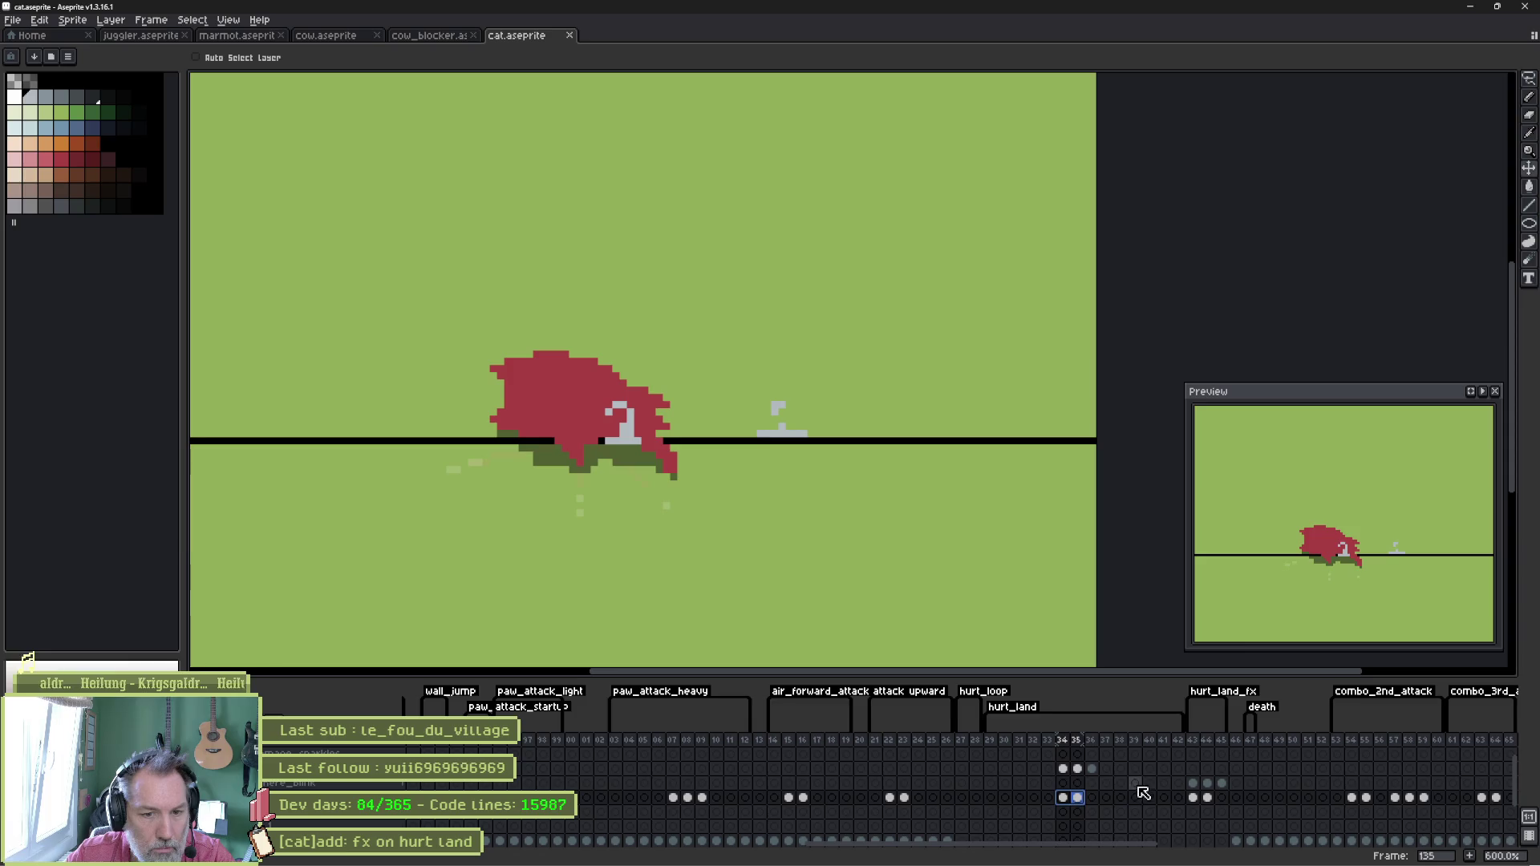
left_click(1470, 6)
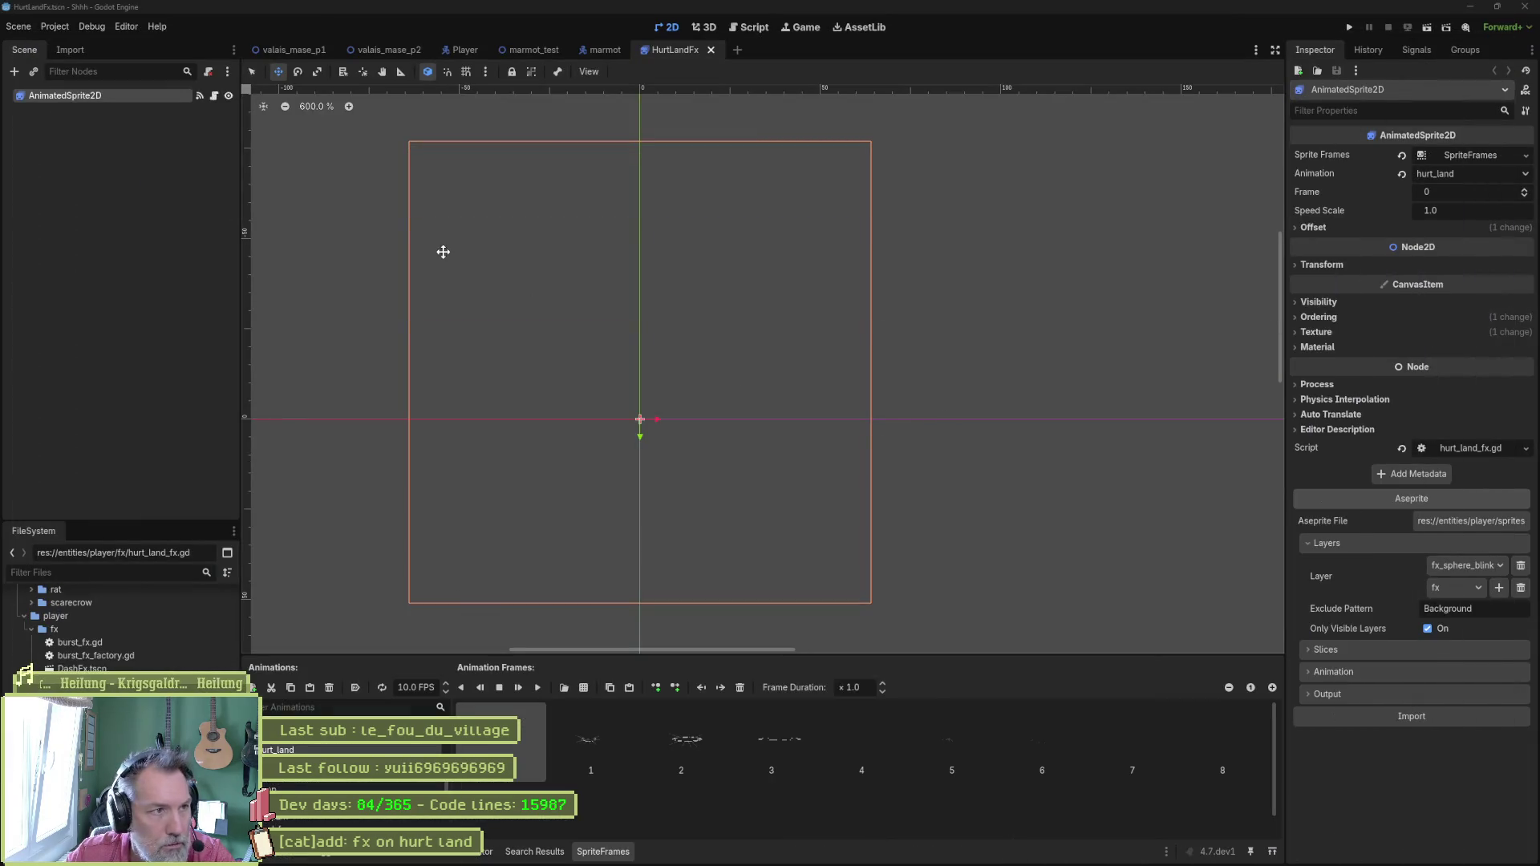
Reimport cat.aseprite on the Player scene's CatSprite node, then run marmot_test with F6.
left_click(472, 50)
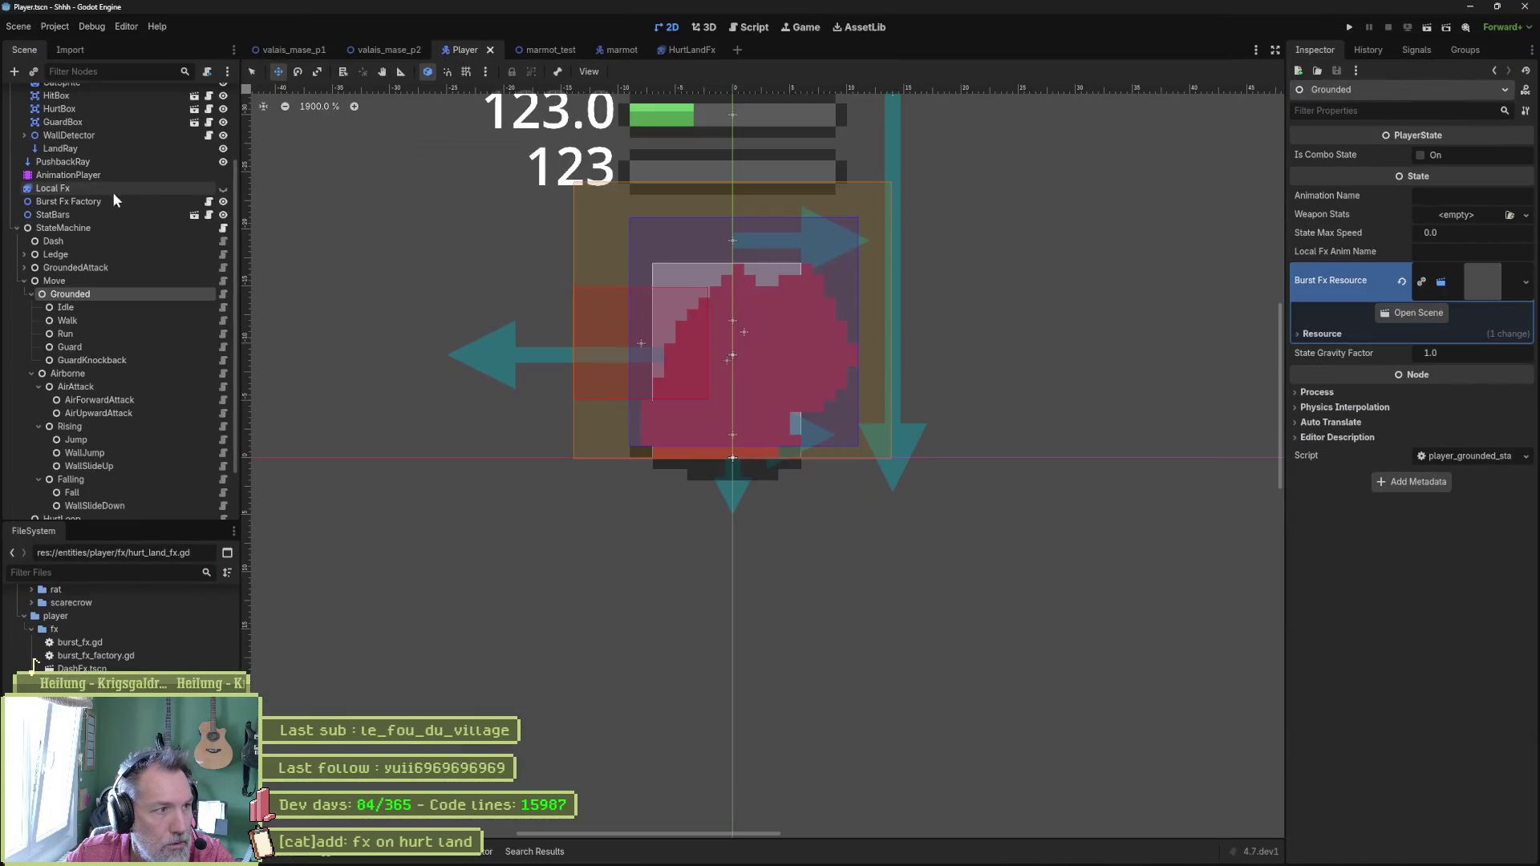
scroll(90, 219, "up", 3)
left_click(126, 189)
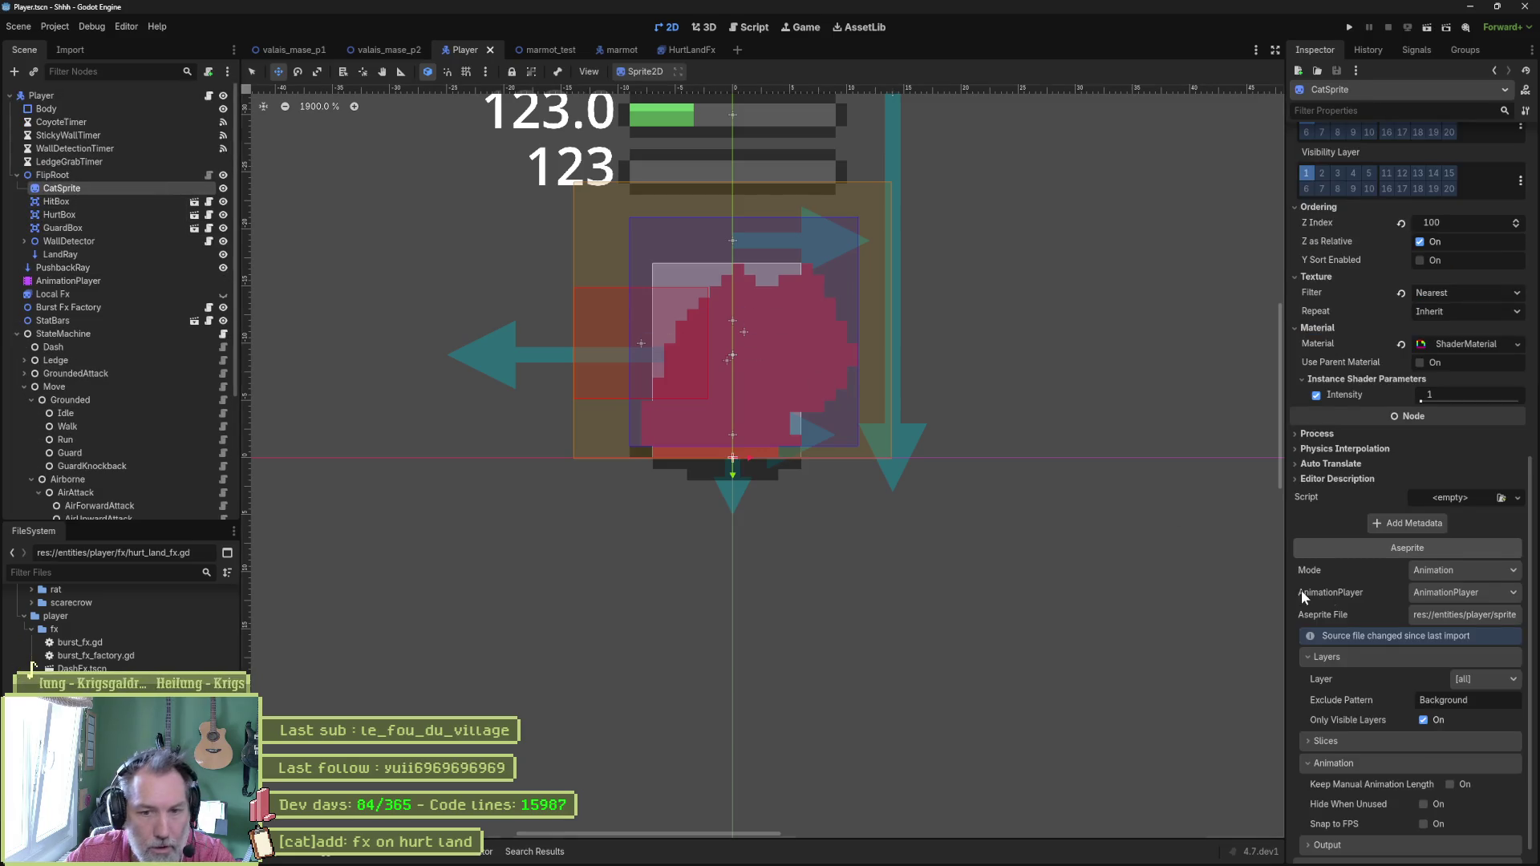
scroll(1301, 591, "down", 1)
left_click(1448, 852)
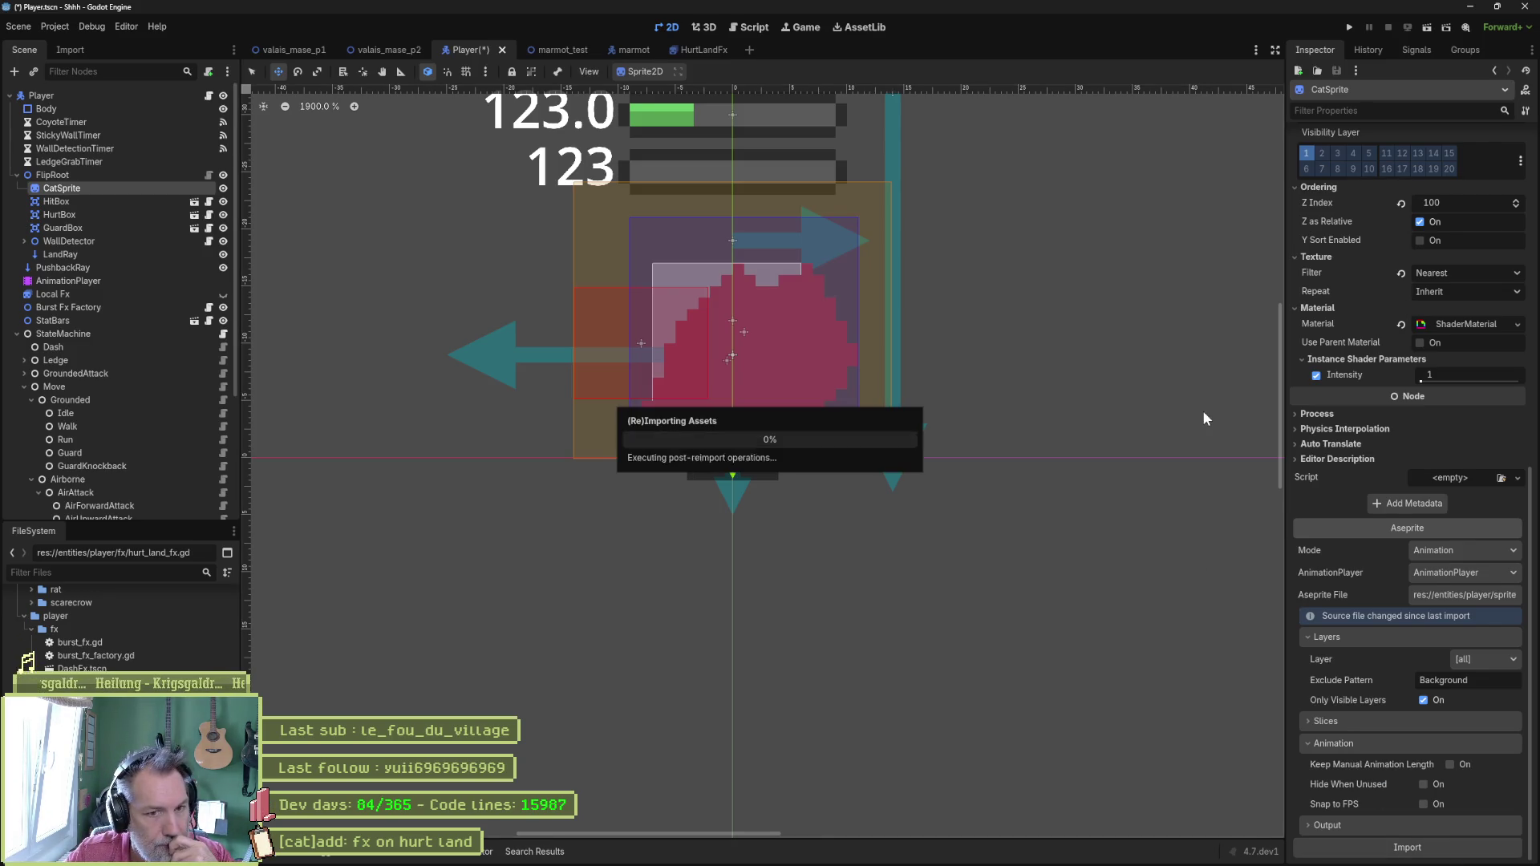
left_click(555, 50)
key("F6")
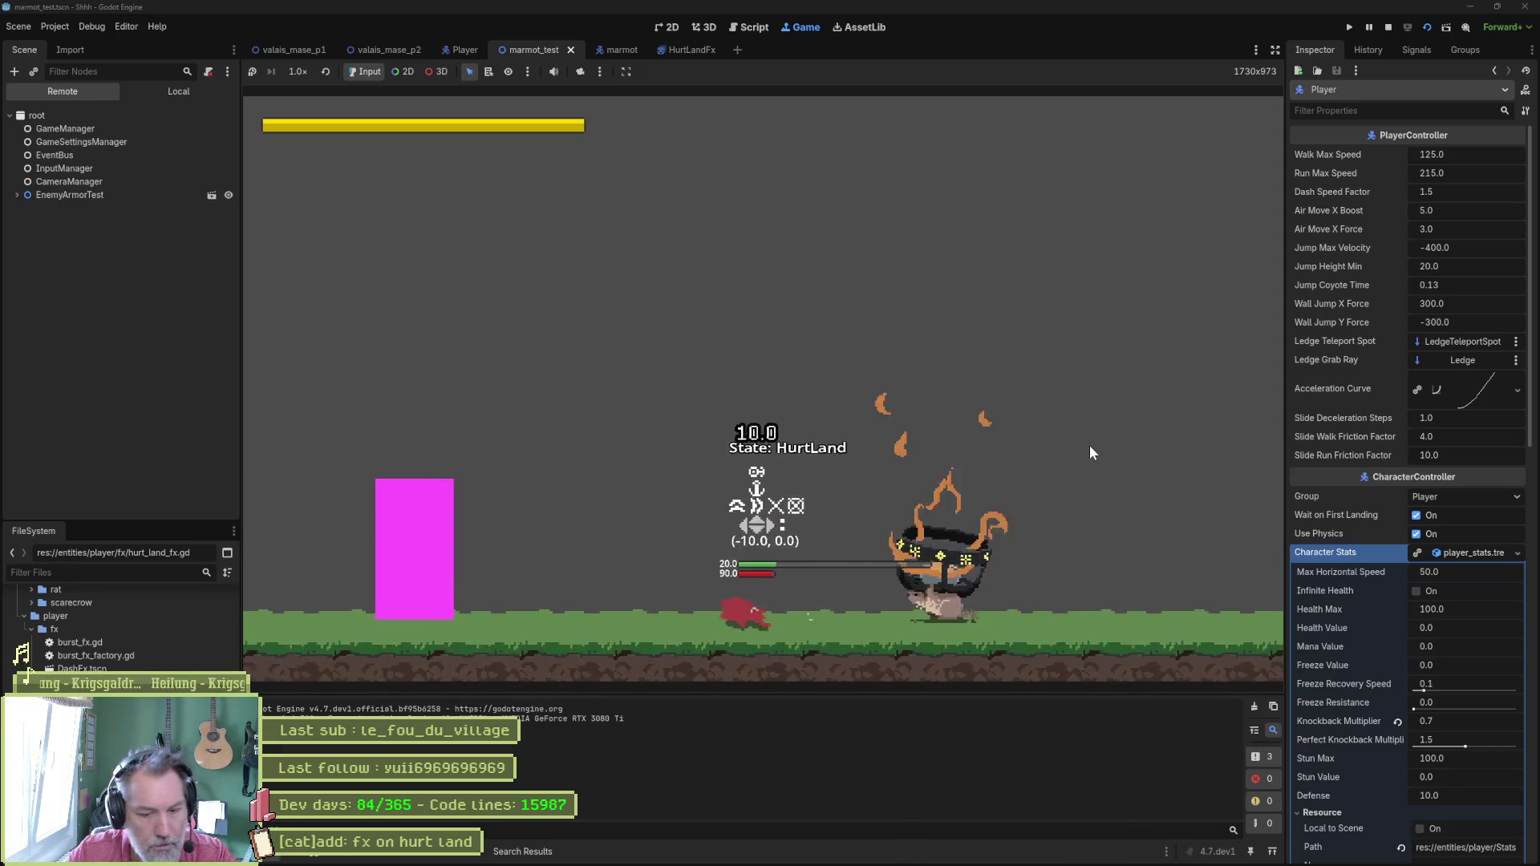
Restart marmot_test, walk the cat right into the hurt landing, stop the game, and reopen HurtLandFx.
key("F6")
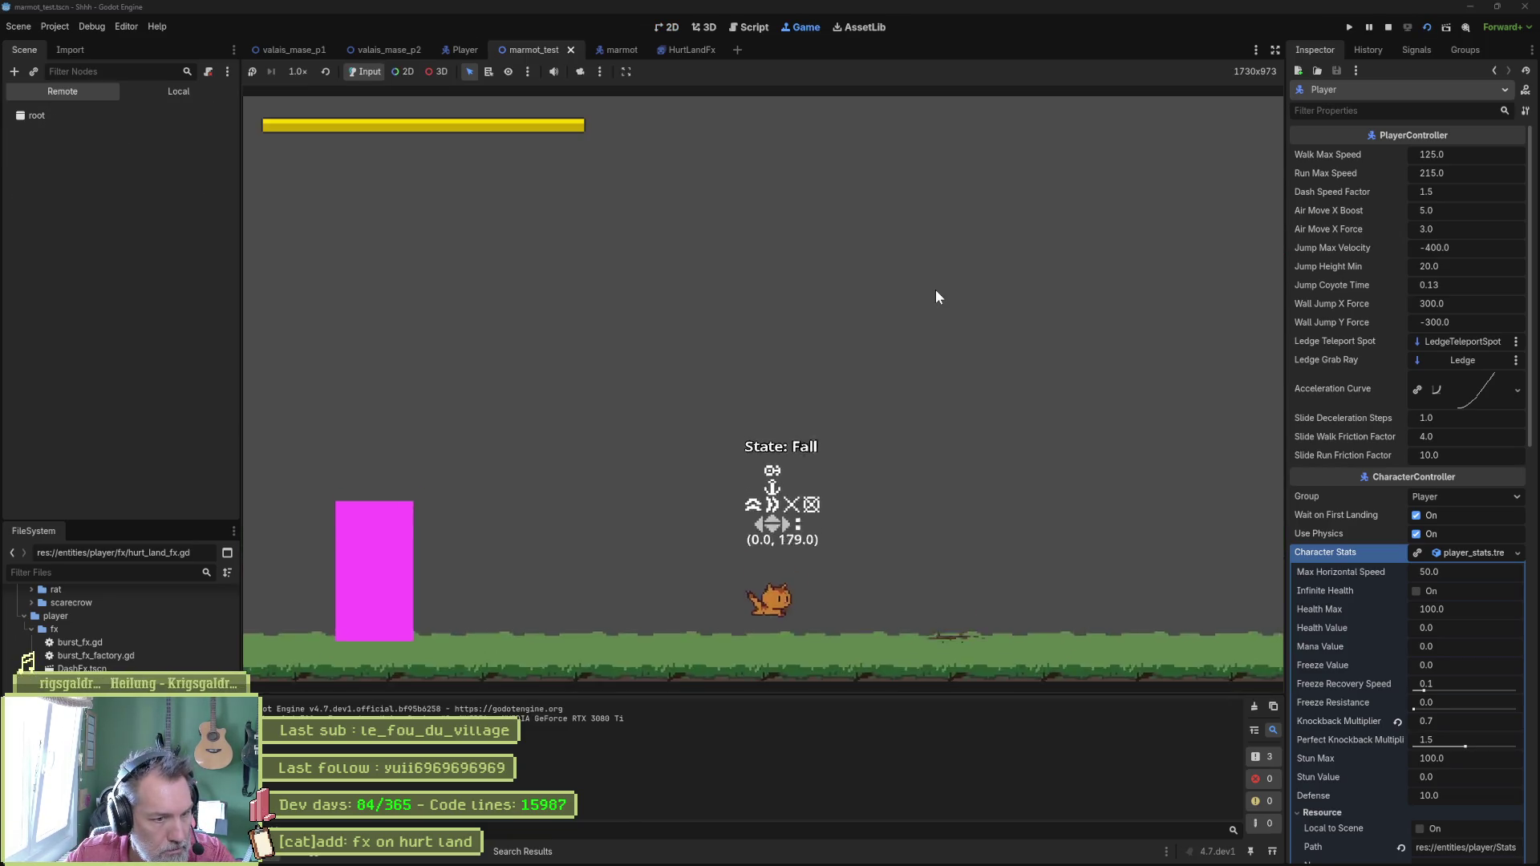
key("Right")
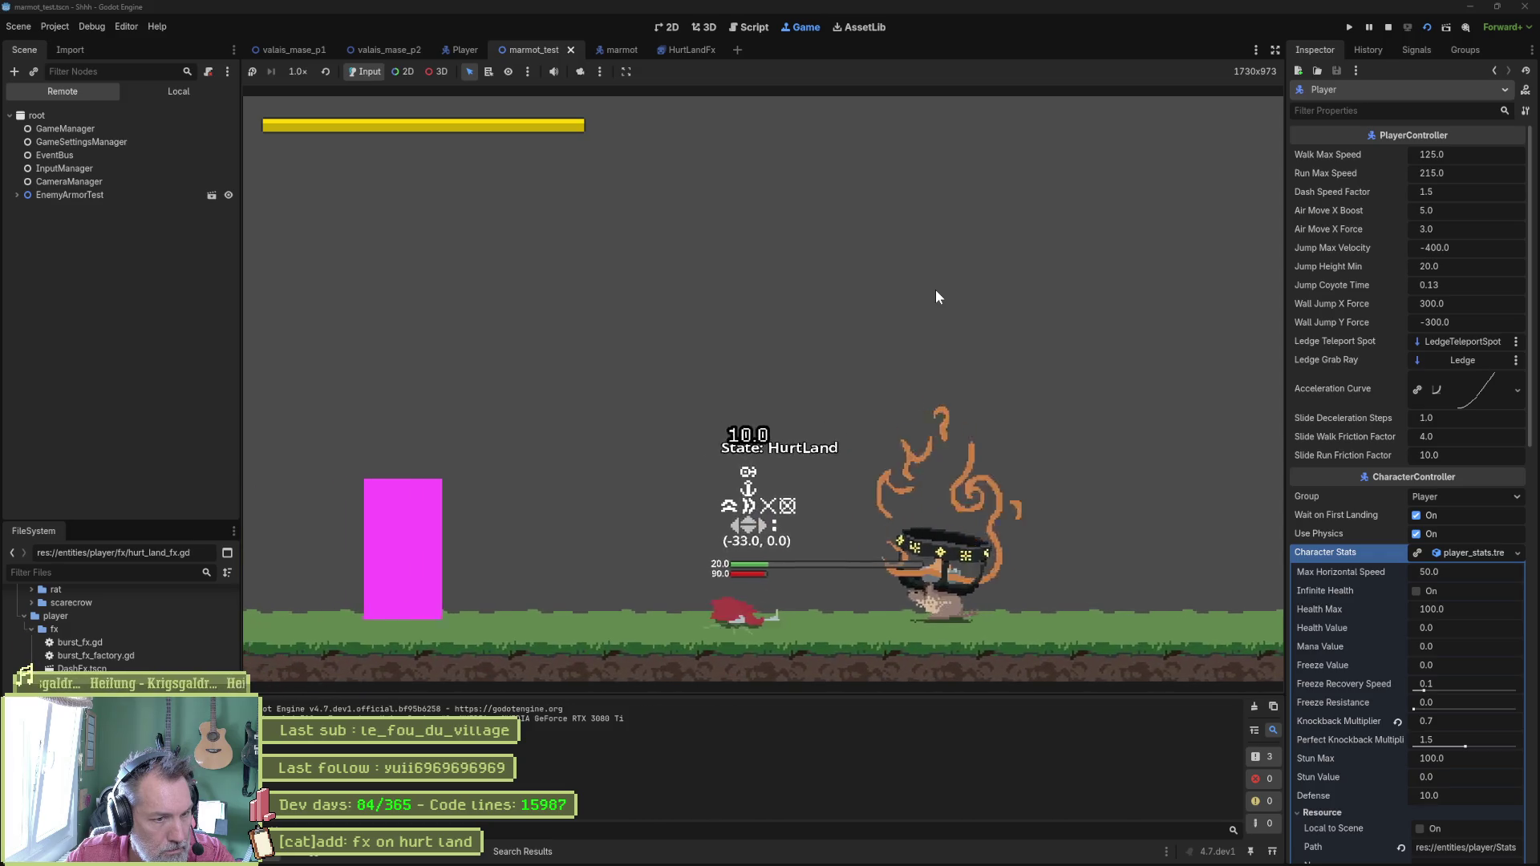
key("F8")
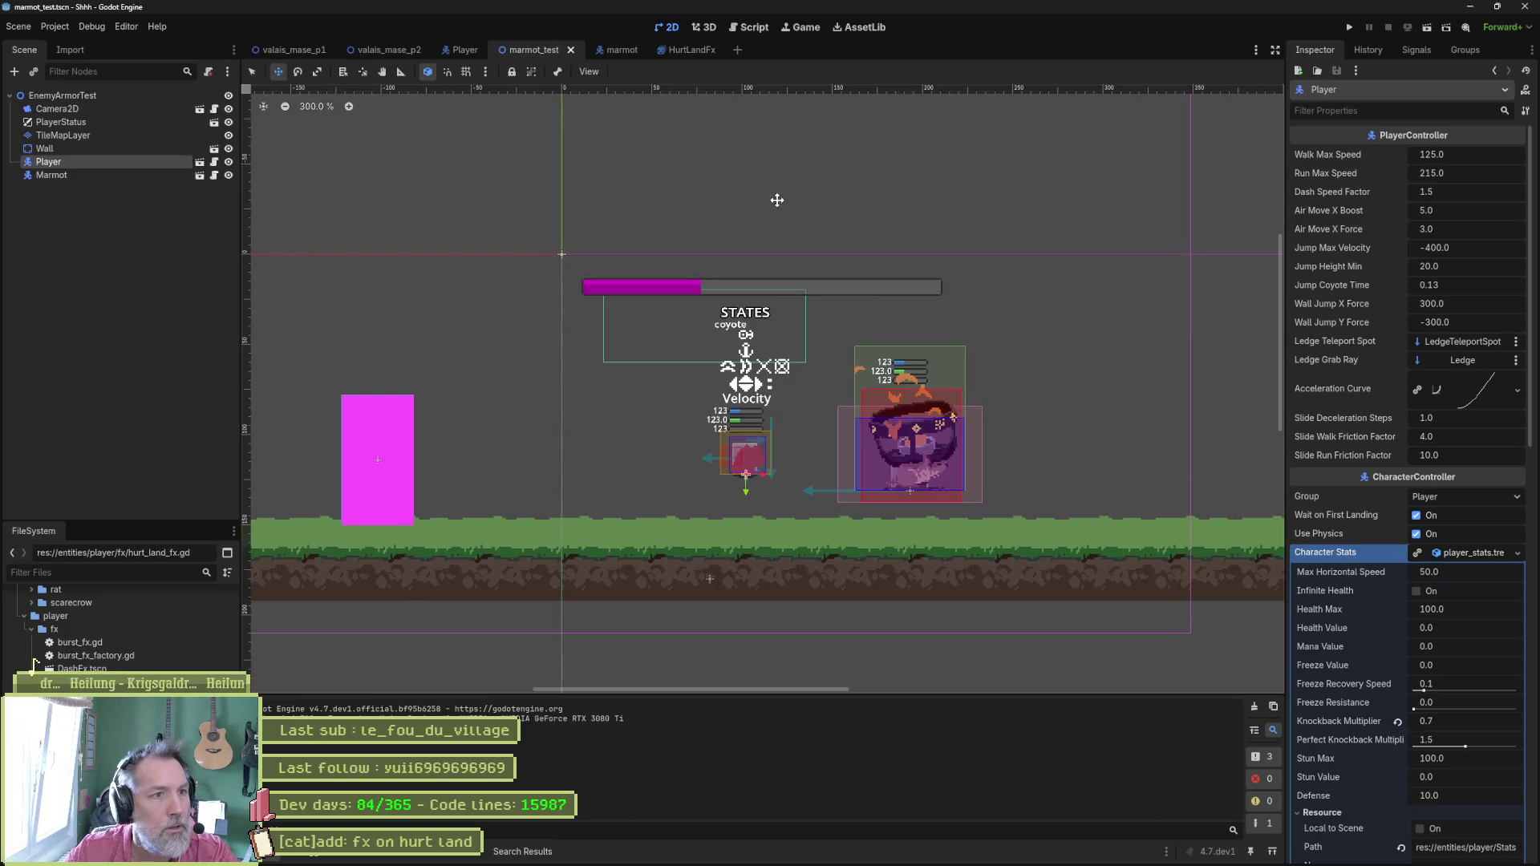
left_click(690, 50)
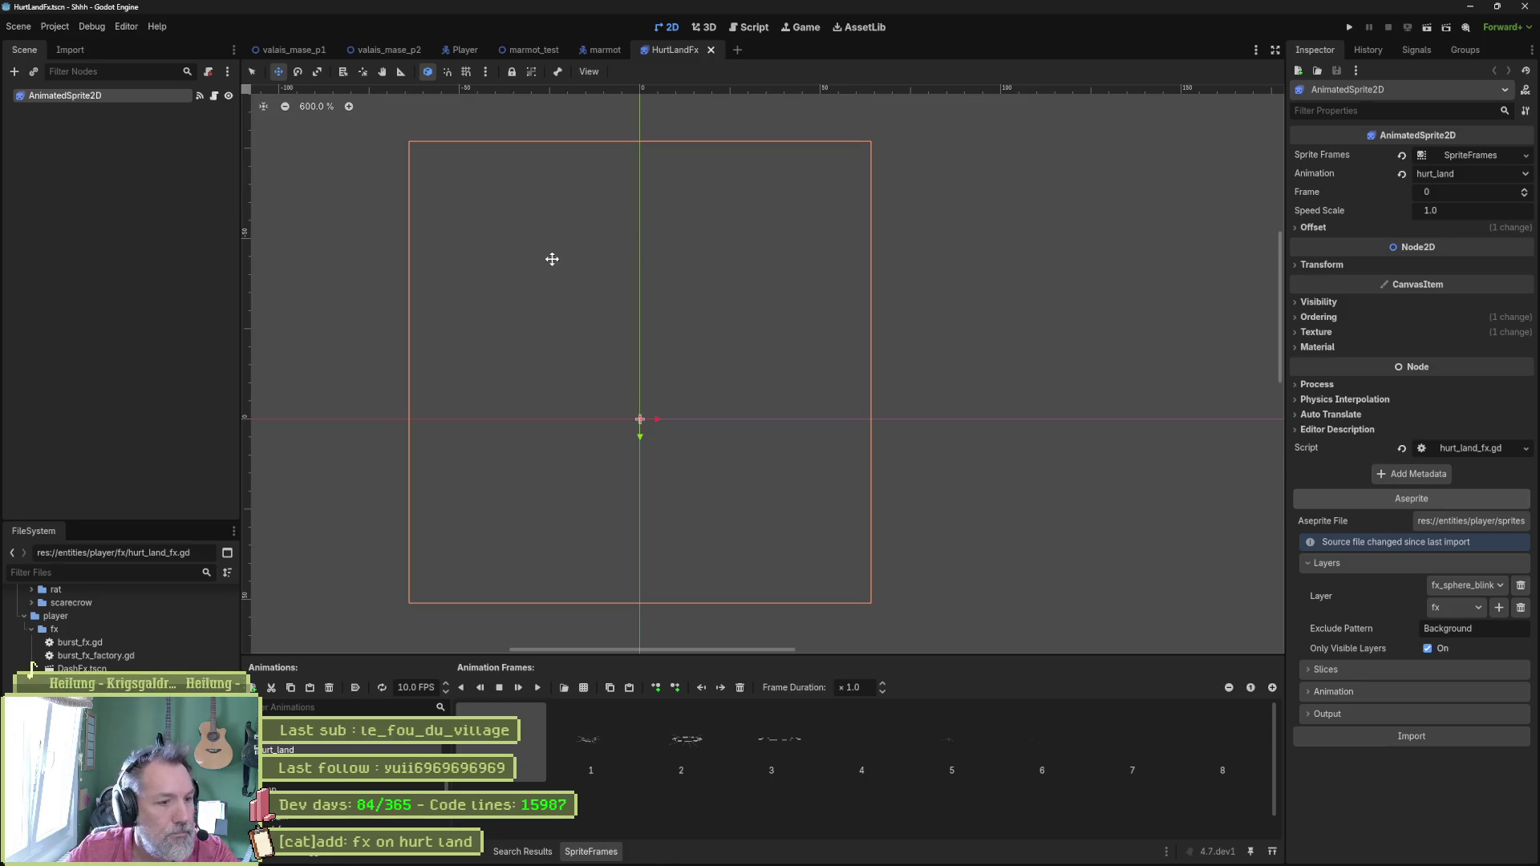
Reimport the HurtLandFx sprite's Aseprite layers and check the hurt_land_fx animation frames.
left_click(1415, 739)
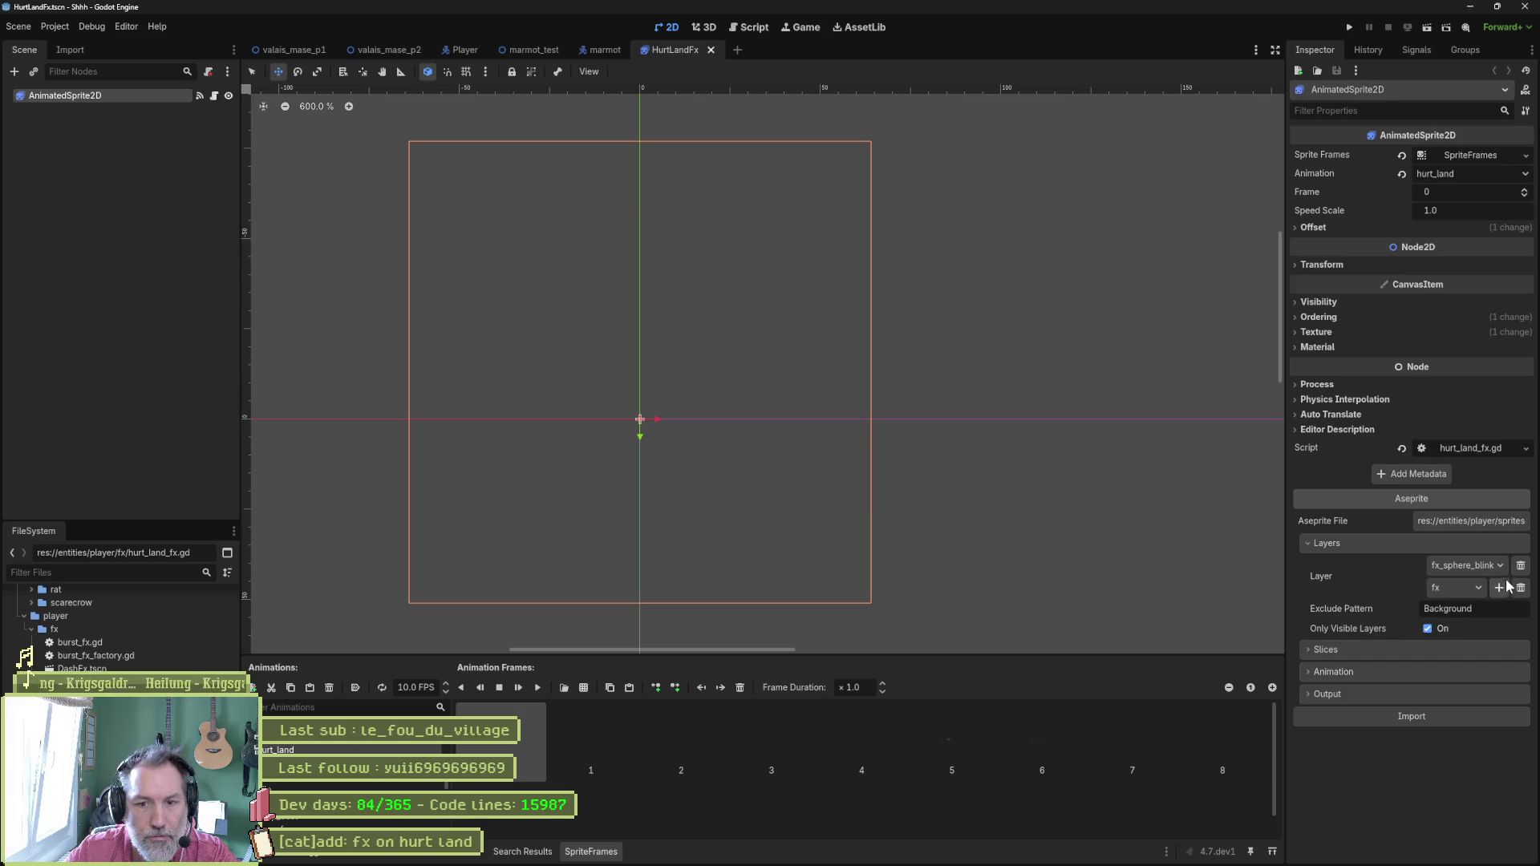
left_click(1519, 566)
left_click(1520, 566)
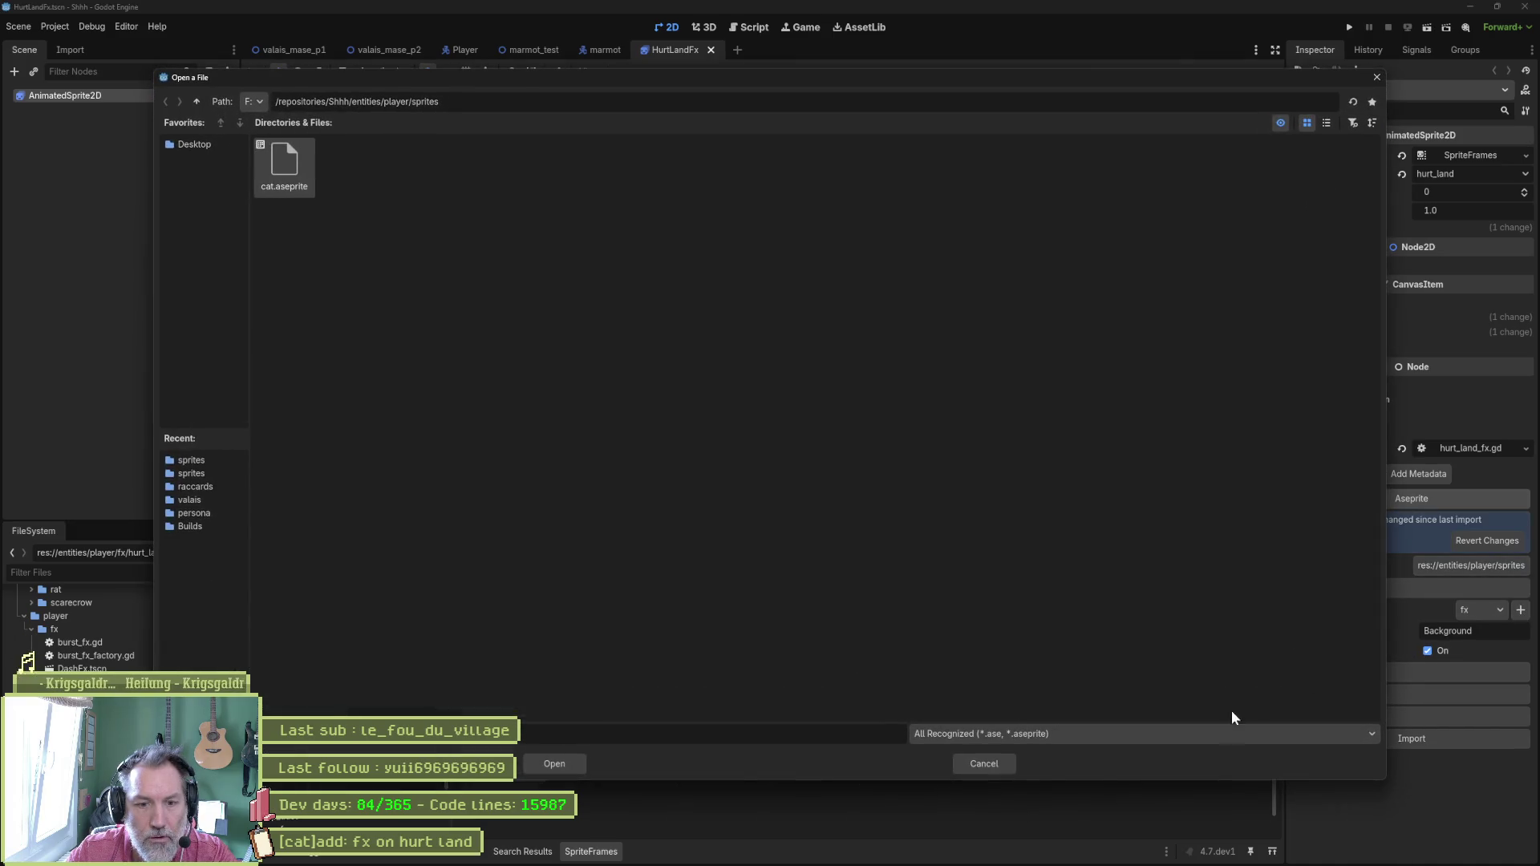
left_click(969, 762)
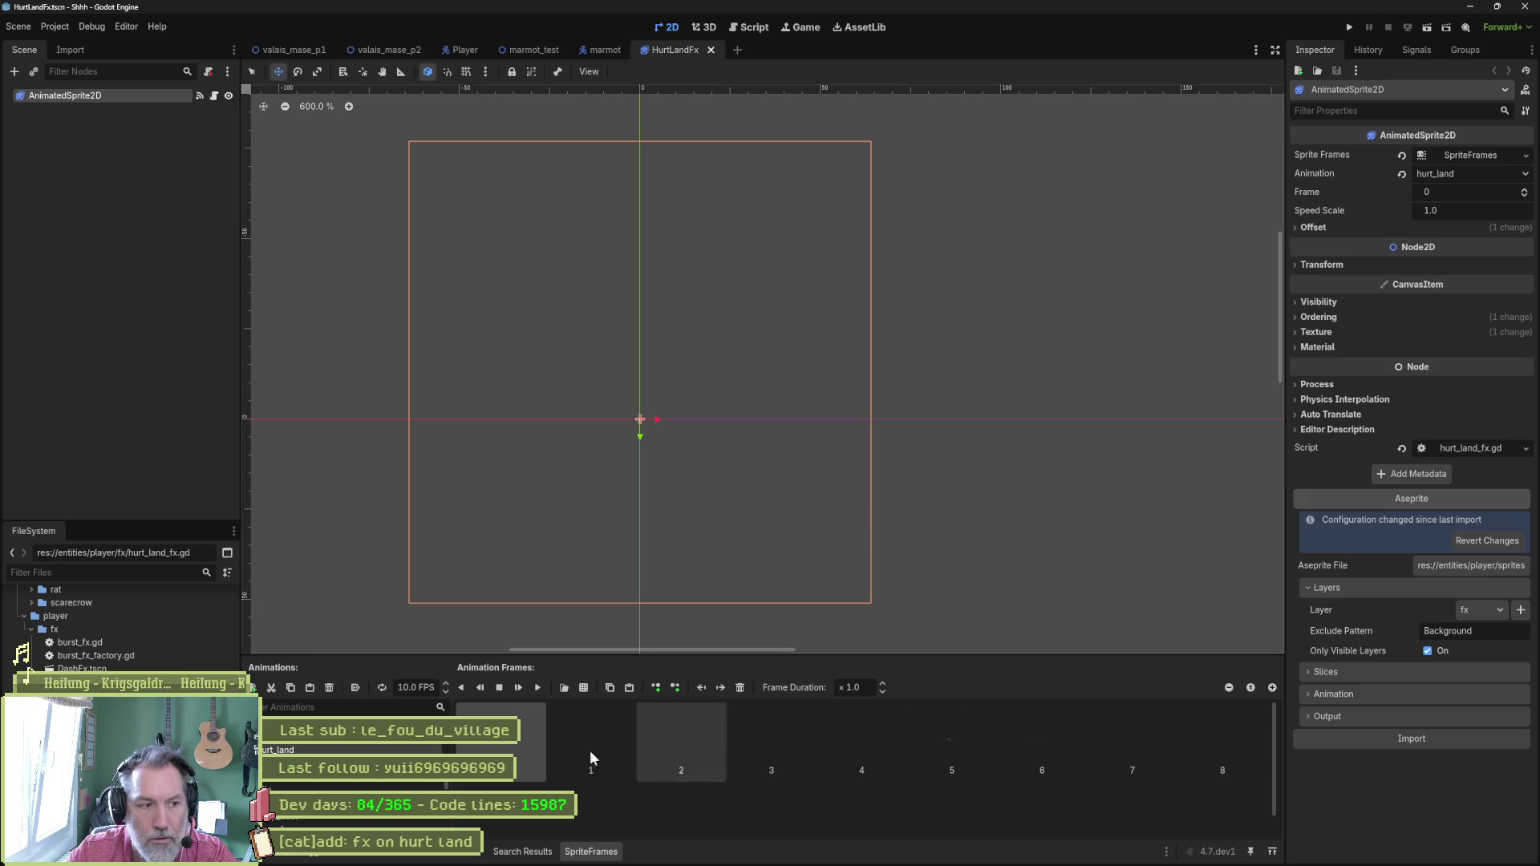
left_click(337, 766)
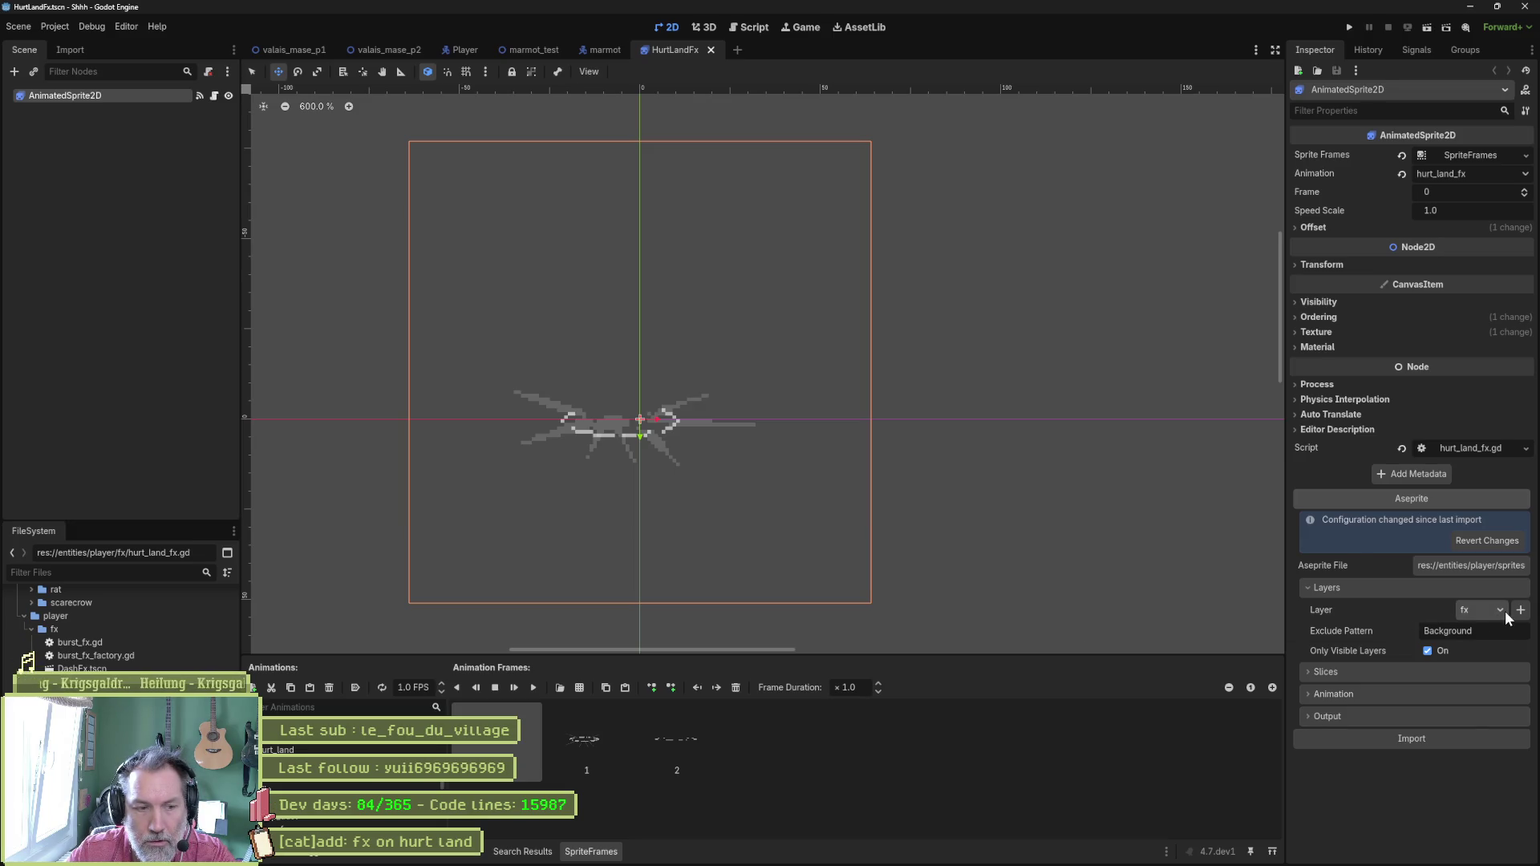
Set the import Layer to [all], include hidden layers, and reimport the sprite.
left_click(1505, 611)
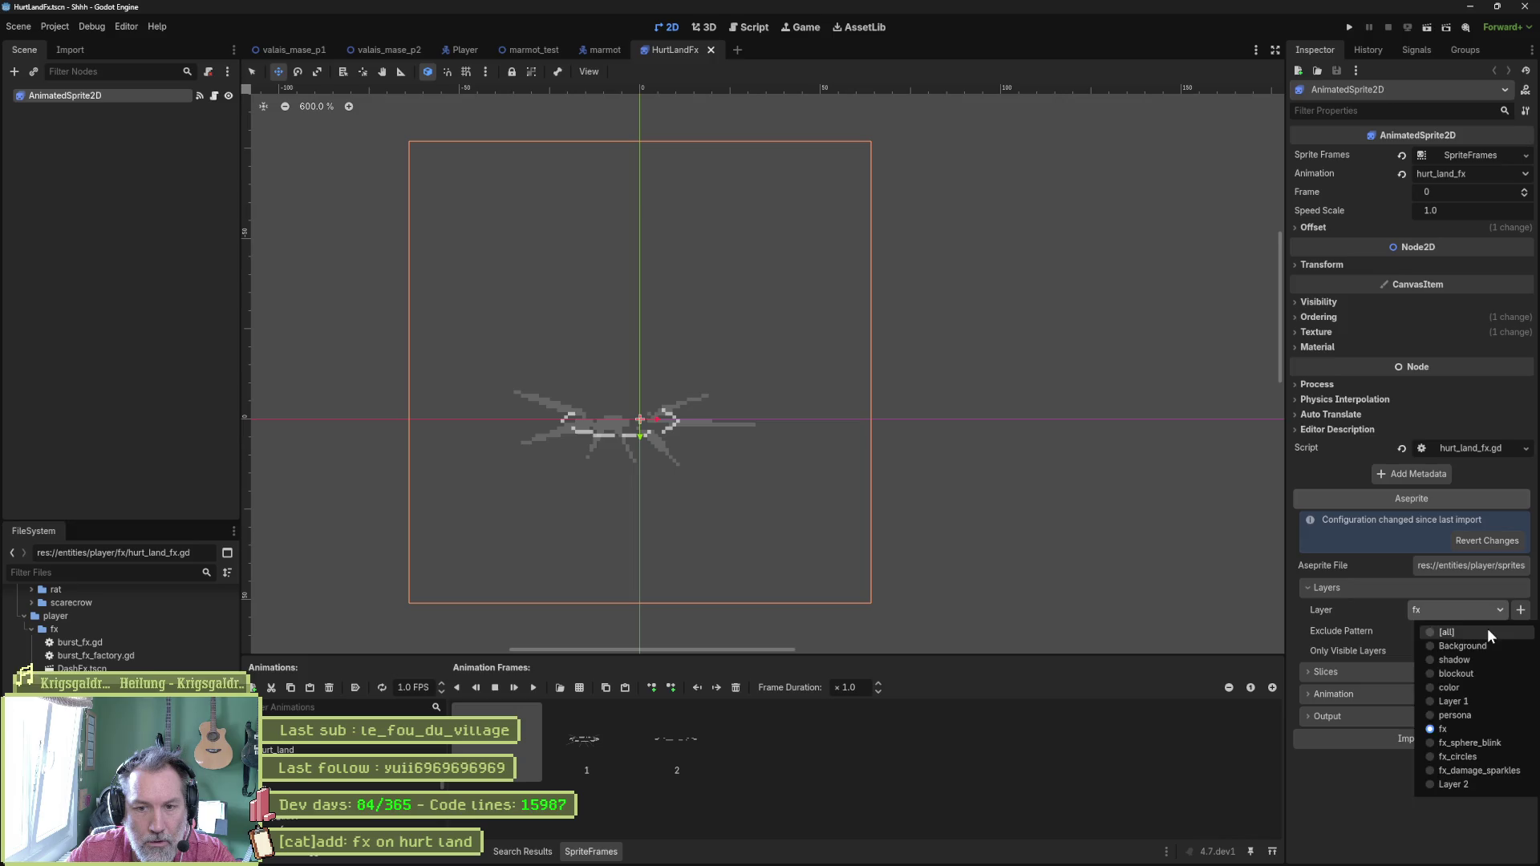
left_click(1488, 628)
left_click(1441, 741)
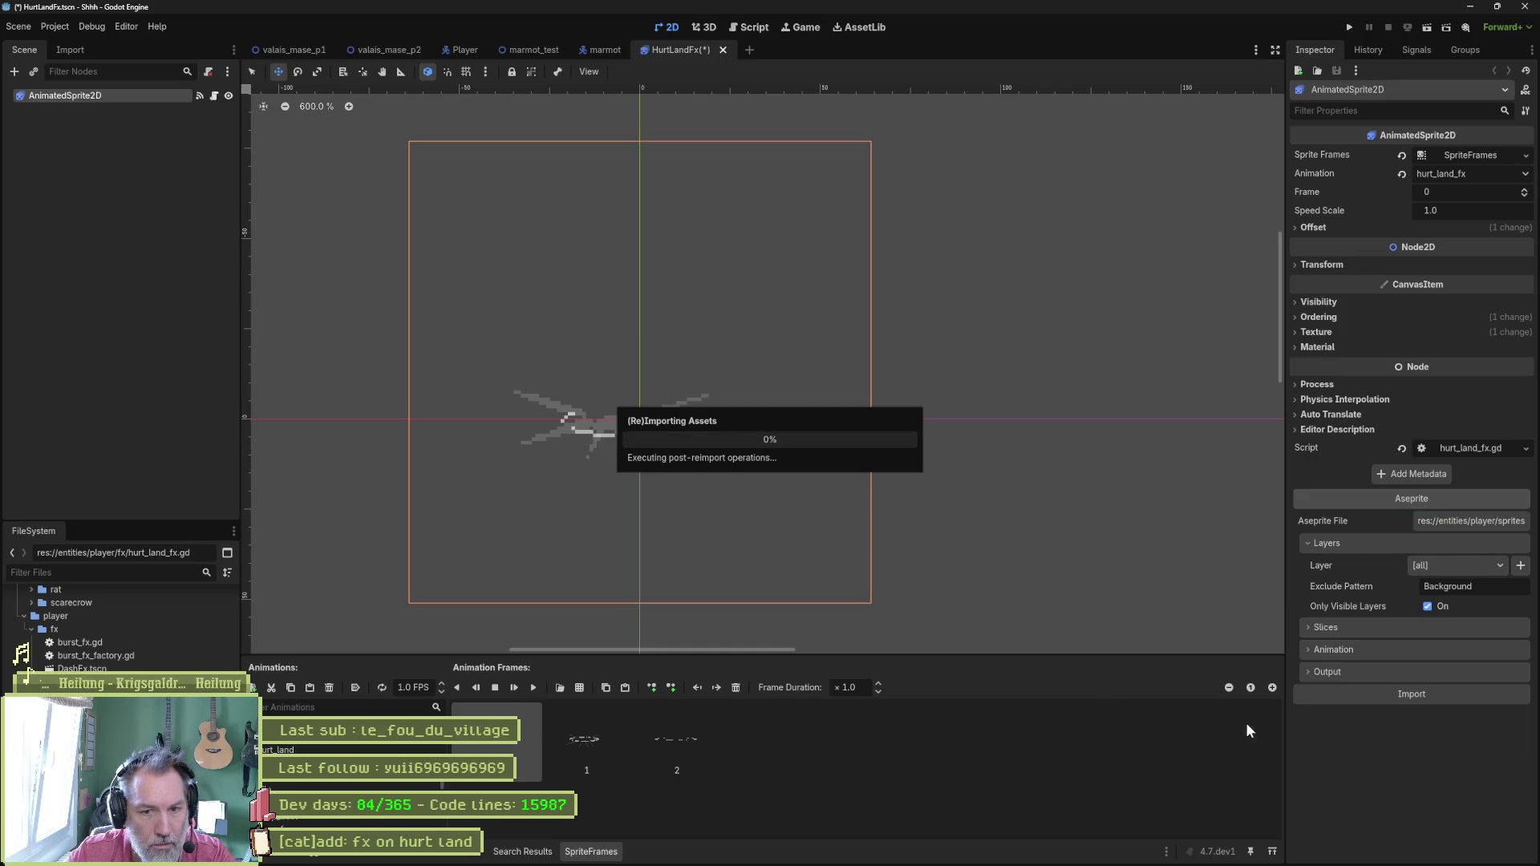
left_click(1428, 607)
left_click(1396, 738)
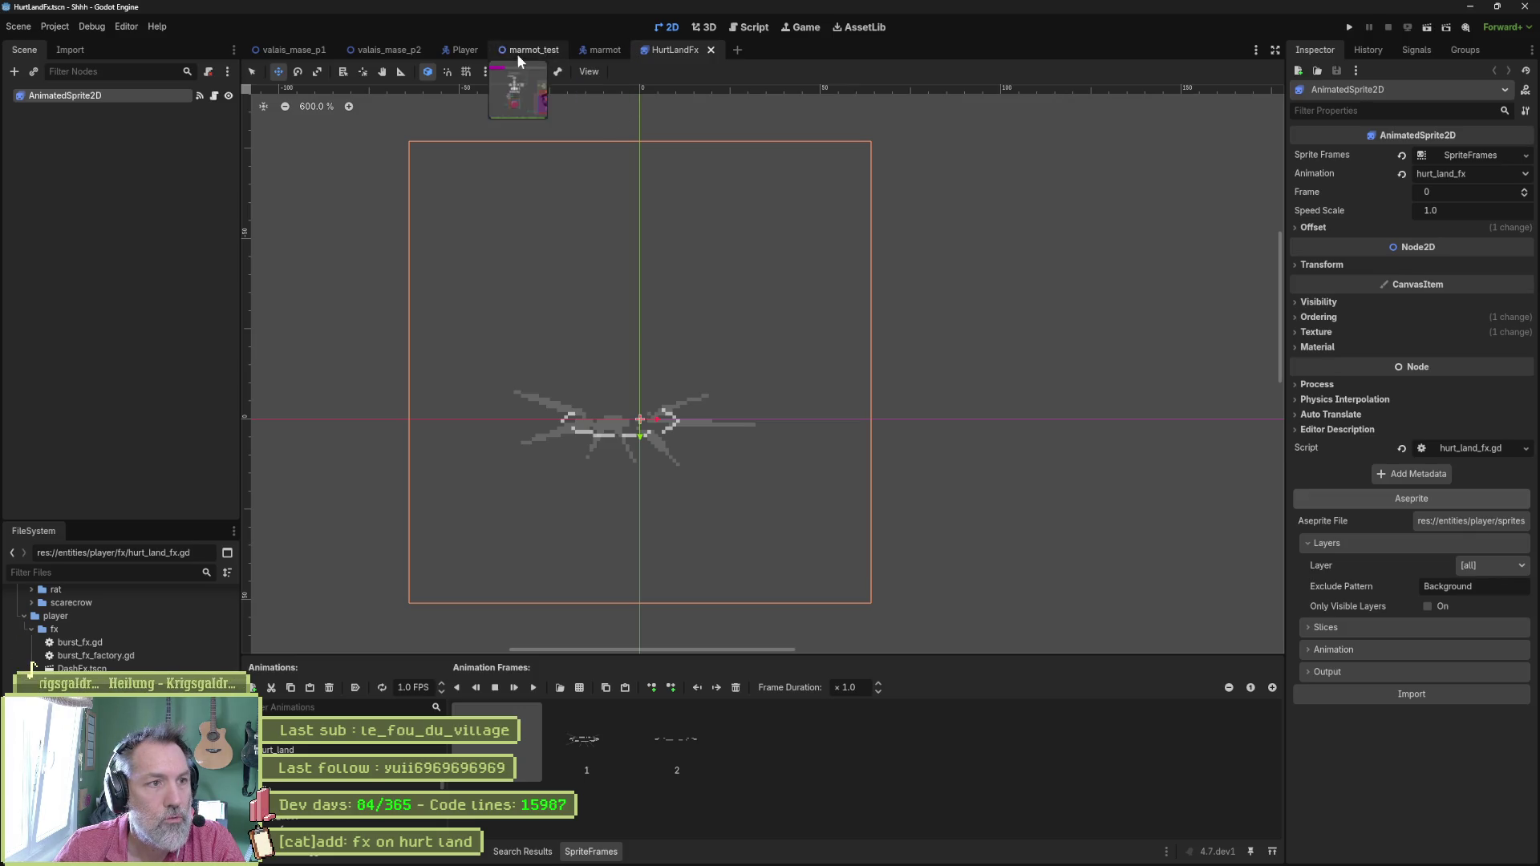
left_click(464, 51)
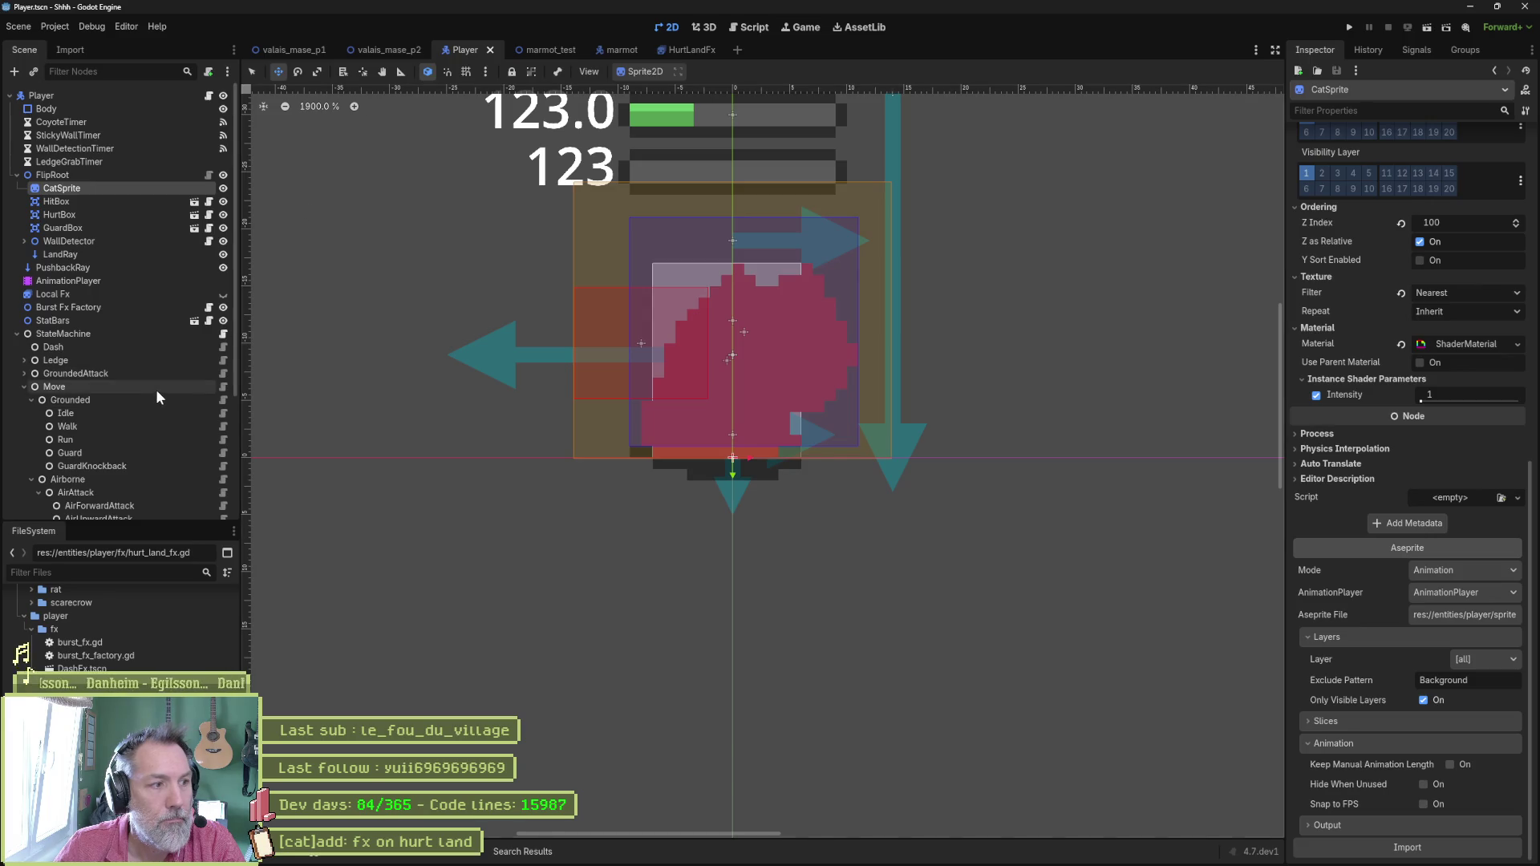
Select the HurtLand state node and assign HurtLandFx.tscn as its Burst Fx Resource.
scroll(119, 397, "down", 5)
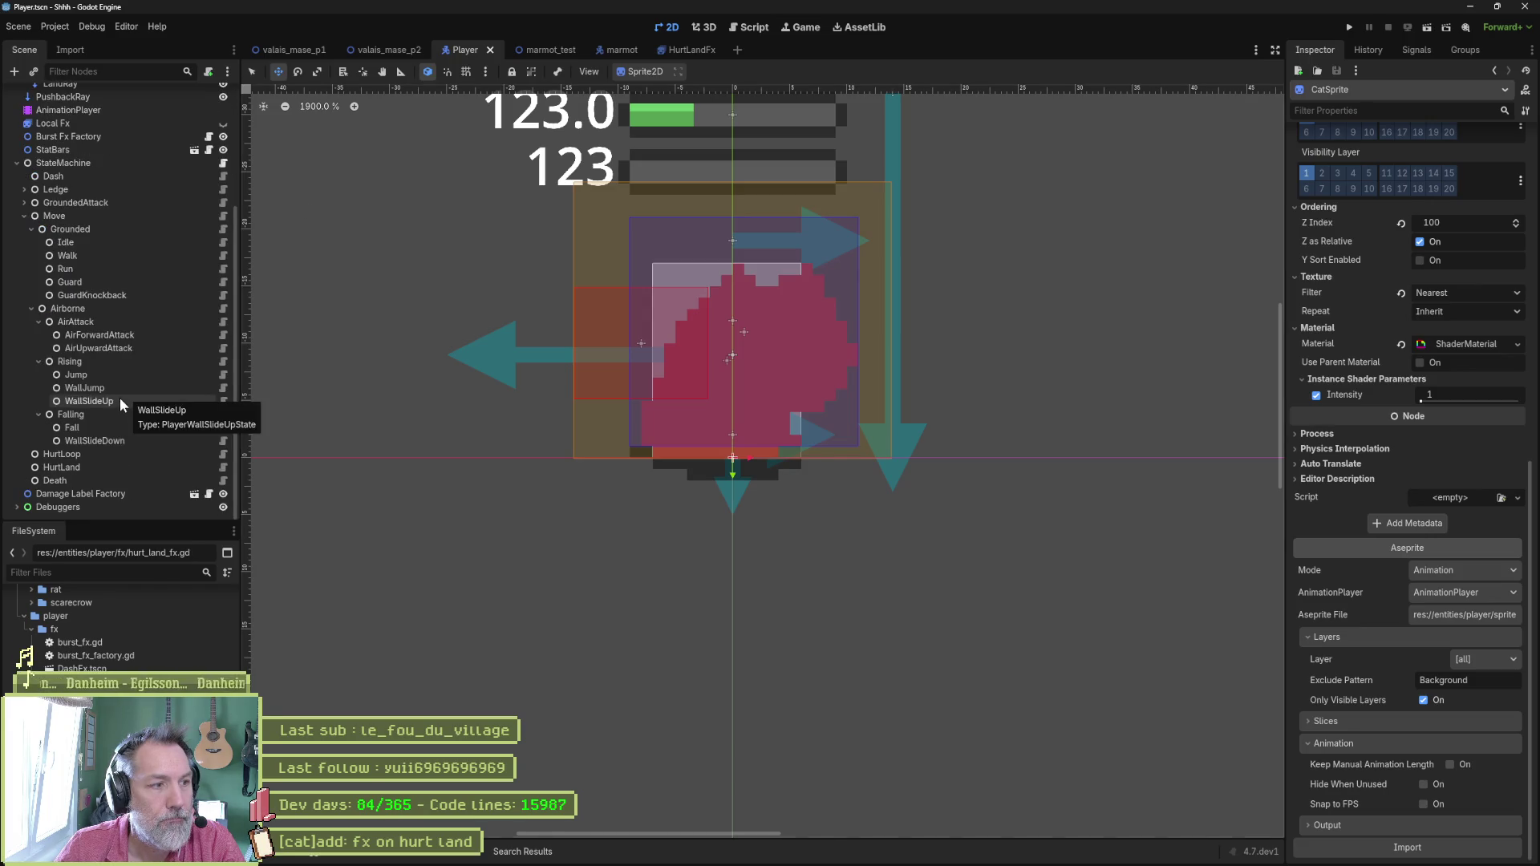
left_click(89, 465)
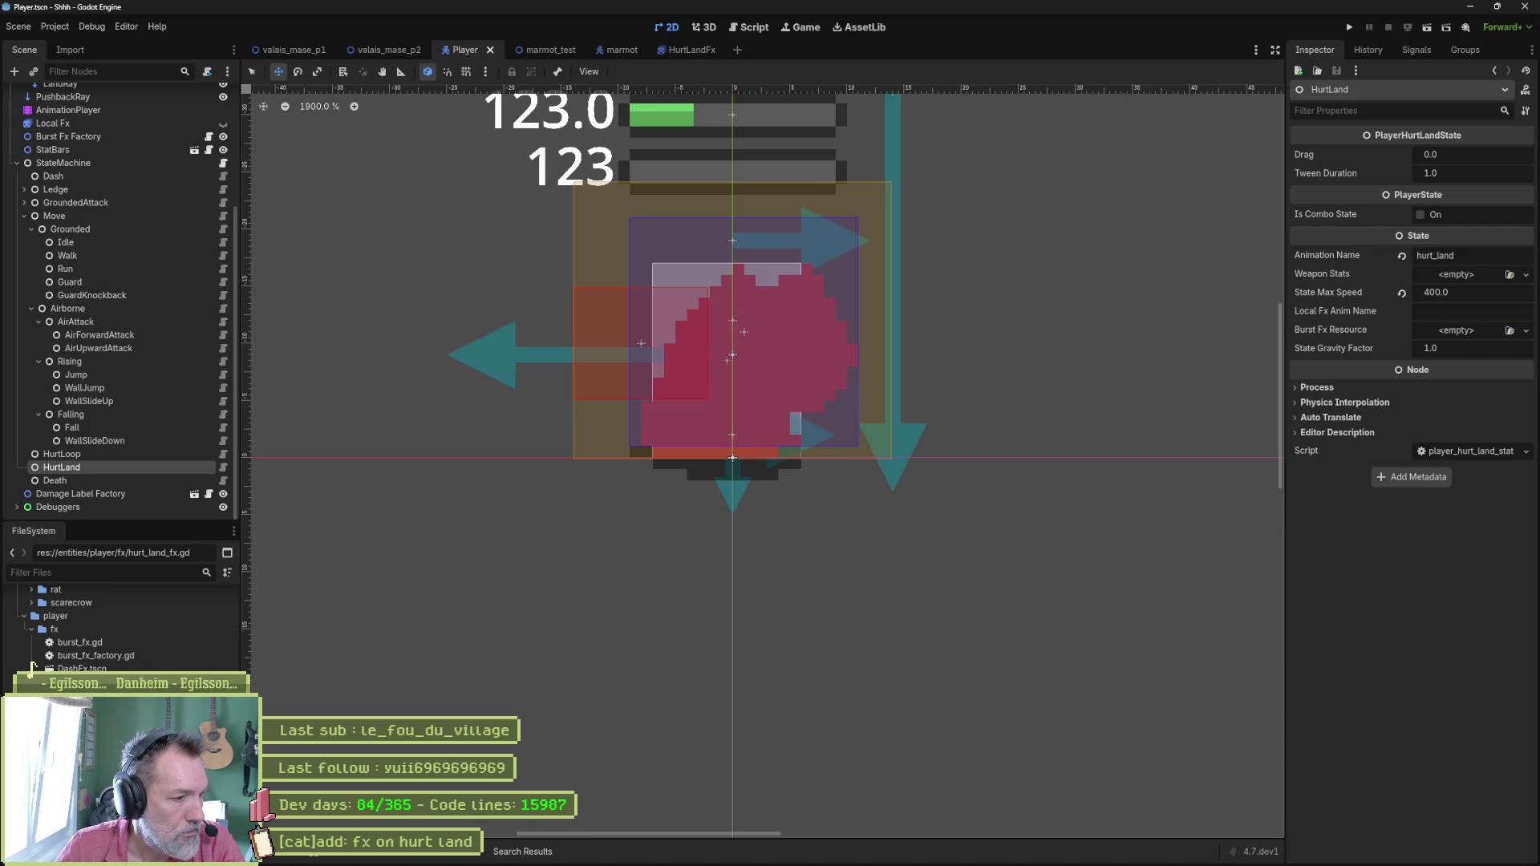
mouse_move(81, 695)
left_mouse_down()
mouse_move(923, 377)
mouse_move(1452, 329)
left_mouse_up()
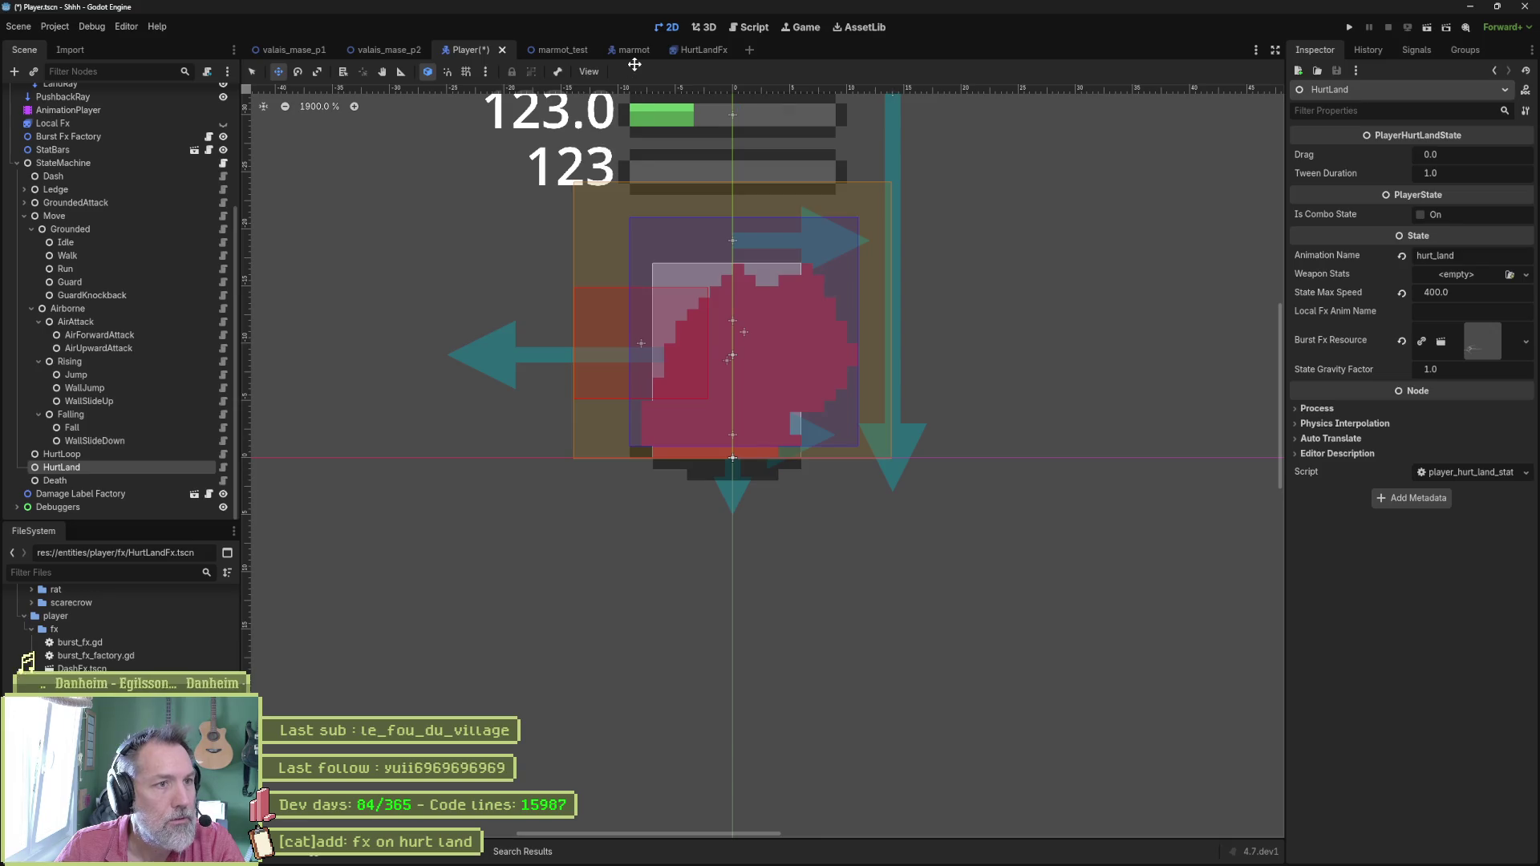
left_click(762, 35)
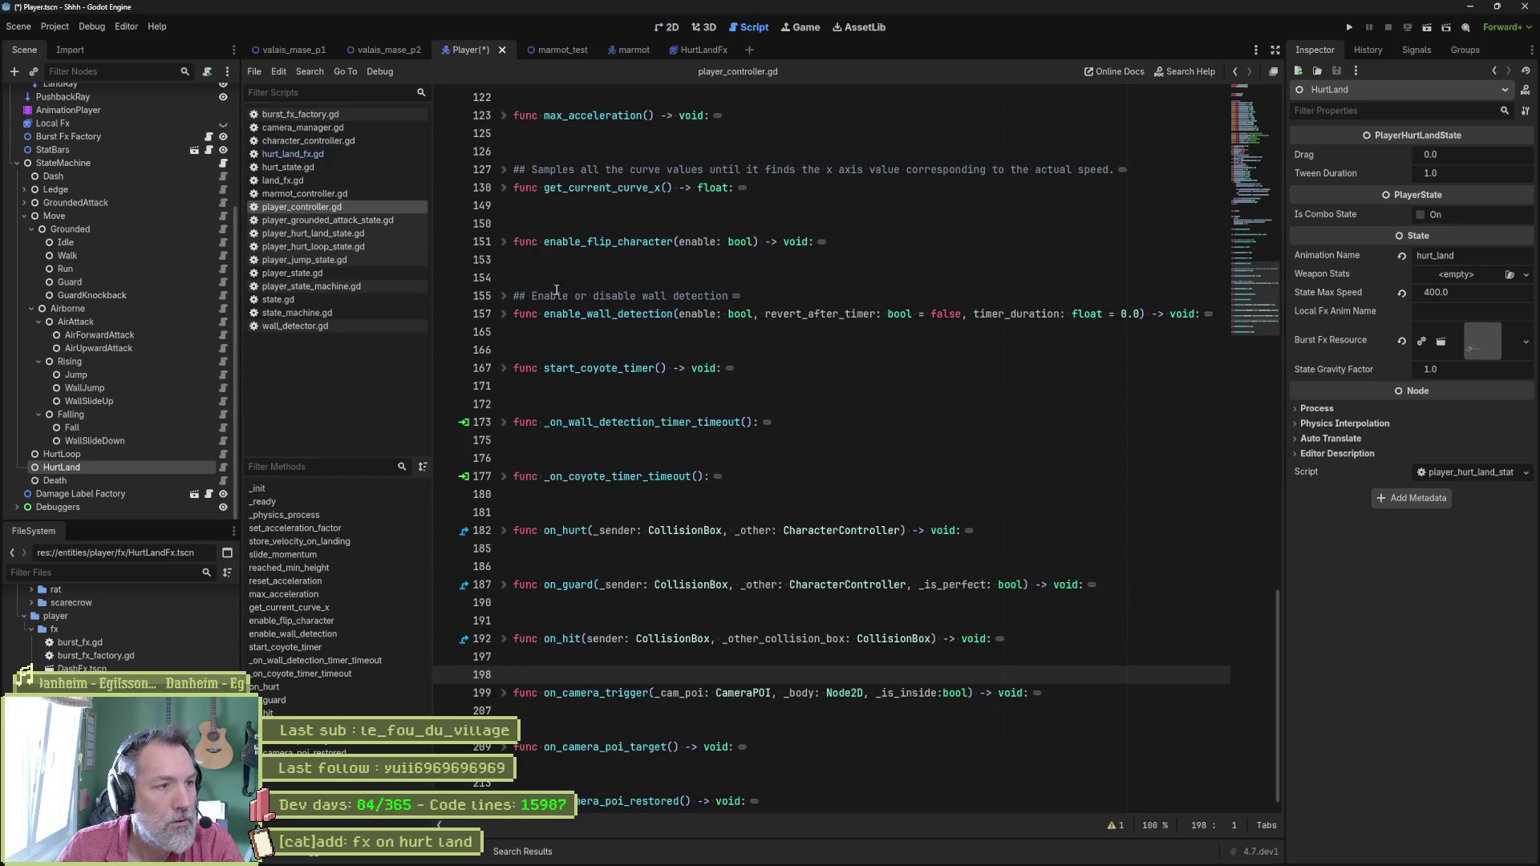
Search the project for emit_fx_signal and view how the jump state calls it.
left_click(523, 851)
left_click(449, 678)
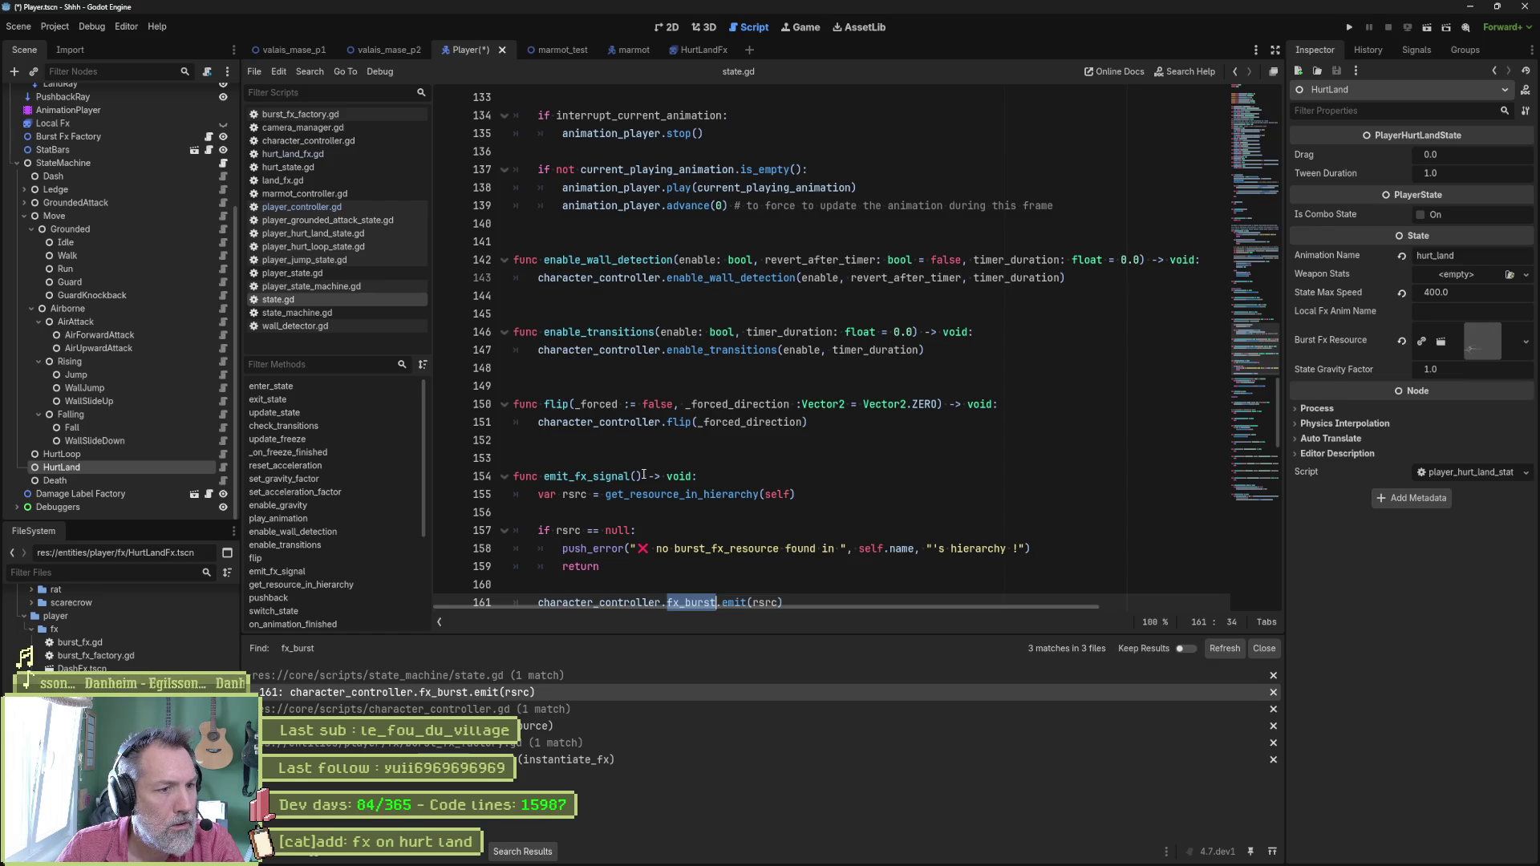
double_click(599, 477)
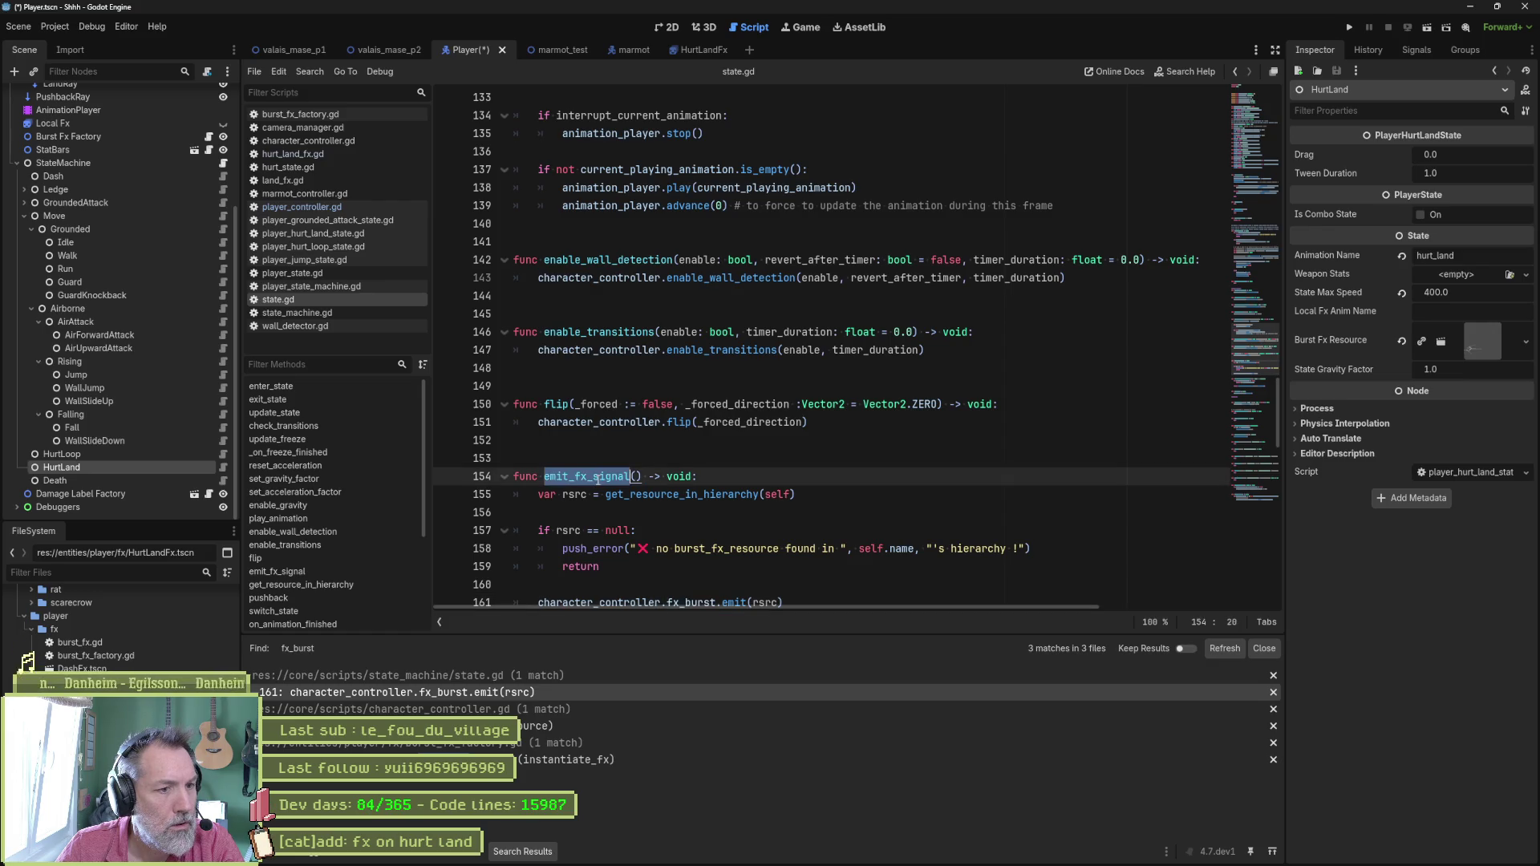
key("ctrl+shift+f")
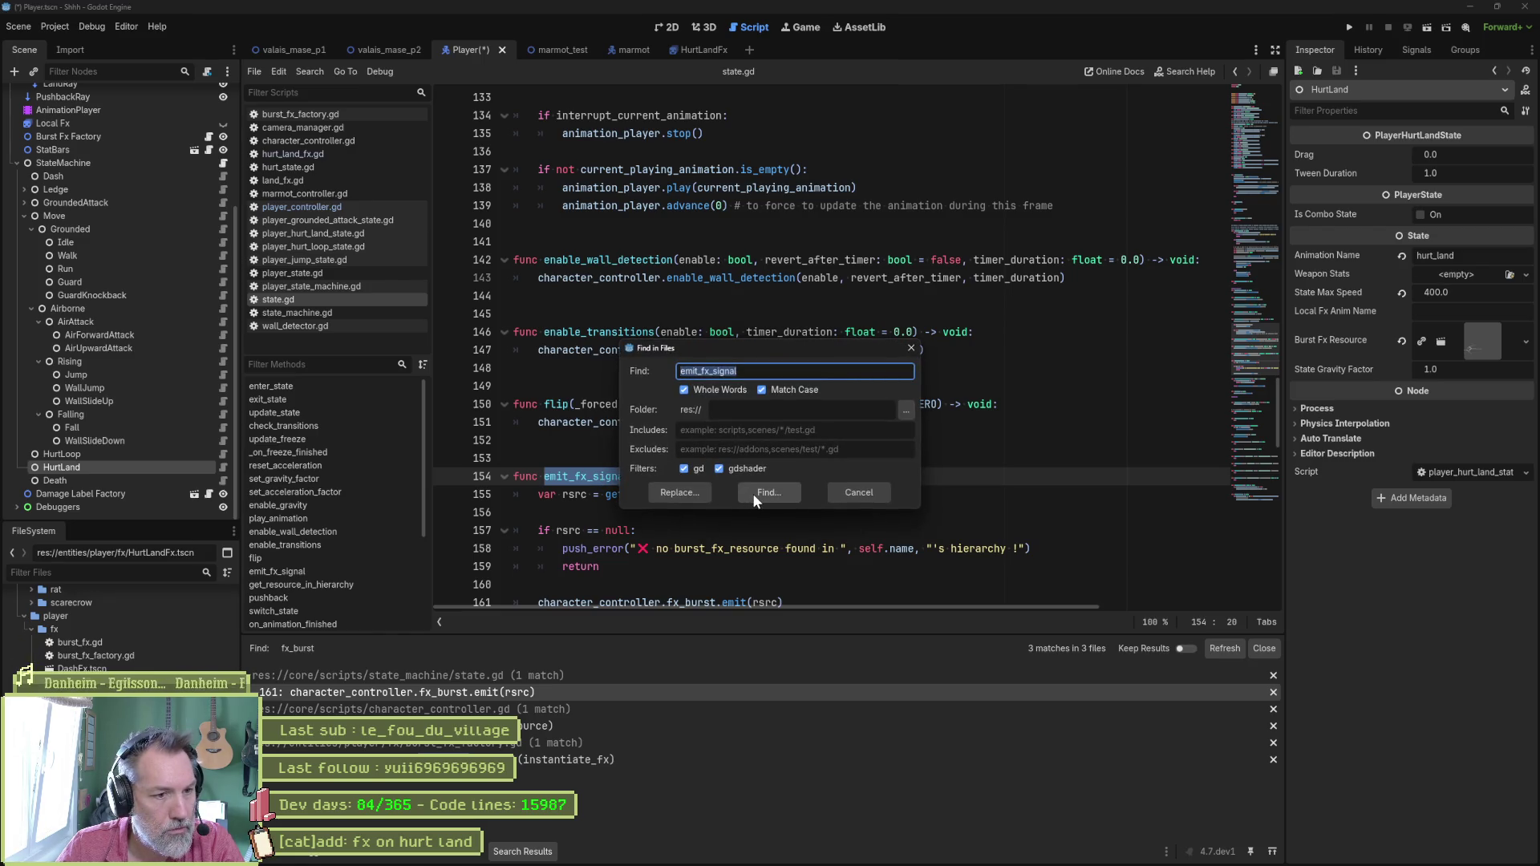
left_click(753, 494)
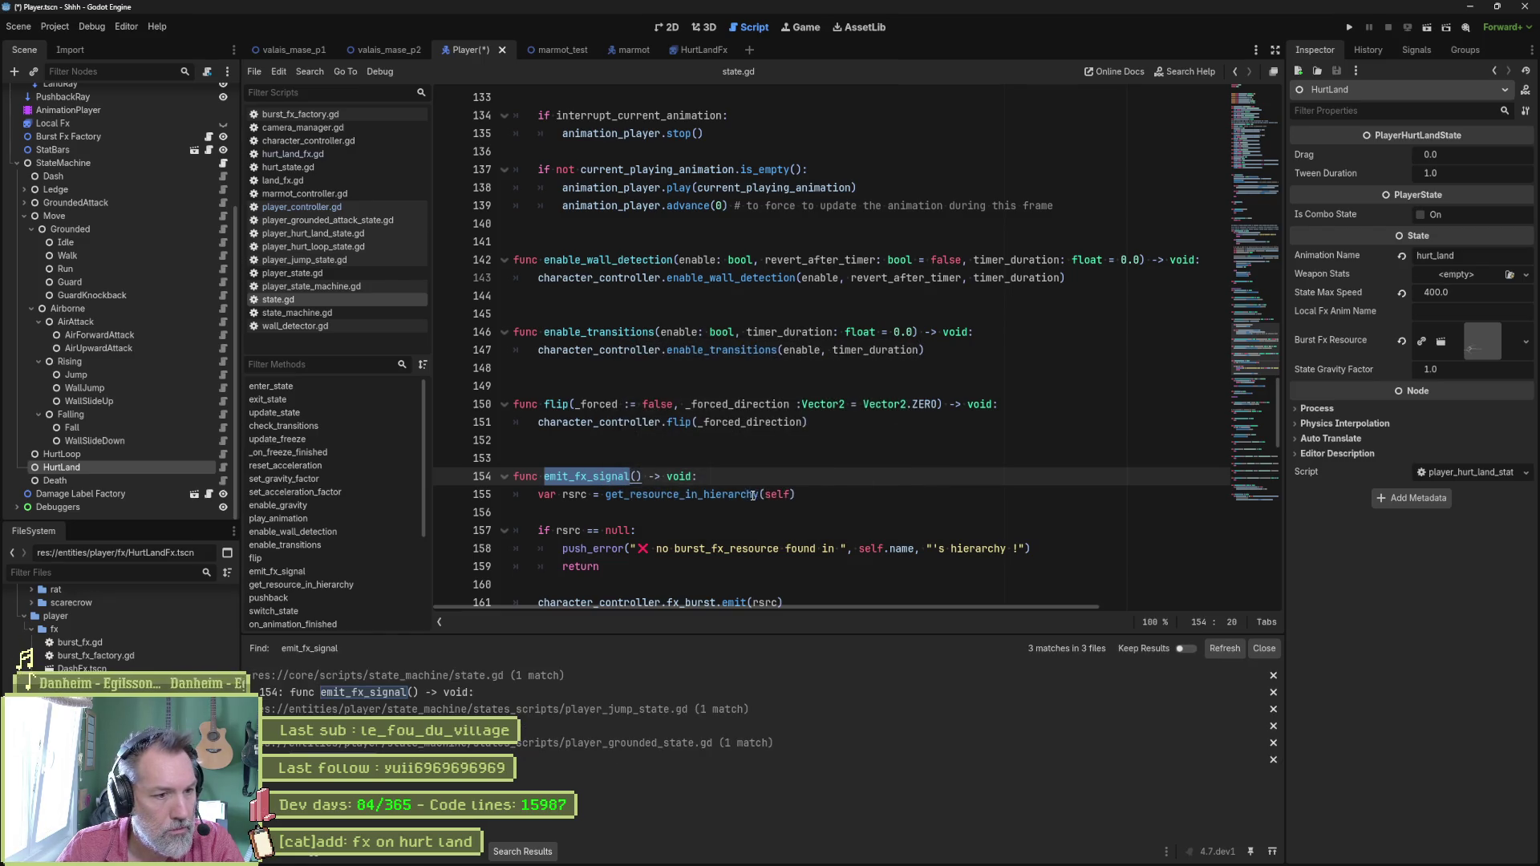
left_click(556, 725)
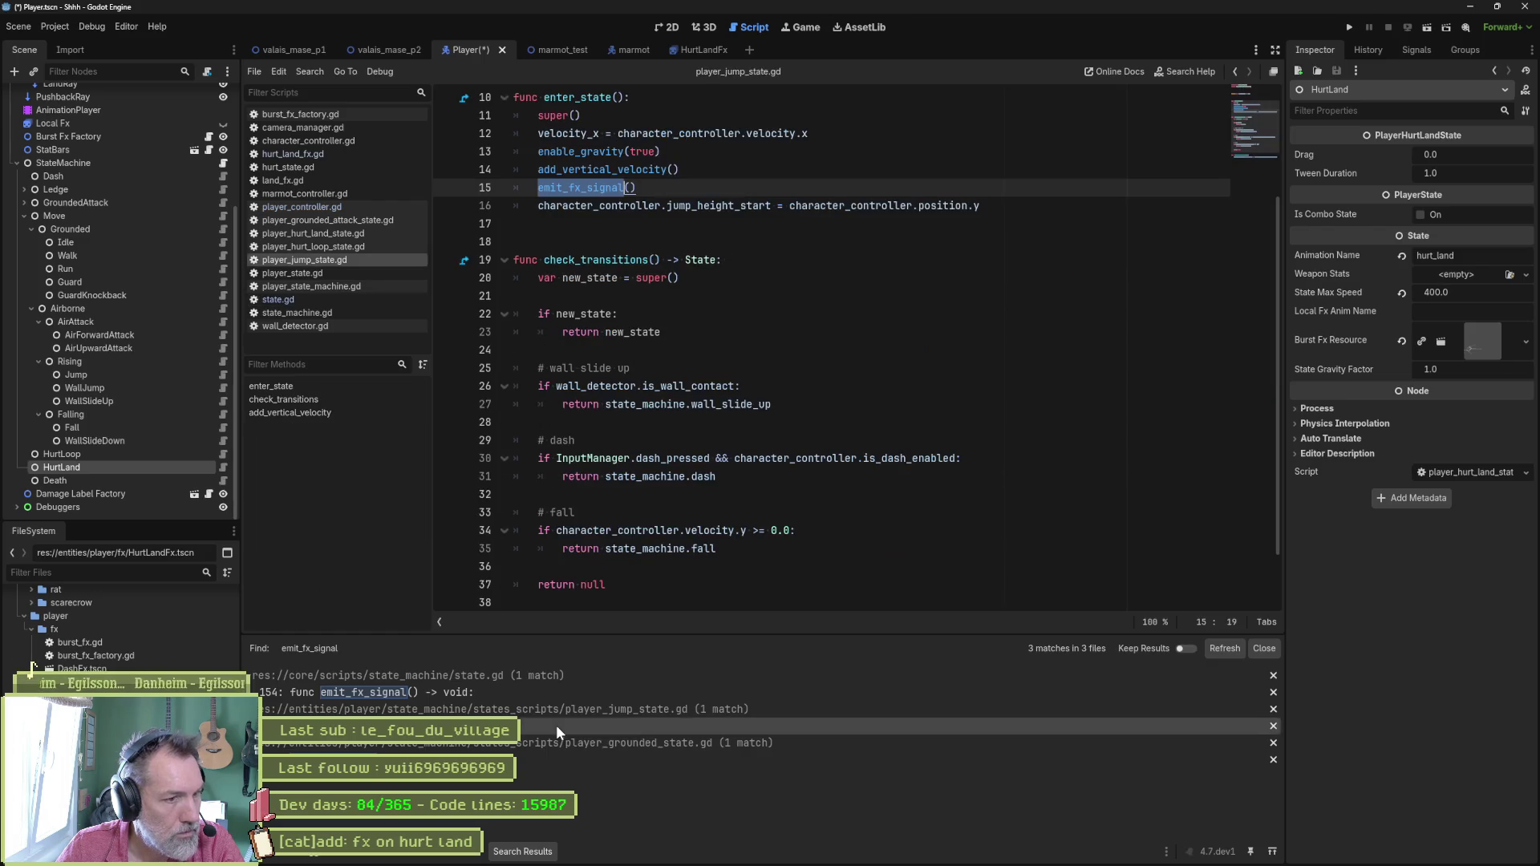
scroll(684, 377, "up", 2)
left_click(720, 295)
key("shift+Up")
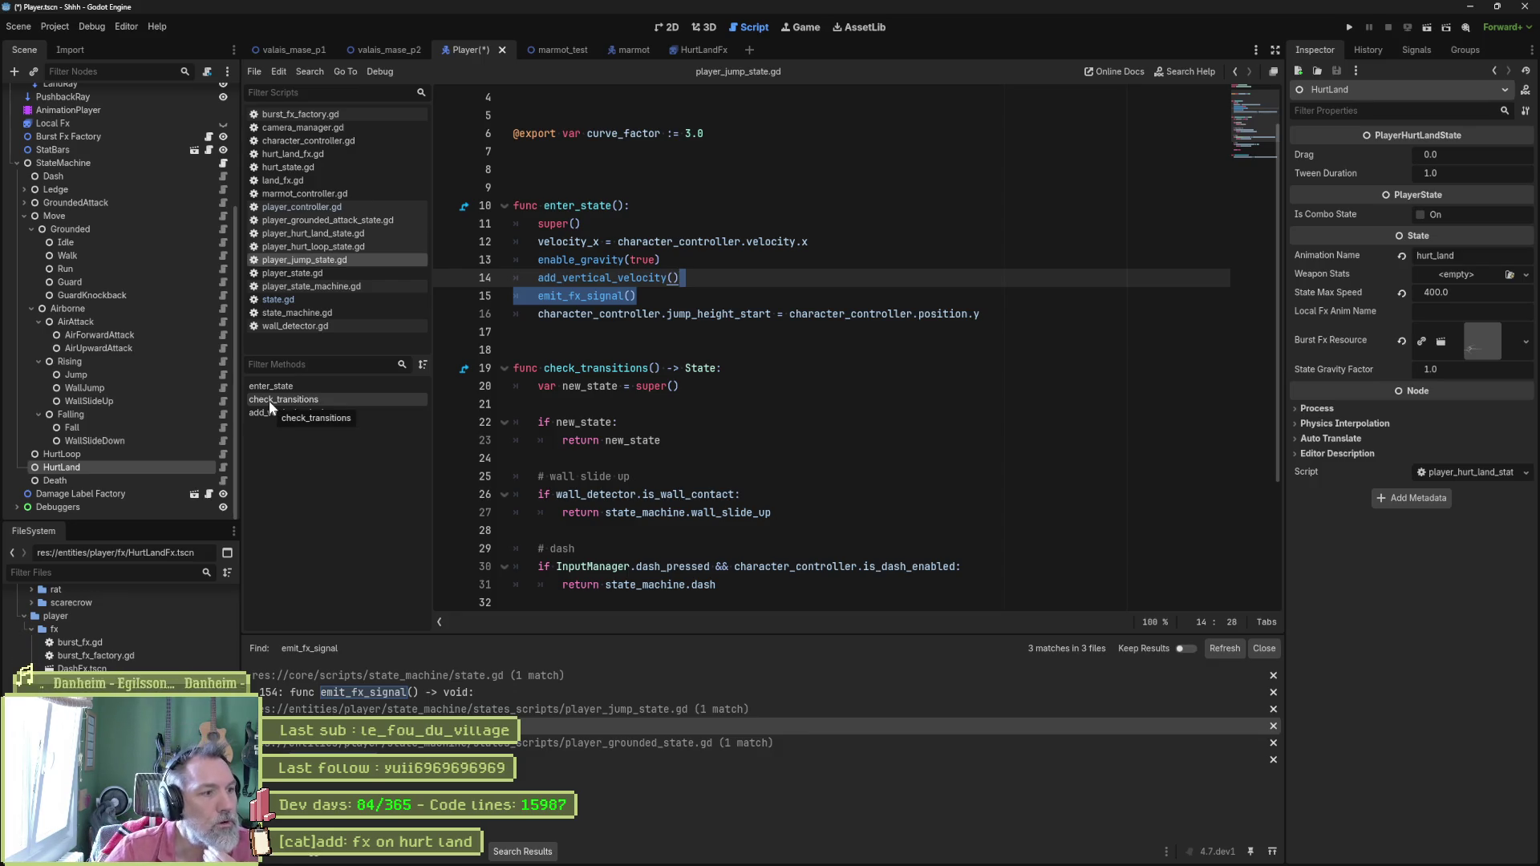
Add emit_fx_signal() after the tween setup in player_hurt_land_state.gd, save, and run marmot_test.
left_click(224, 469)
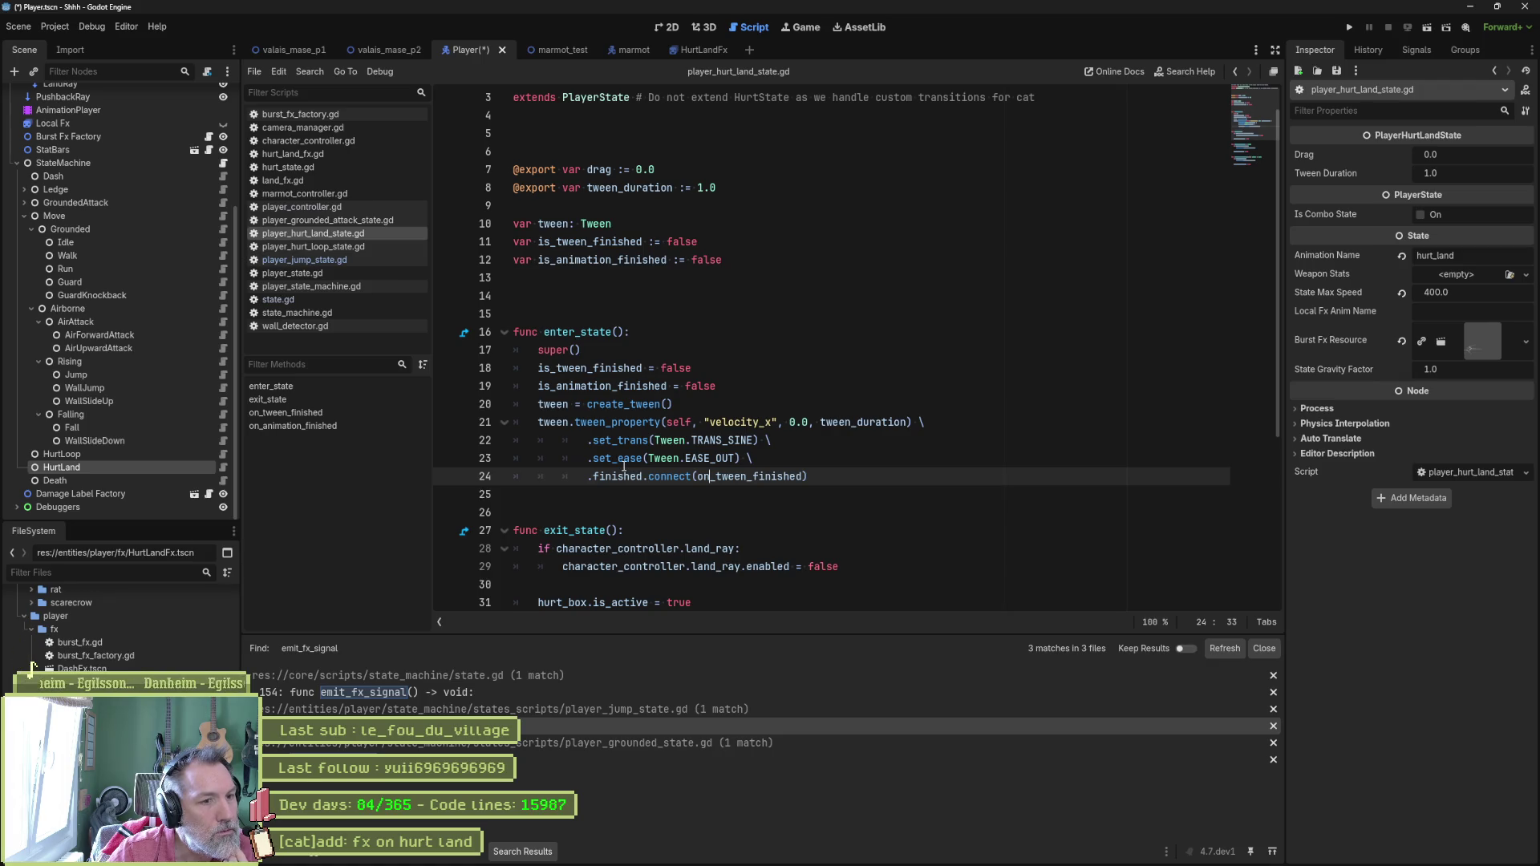
mouse_move(625, 467)
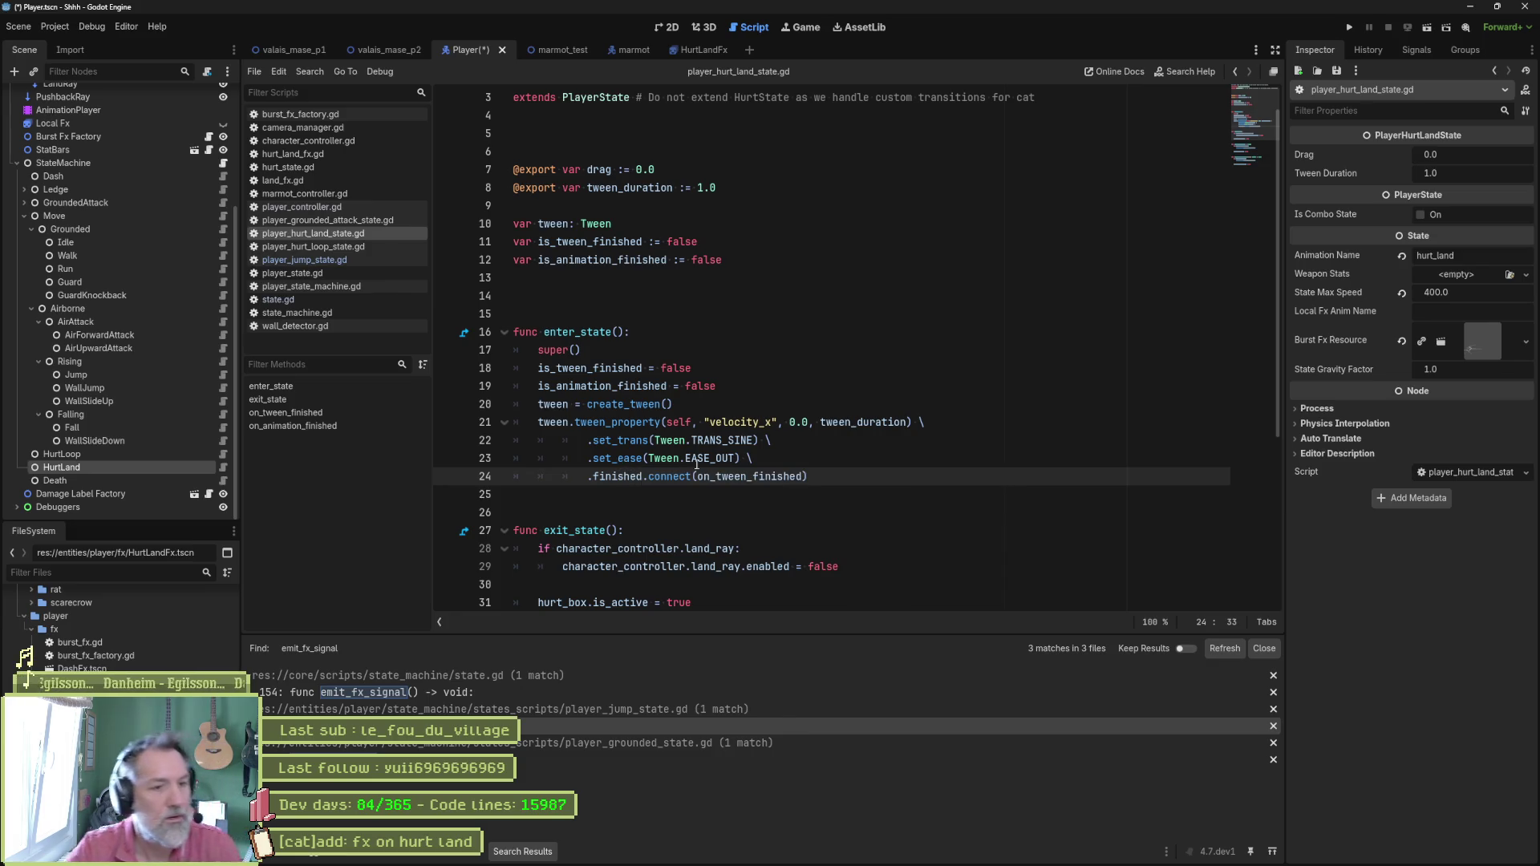
key("Return")
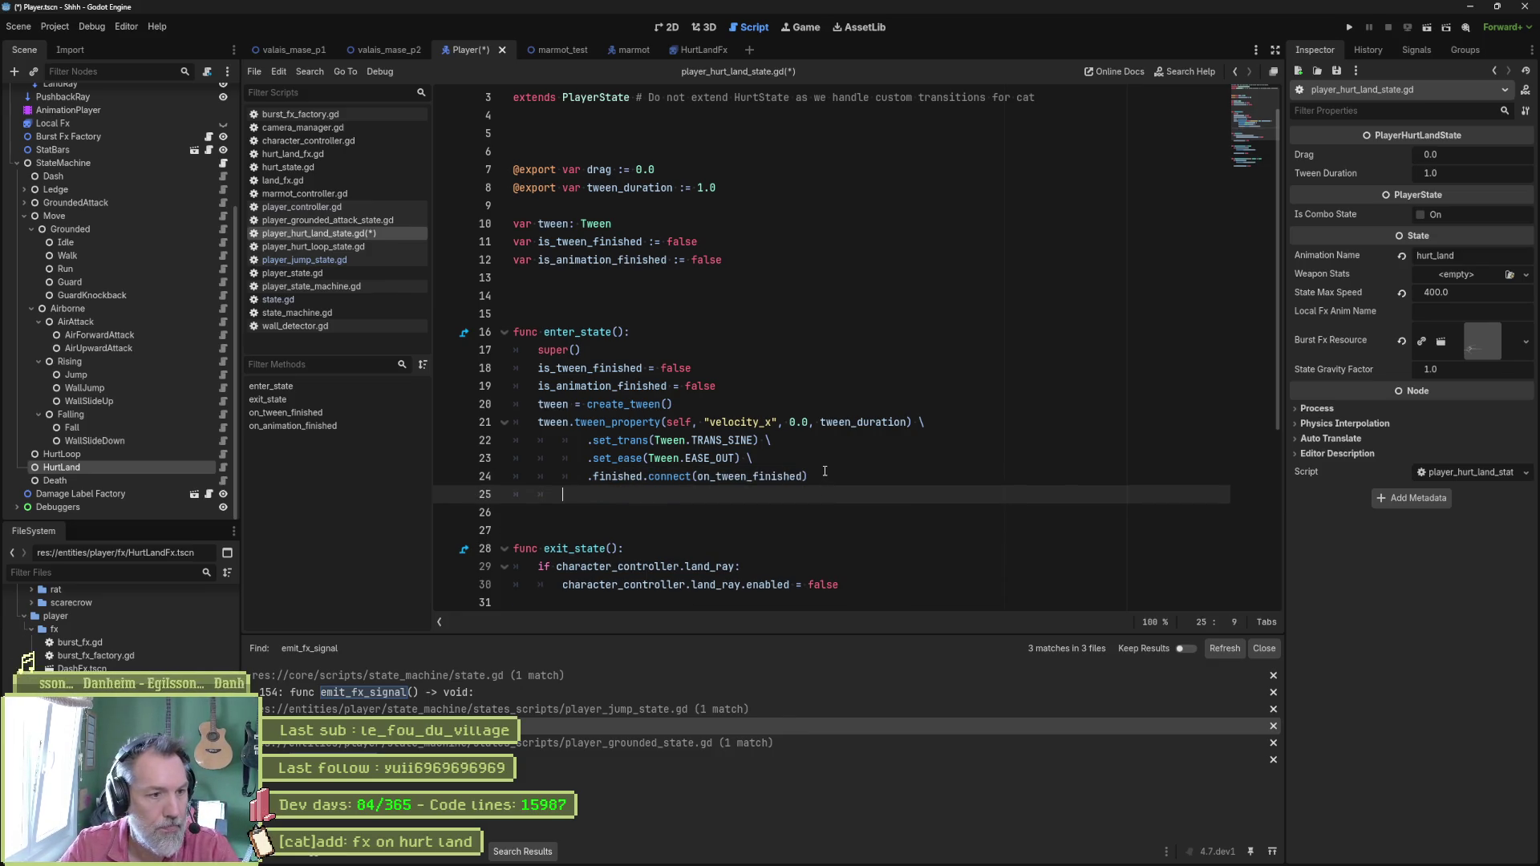
type("emit_fx_signal()")
key("ctrl+s")
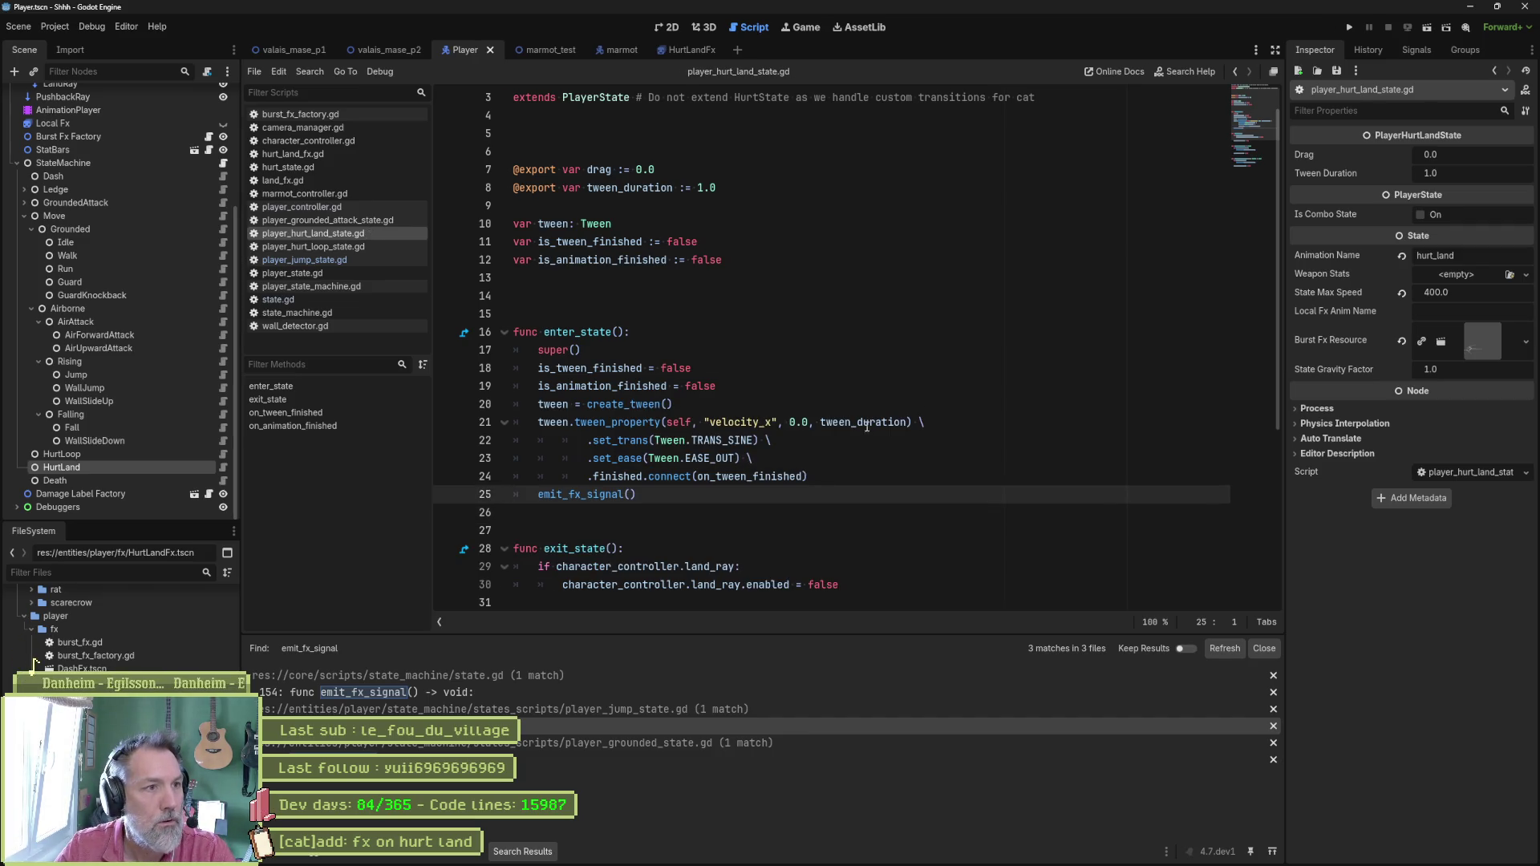
left_click(535, 48)
key("F6")
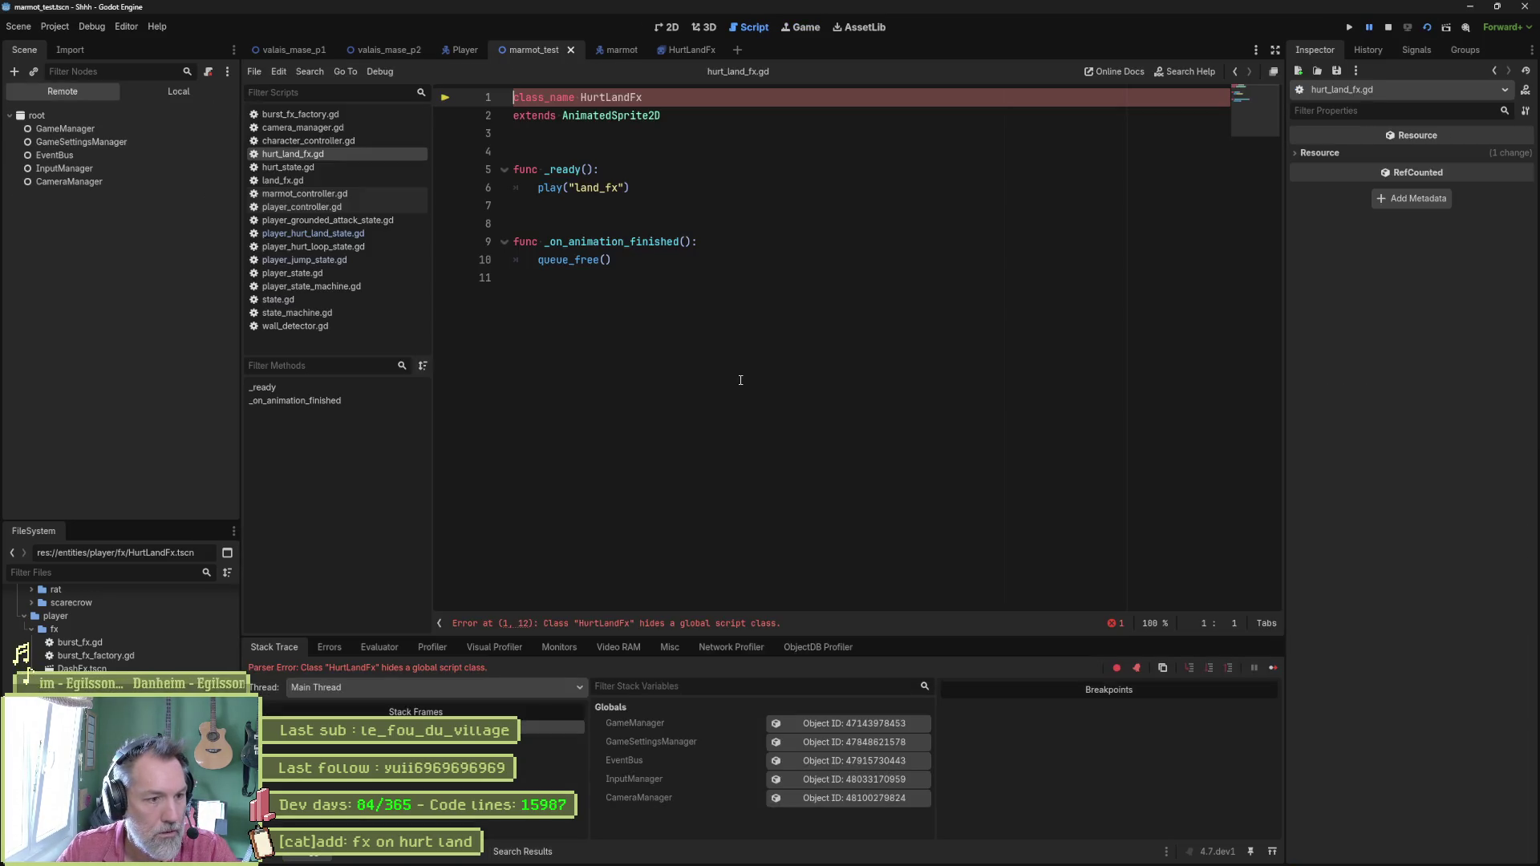
Stop the game and rename the class in land_fx.gd to LandFx, saving the script.
key("F8")
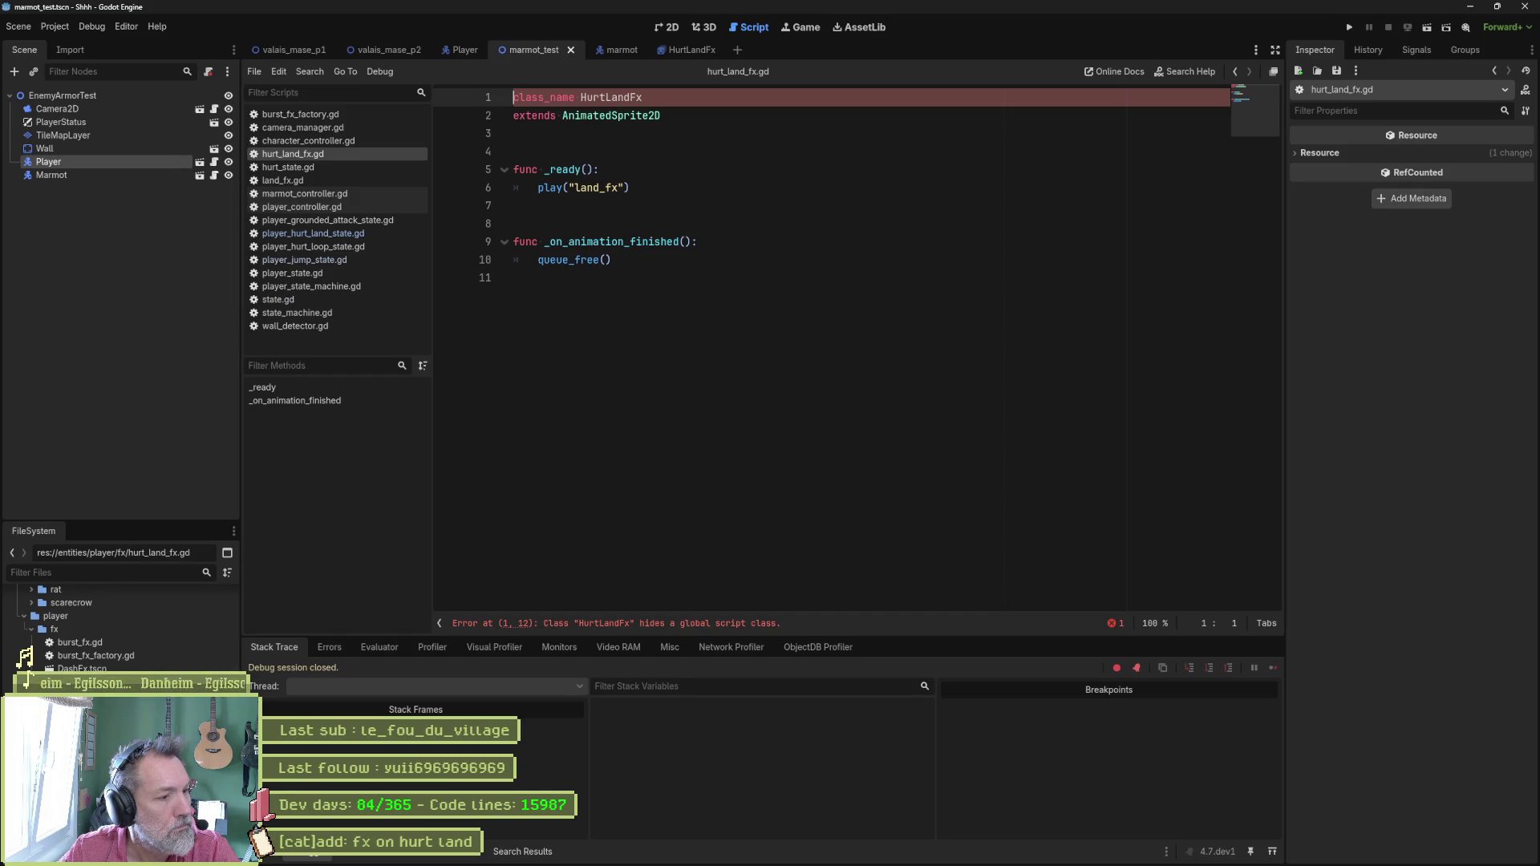
key("alt+Left")
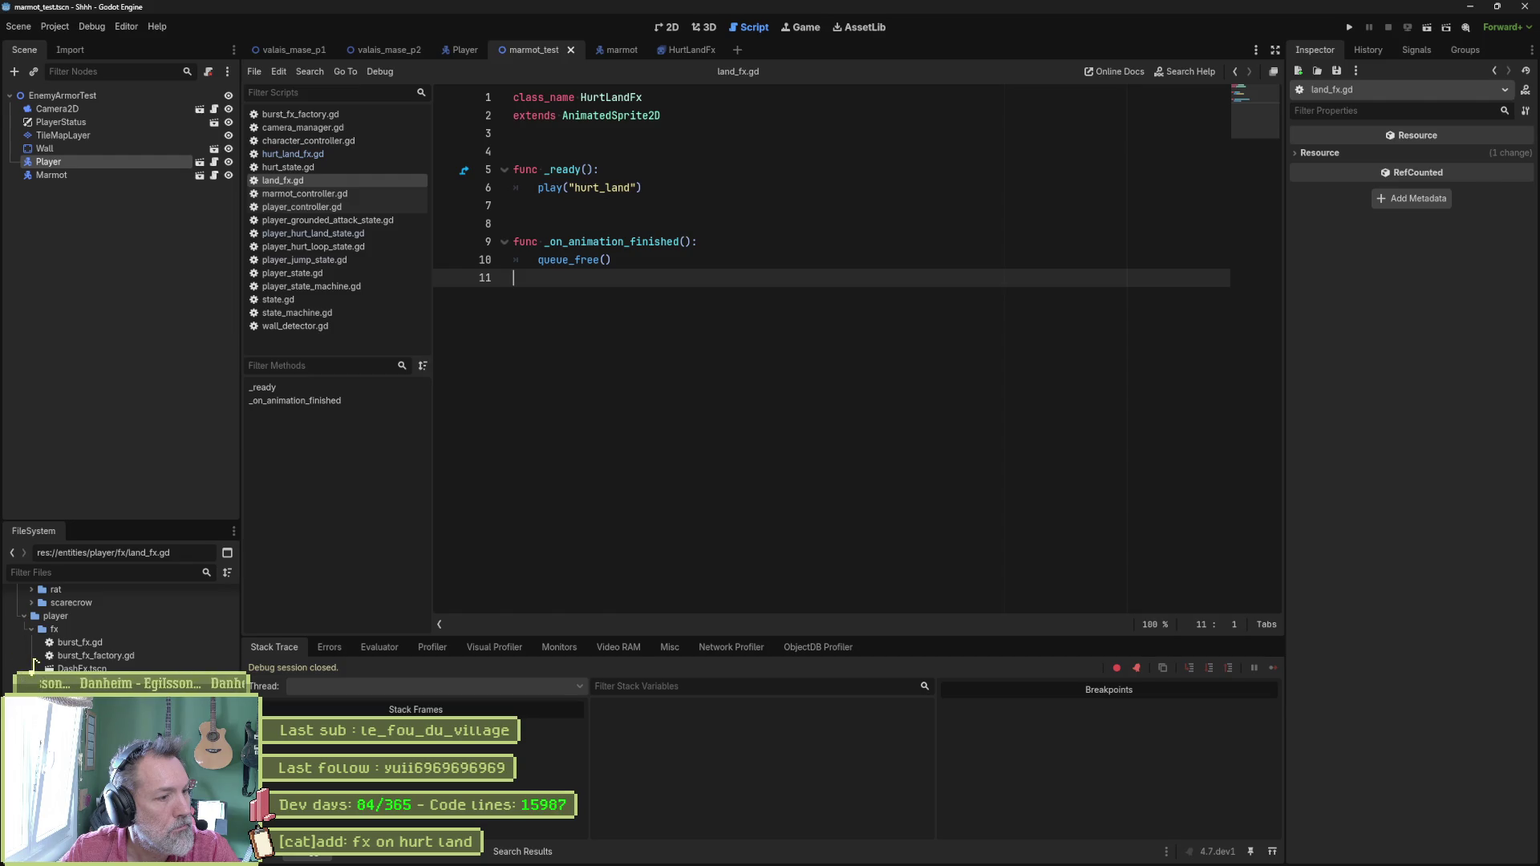
left_click(611, 97)
key("BackSpace")
key("BackSpace")
key("BackSpace")
key("ctrl+s")
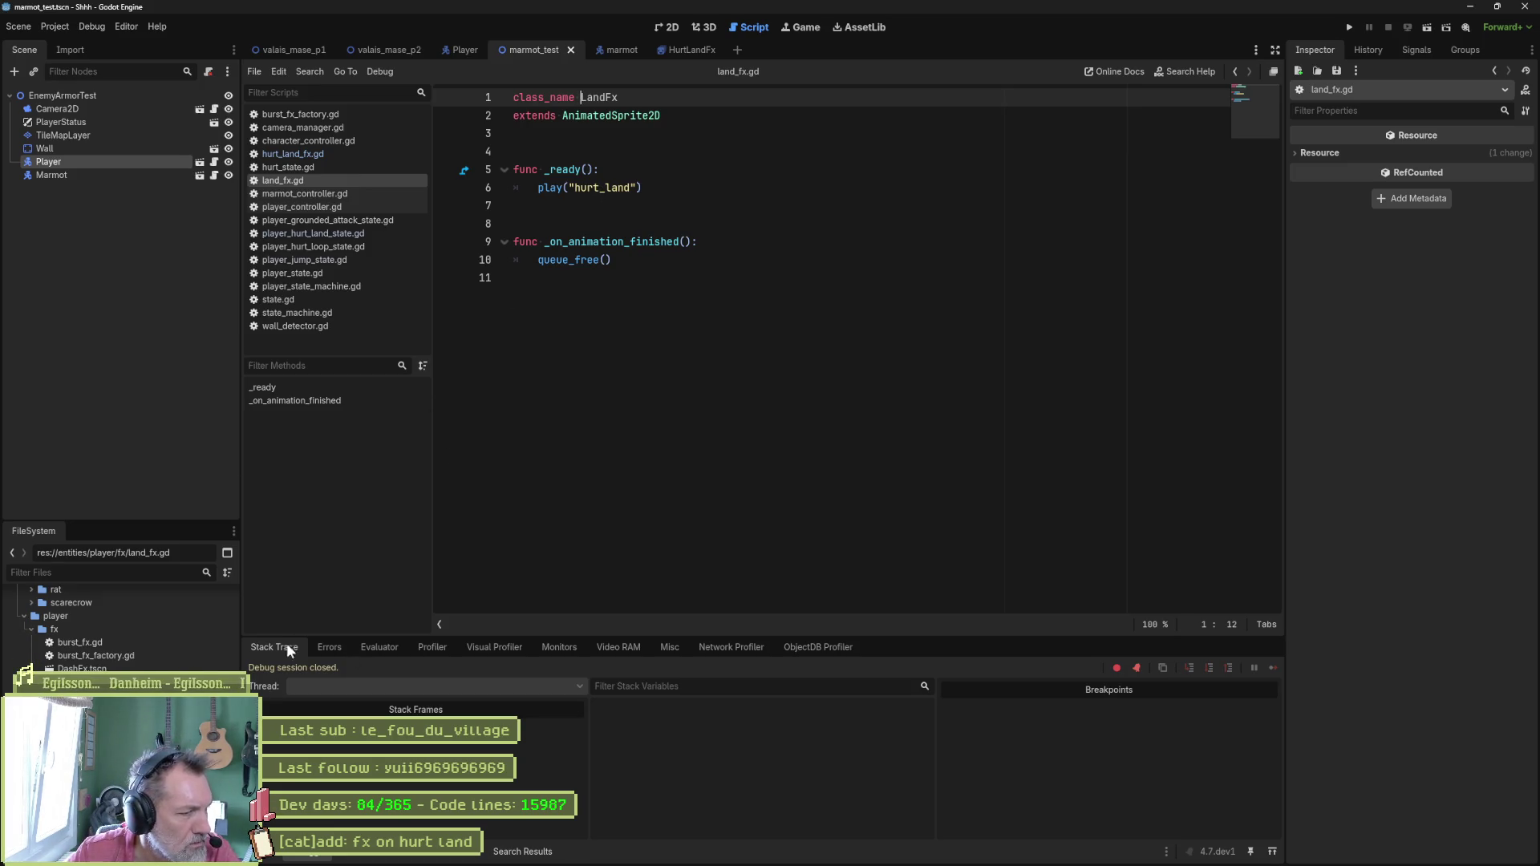
Make land_fx.gd play the 'land_fx' animation and save it.
left_click(595, 189)
key("Delete")
key("BackSpace")
key("BackSpace")
key("BackSpace")
key("Right")
key("Right")
key("Right")
type("_fx")
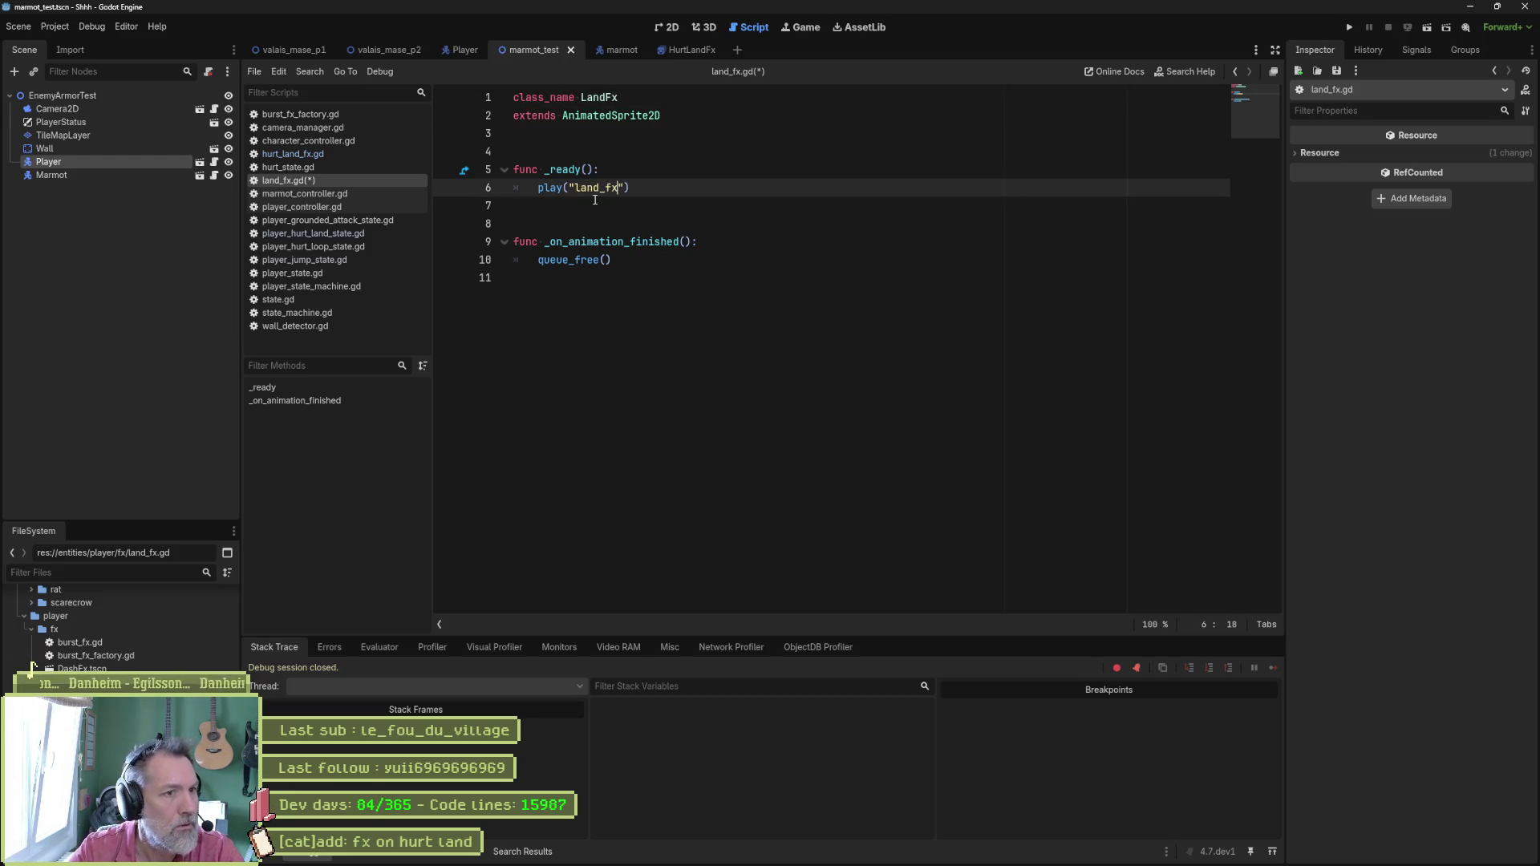
key("ctrl+s")
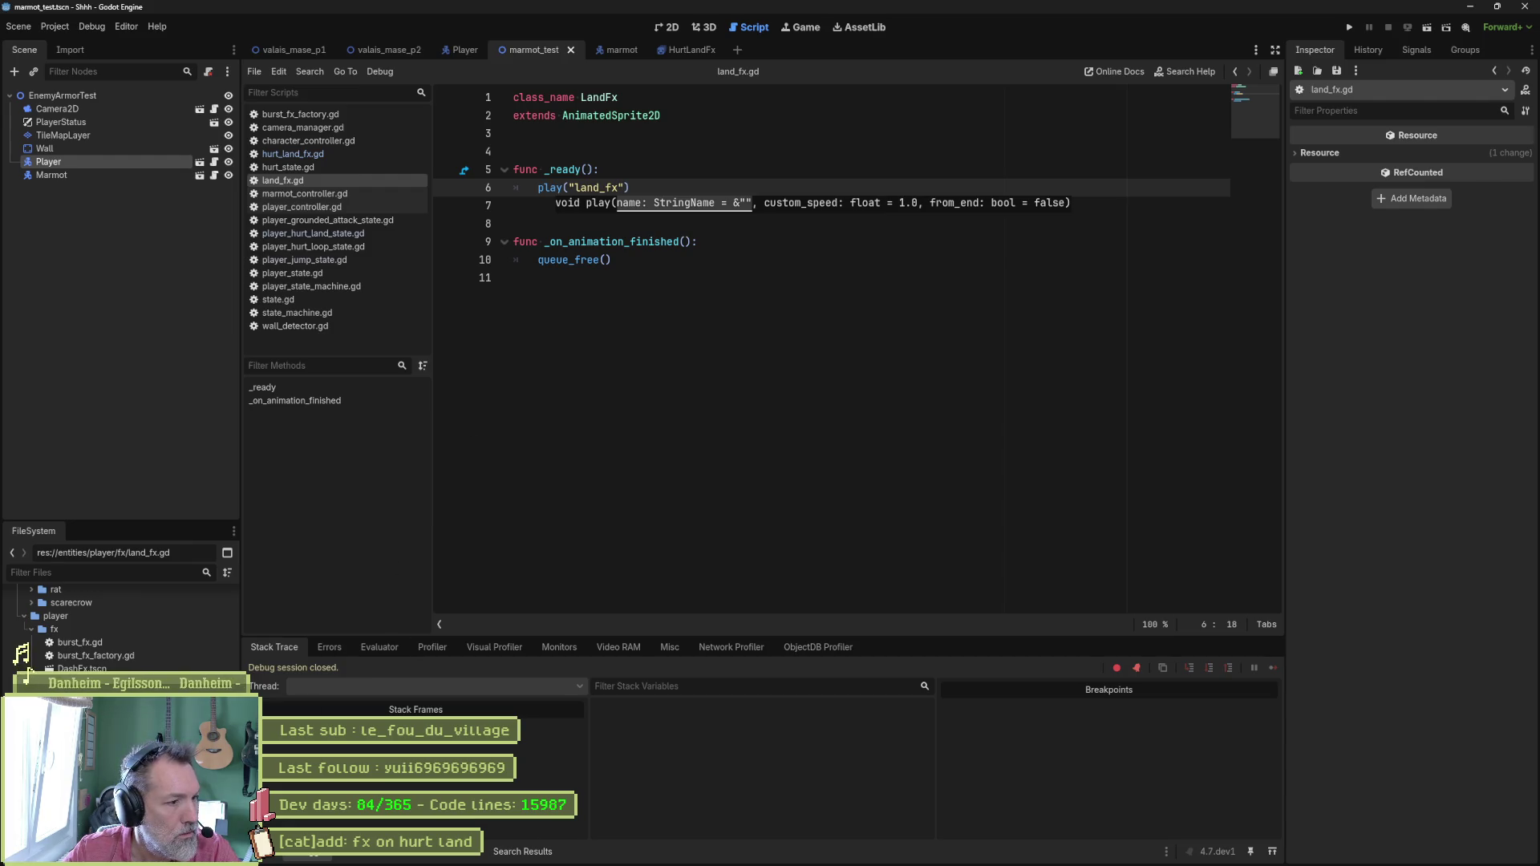
Change hurt_land_fx.gd to play 'hurt_land_fx', save it, and run the scene with F6.
left_click(293, 154)
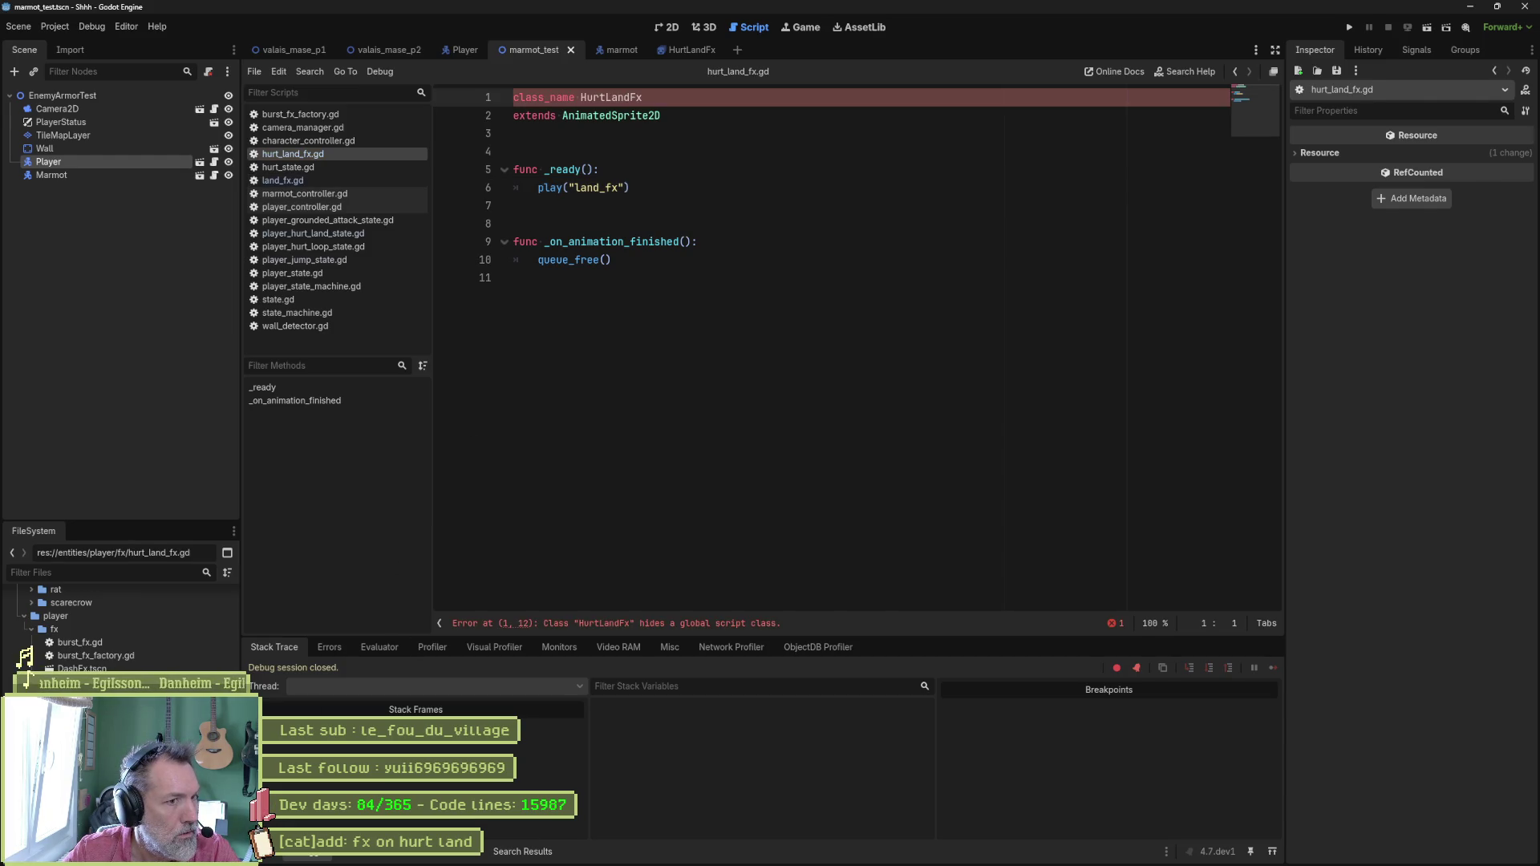
left_click(577, 189)
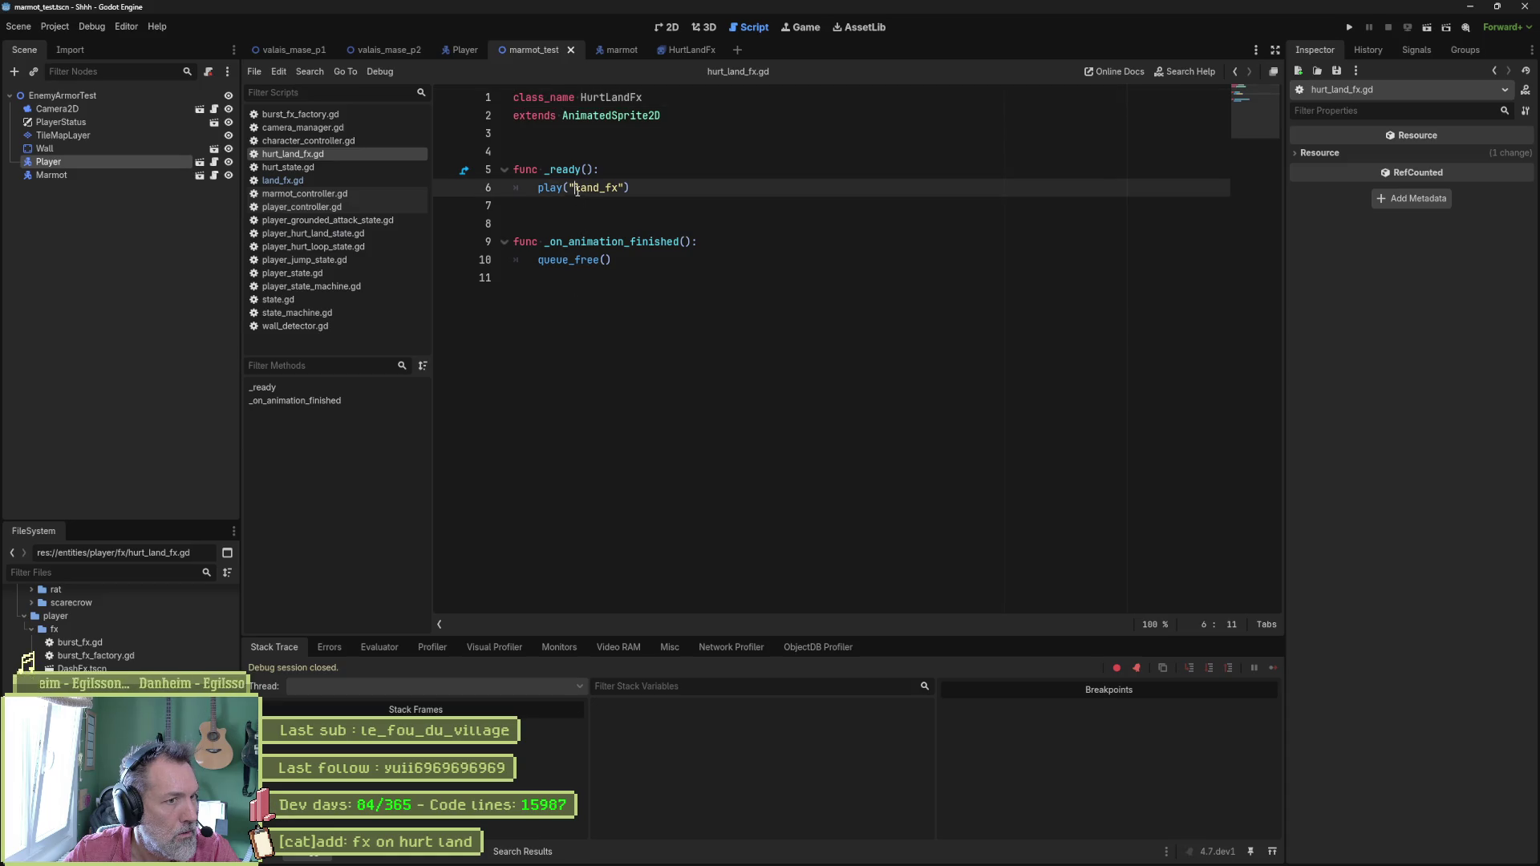
type("hurt_")
key("ctrl+s")
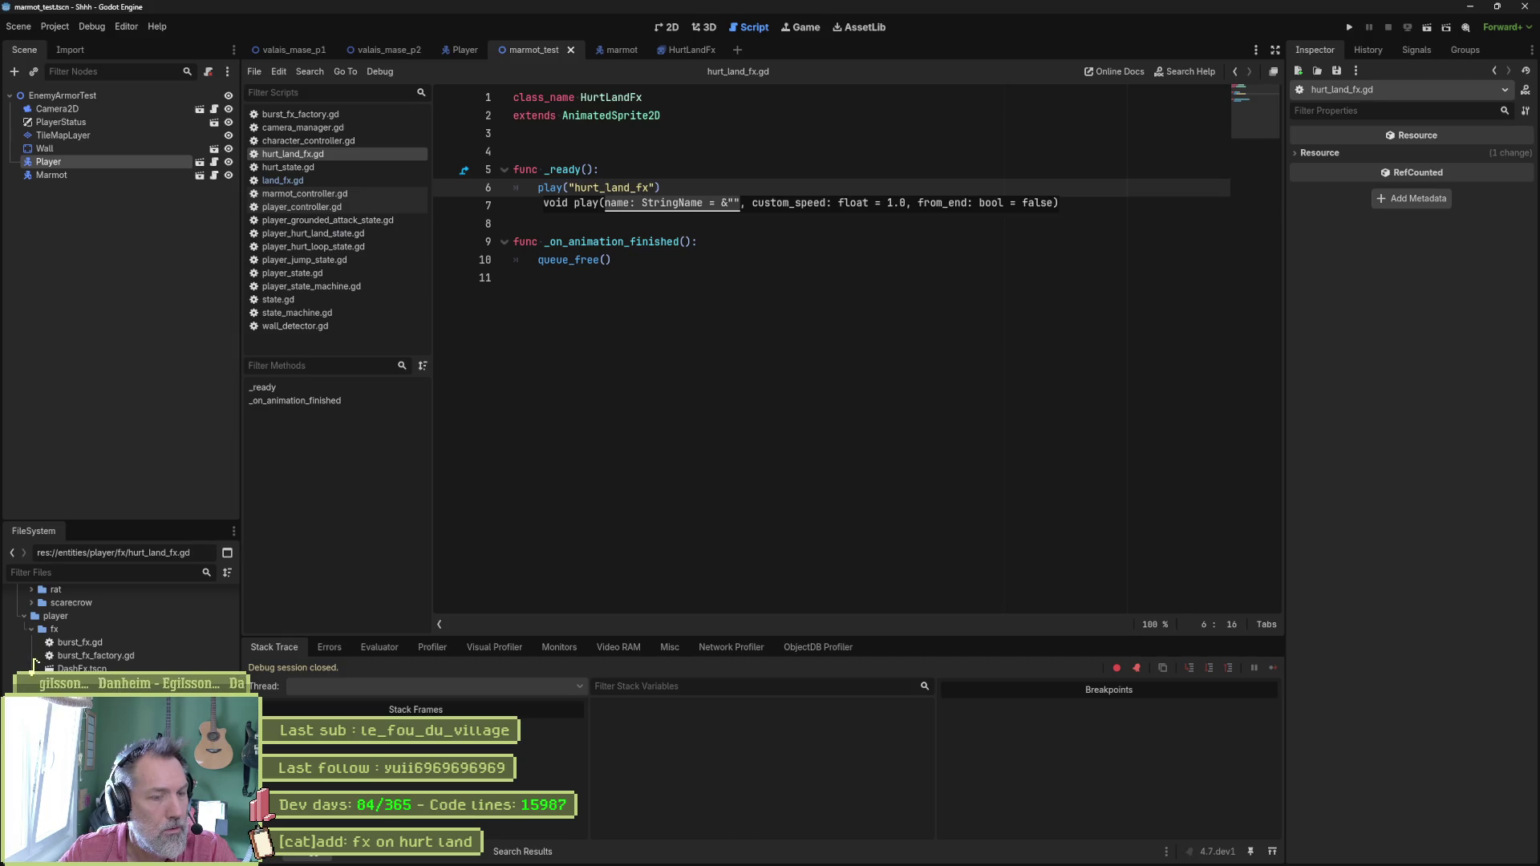
left_click(836, 854)
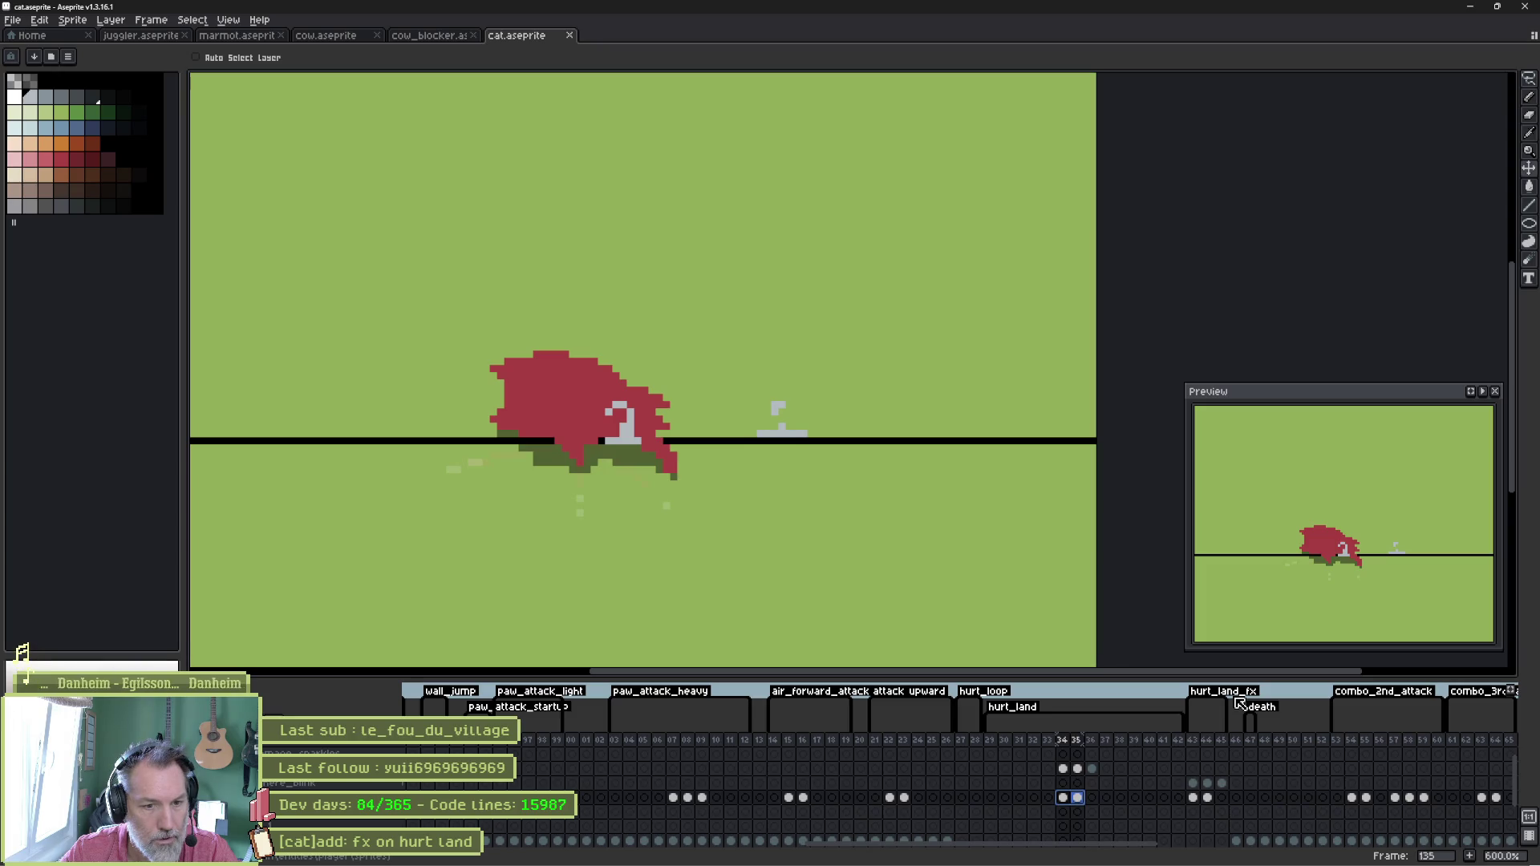
key("alt+Tab")
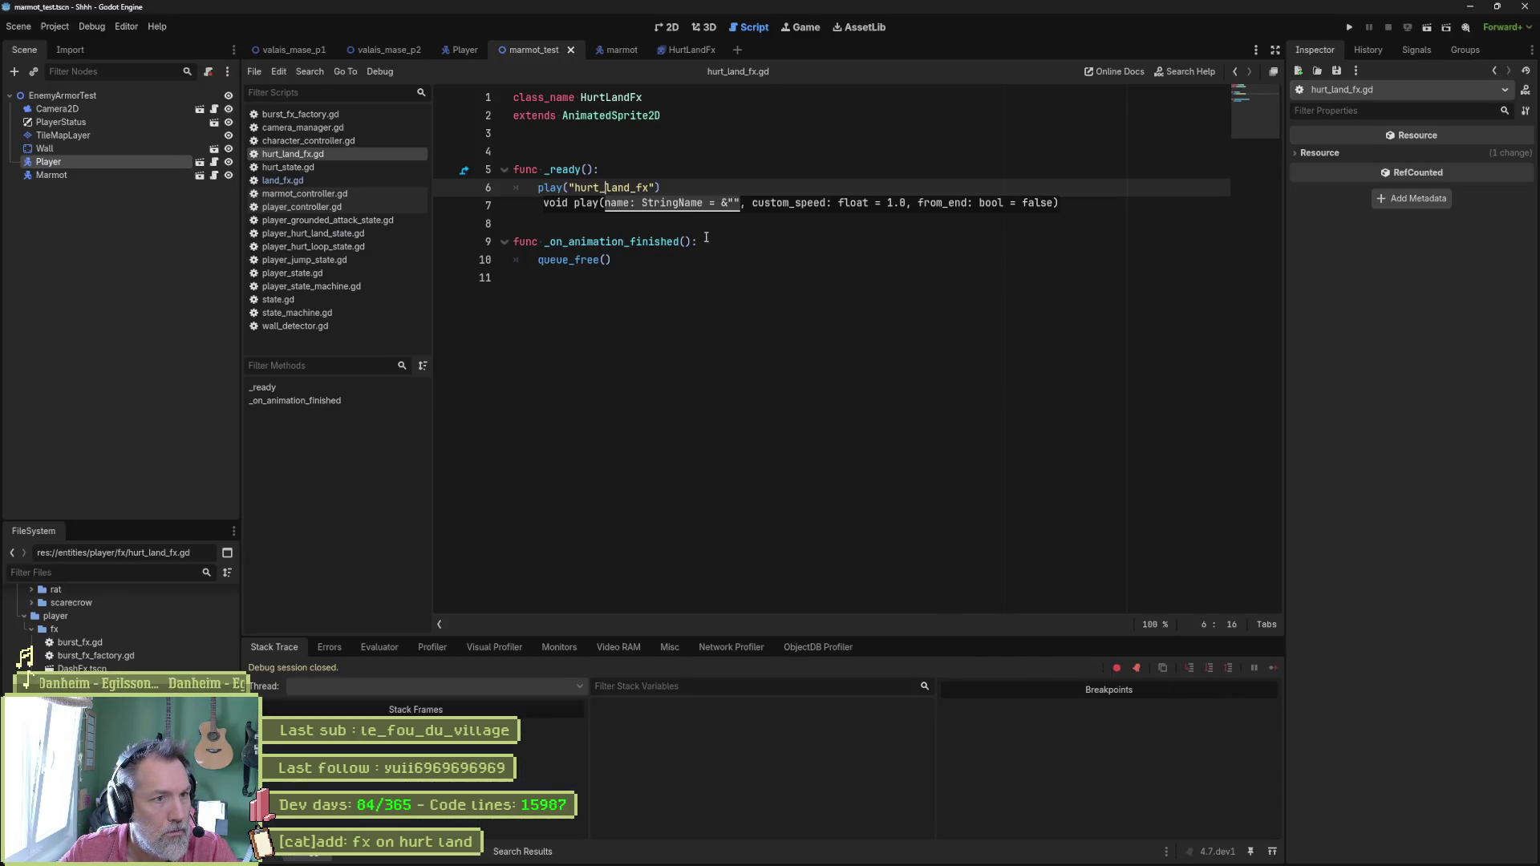
left_click(719, 262)
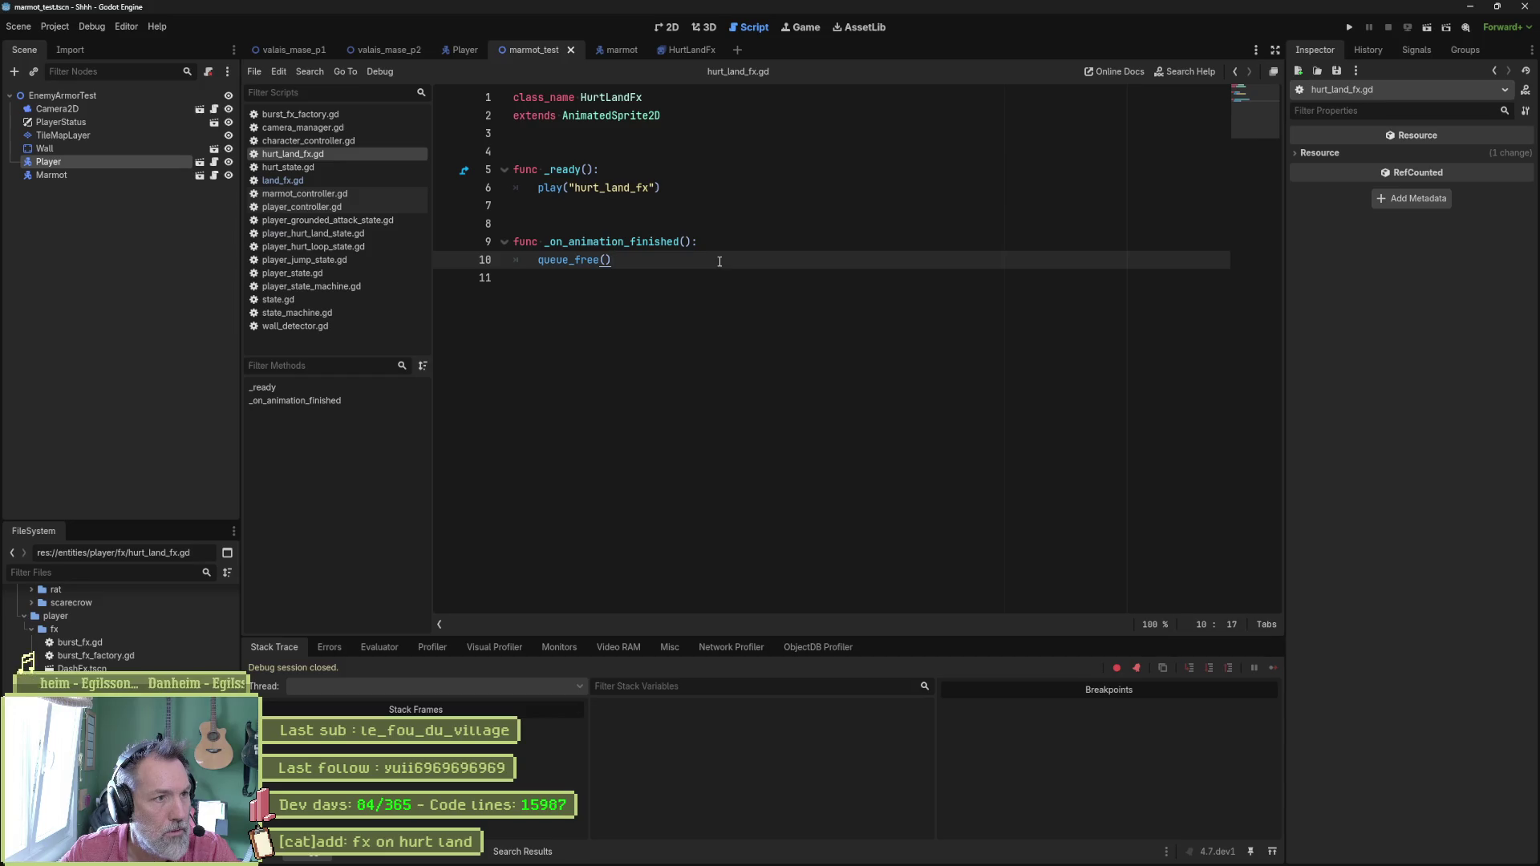
key("F6")
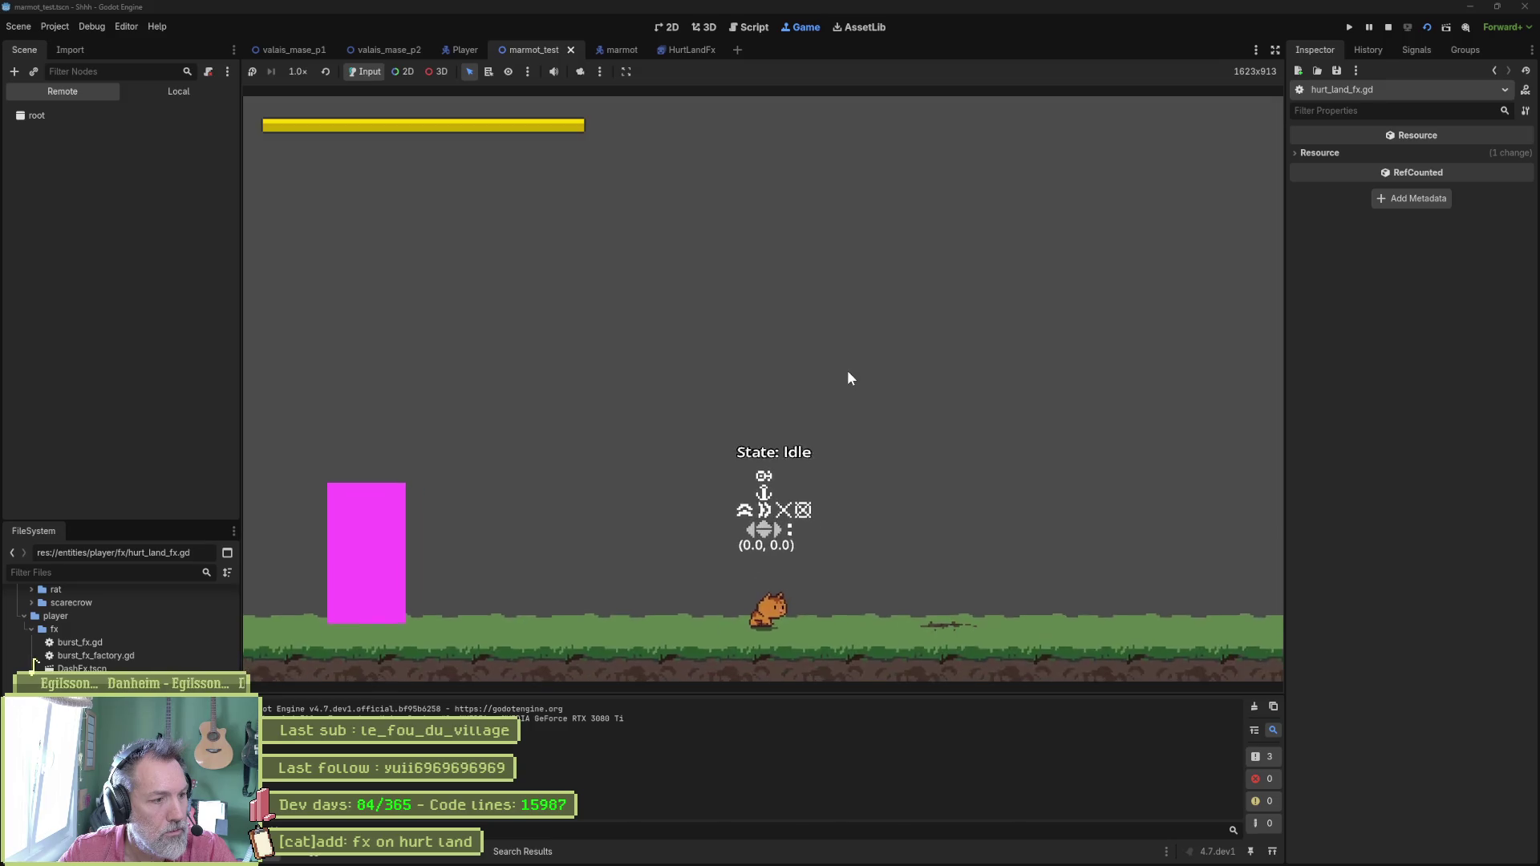
Walk the cat right into the enemy to trigger the hurt landing, then stop the game.
key("Right")
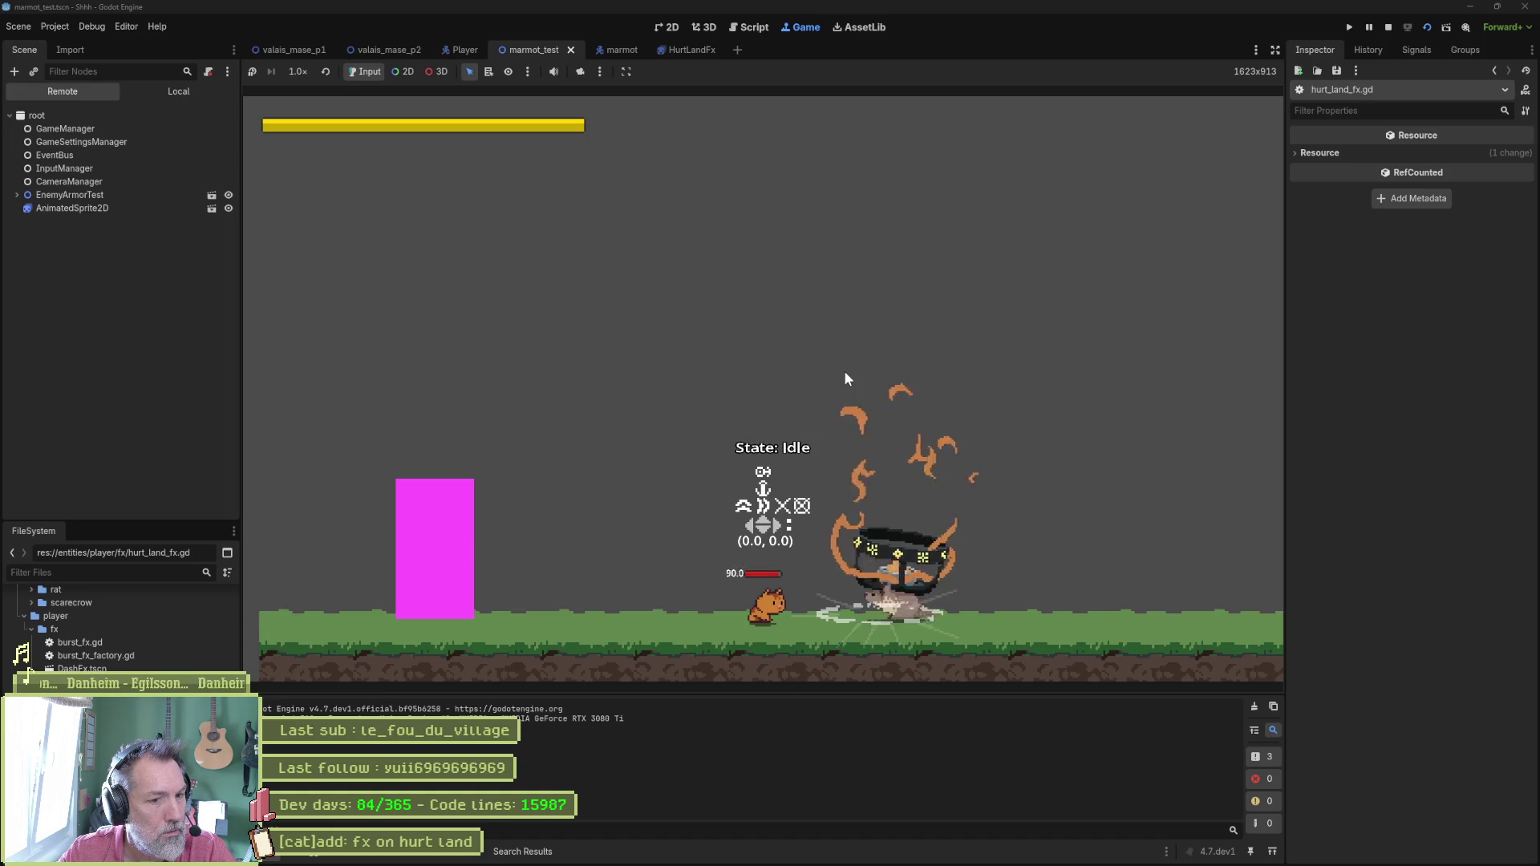
key("F8")
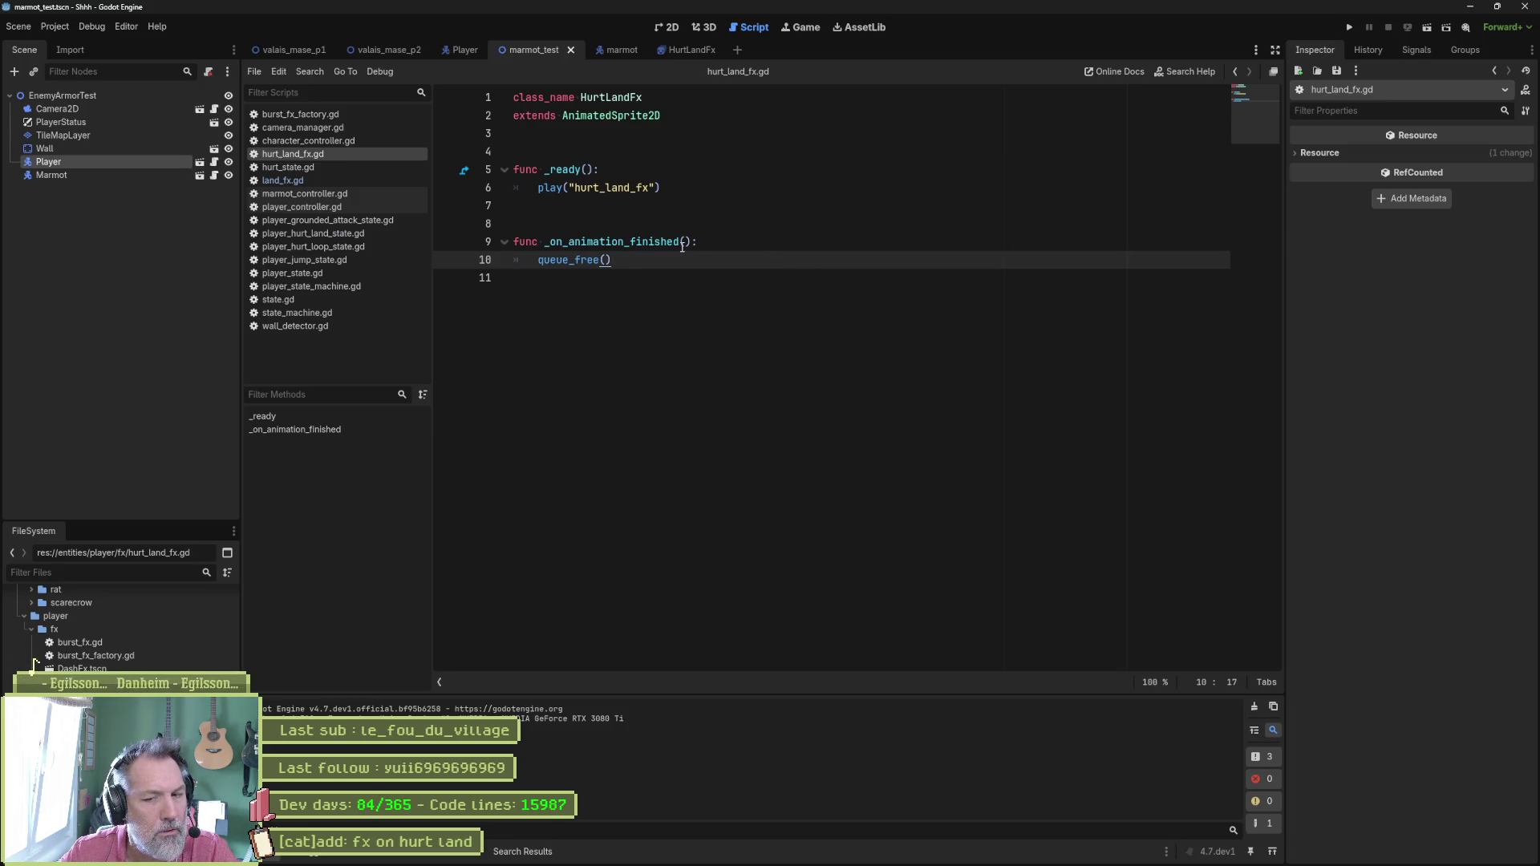
Show the HurtLandFx scene in the 2D view and preview its hurt_land_fx animation.
left_click(692, 51)
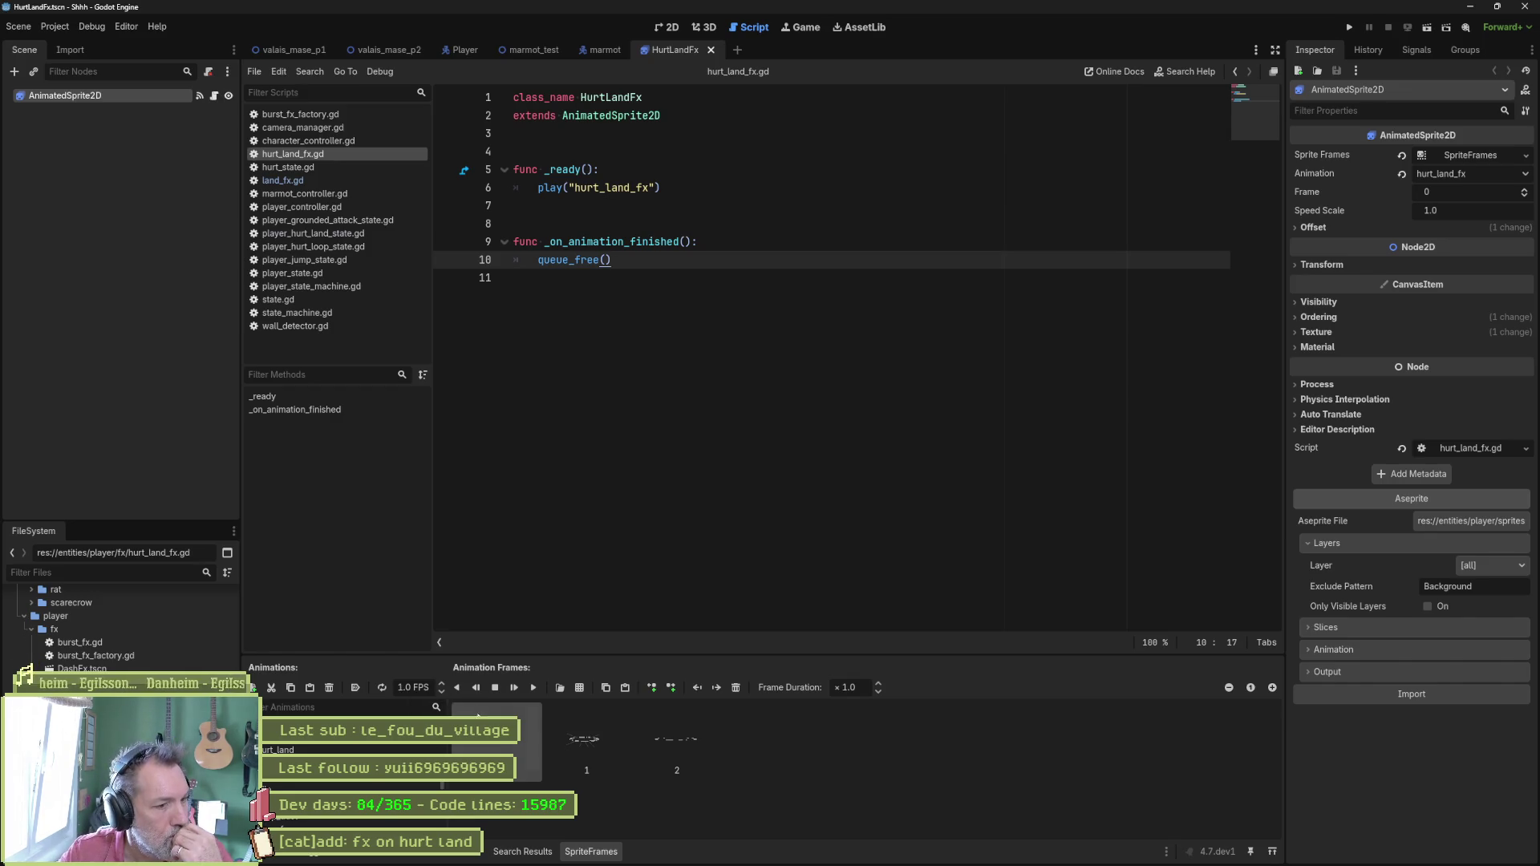
left_click(671, 28)
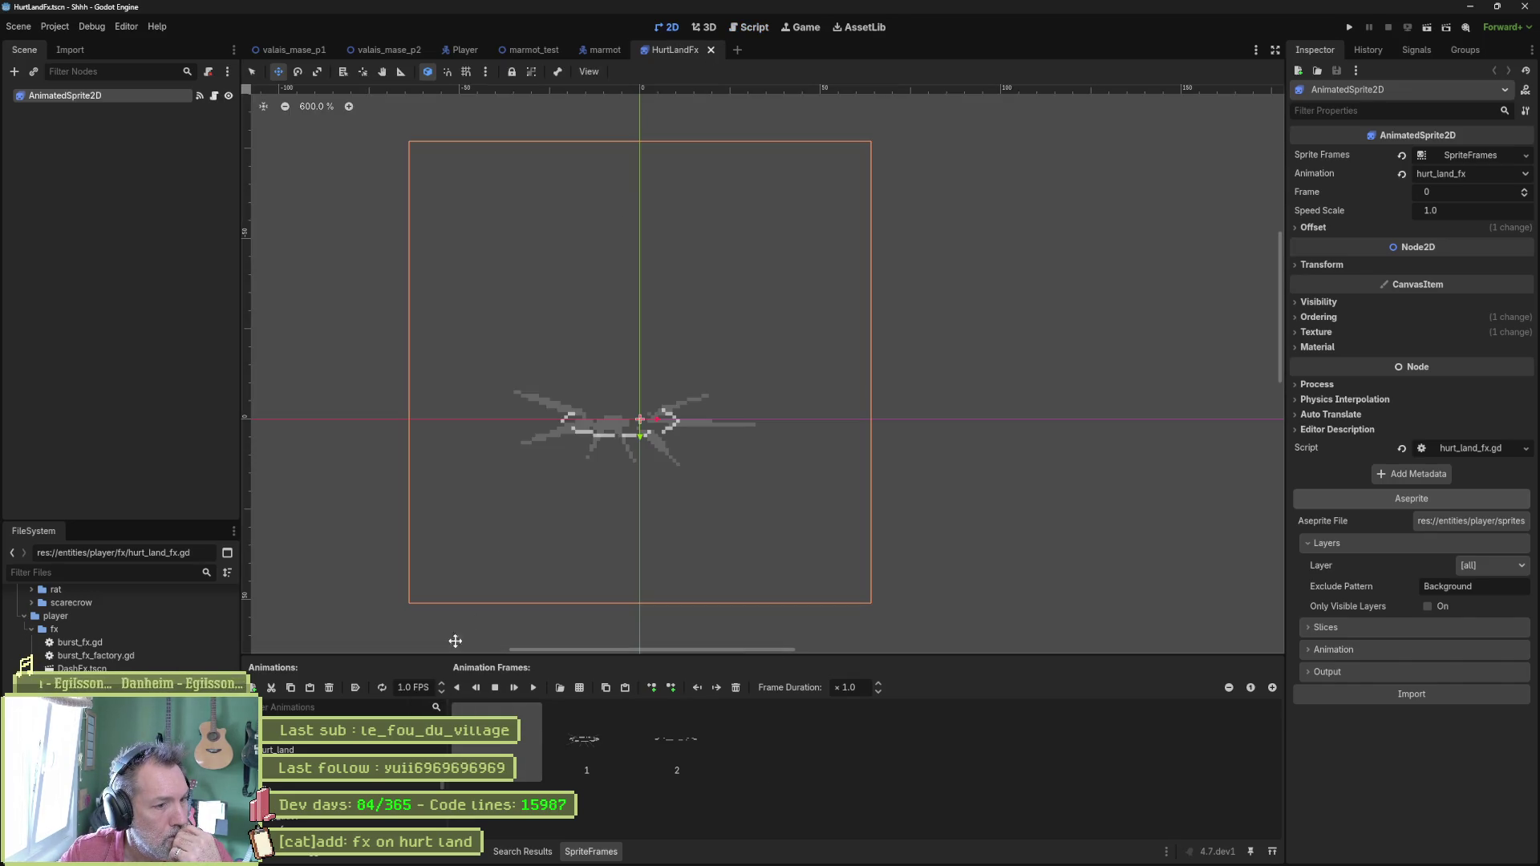
left_click(531, 691)
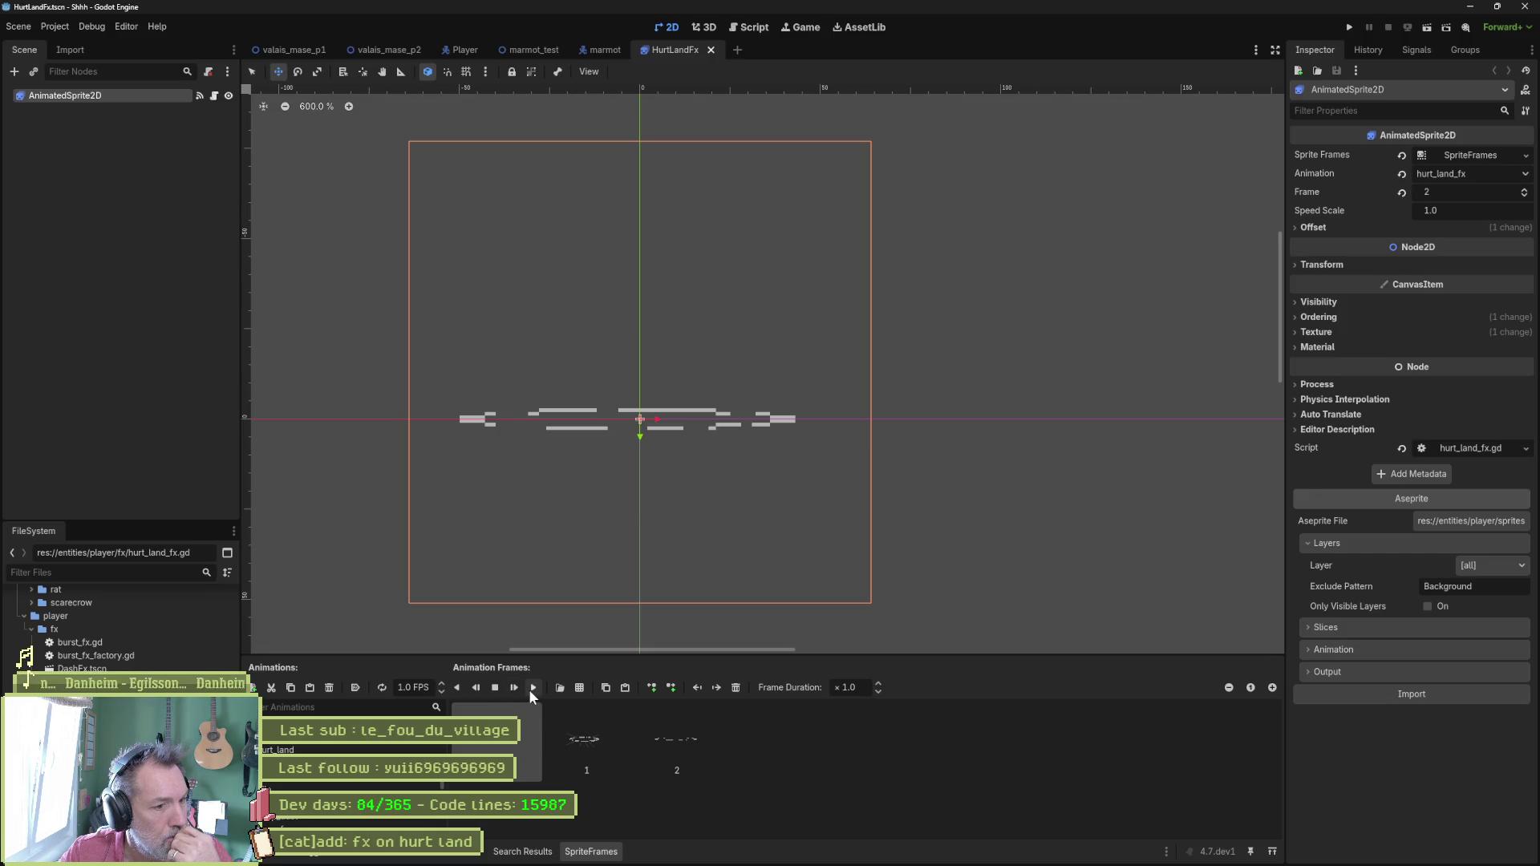
left_click(499, 691)
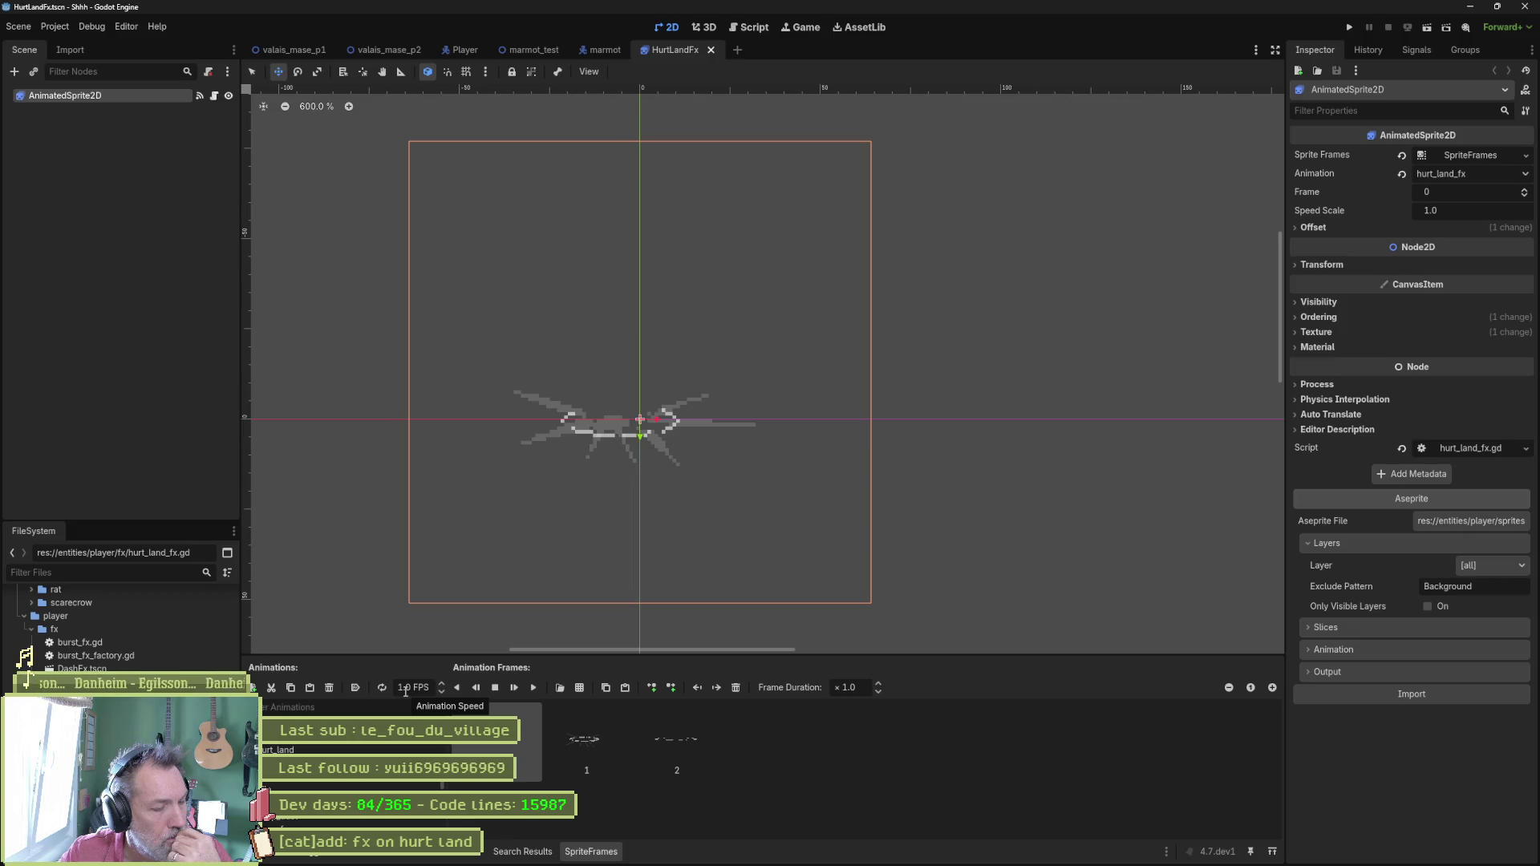
Set the hurt_land_fx animation speed to 24 FPS, replay it, and save the scene.
left_click(406, 691)
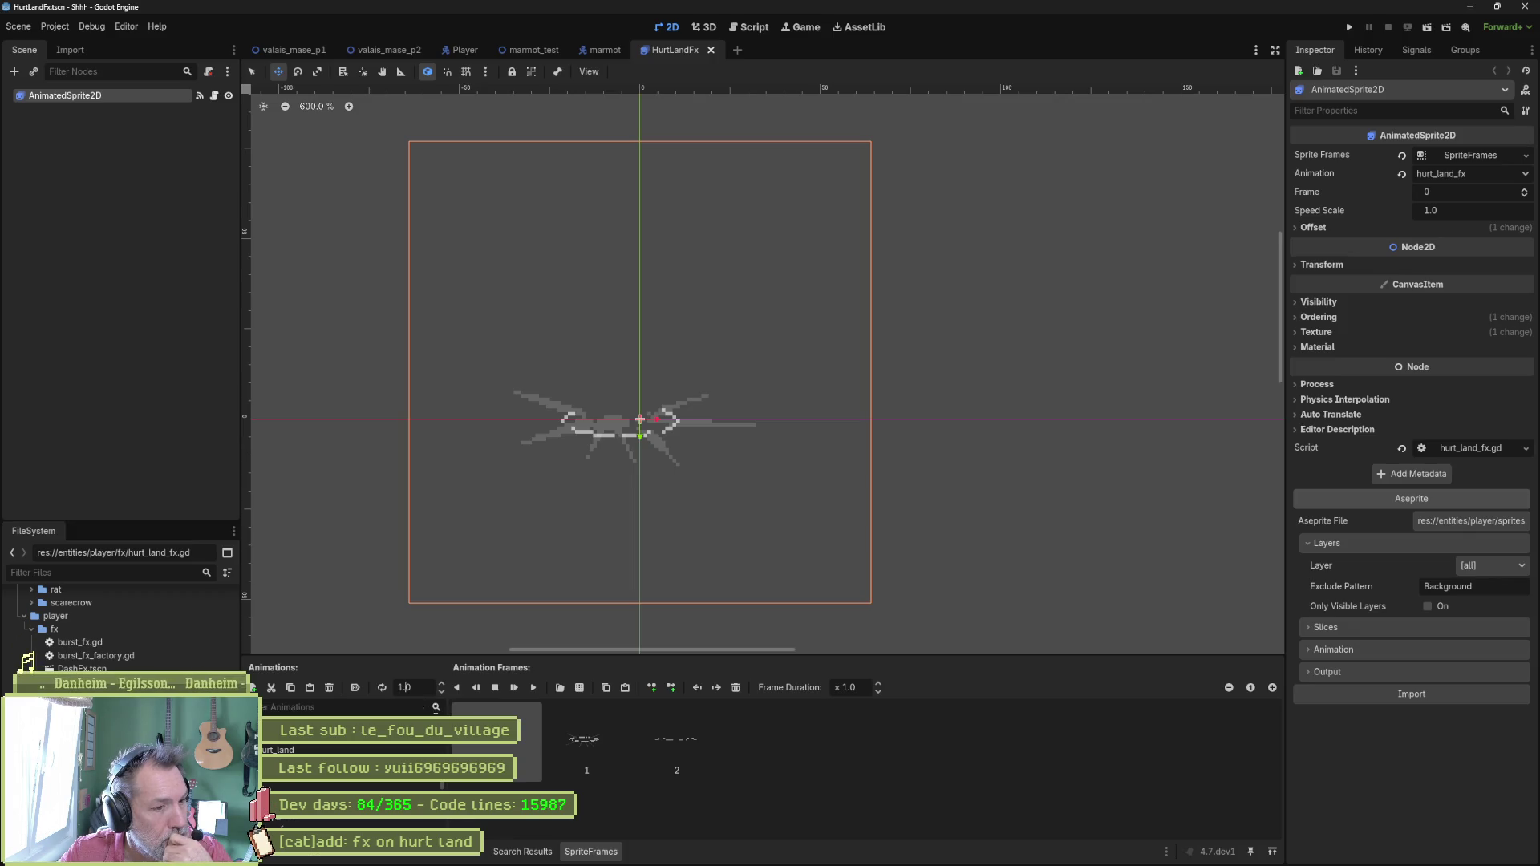
type("24")
key("Return")
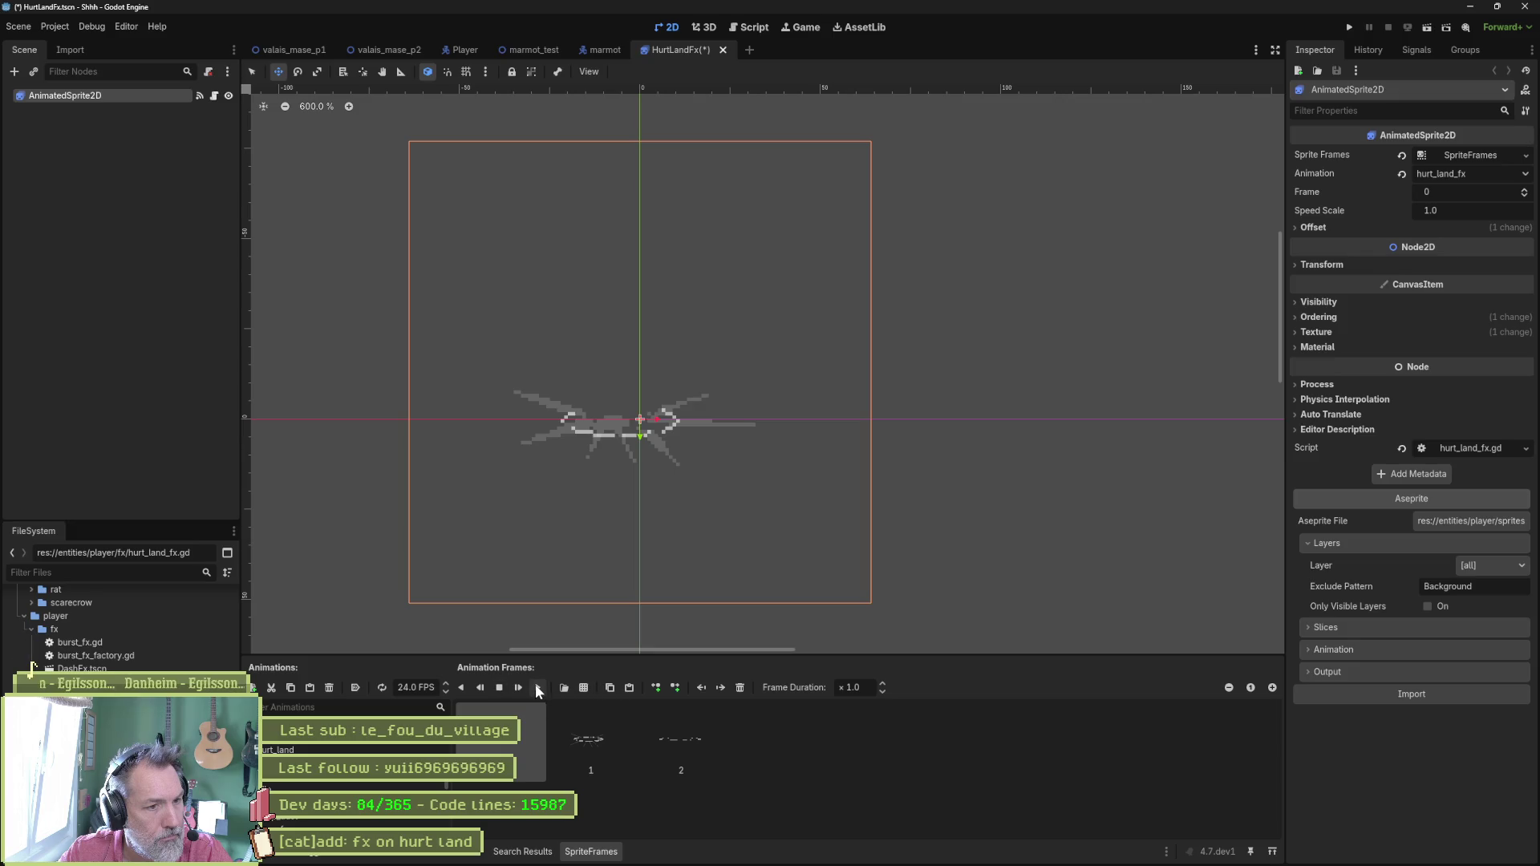
left_click(536, 688)
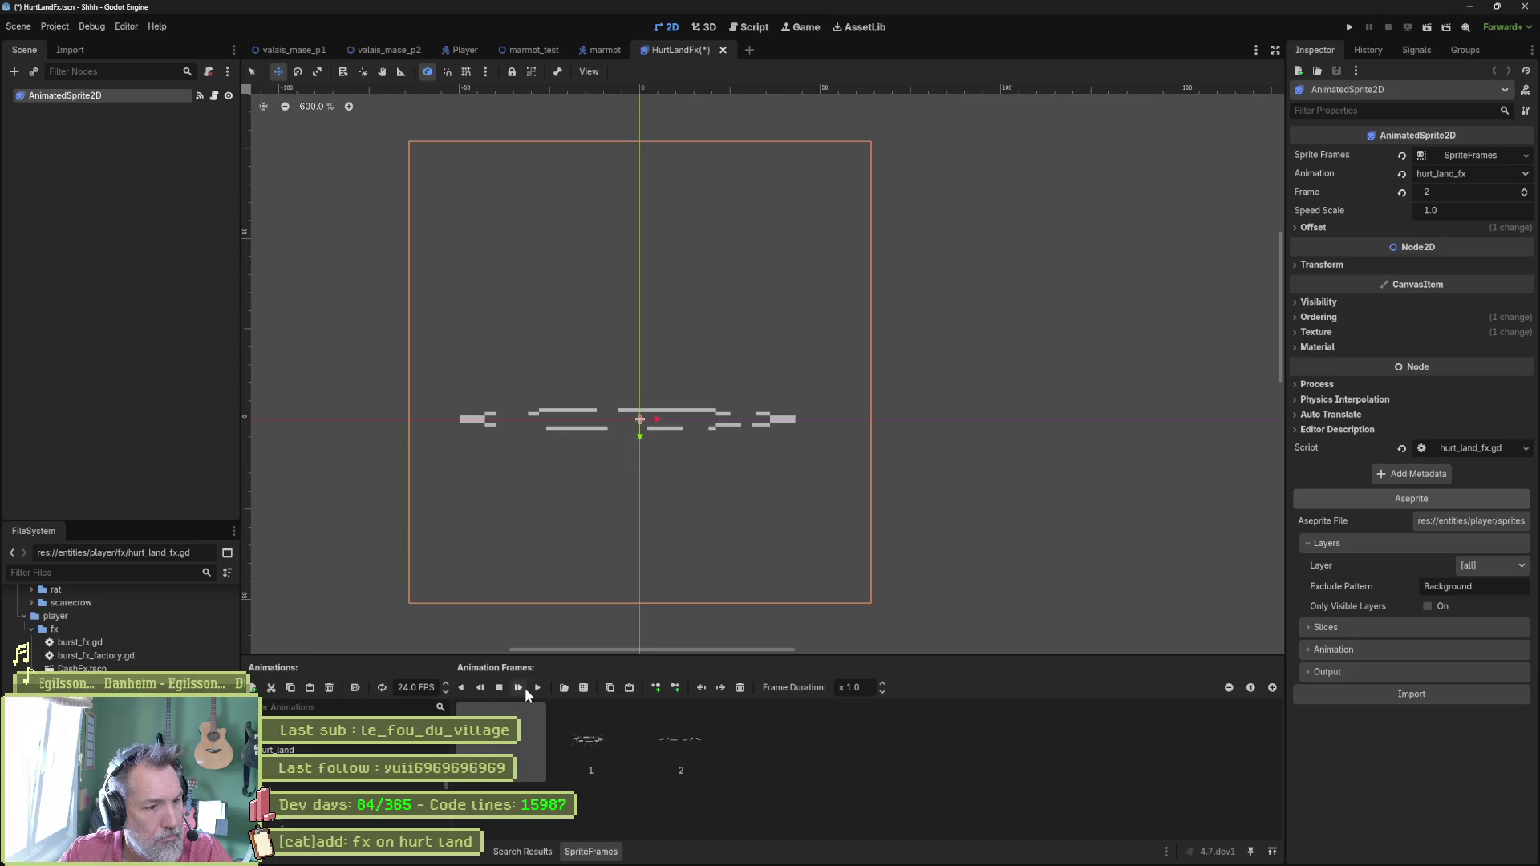
left_click(499, 688)
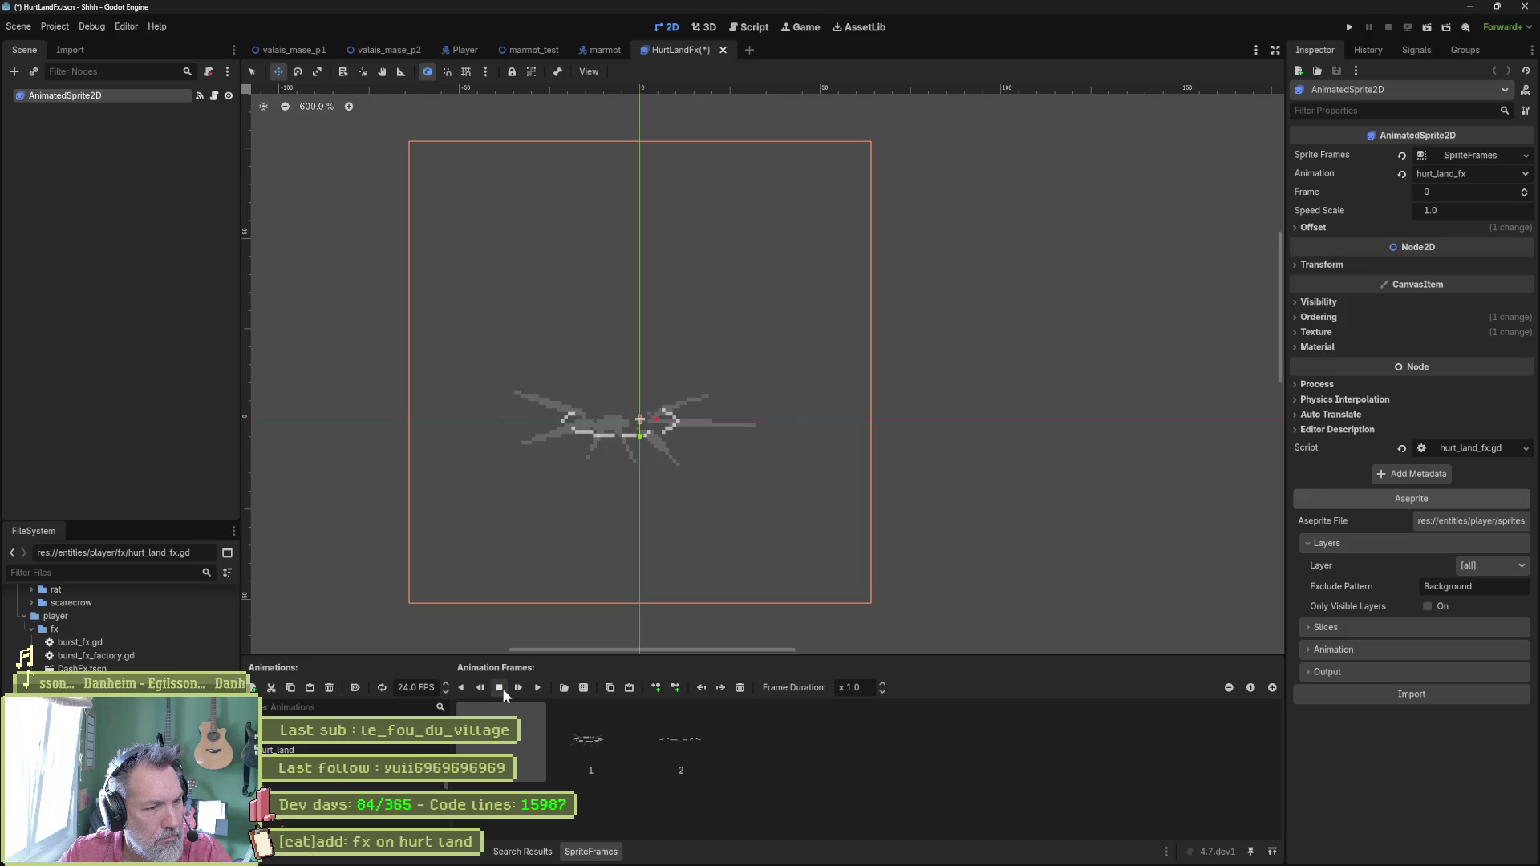
key("ctrl+s")
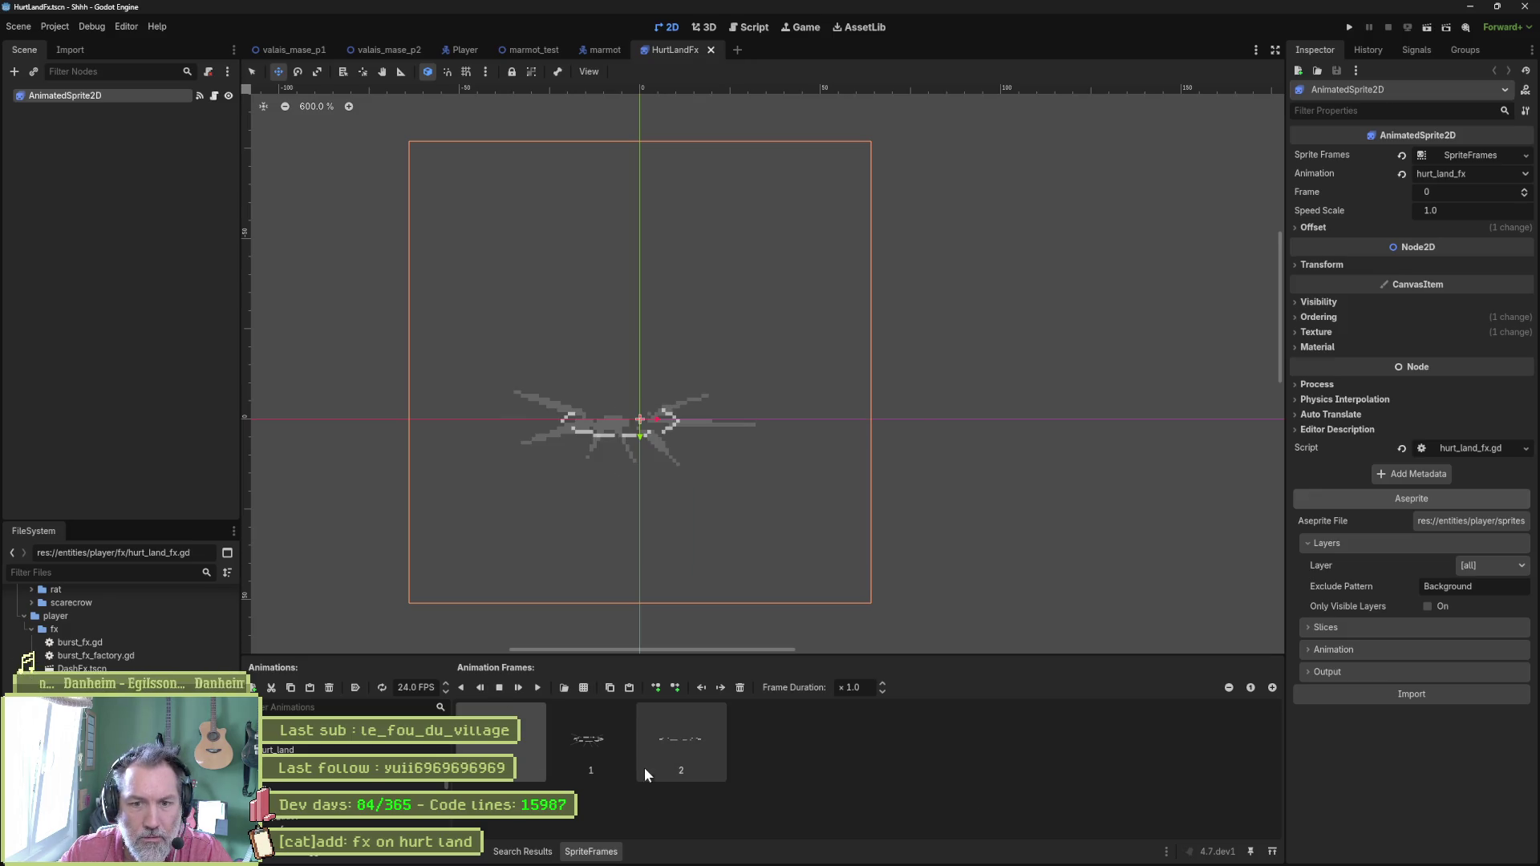
Inspect the Aseprite import's animation and output option sections.
left_click(1335, 651)
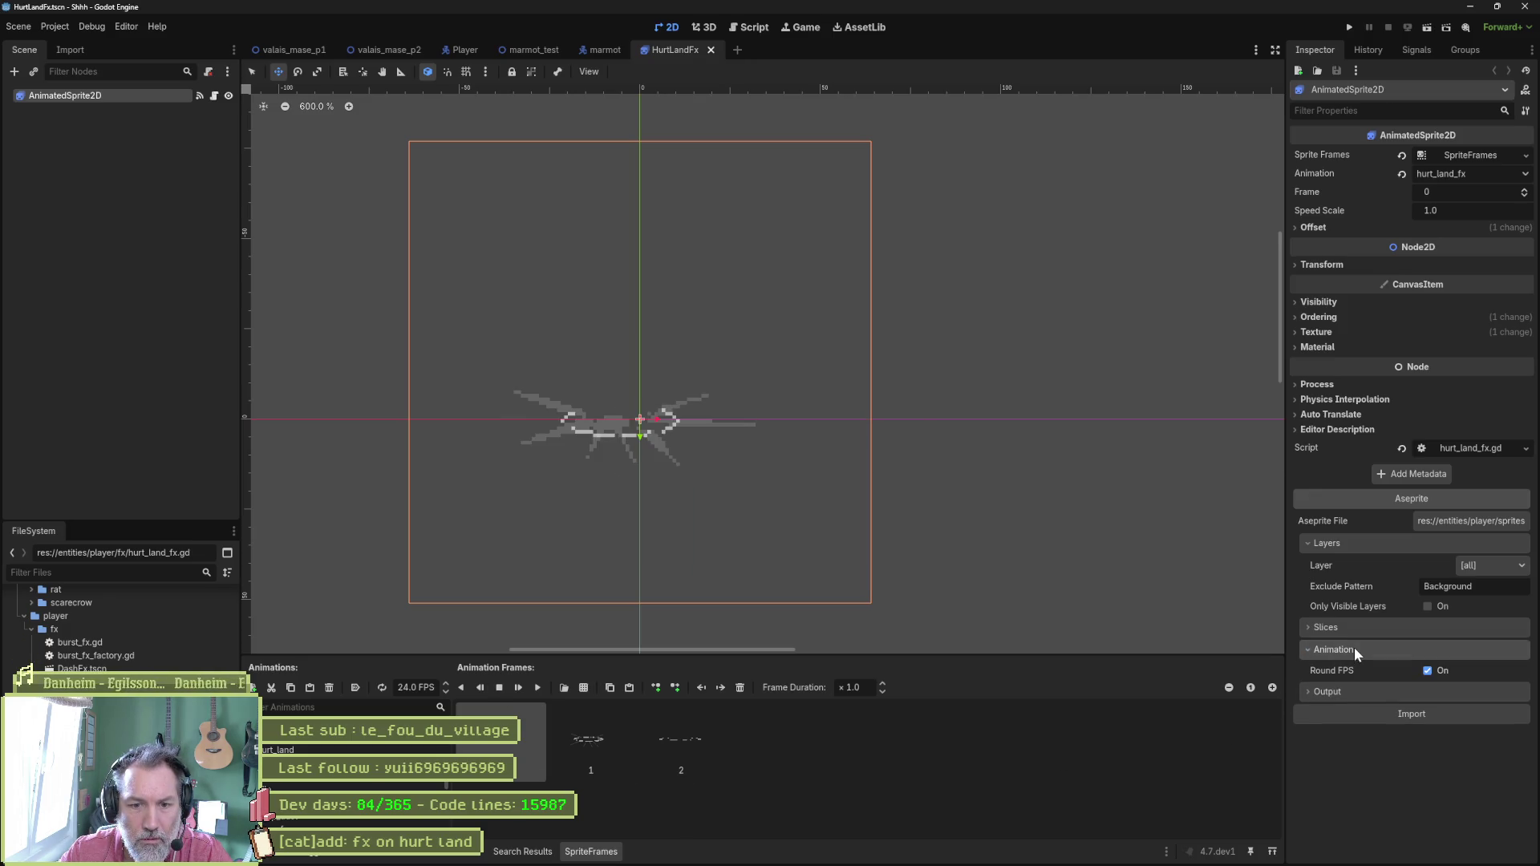
left_click(1398, 651)
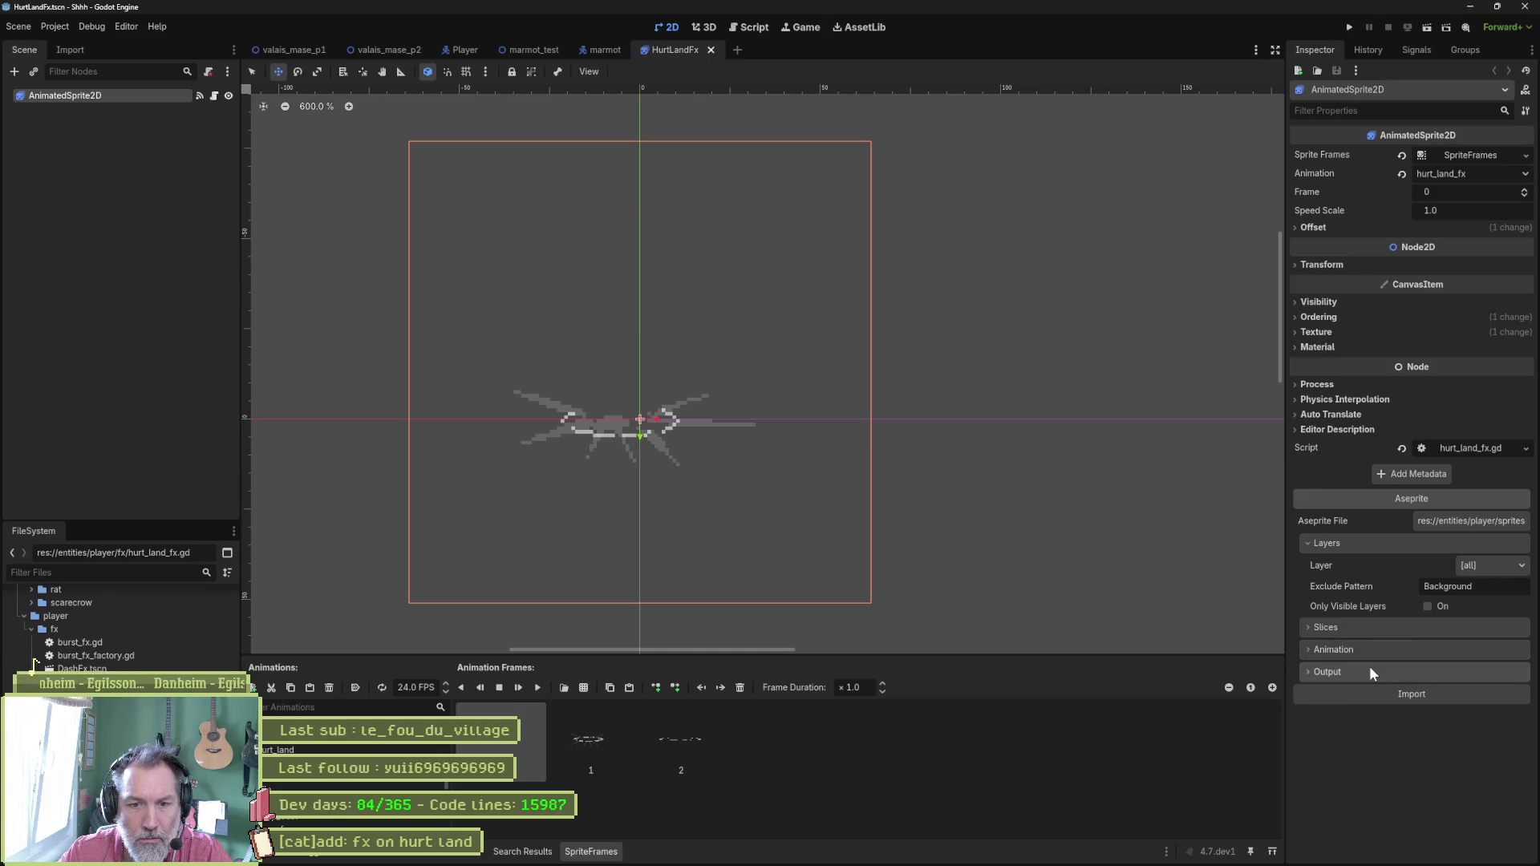
left_click(1367, 672)
left_click(1366, 676)
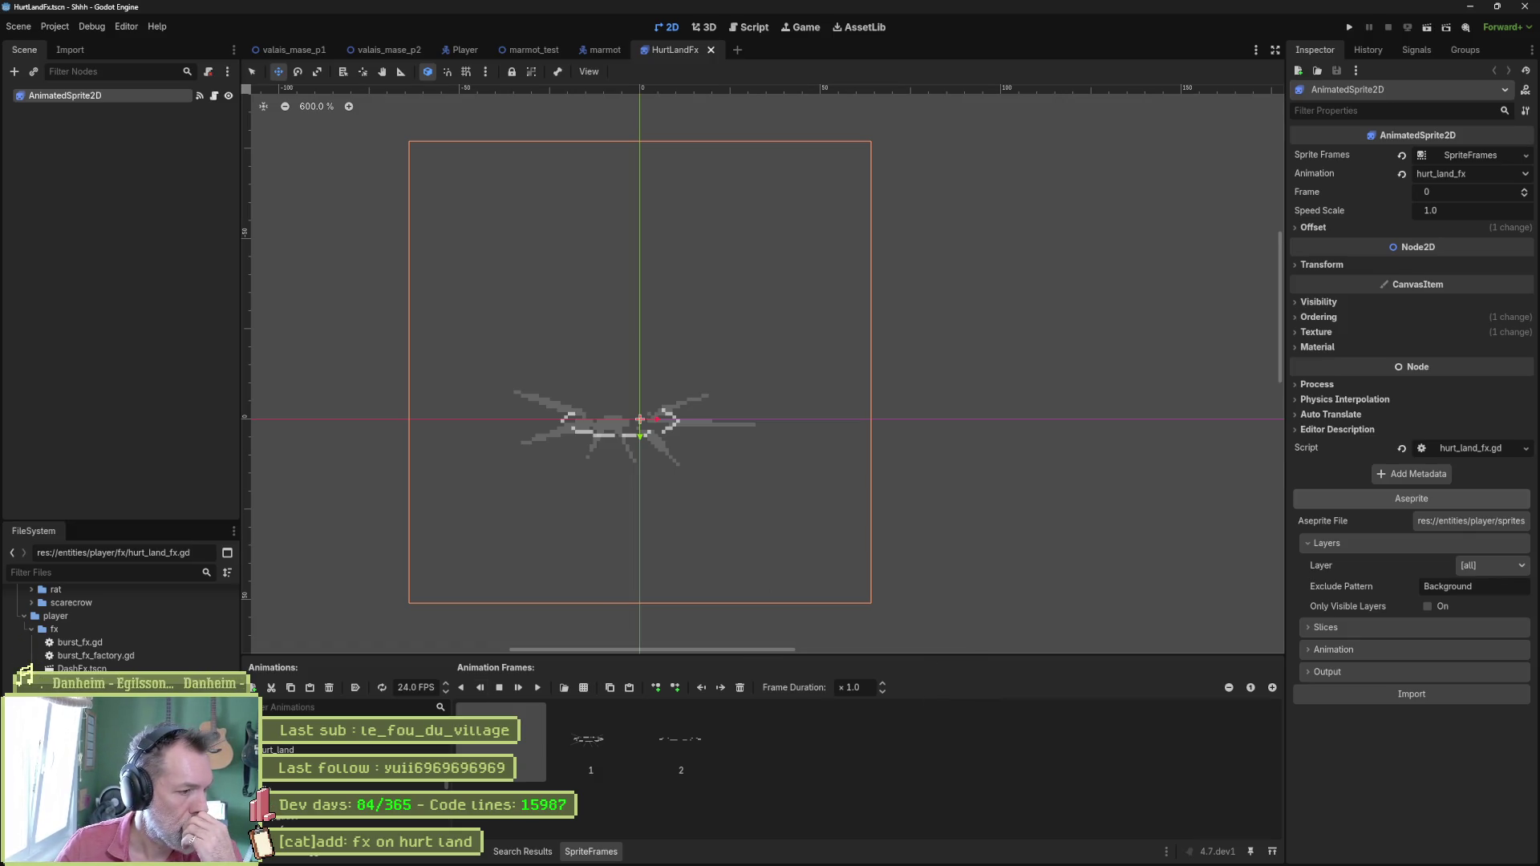
Open the JumpDustFx and LandFx scenes for comparison, then return to the HurtLandFx scene.
double_click(88, 695)
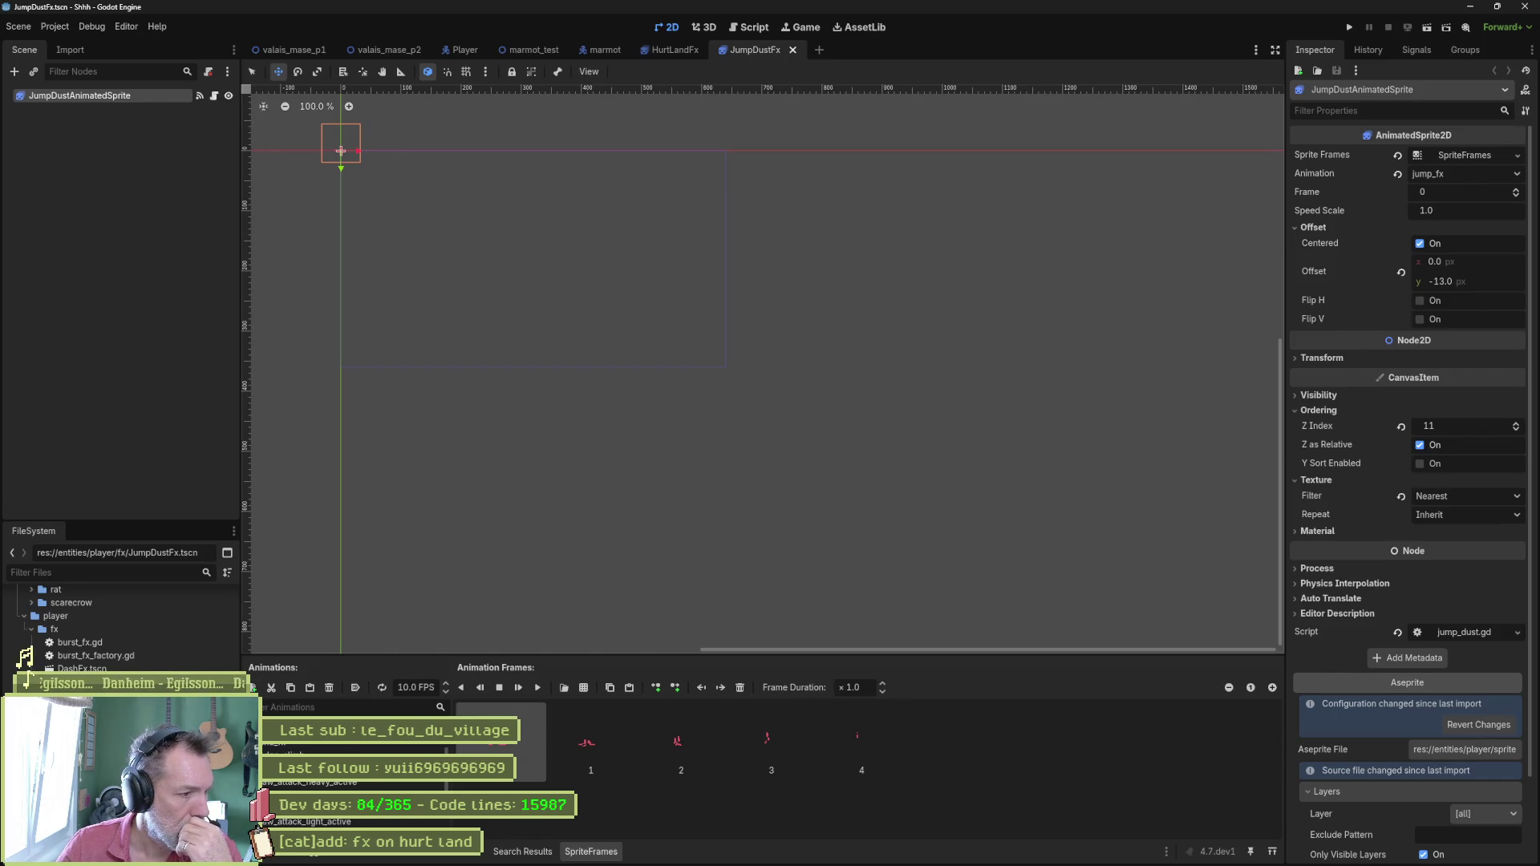
double_click(30, 671)
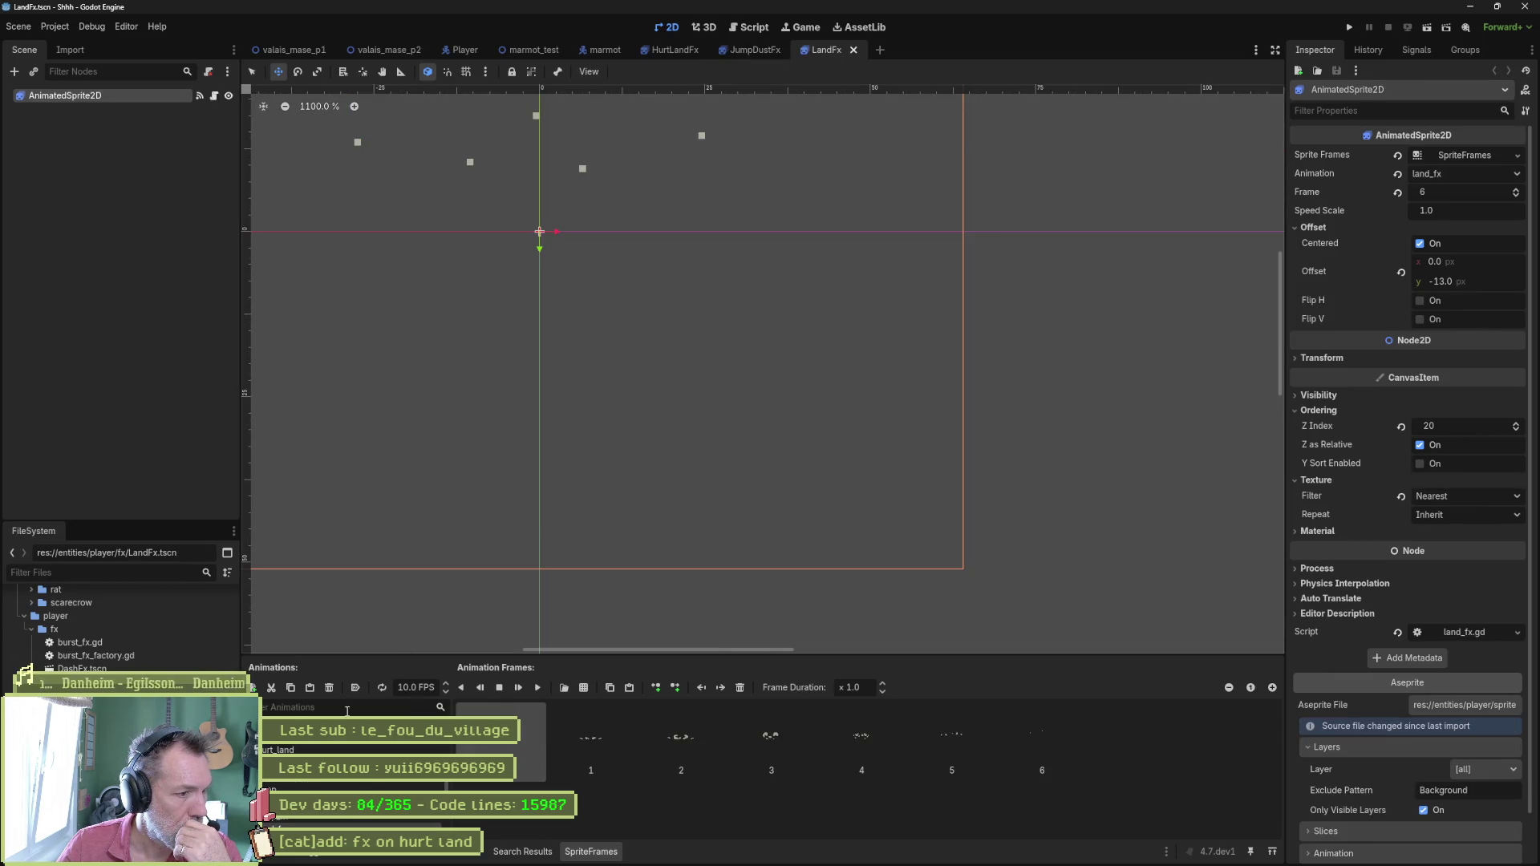
key("ctrl+Tab")
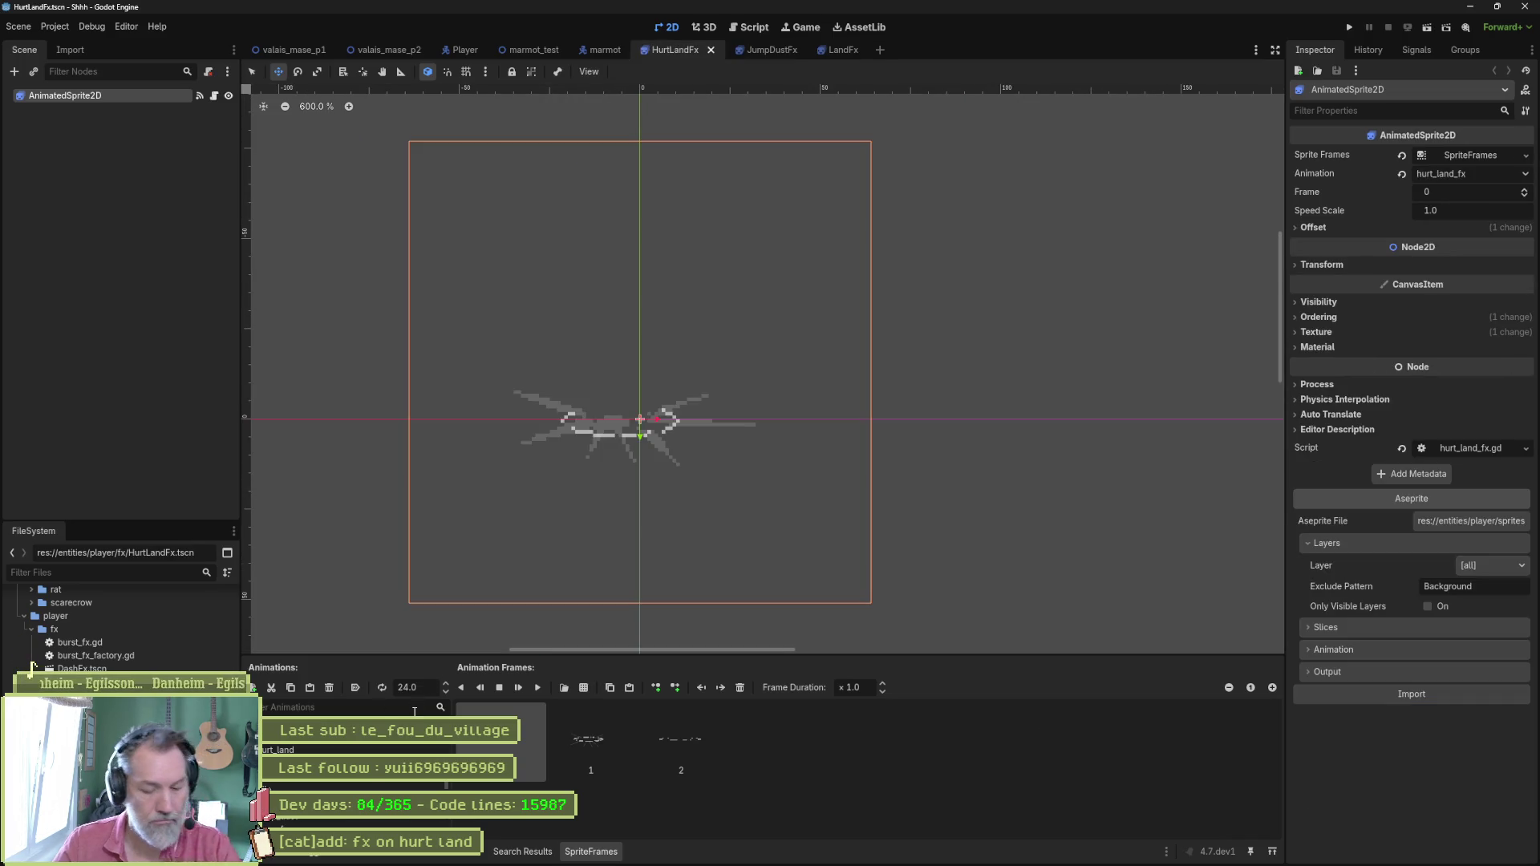
Set the hurt_land_fx animation speed to 10 FPS and save the HurtLandFx scene.
type("0")
key("Return")
key("ctrl+s")
left_click(915, 860)
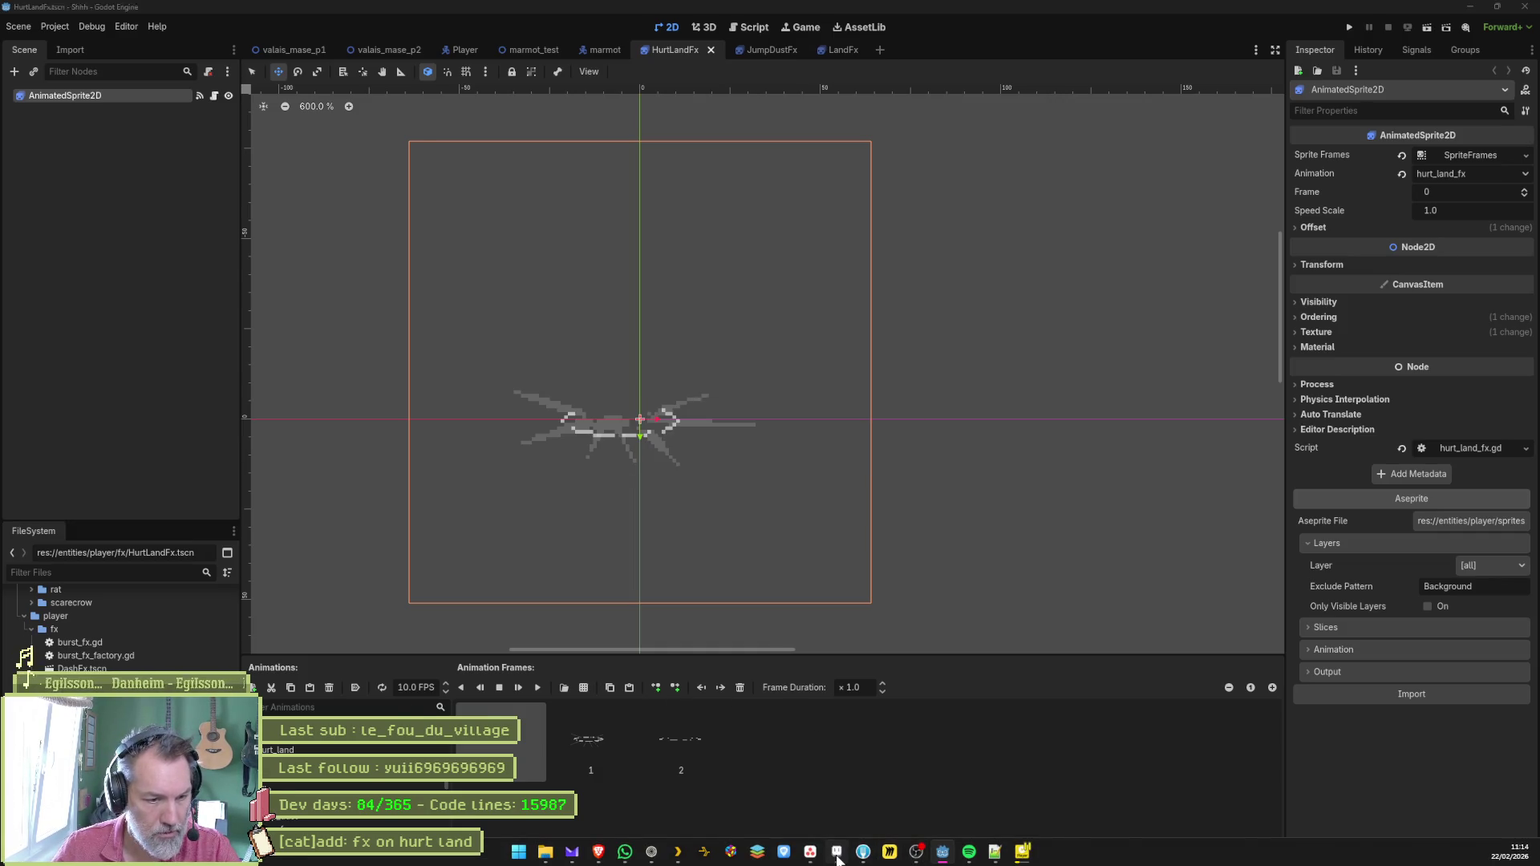
Select hurt_land_fx frames 143–145 and apply a shared frame duration to all three.
left_click(1195, 742)
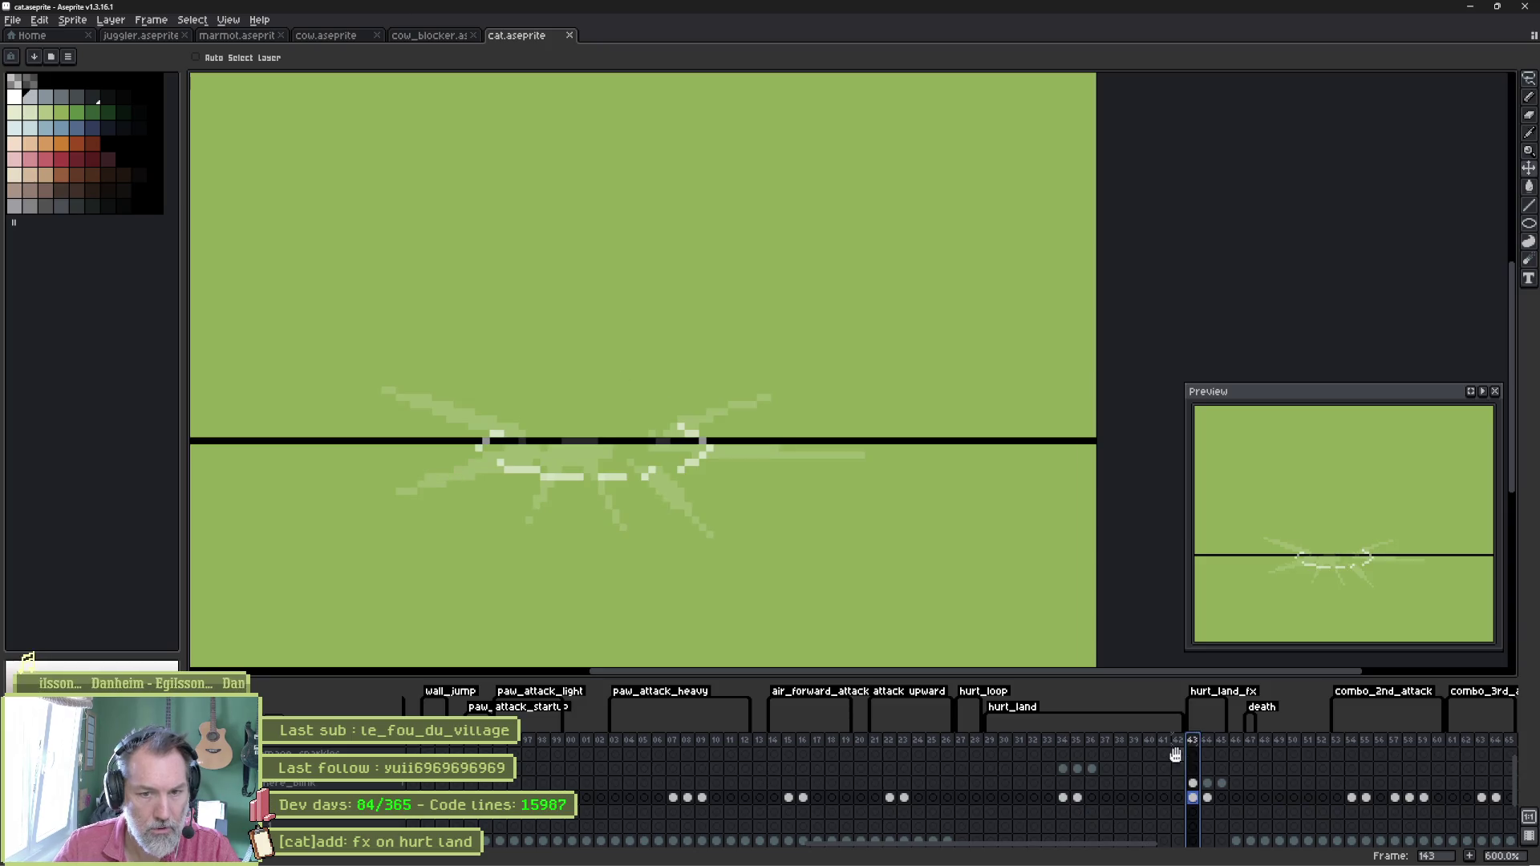
key("Right")
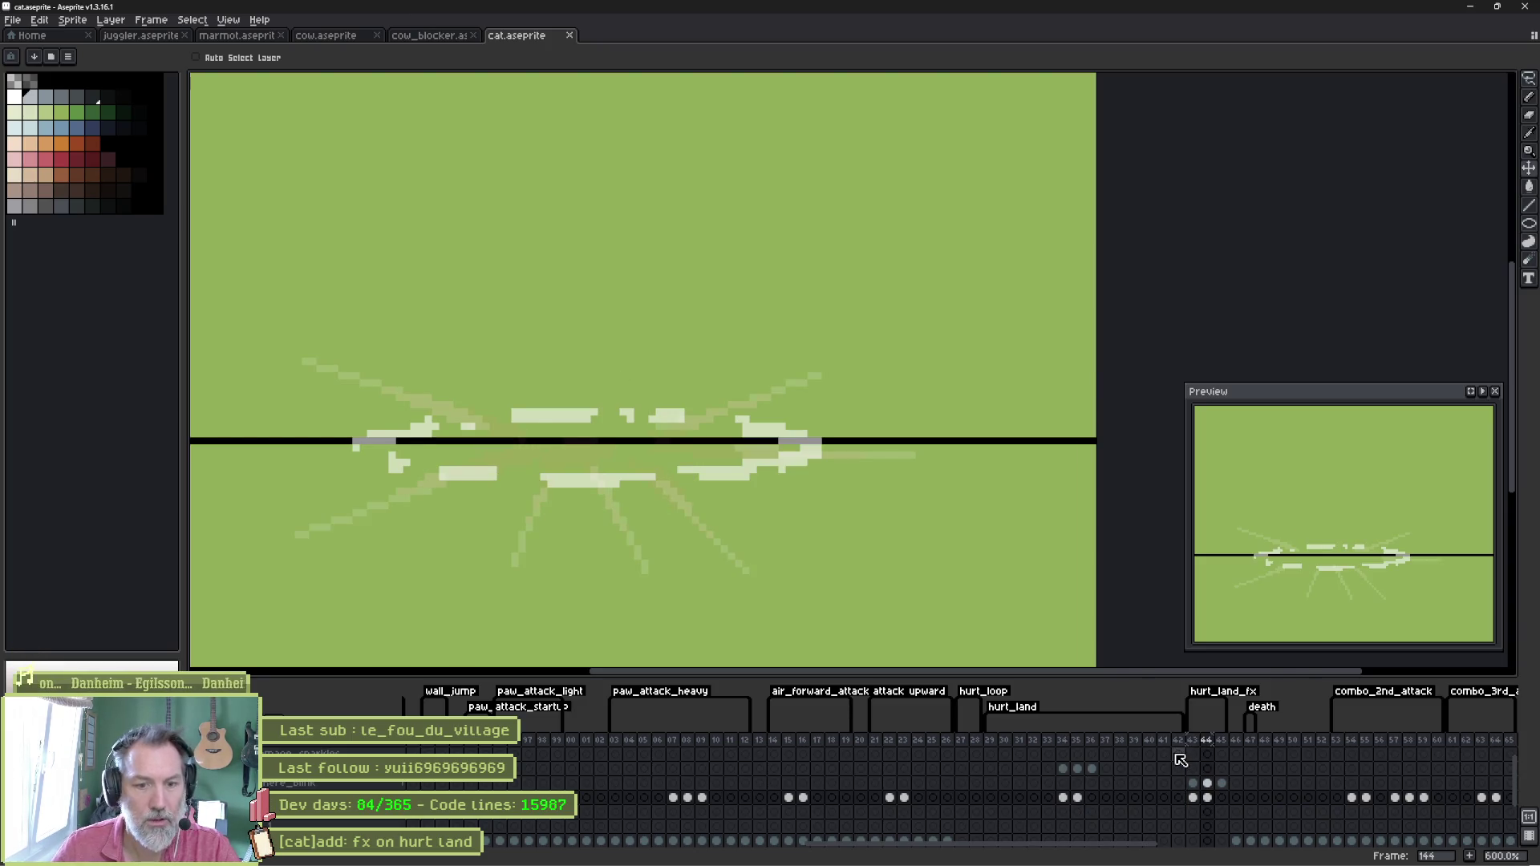
left_click(1195, 740)
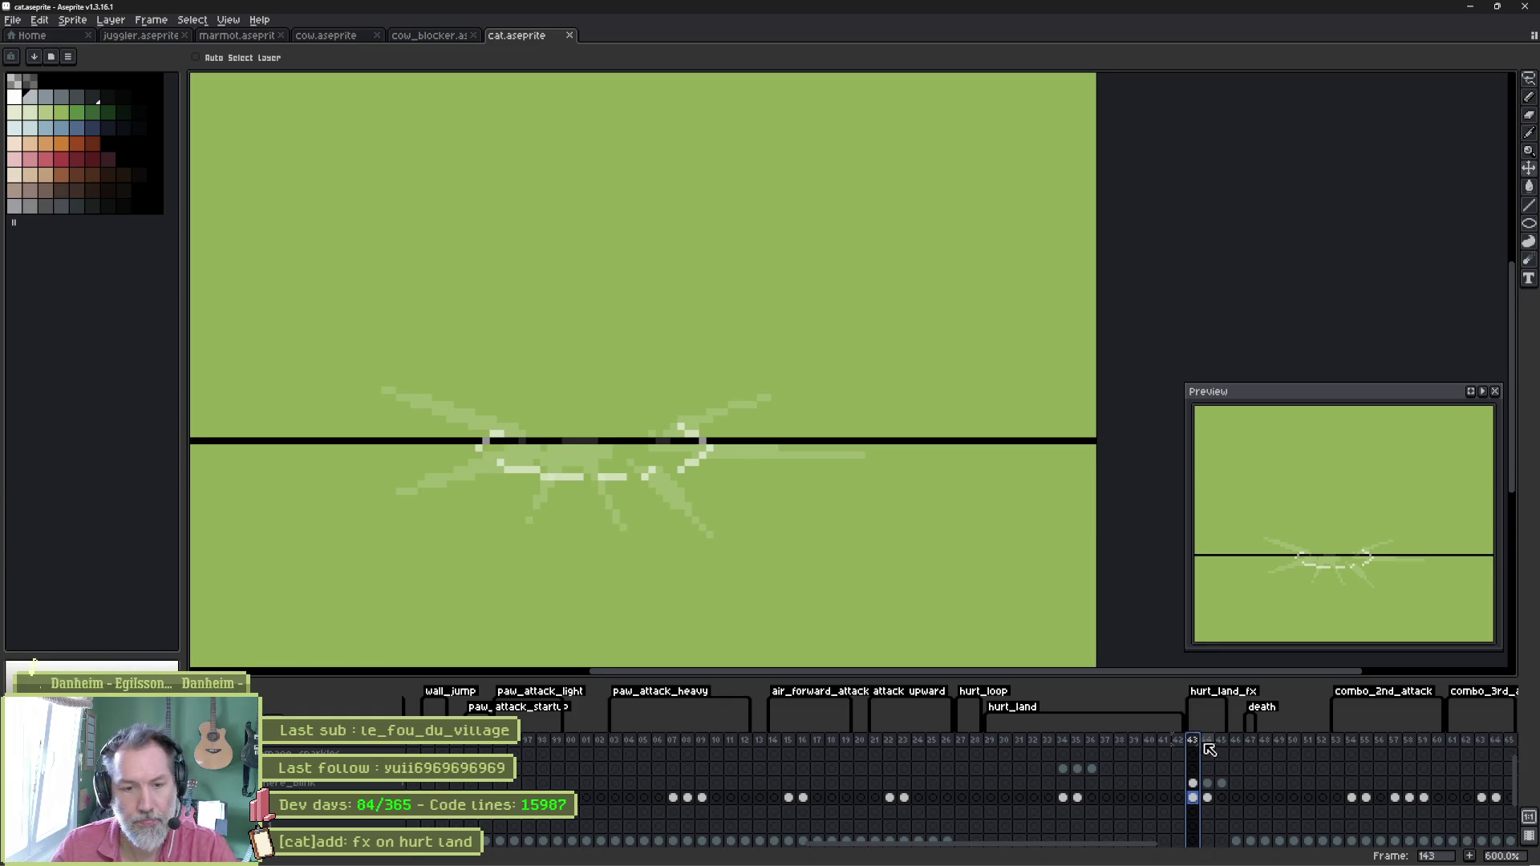
left_click(1220, 741, "shift")
double_click(1218, 742)
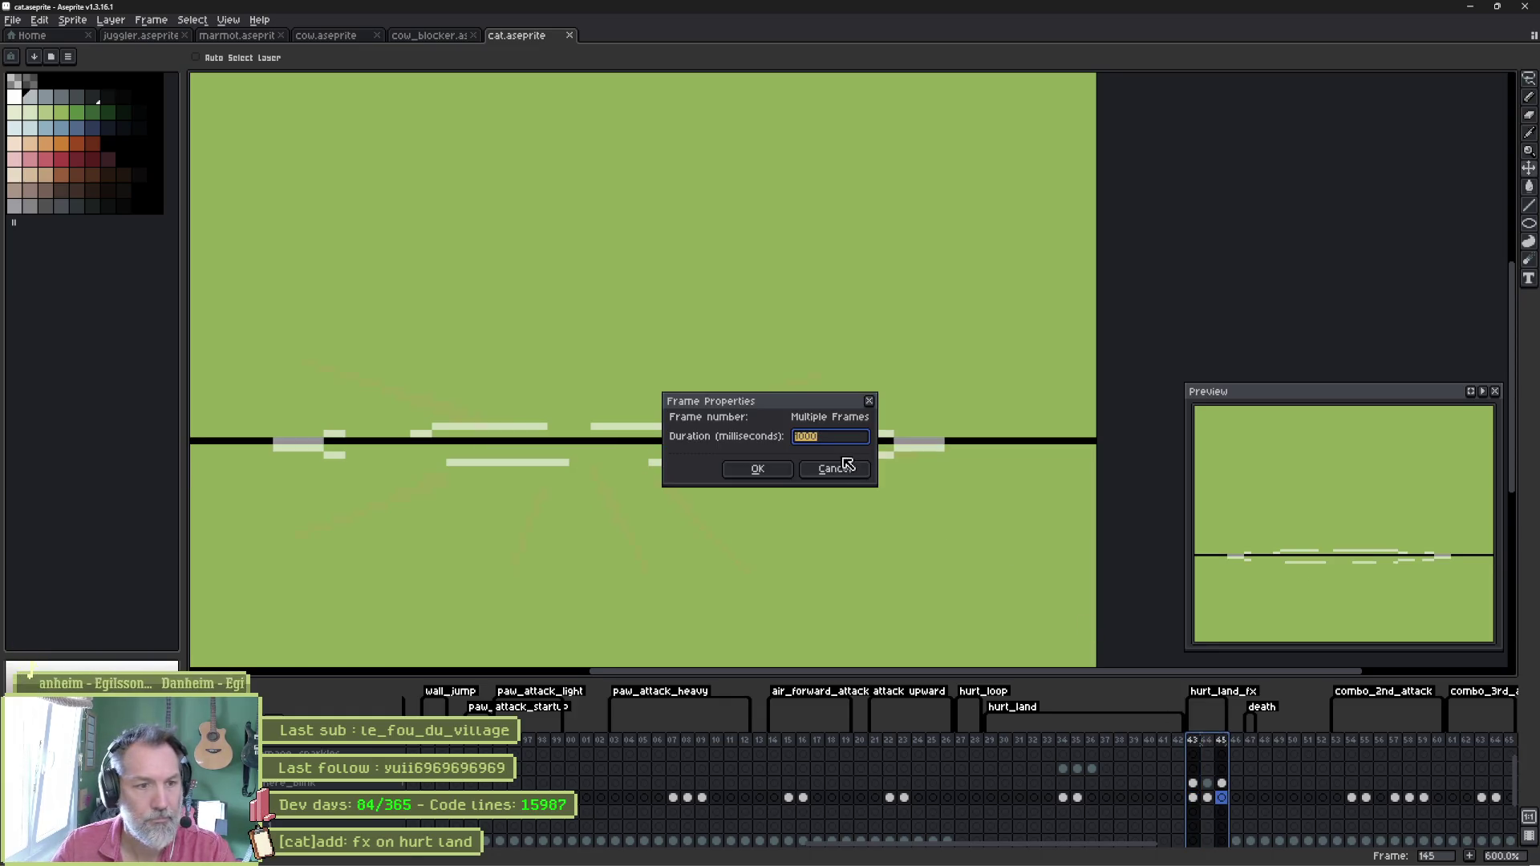
key("Return")
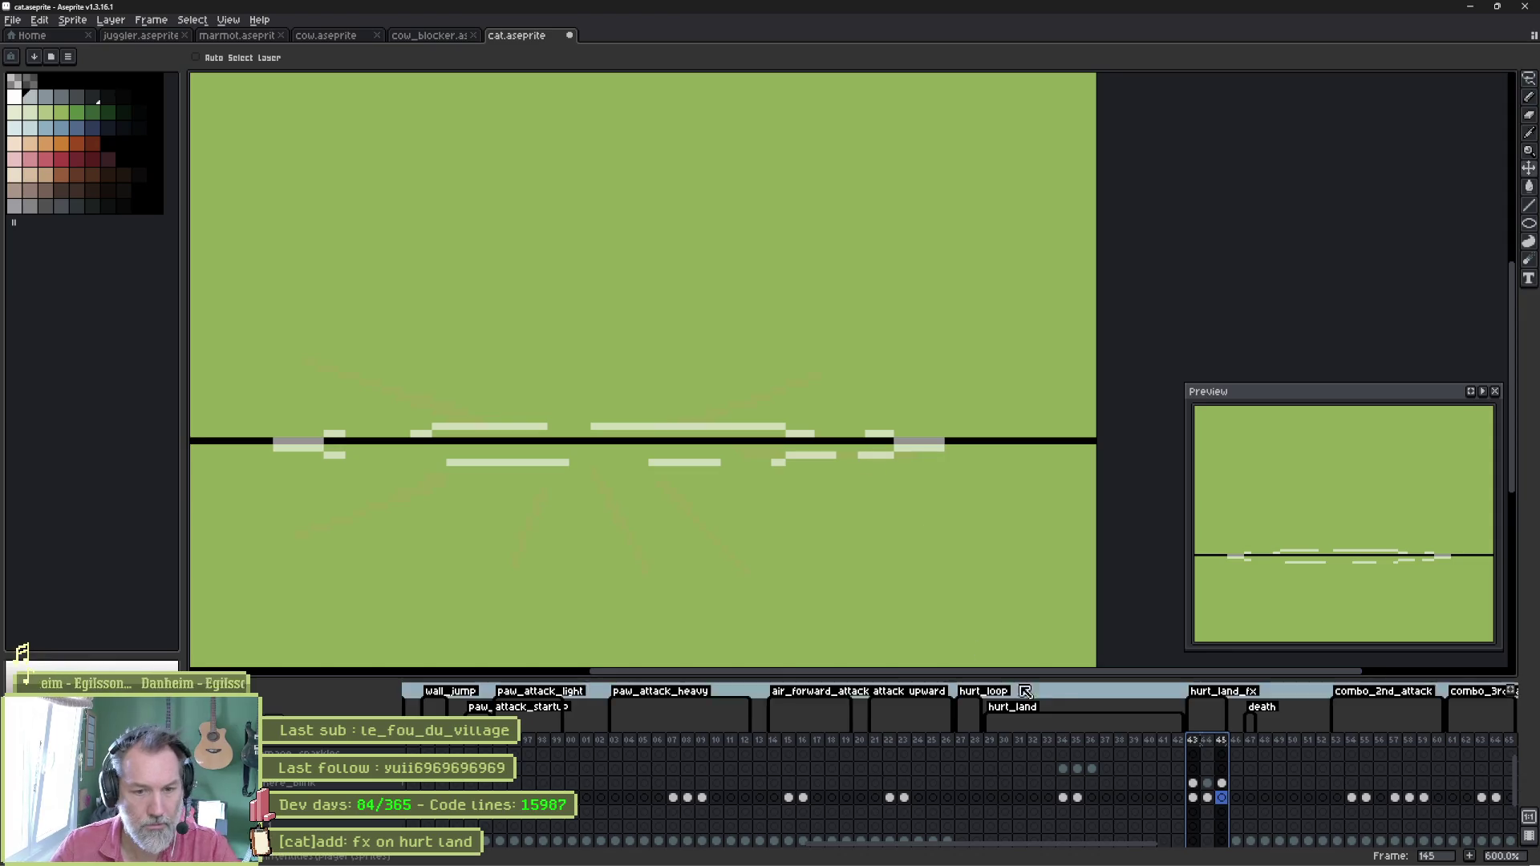
Give frame 144 a 100 ms duration and confirm frame 145's duration.
left_click(1209, 741)
double_click(1208, 741)
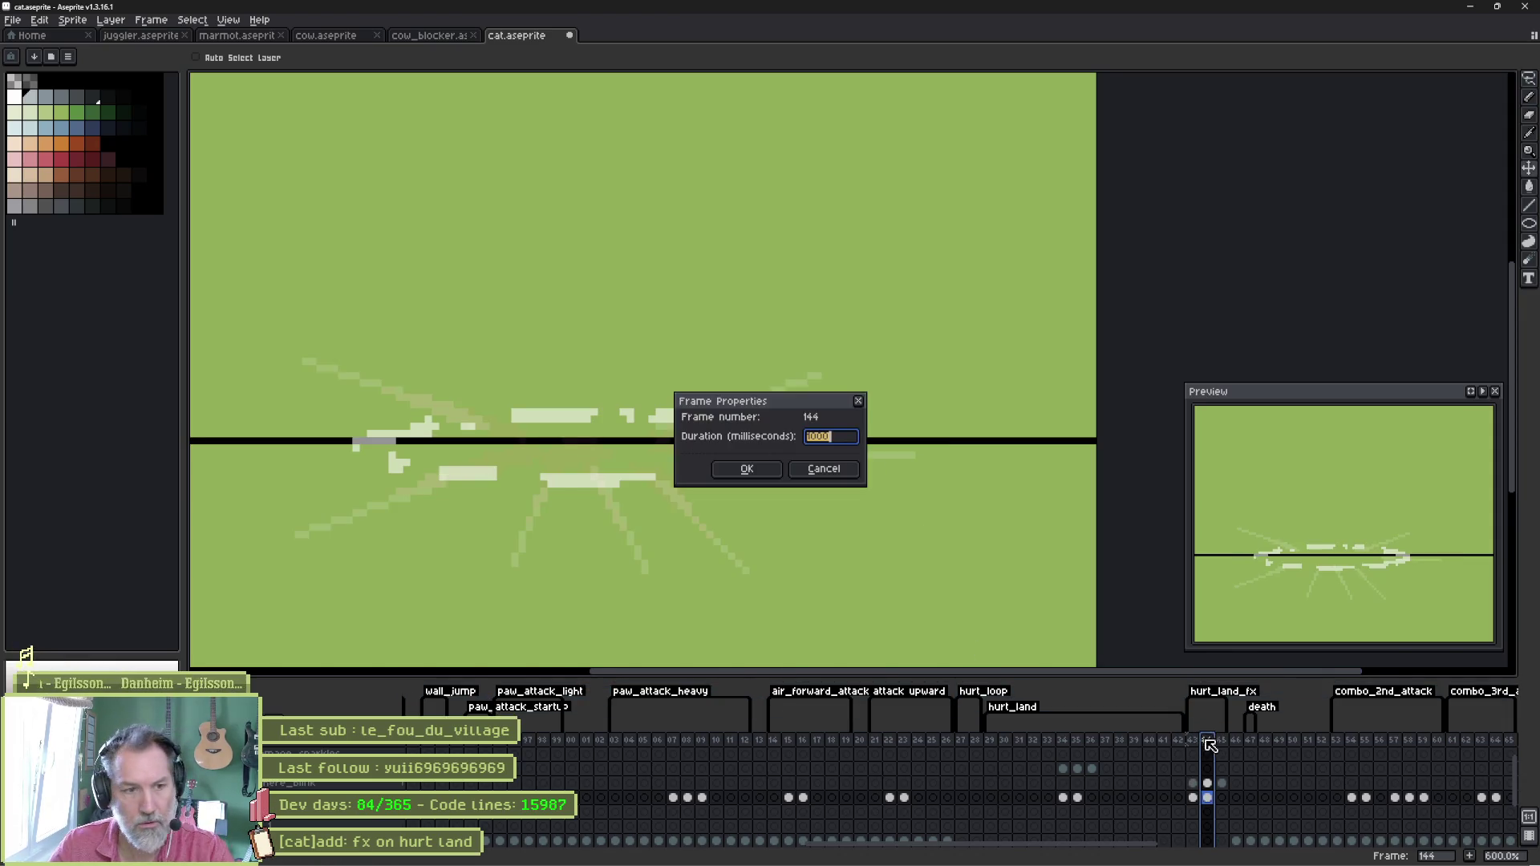
type("100")
key("Return")
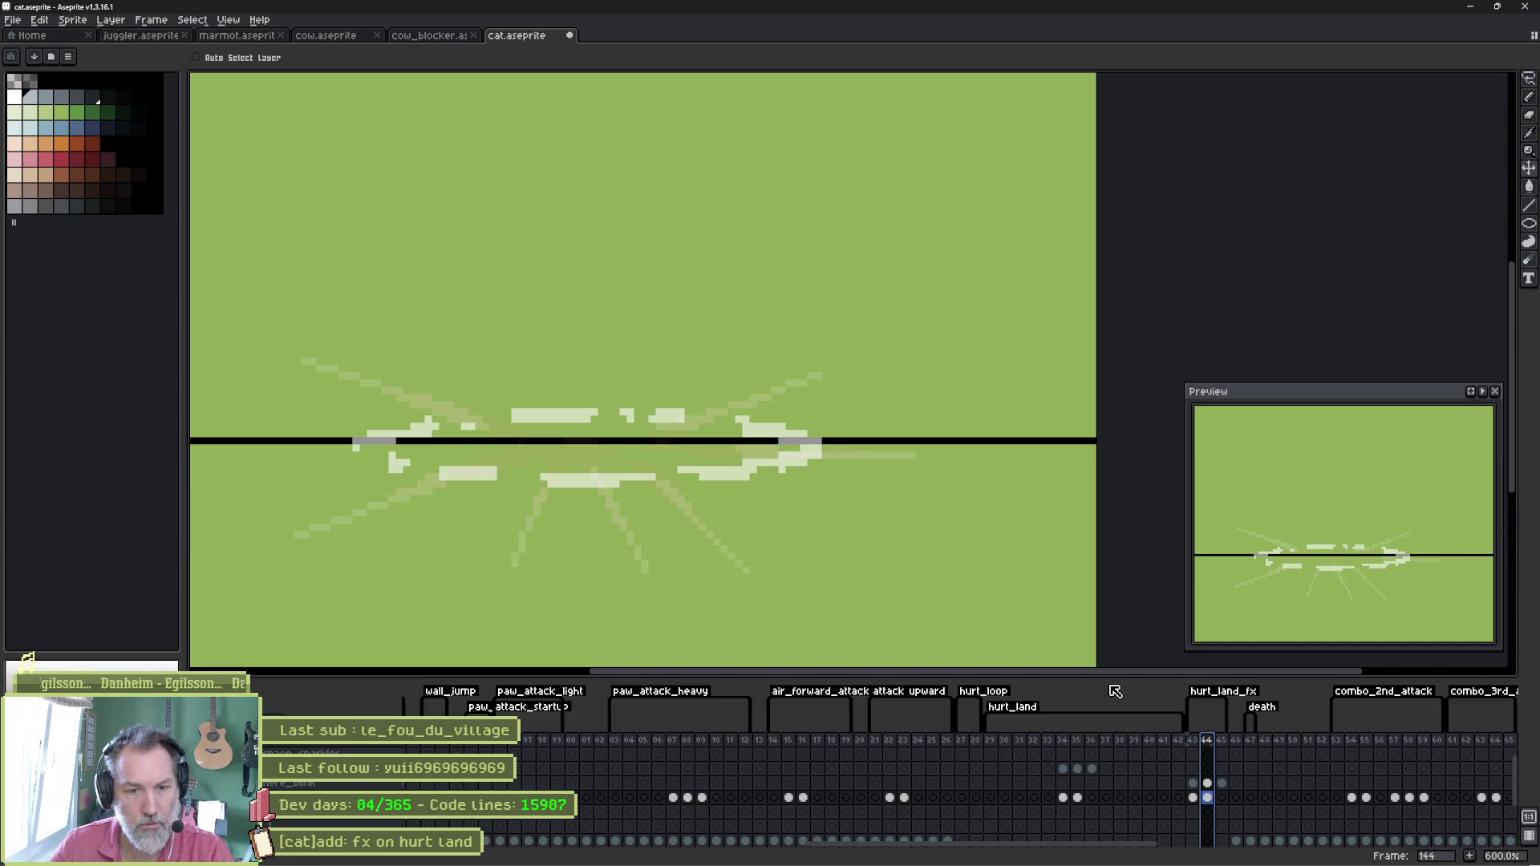
left_click(1225, 740)
double_click(1225, 740)
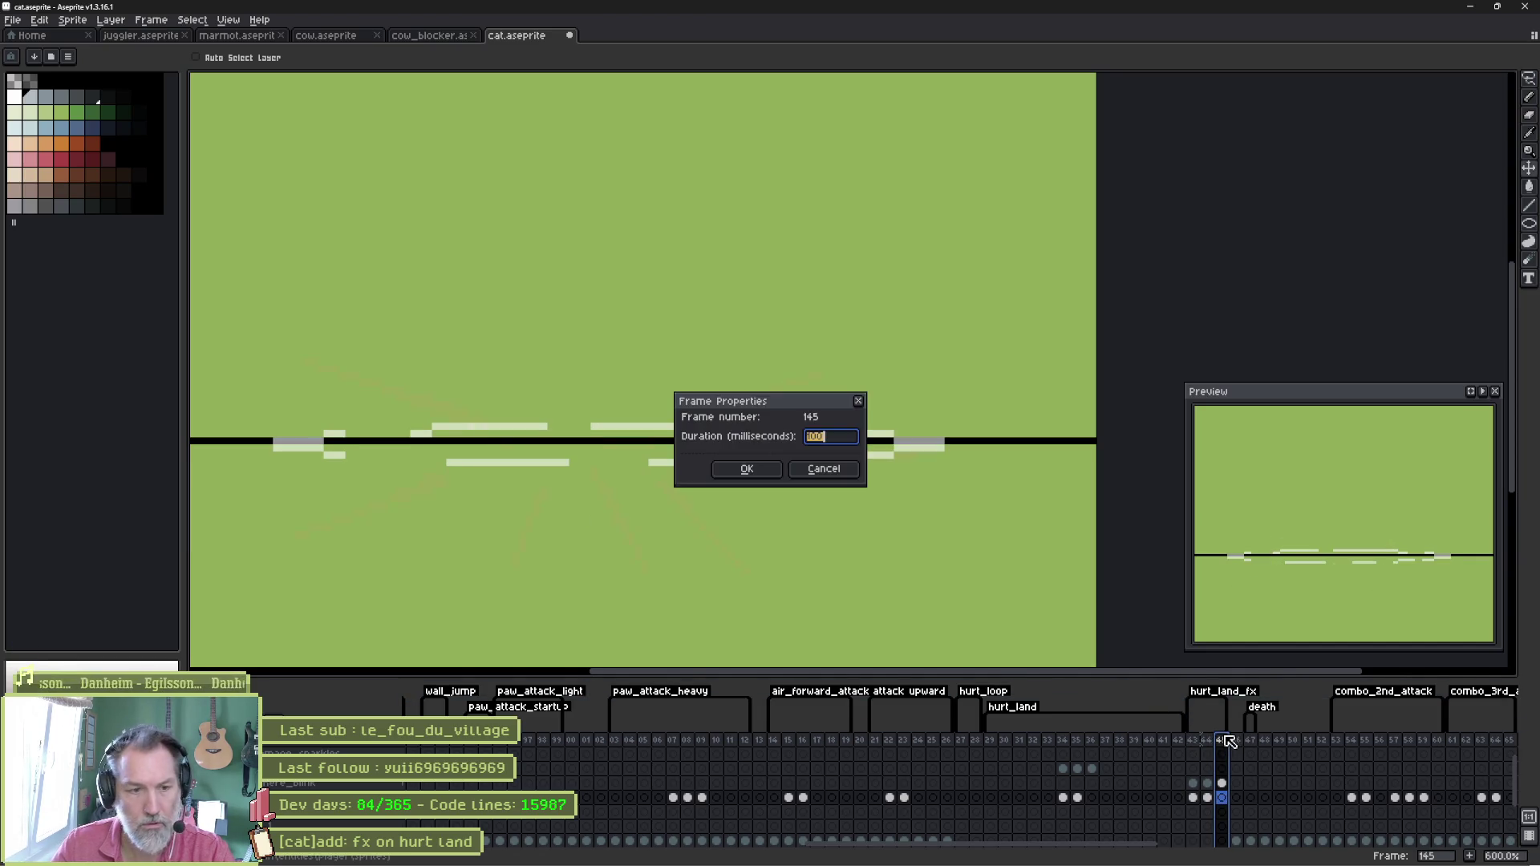
key("Return")
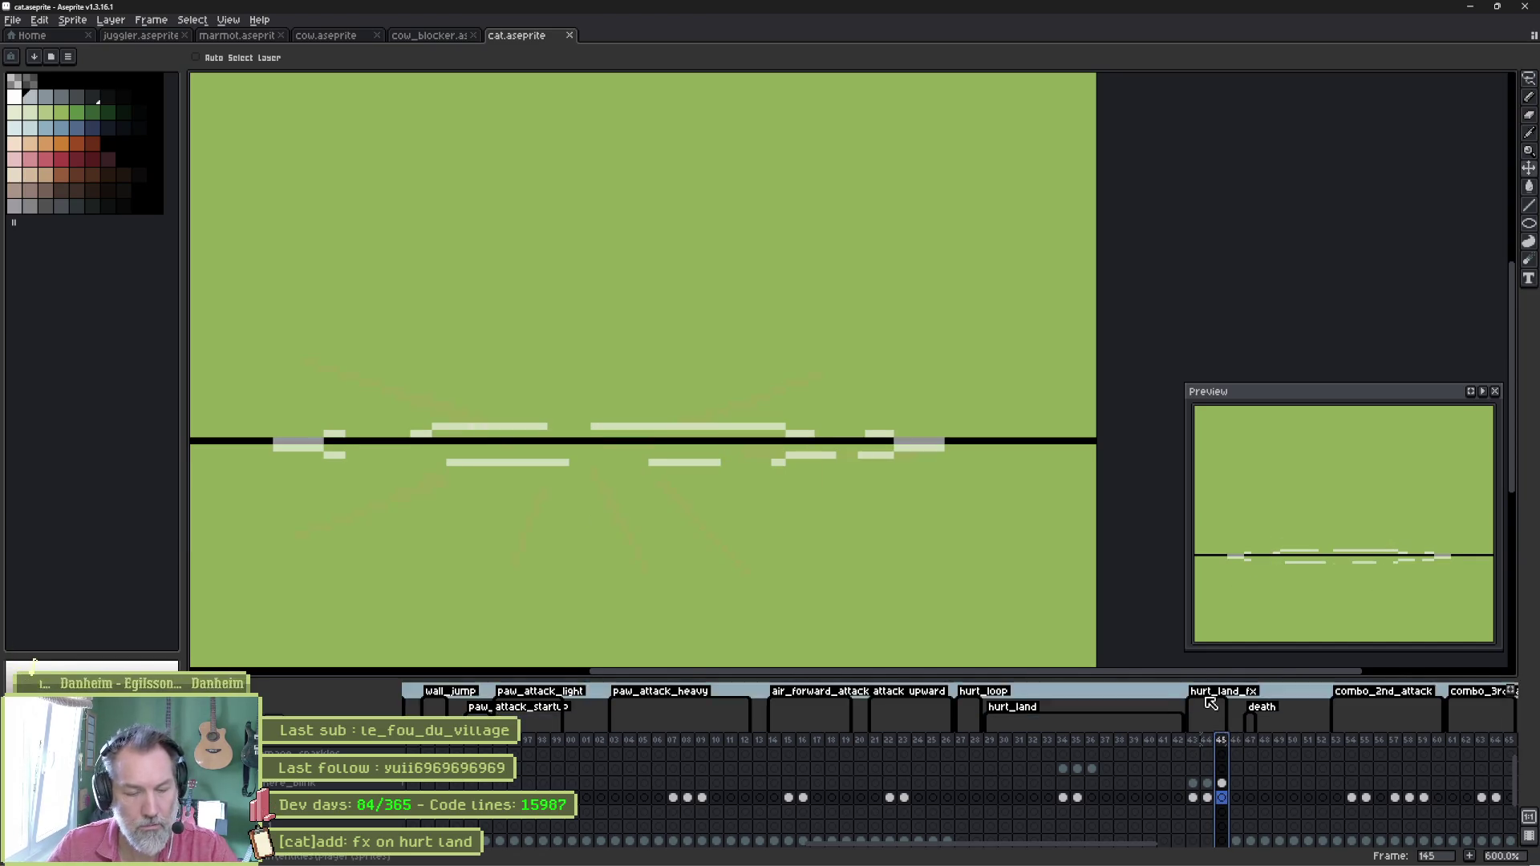
left_click(944, 862)
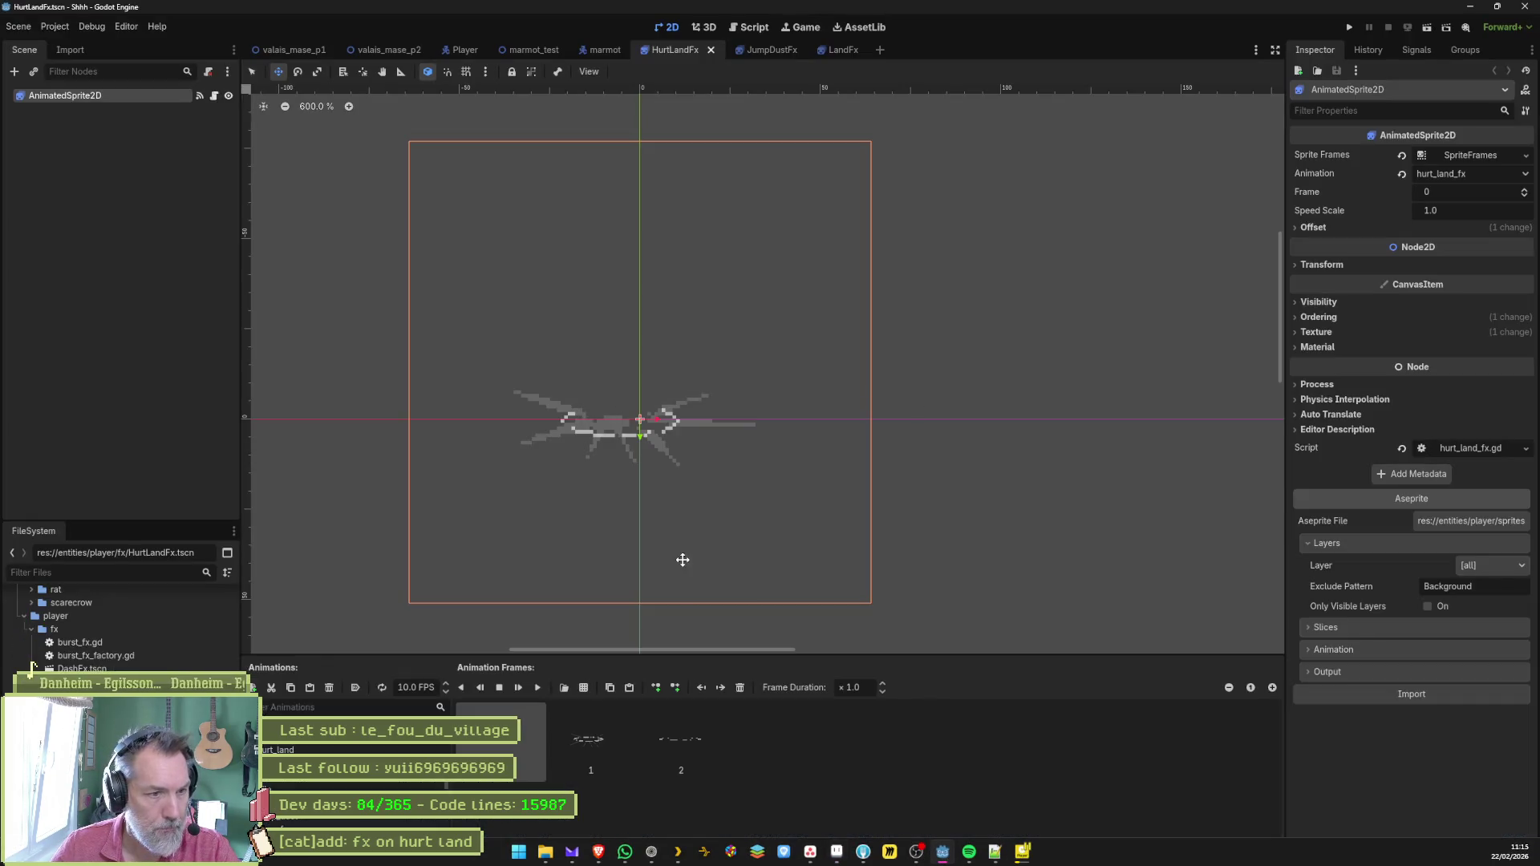
Reimport HurtLandFx from the Aseprite file and playtest marmot_test by walking the cat right.
left_click(1400, 695)
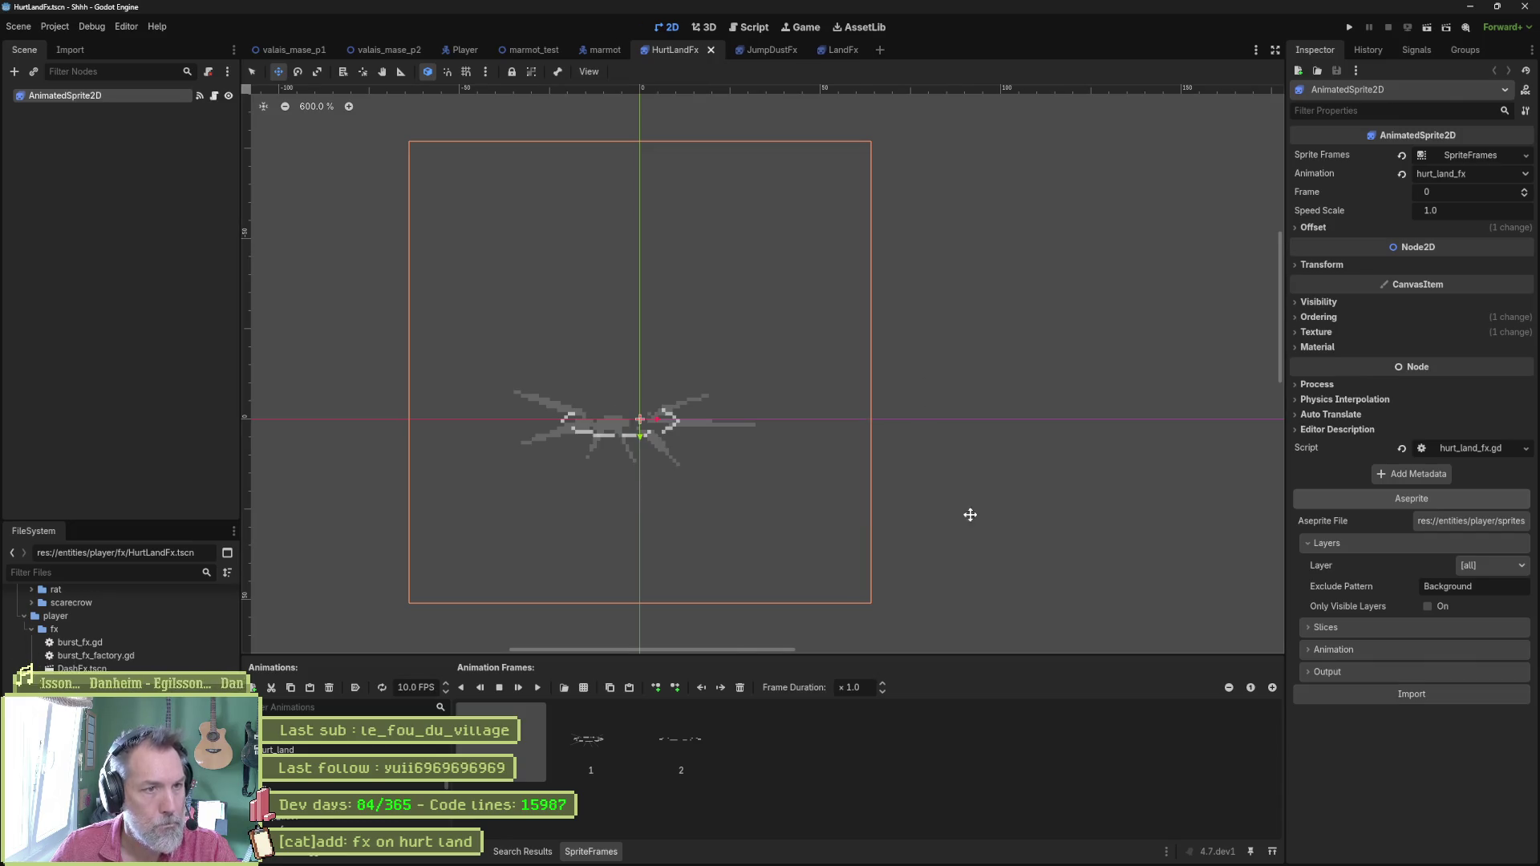
left_click(527, 50)
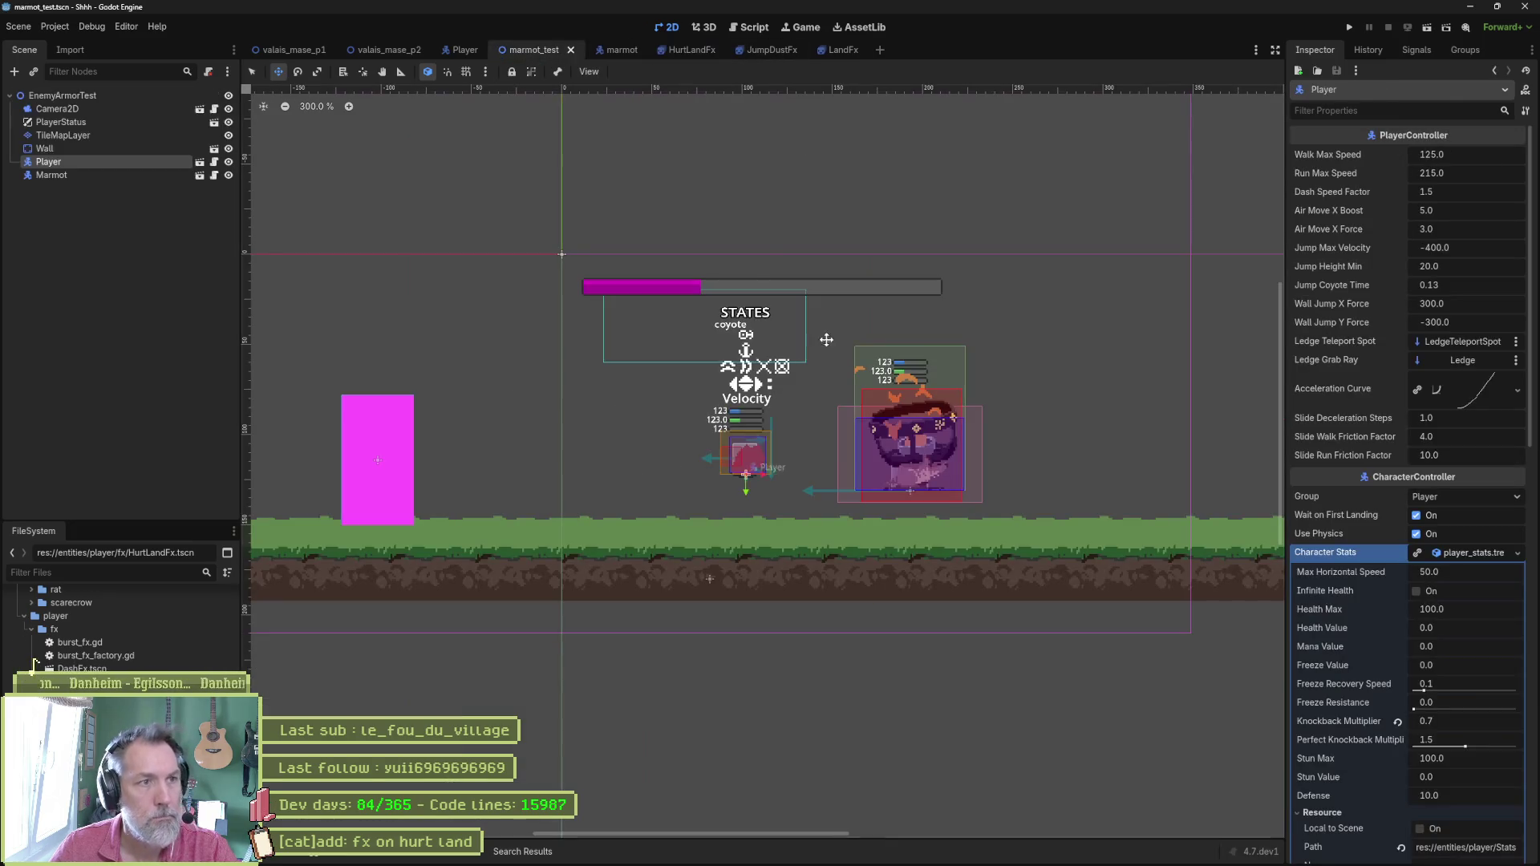
key("F6")
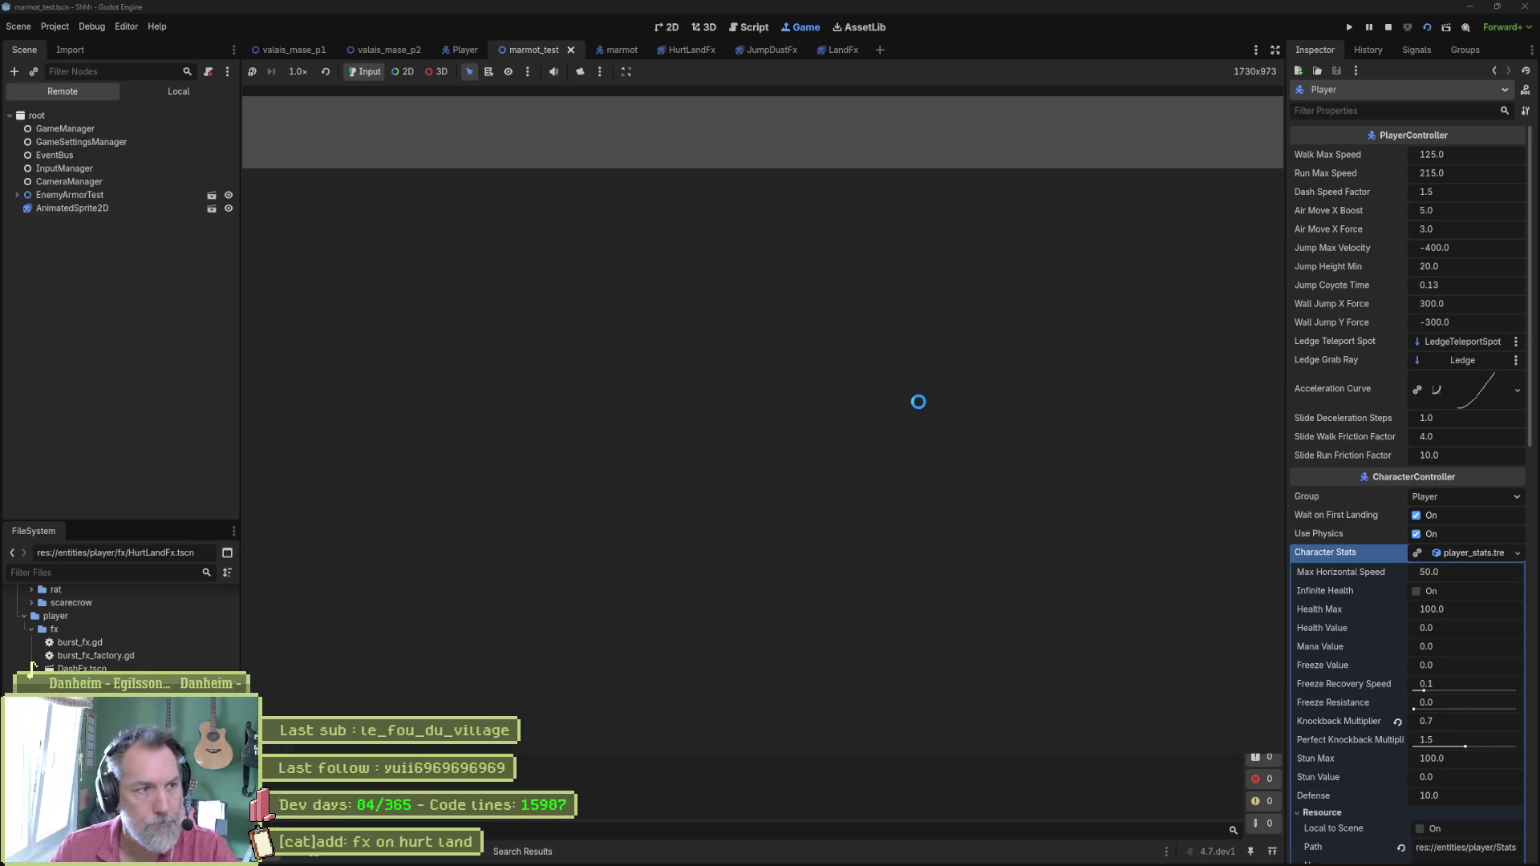
key("Right")
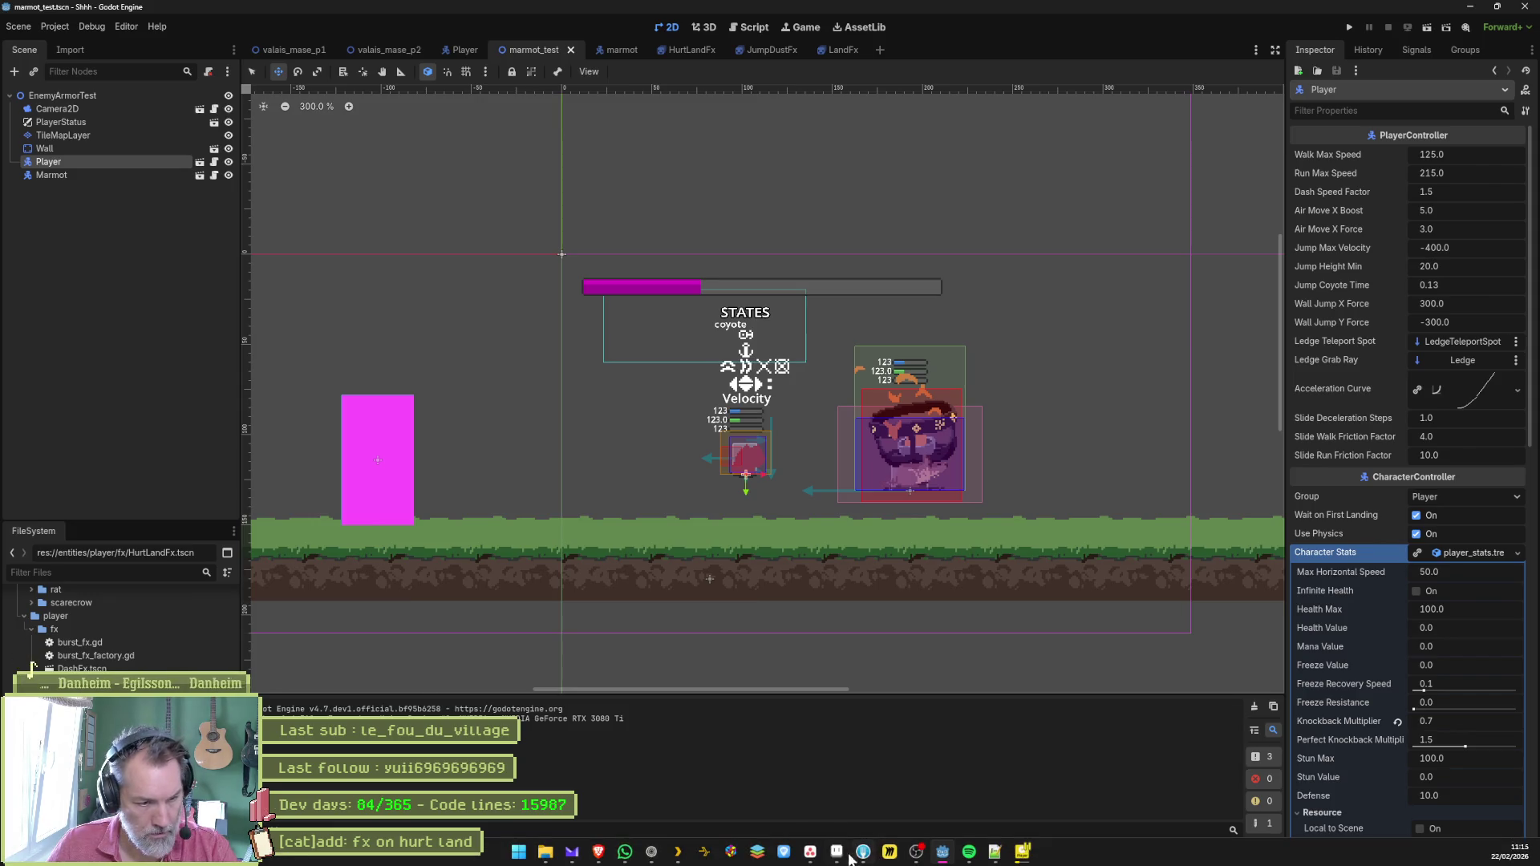
left_click(837, 850)
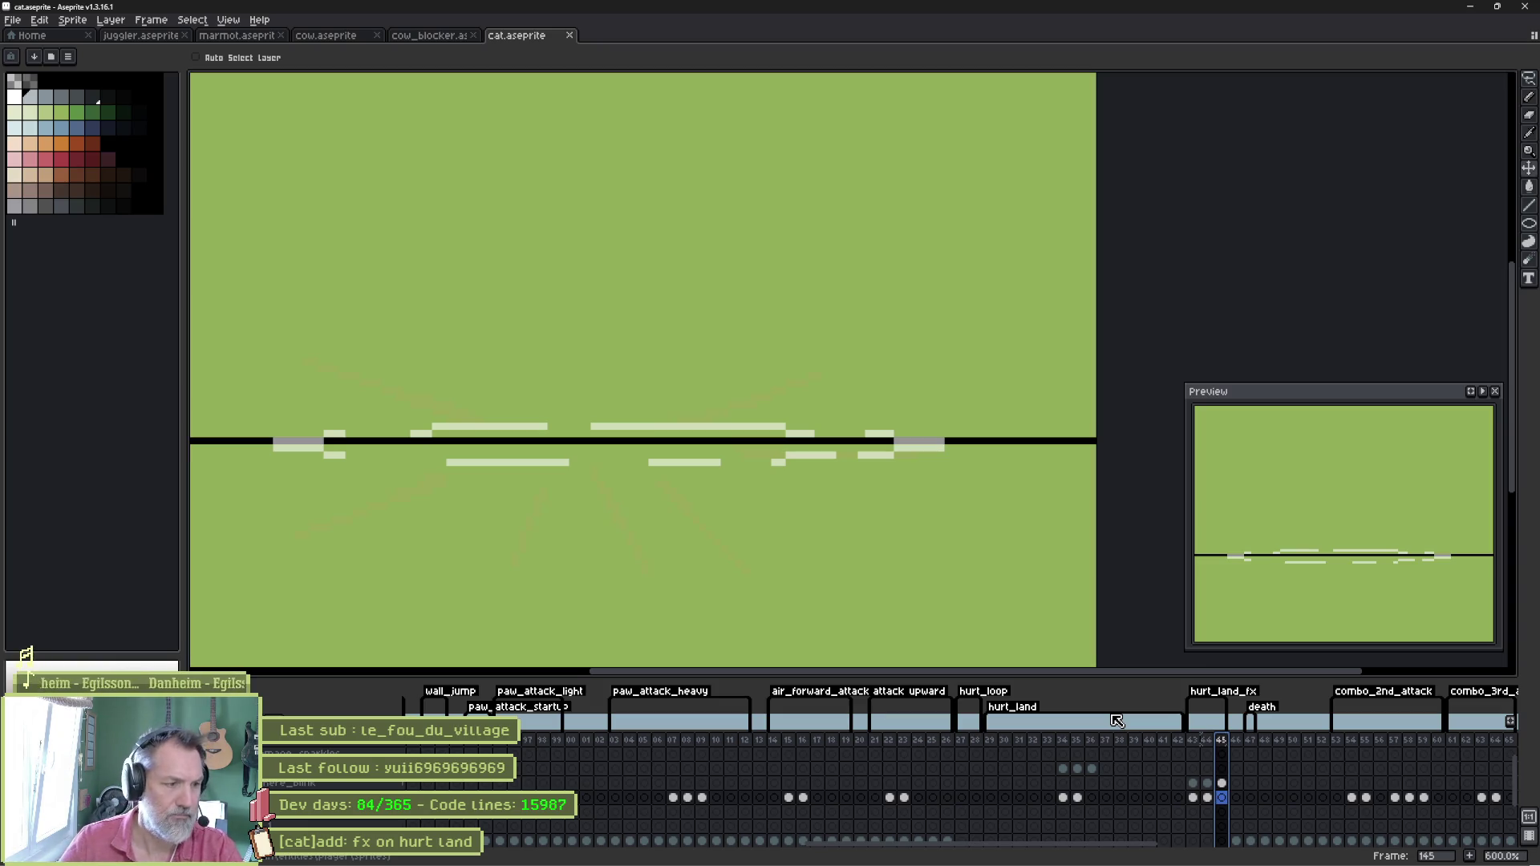
Look over hurt_land_fx frames 143 and 144 in the Aseprite timeline.
left_click(1198, 742)
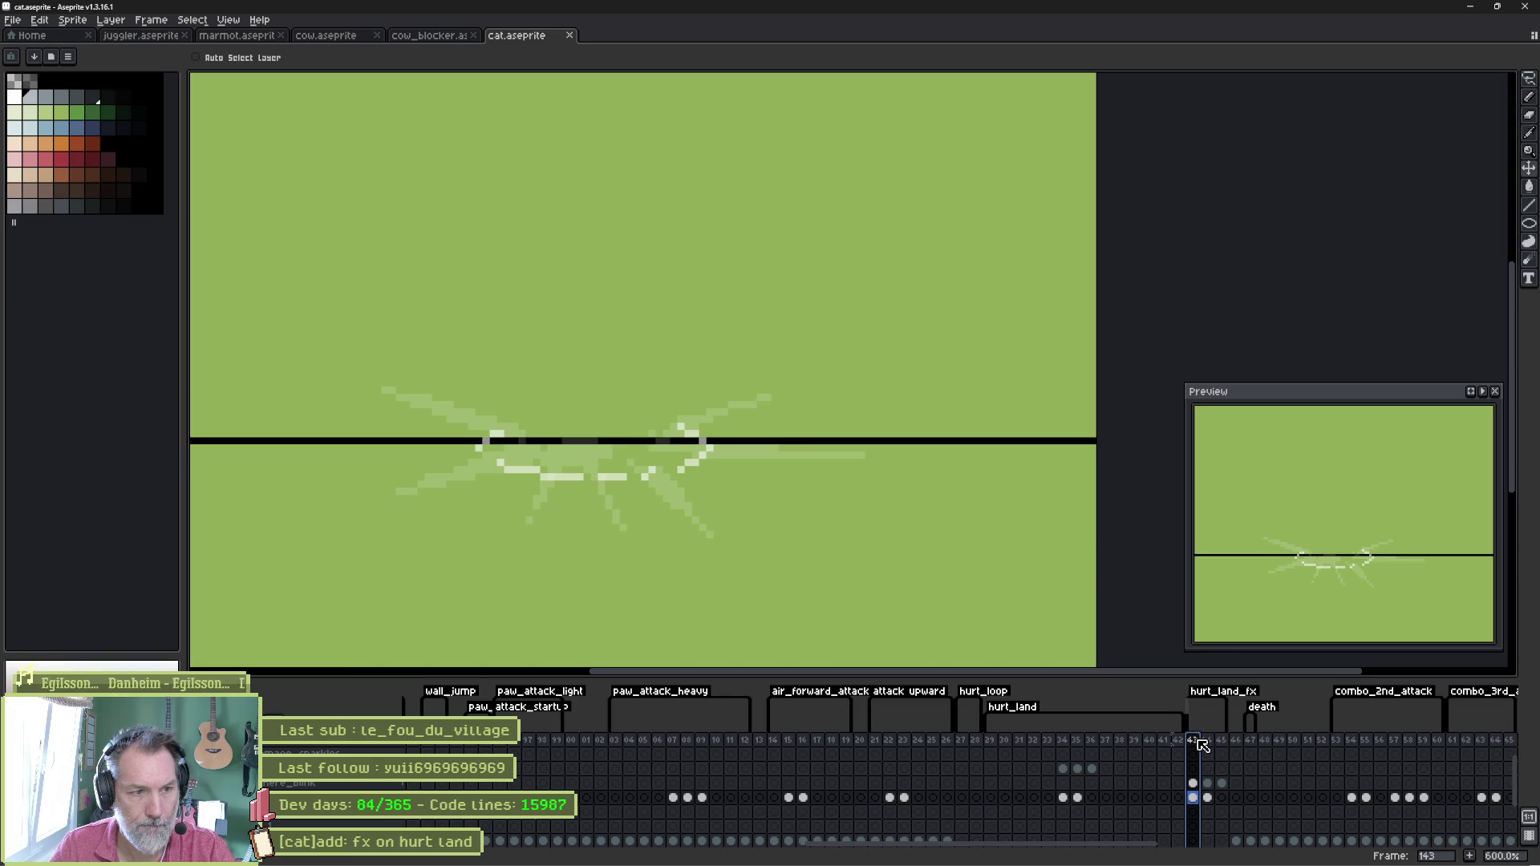
left_click(1208, 742)
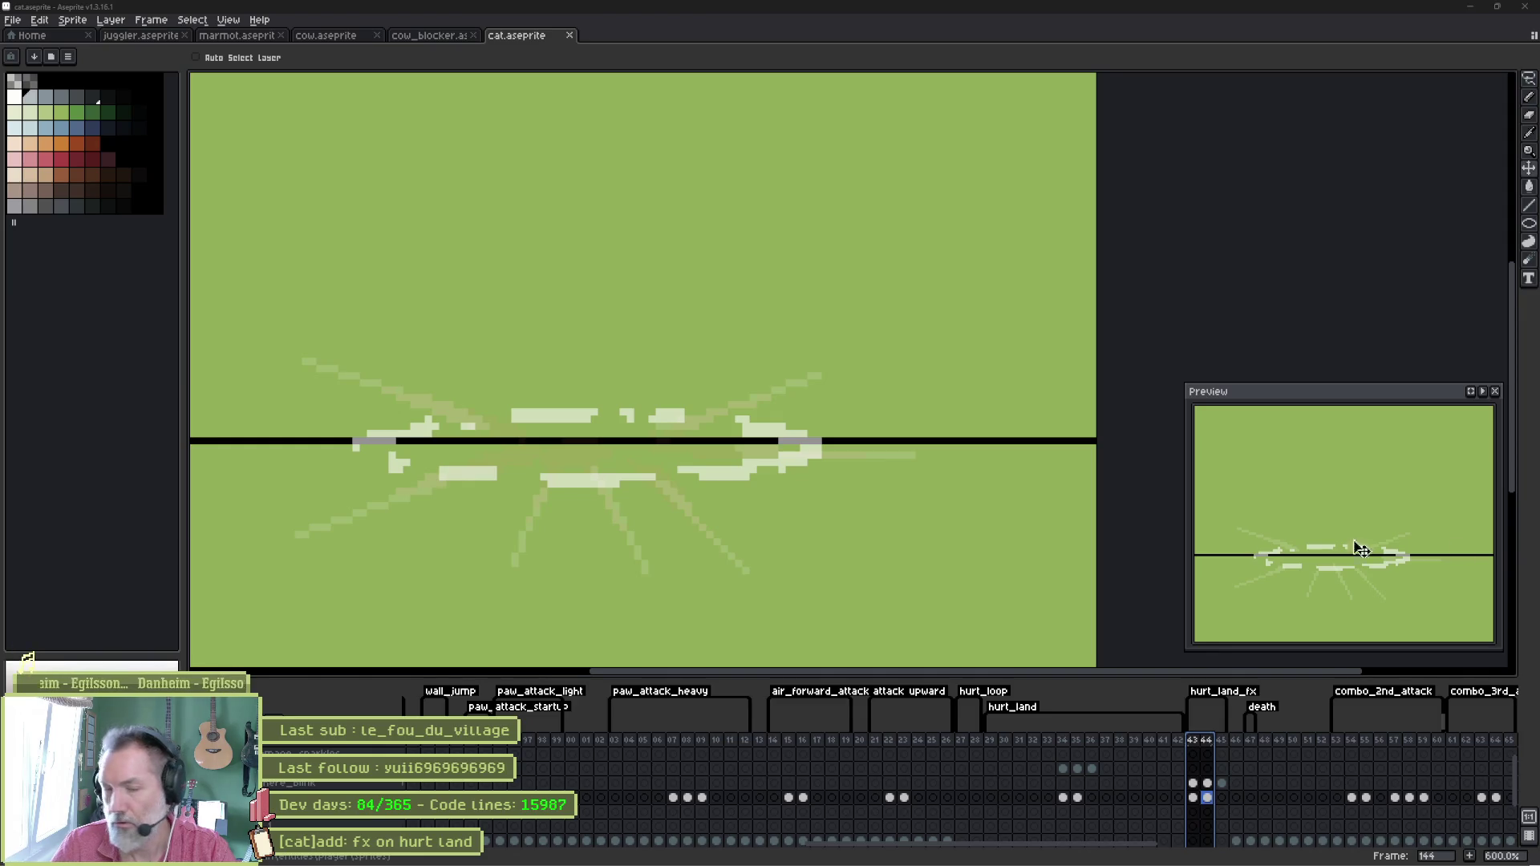
left_click(943, 852)
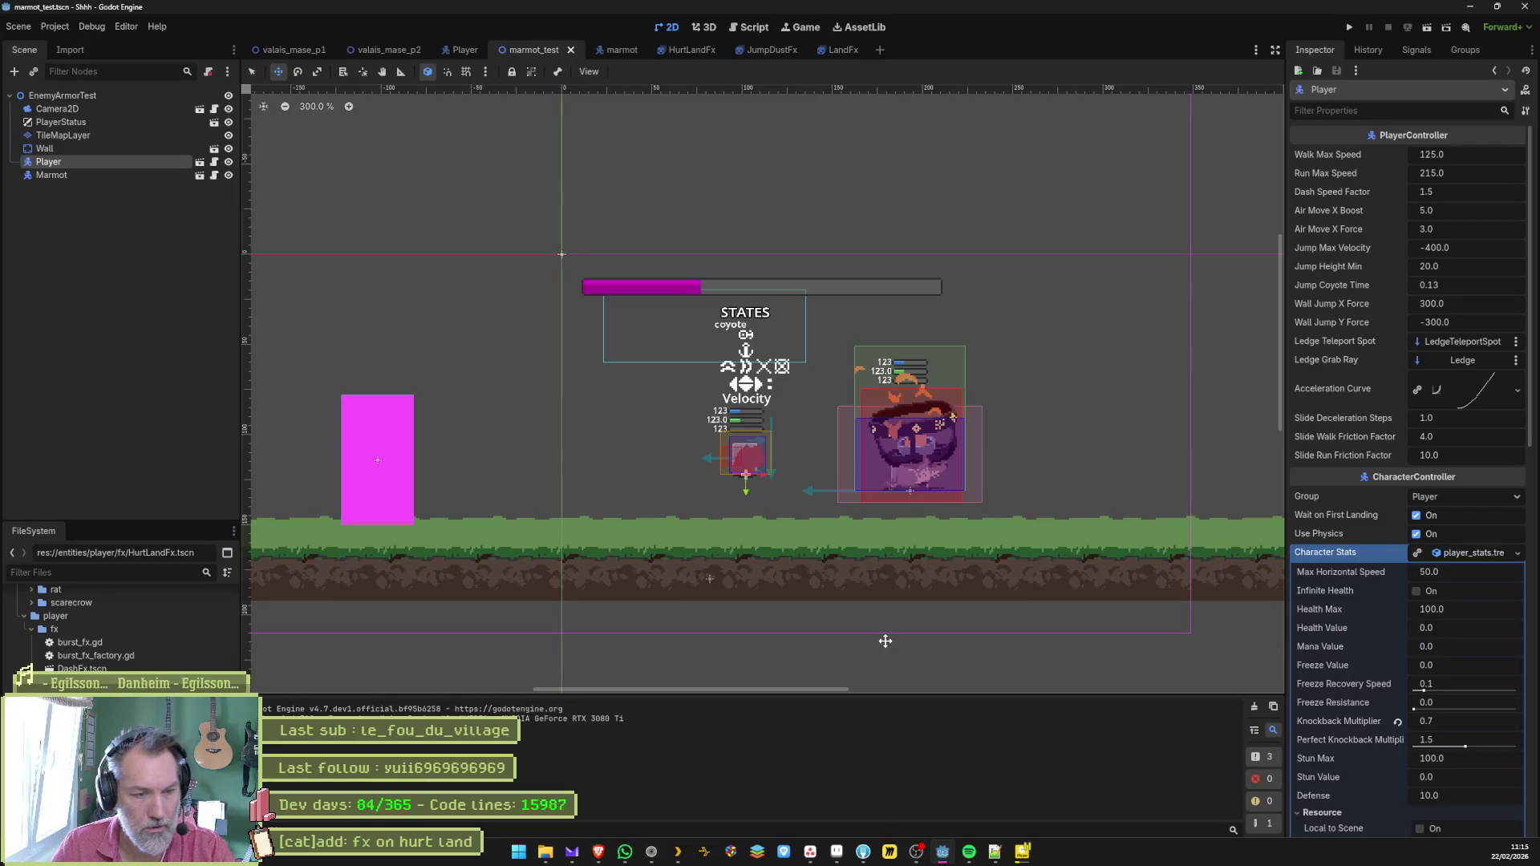
key("F6")
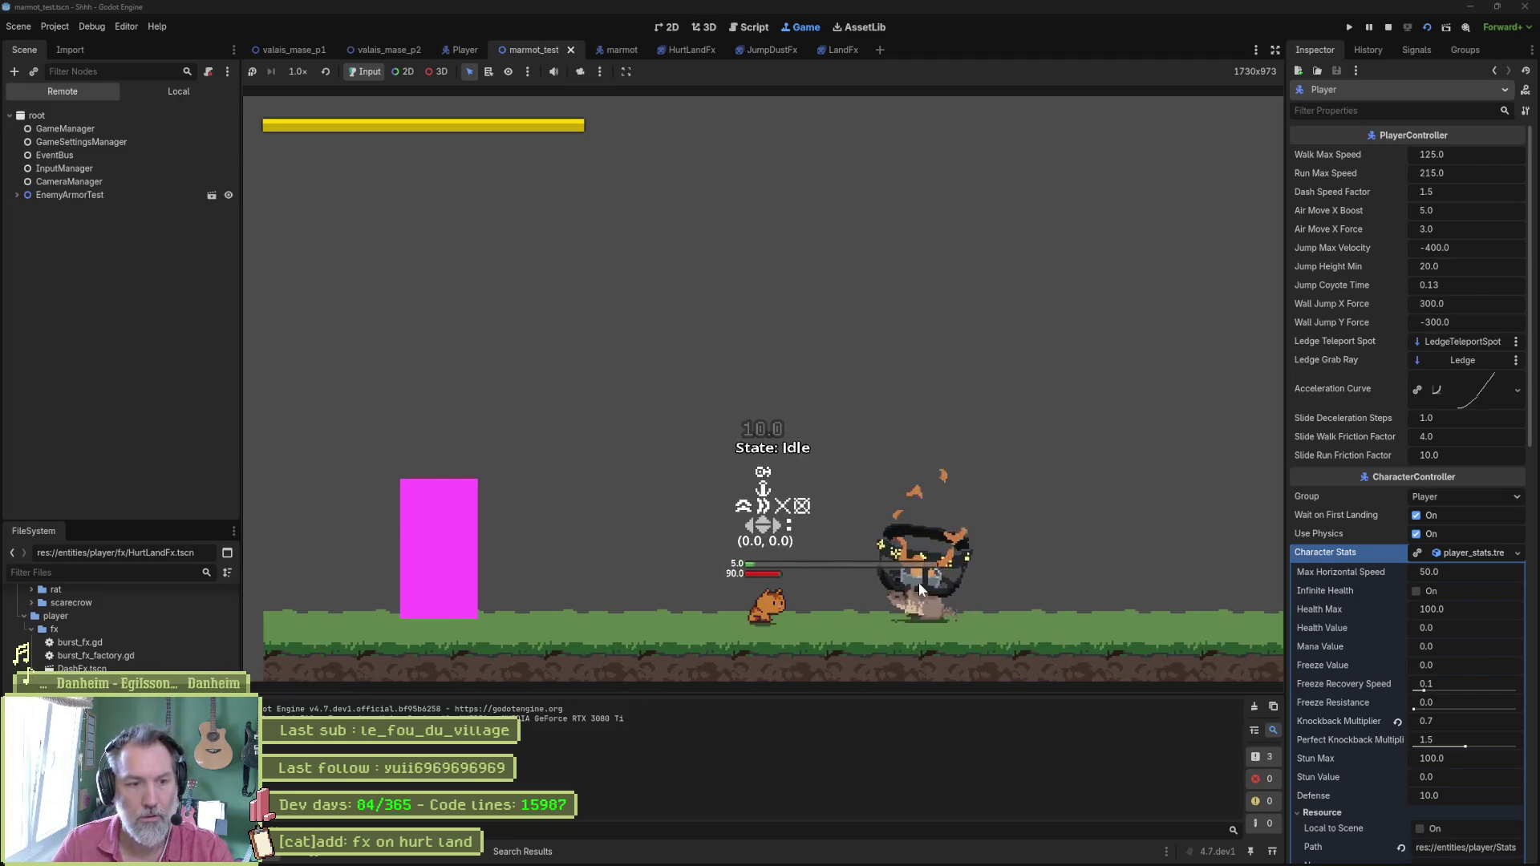
key("F8")
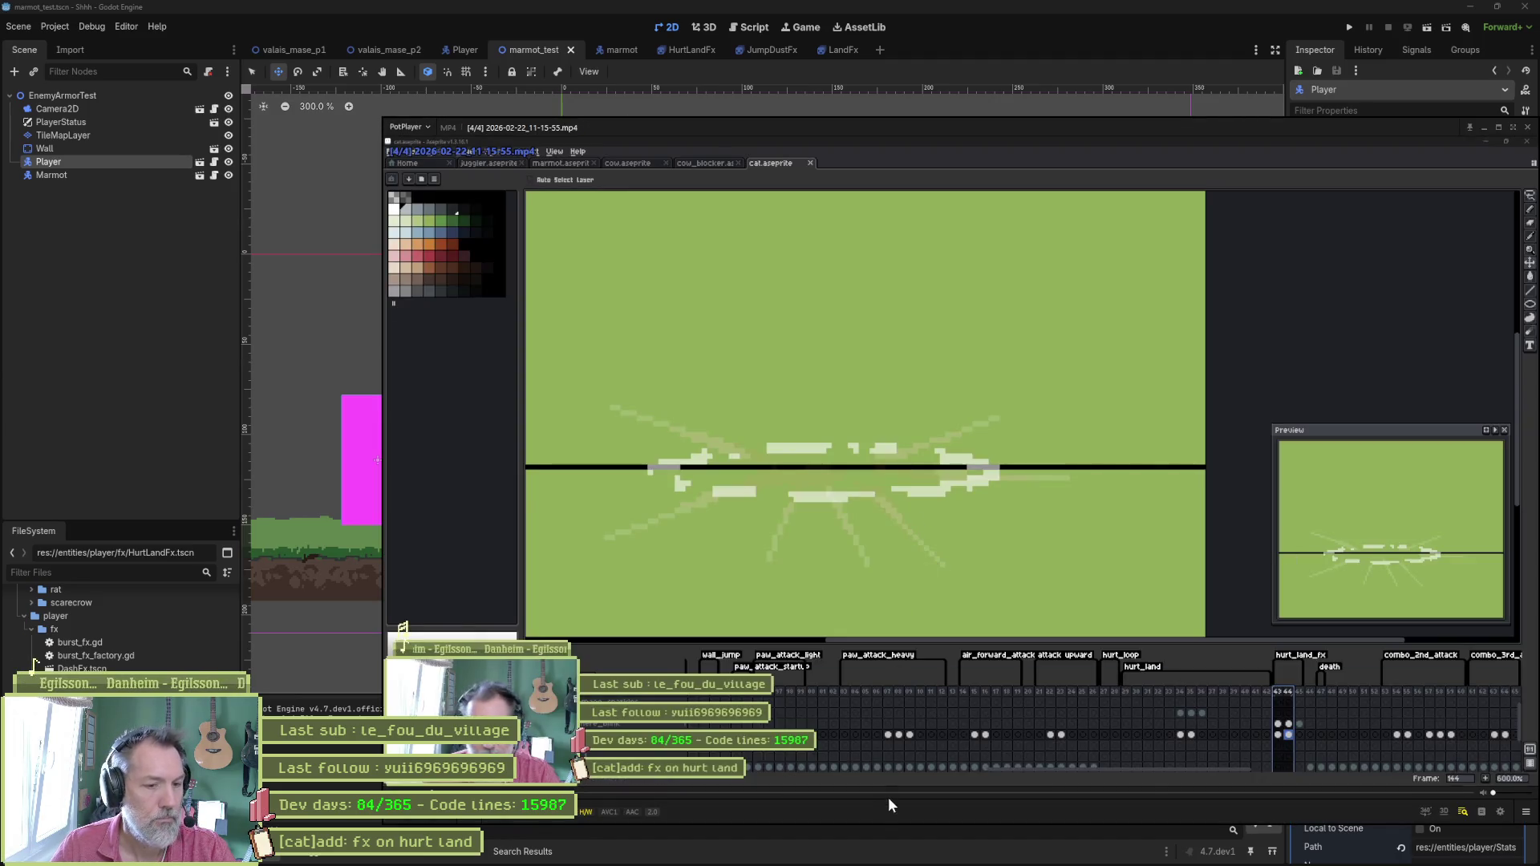
Pause the playtest recording at the cat's hurt landing and step through it frame by frame.
left_click(889, 795)
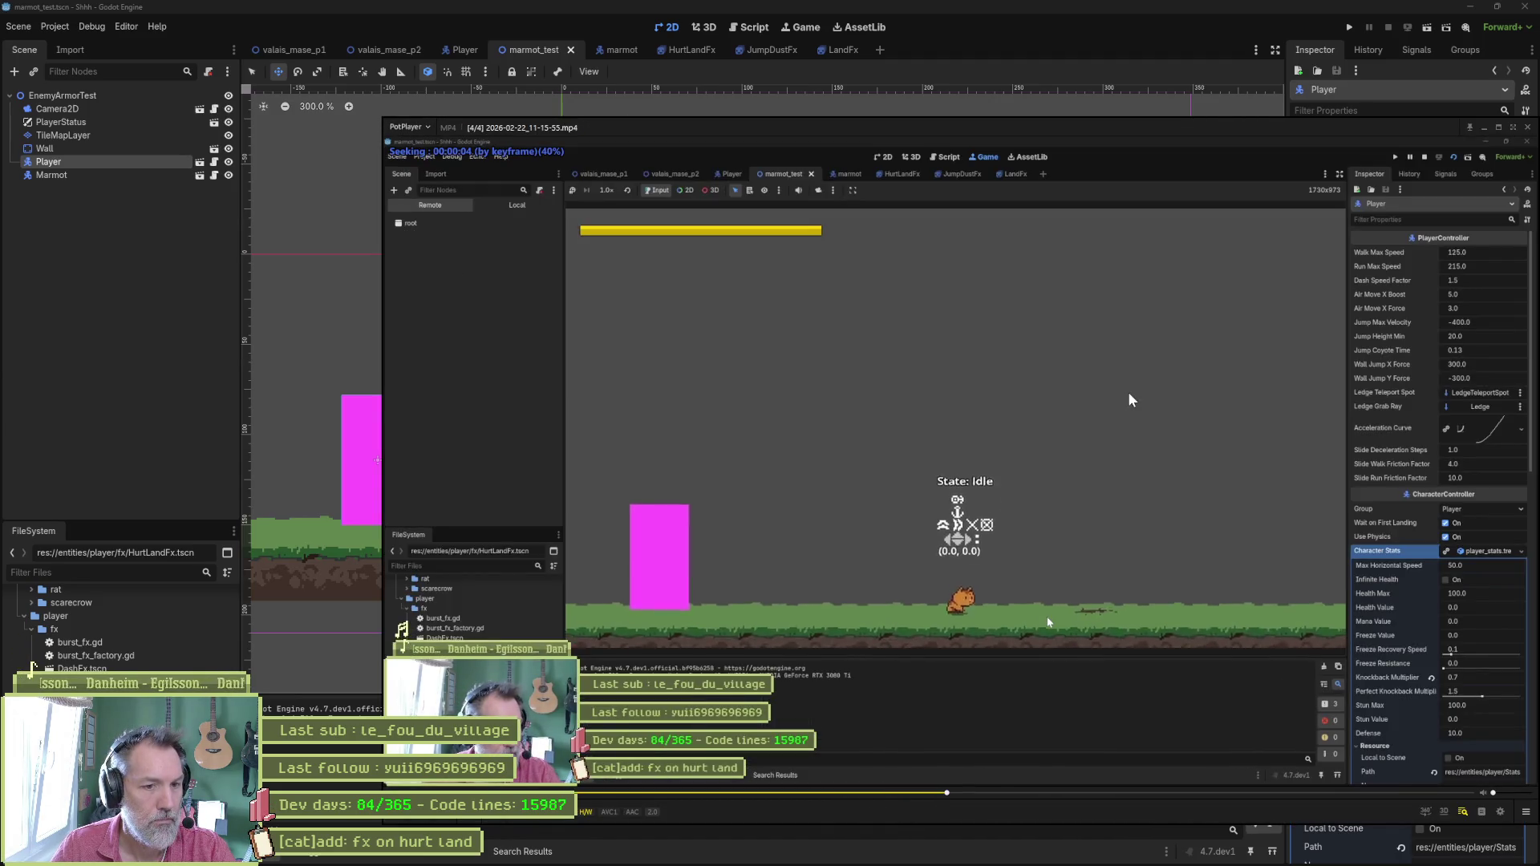
key("space")
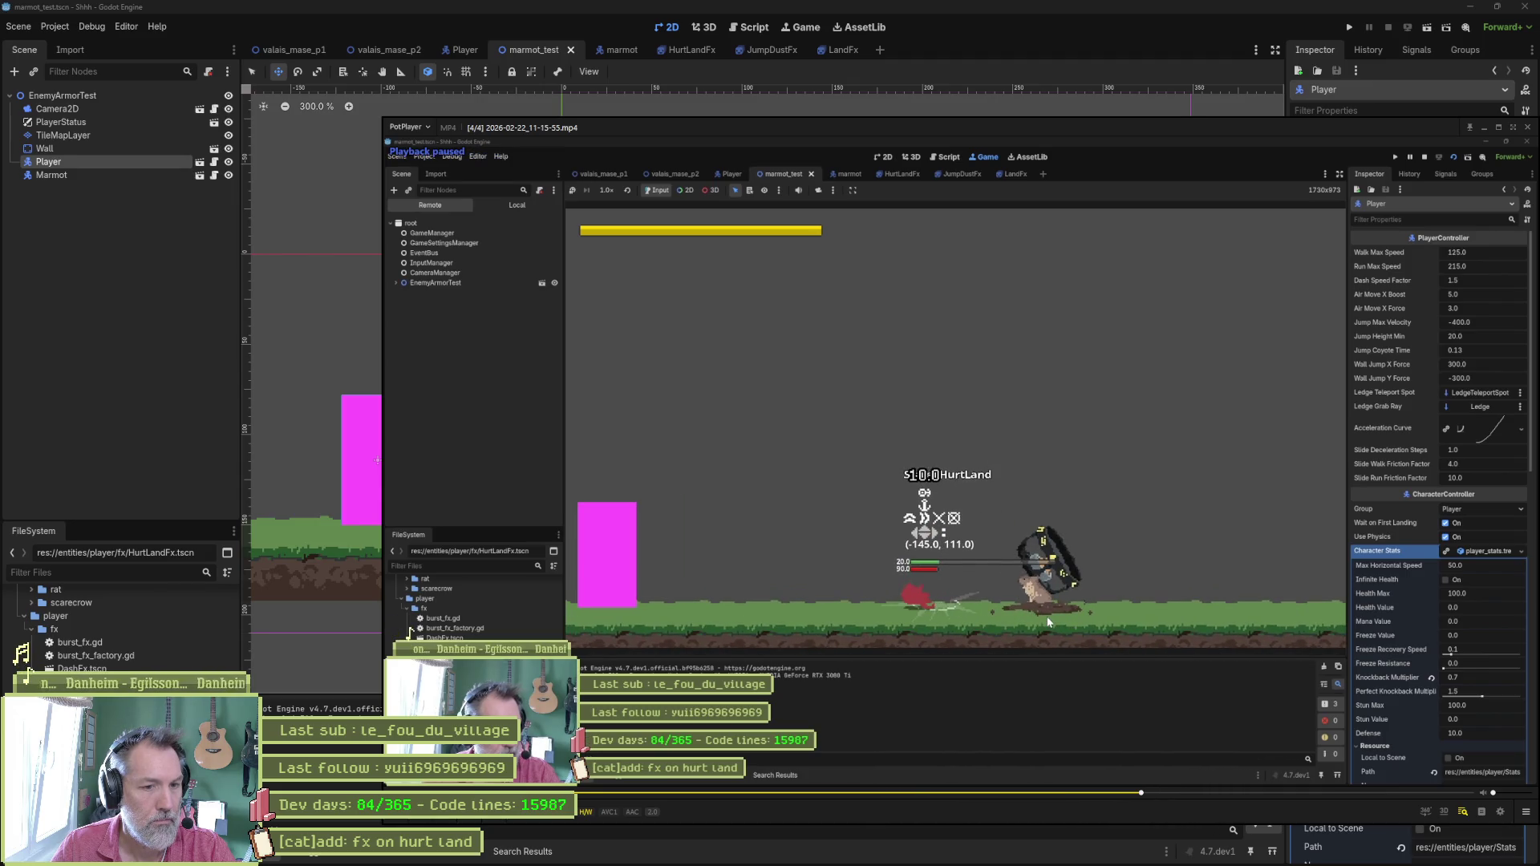
key("f")
key("f")
key("f")
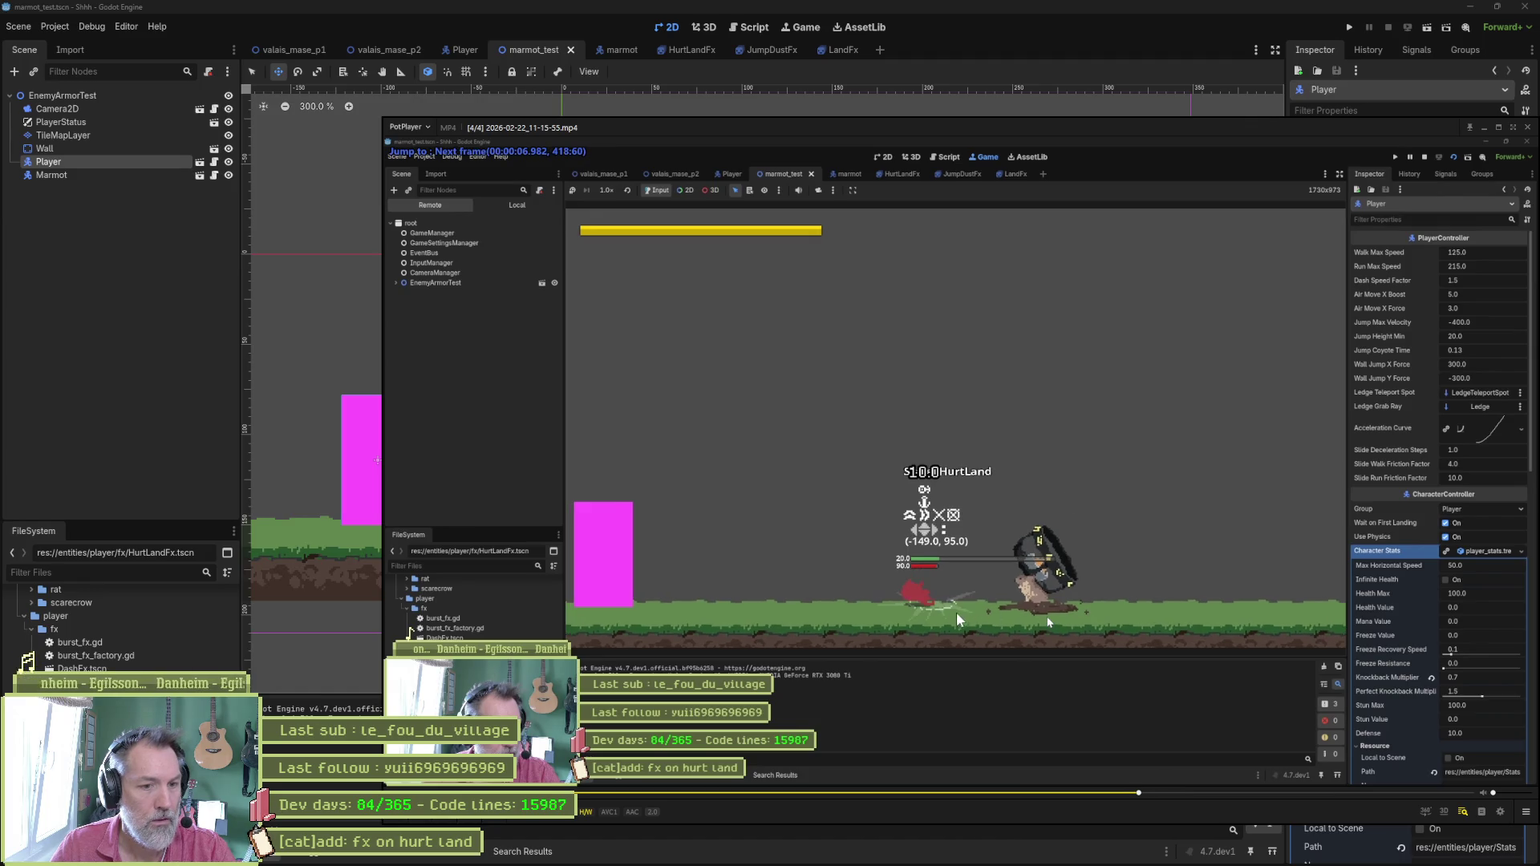
key("f")
key("f")
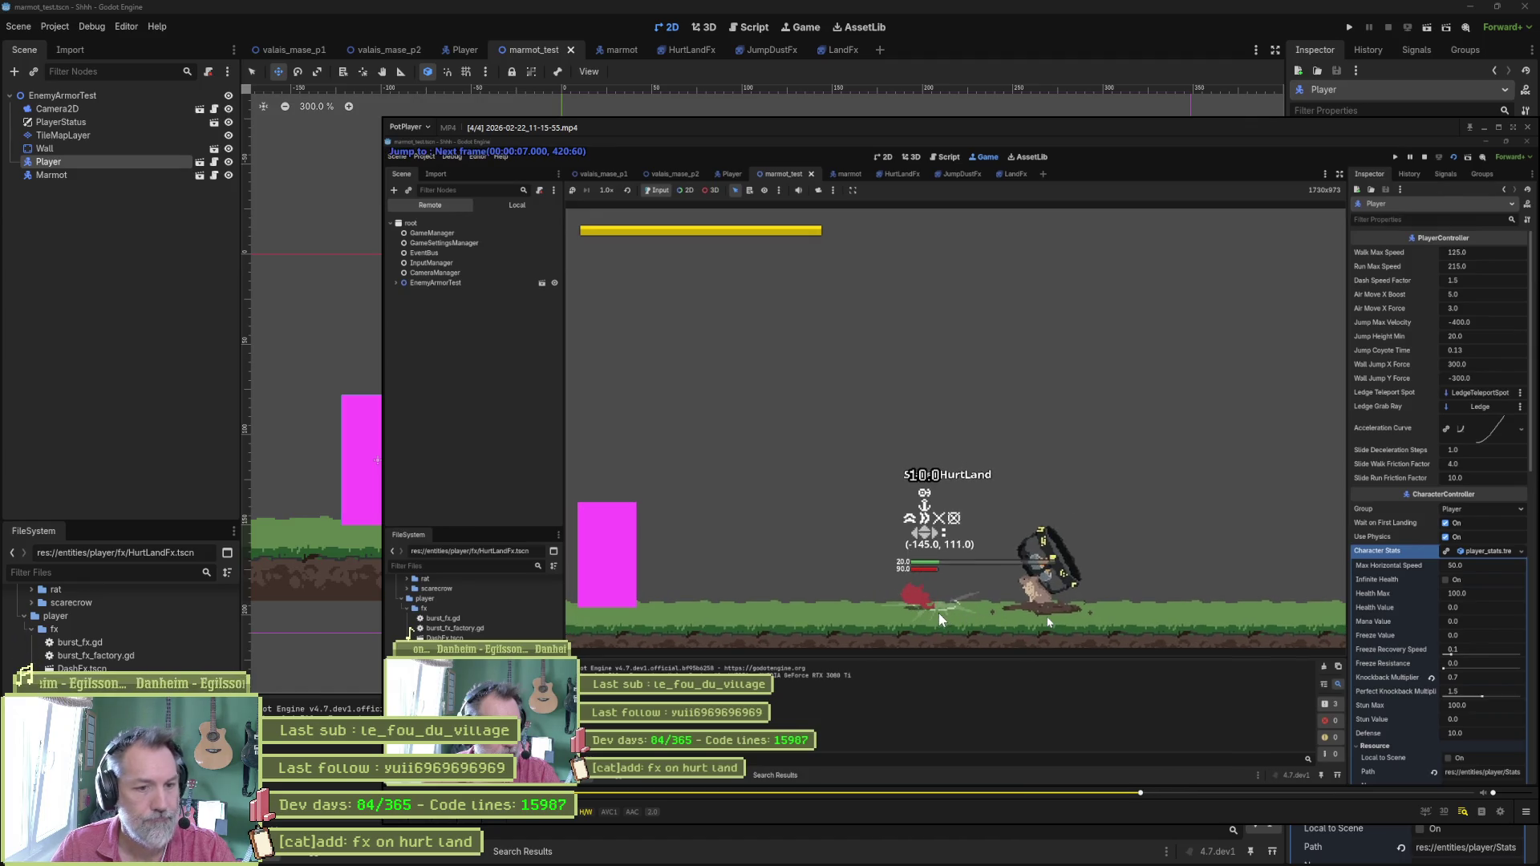
key("f")
key("f")
key("f")
key("f")
key("f")
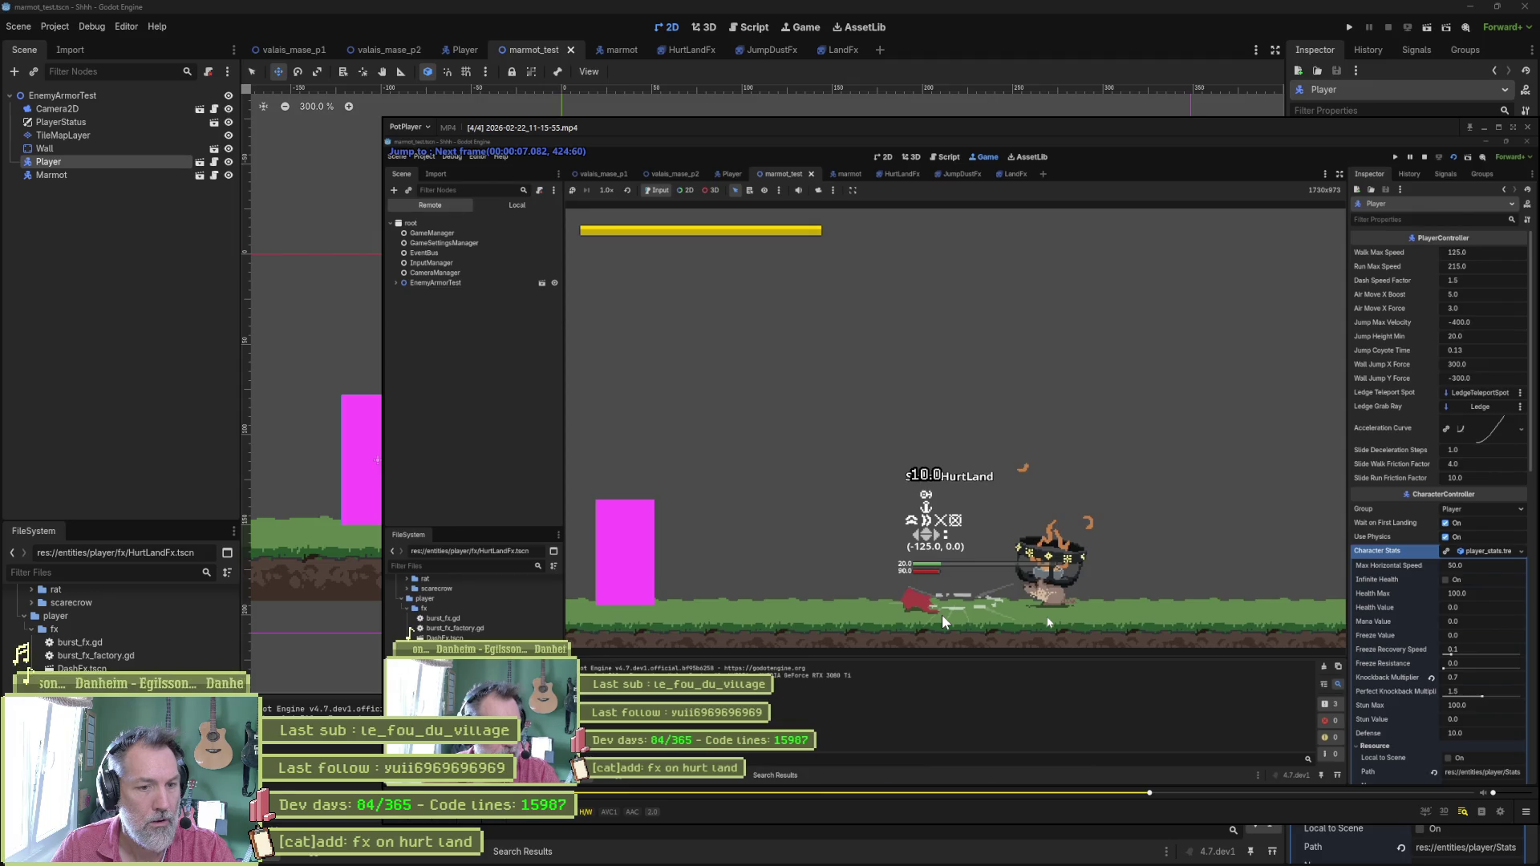
key("f")
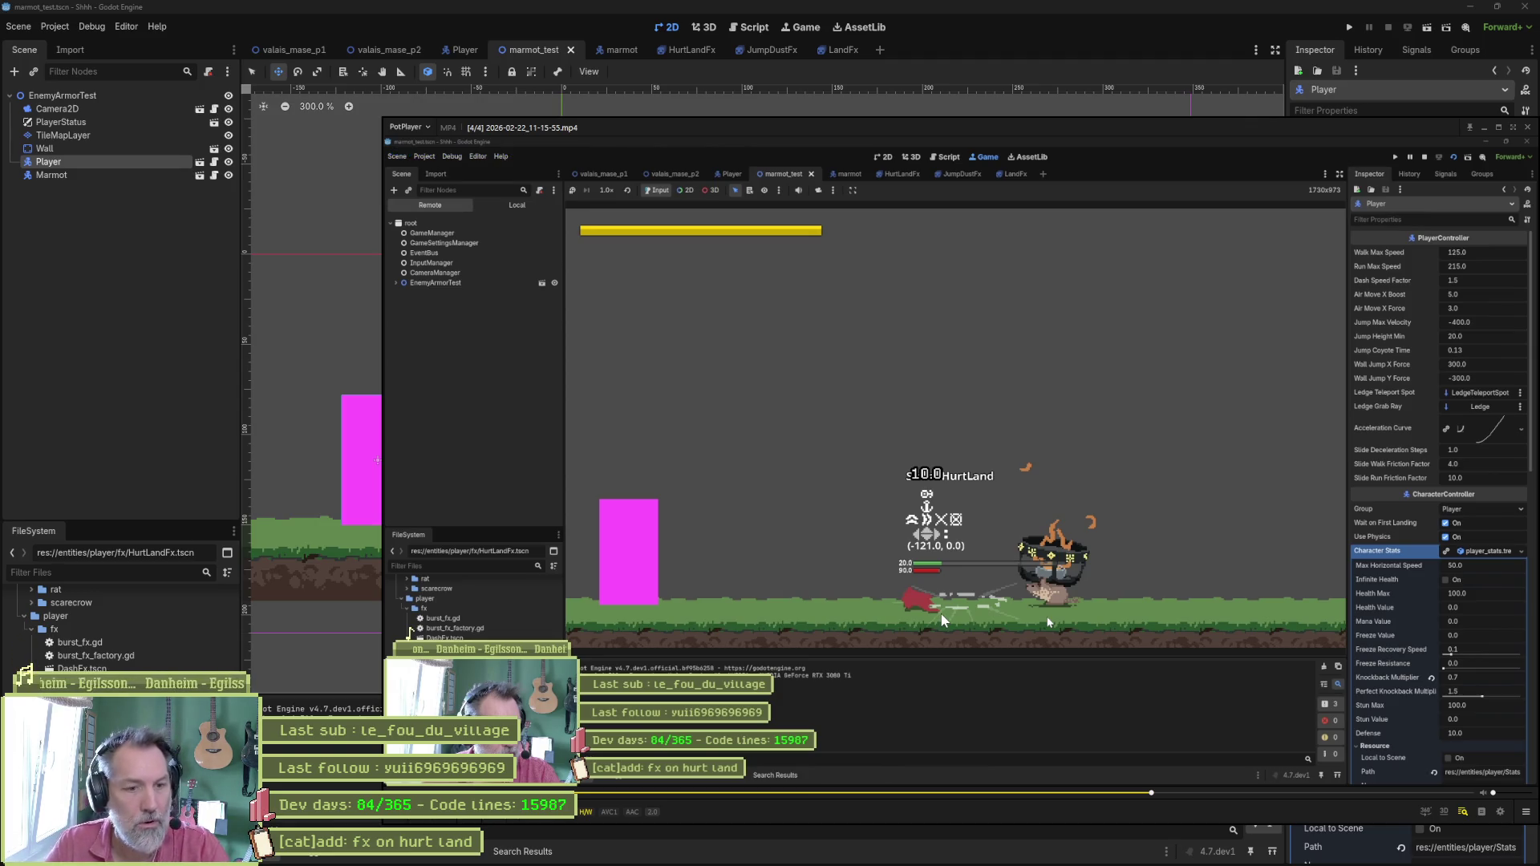
key("f")
key("f")
key("f")
key("f")
key("f")
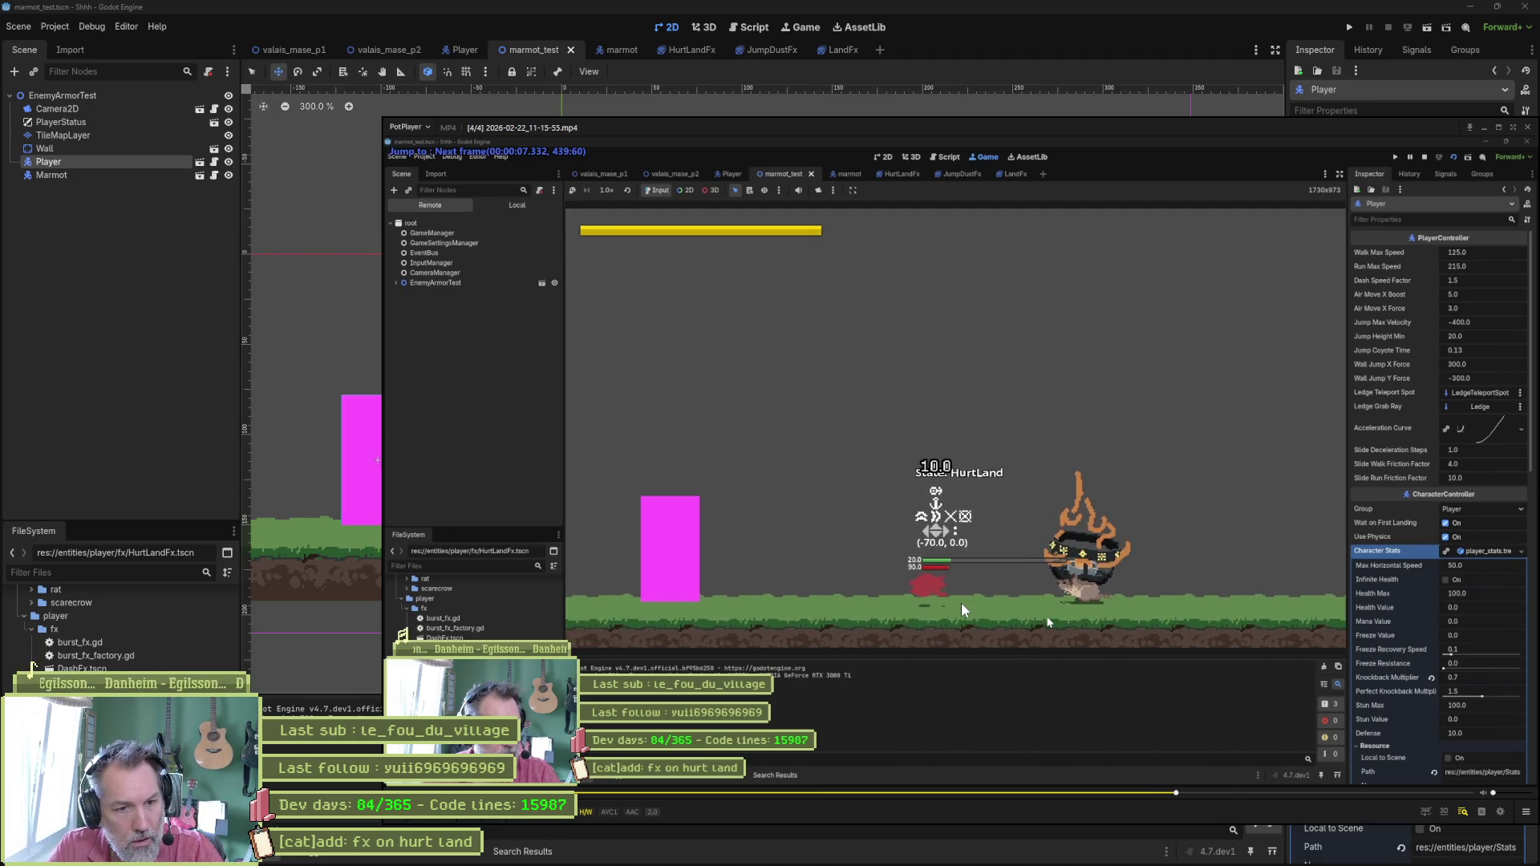
left_click(186, 342)
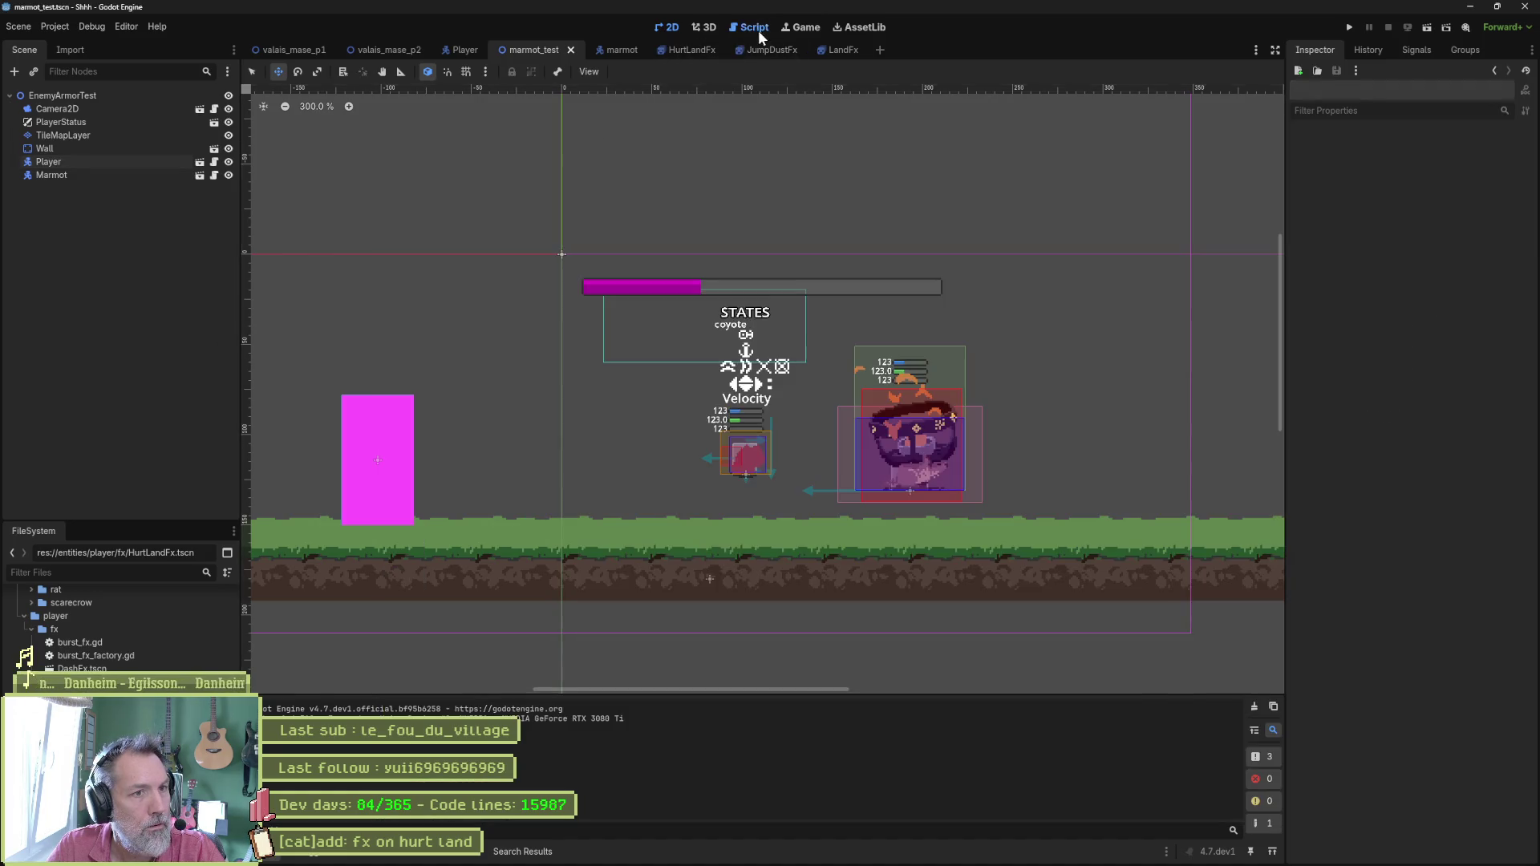
Open the Player scene's player_hurt_land_state.gd in the script editor.
left_click(754, 27)
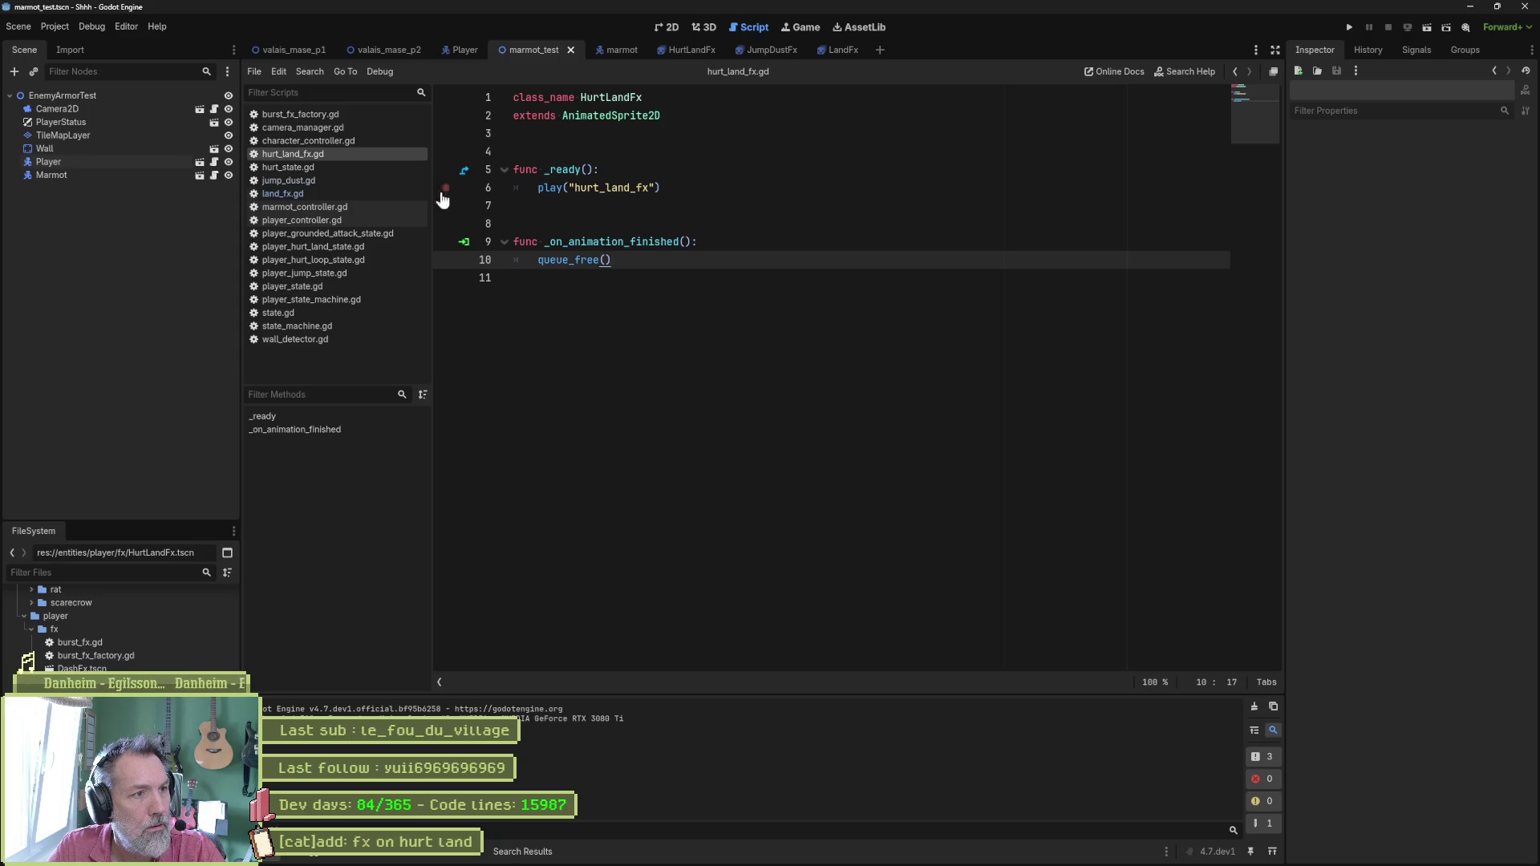
left_click(449, 49)
left_click(220, 506)
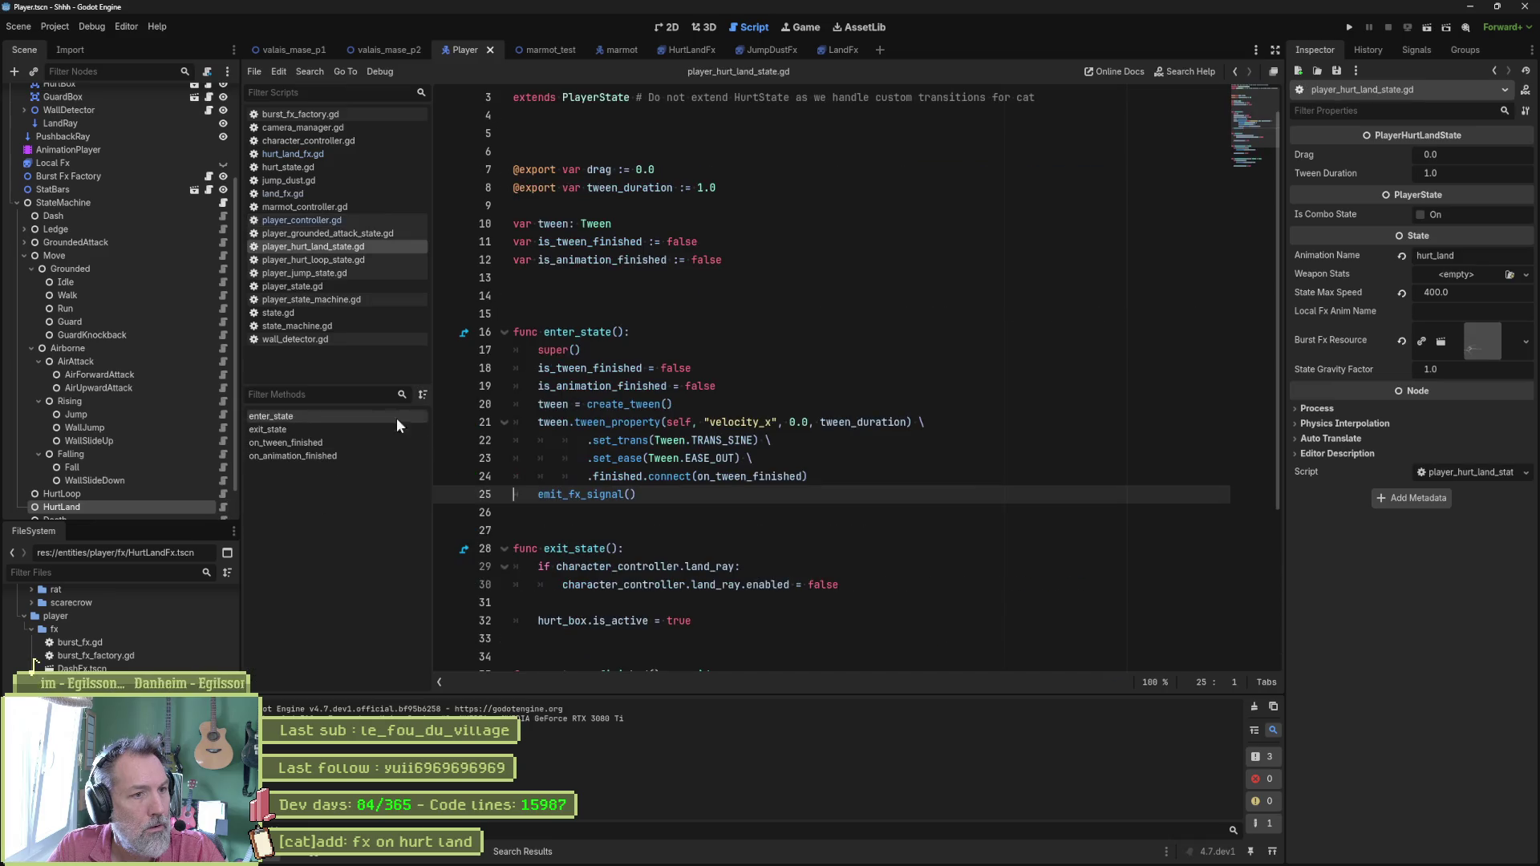
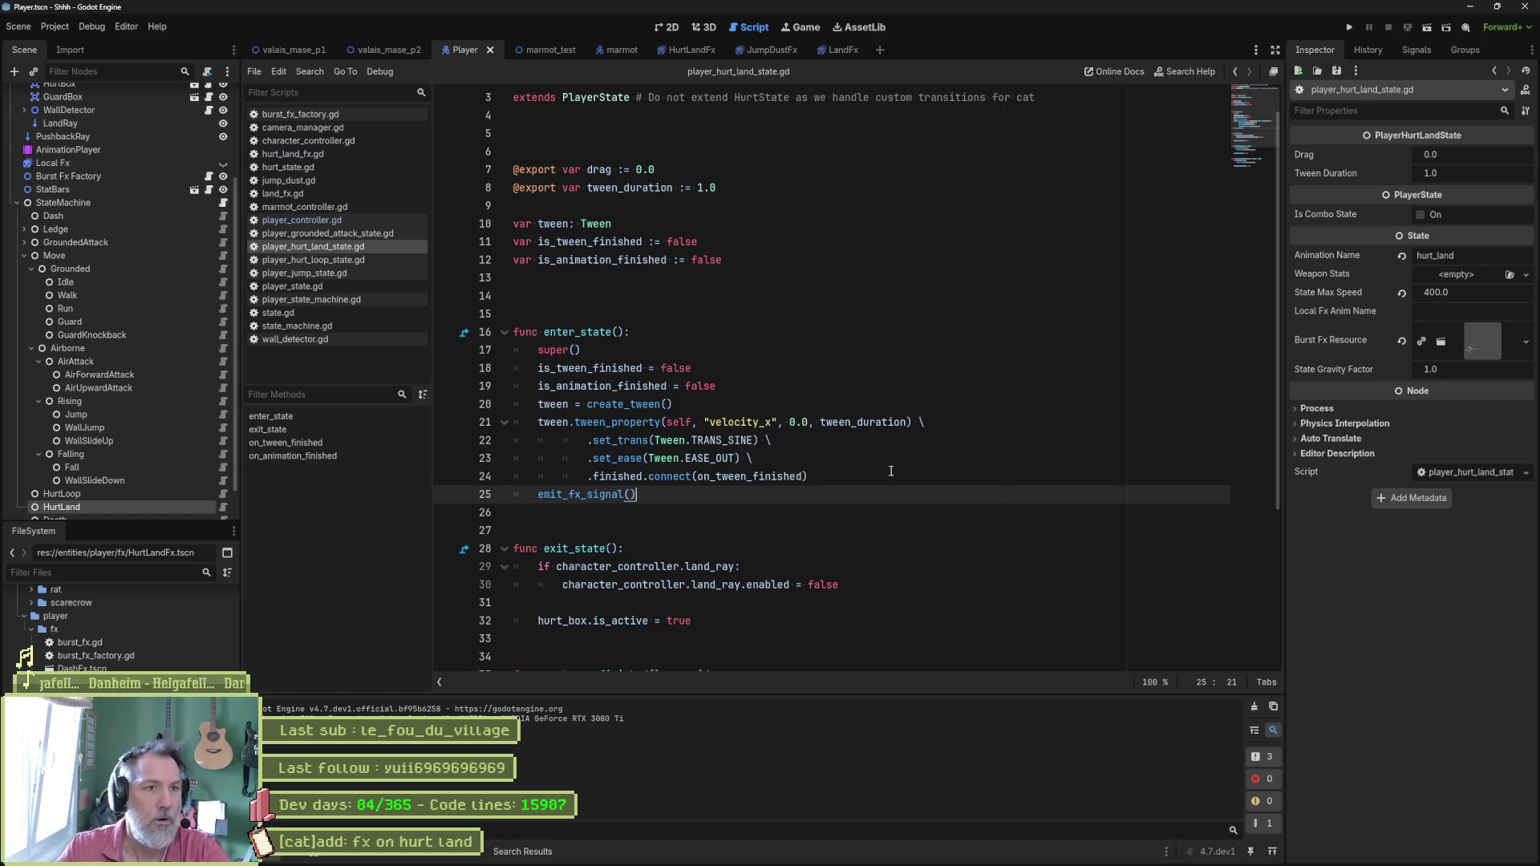
Move the Player's LandRay up to (0, -4) in the 2D view, then switch to marmot_test.
left_click(668, 26)
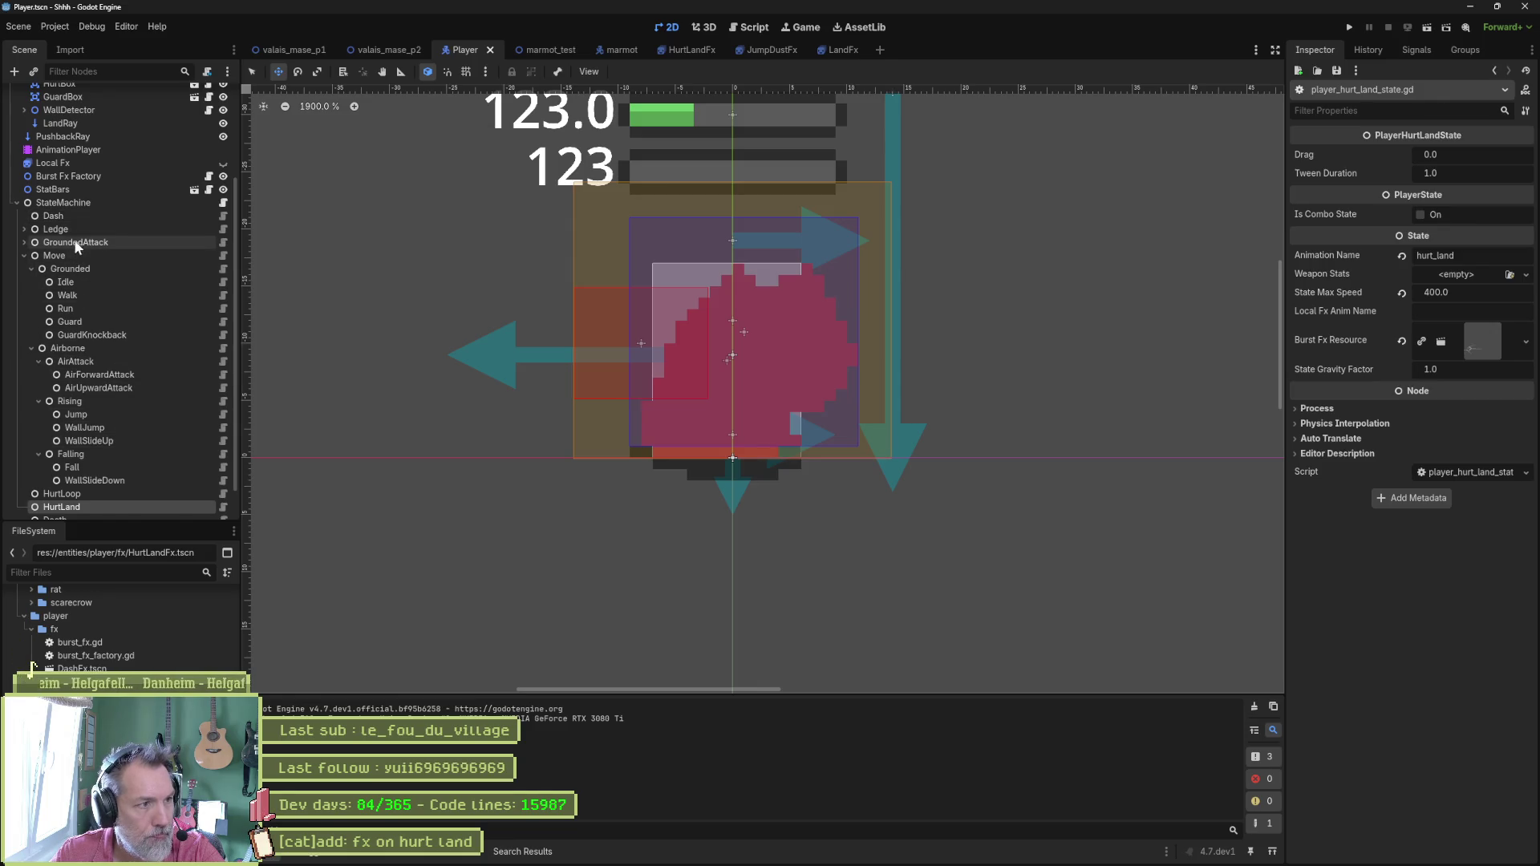
left_click(83, 123)
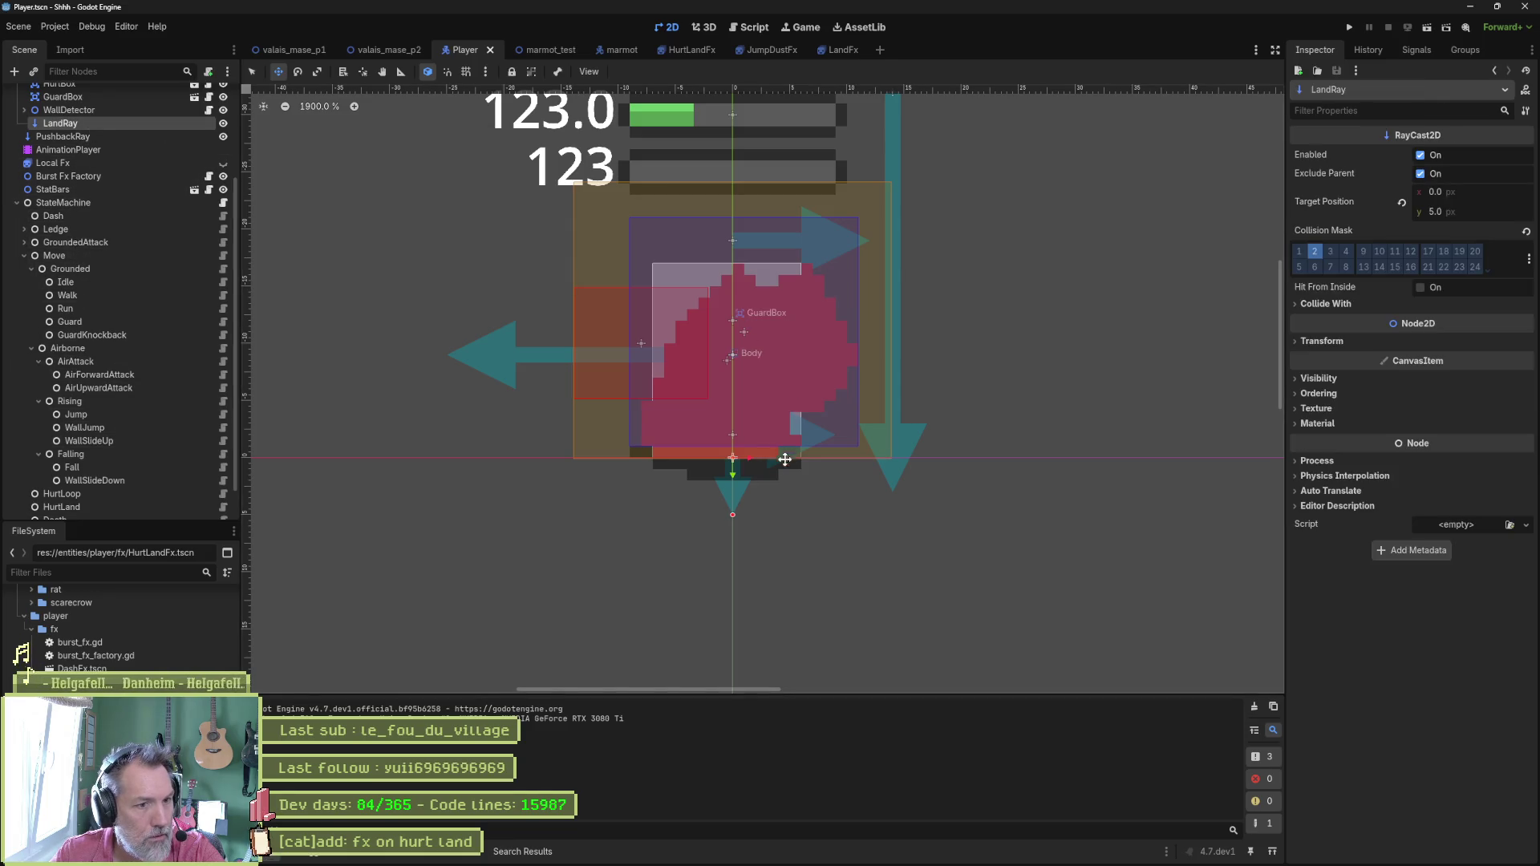
left_click_drag(731, 470, 733, 424)
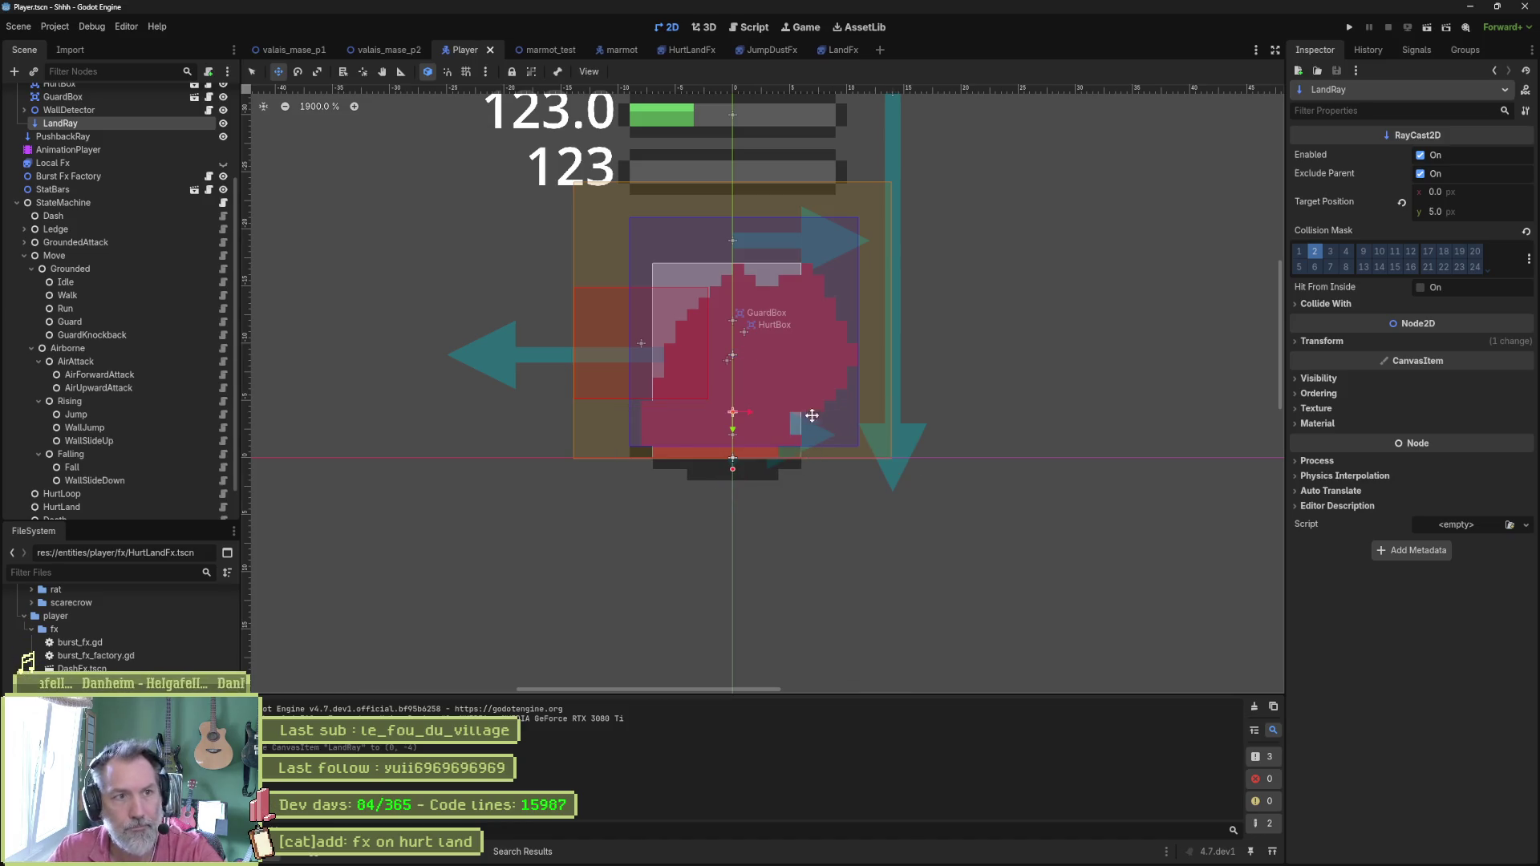
left_click(556, 48)
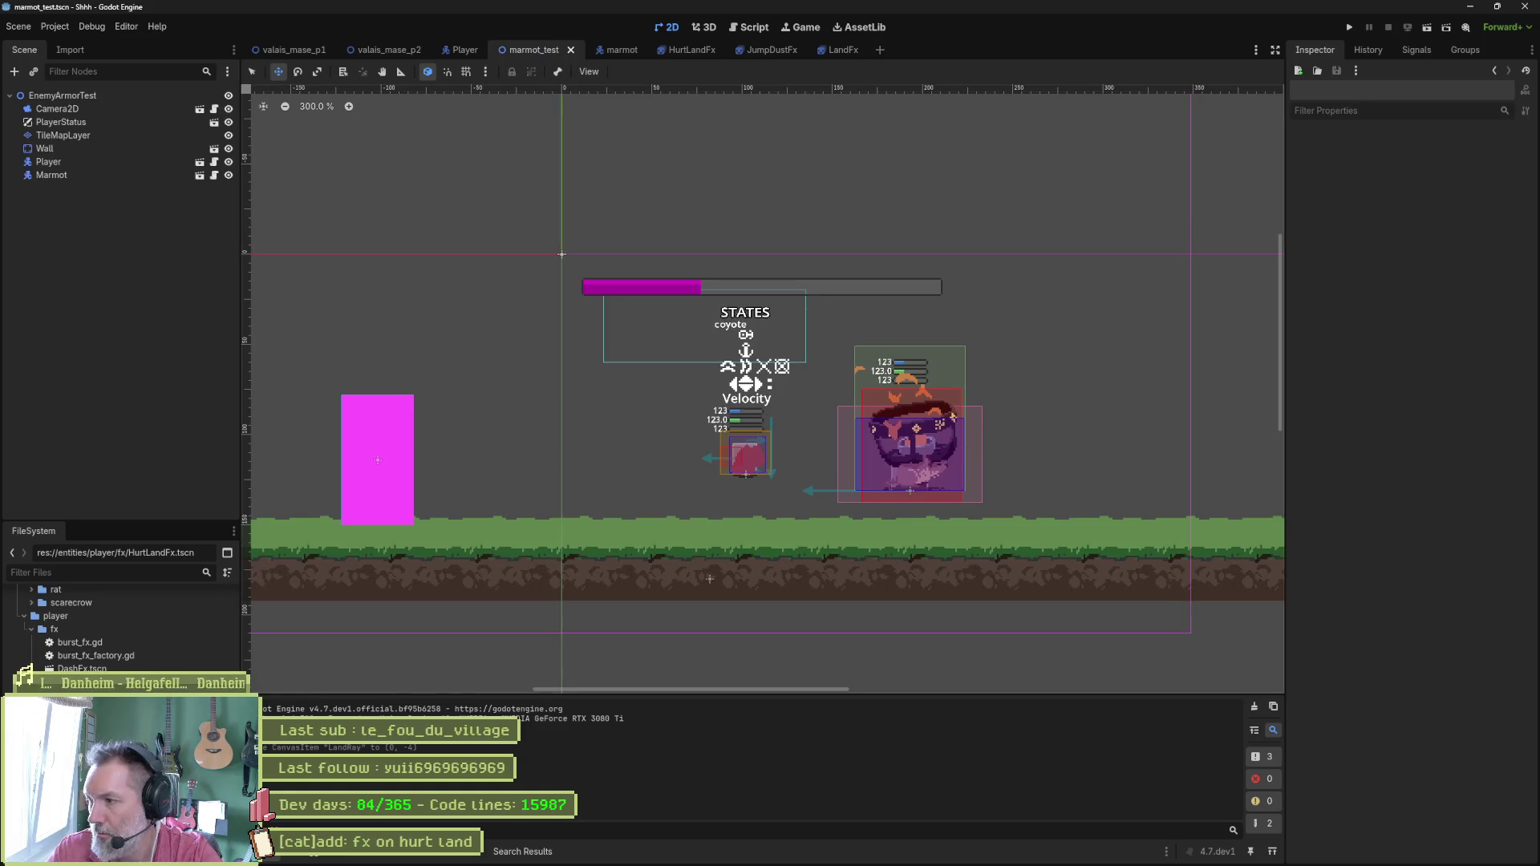
Run the marmot_test scene with F6 to try the hurt landing, then stop it with F8.
key("F6")
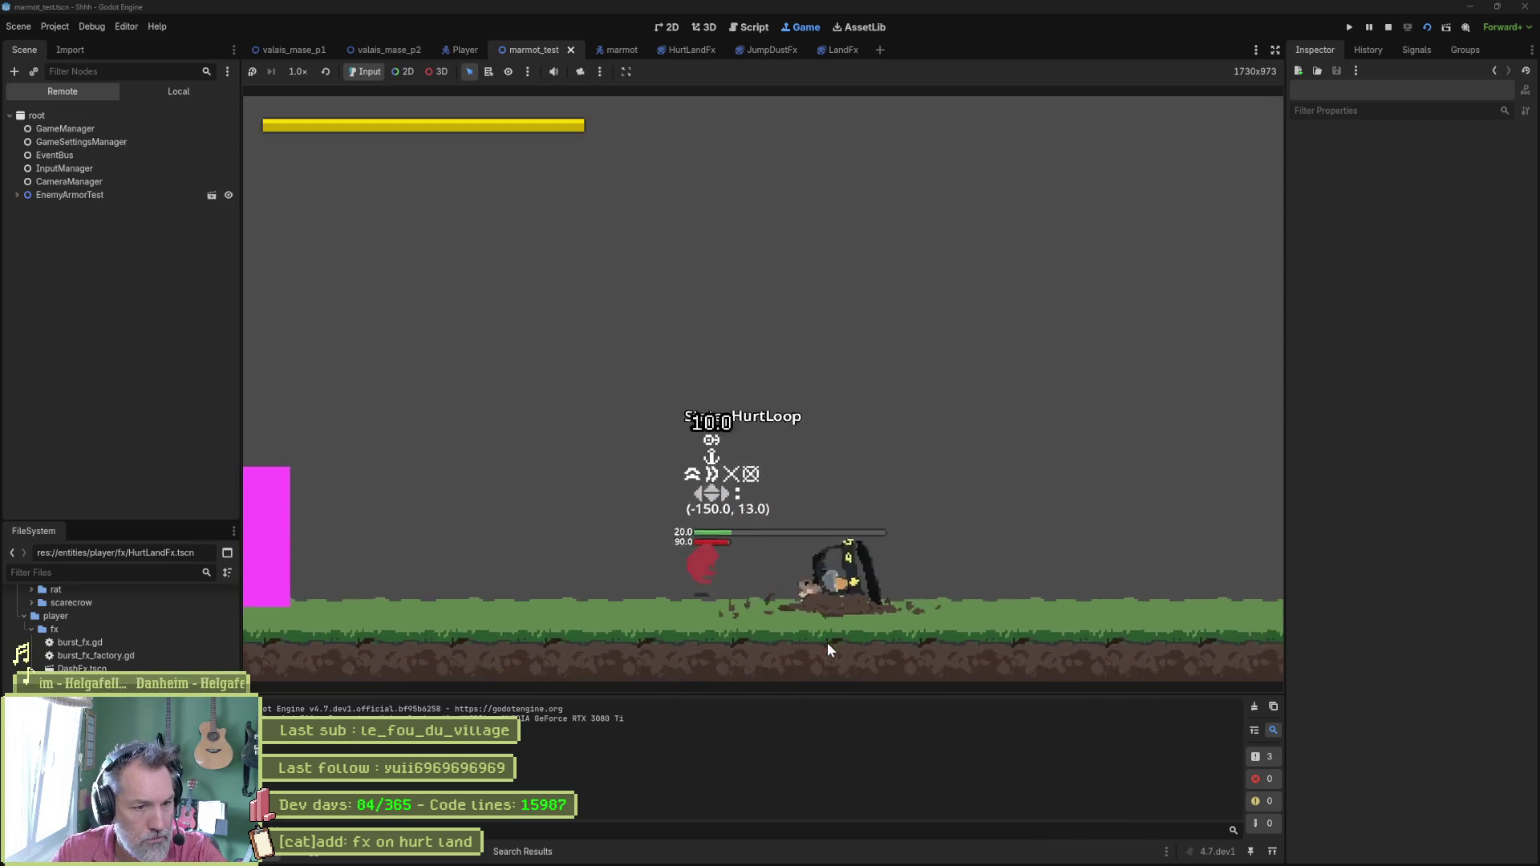
key("F8")
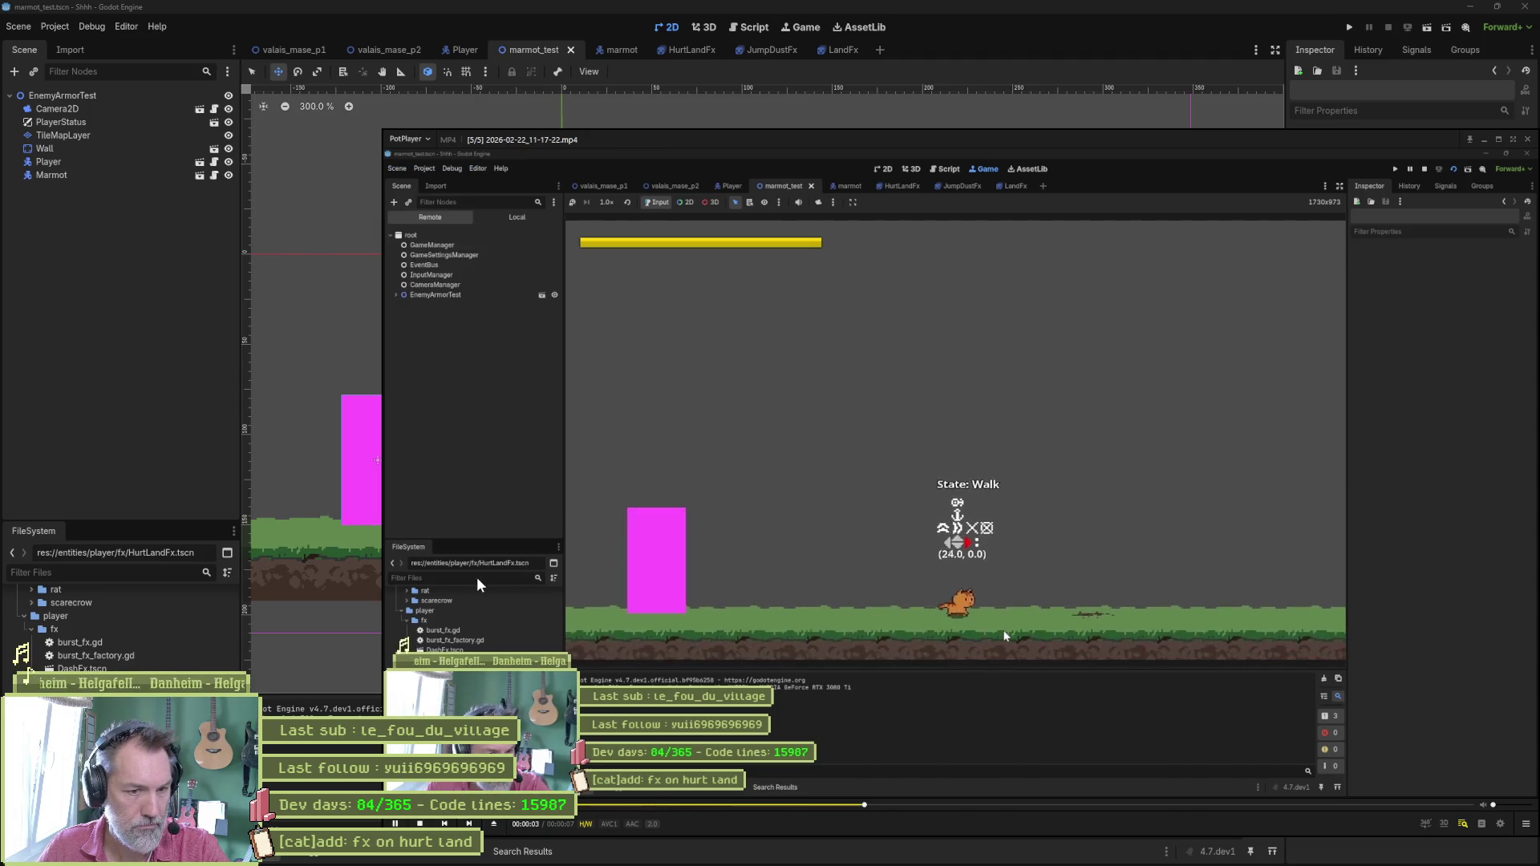
Pause the clip and step back and forth to where the hurt landing begins.
key("space")
key("f")
key("f")
key("f")
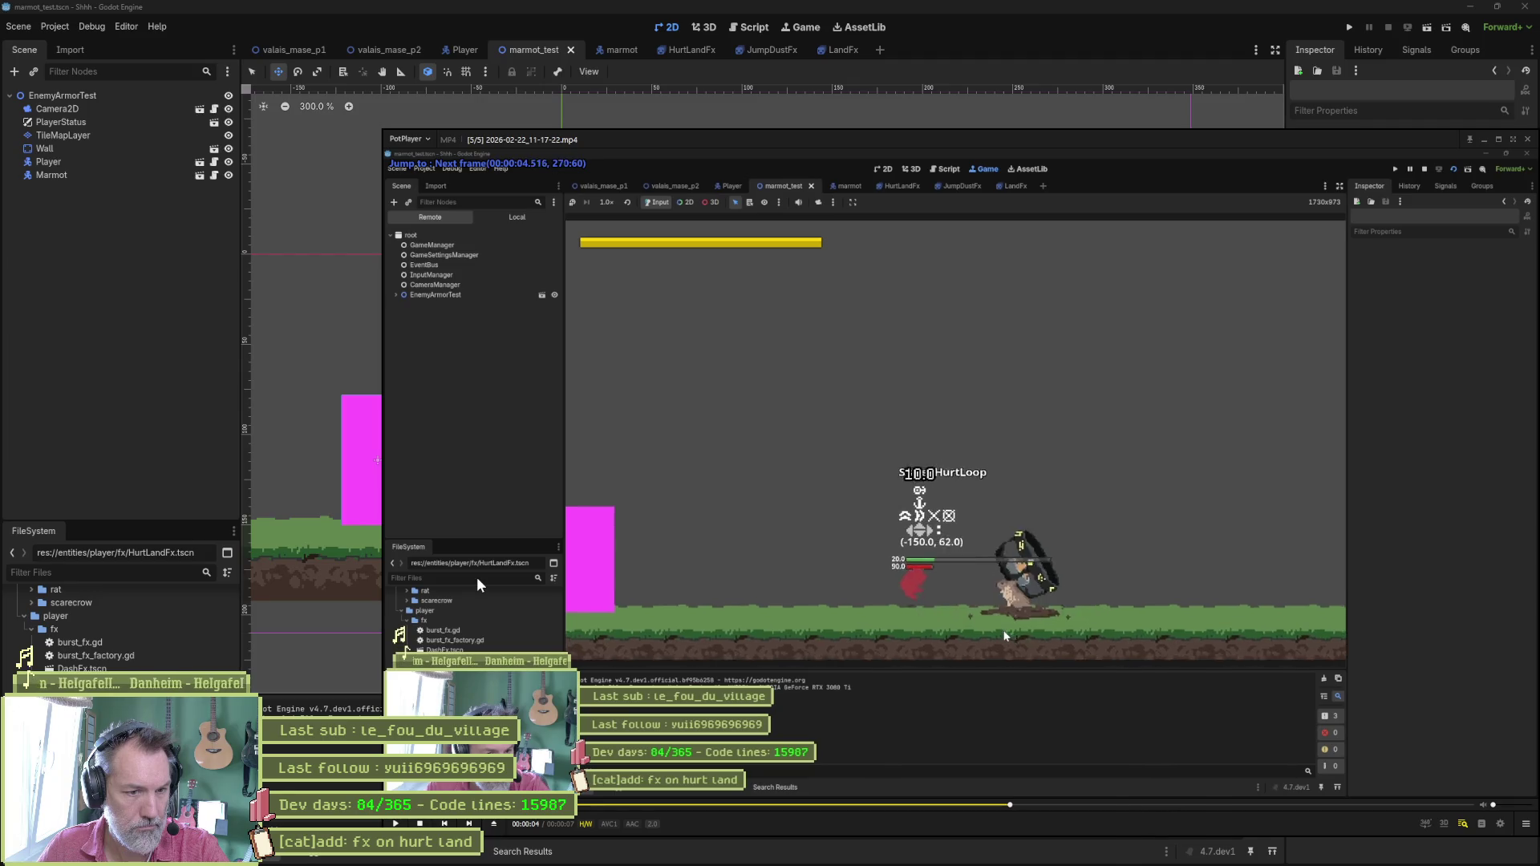
key("d")
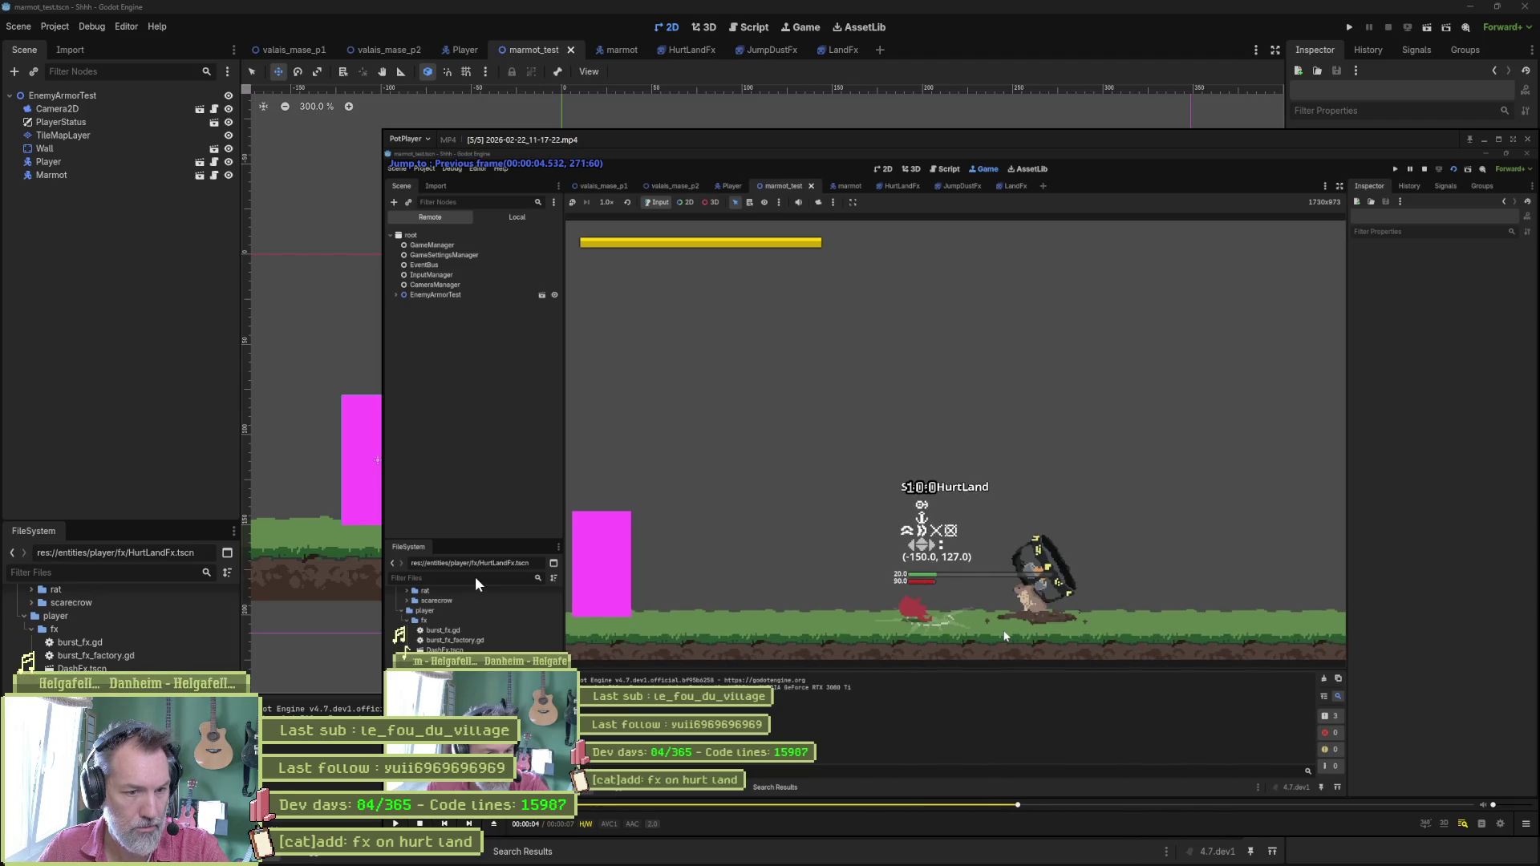
key("d")
key("d")
key("d")
key("f")
key("f")
key("f")
key("f")
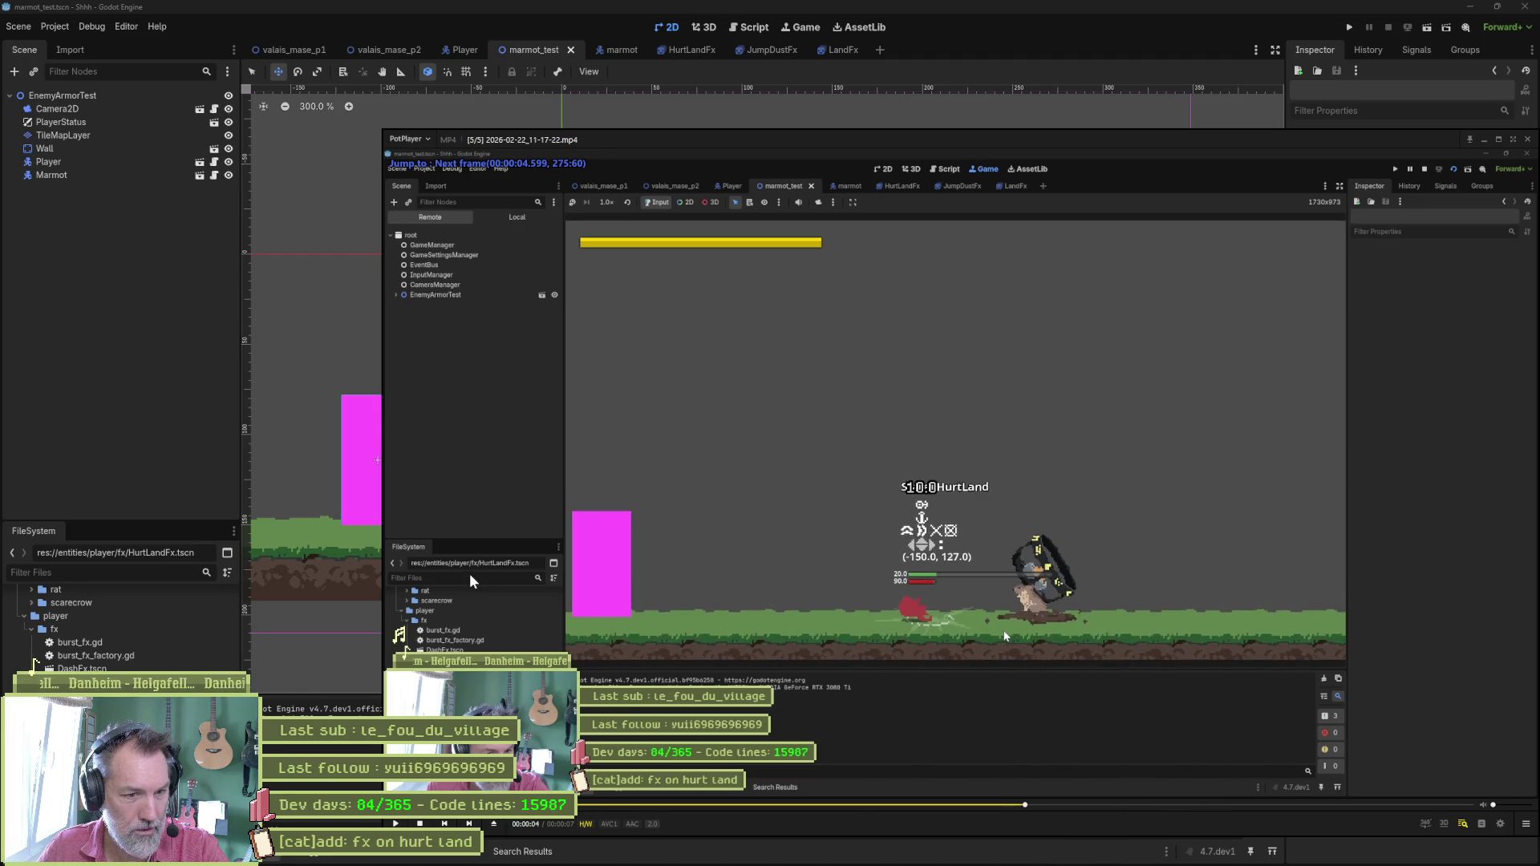
key("f")
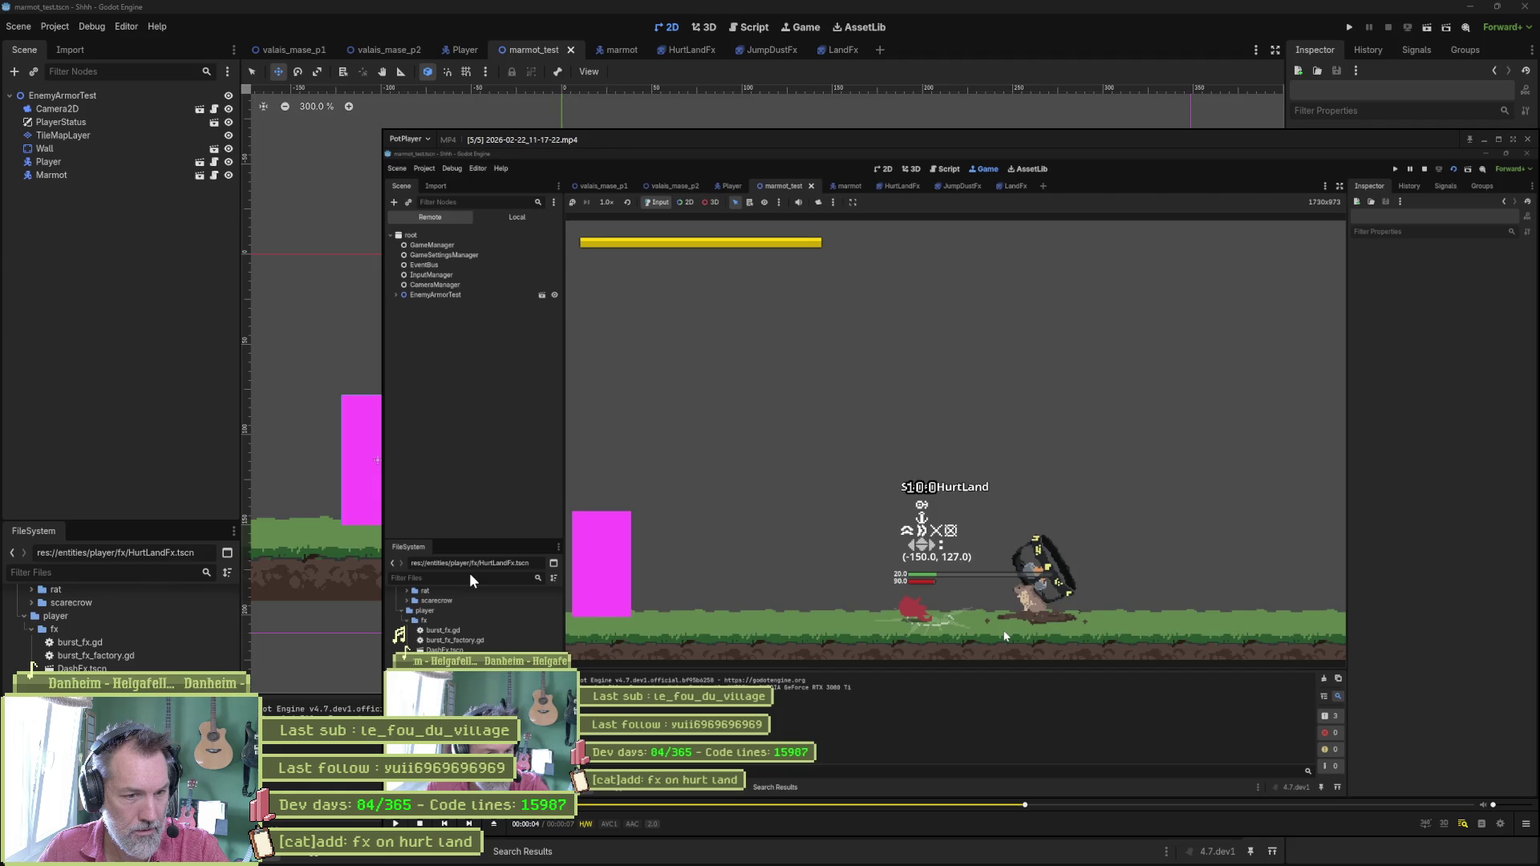
key("f")
key("f")
key("f")
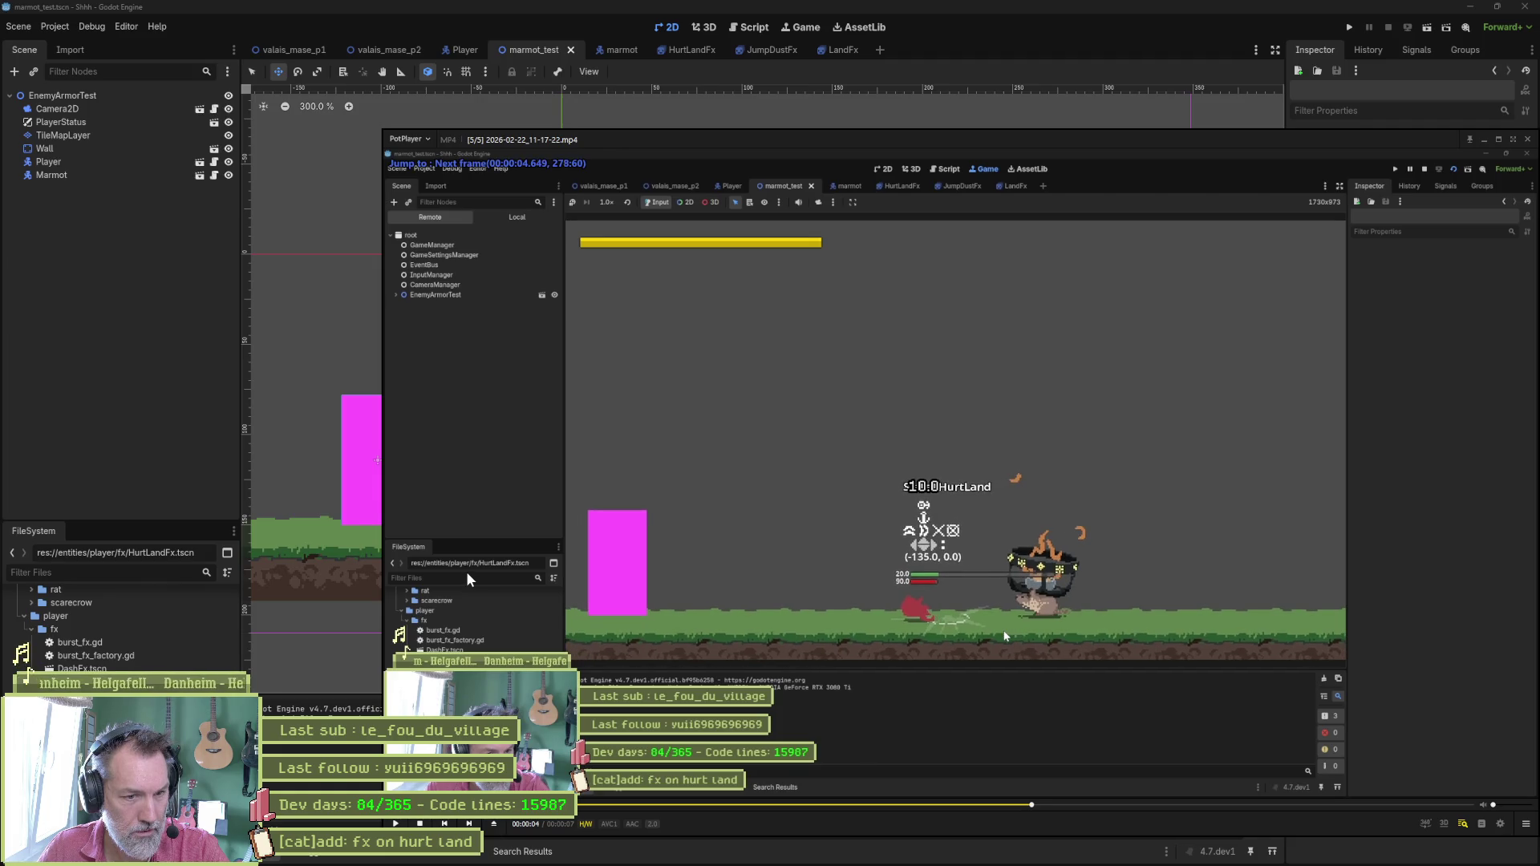
key("f")
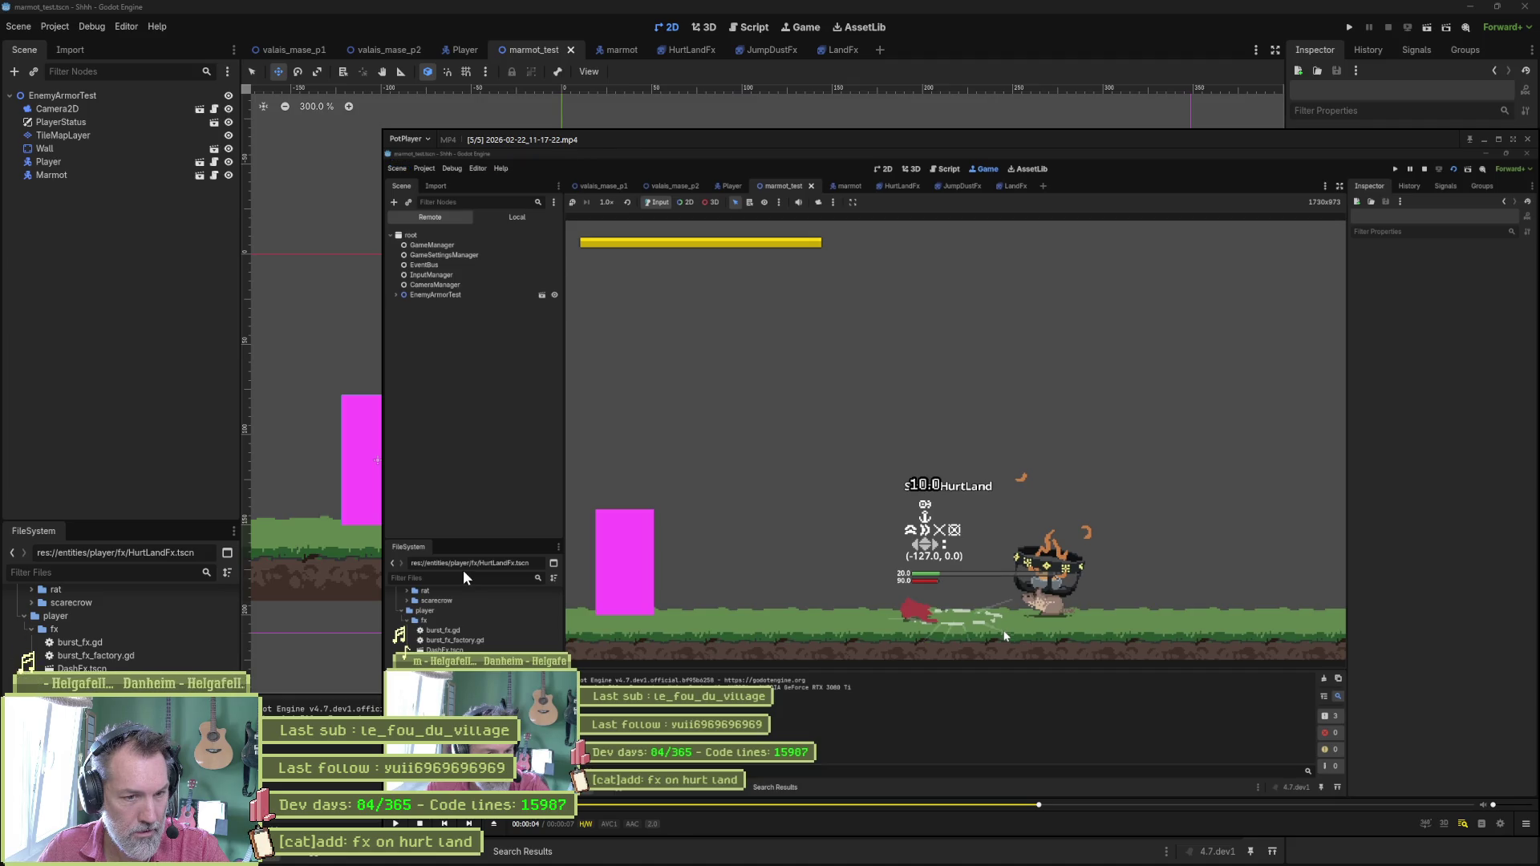
Recheck the landing frames and step through the dust effect.
key("d")
key("d")
key("d")
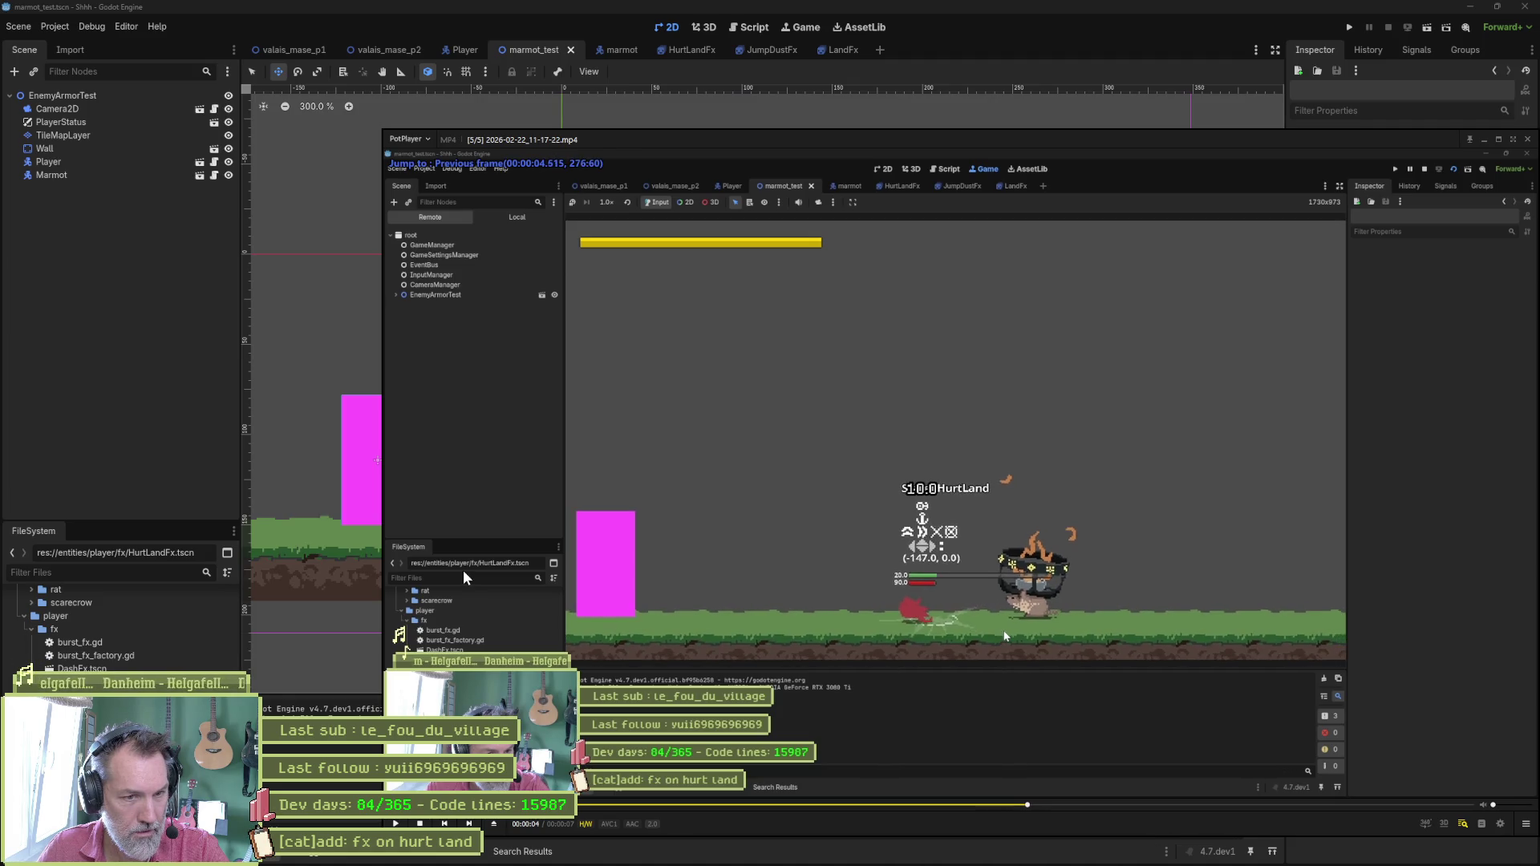
key("f")
key("f")
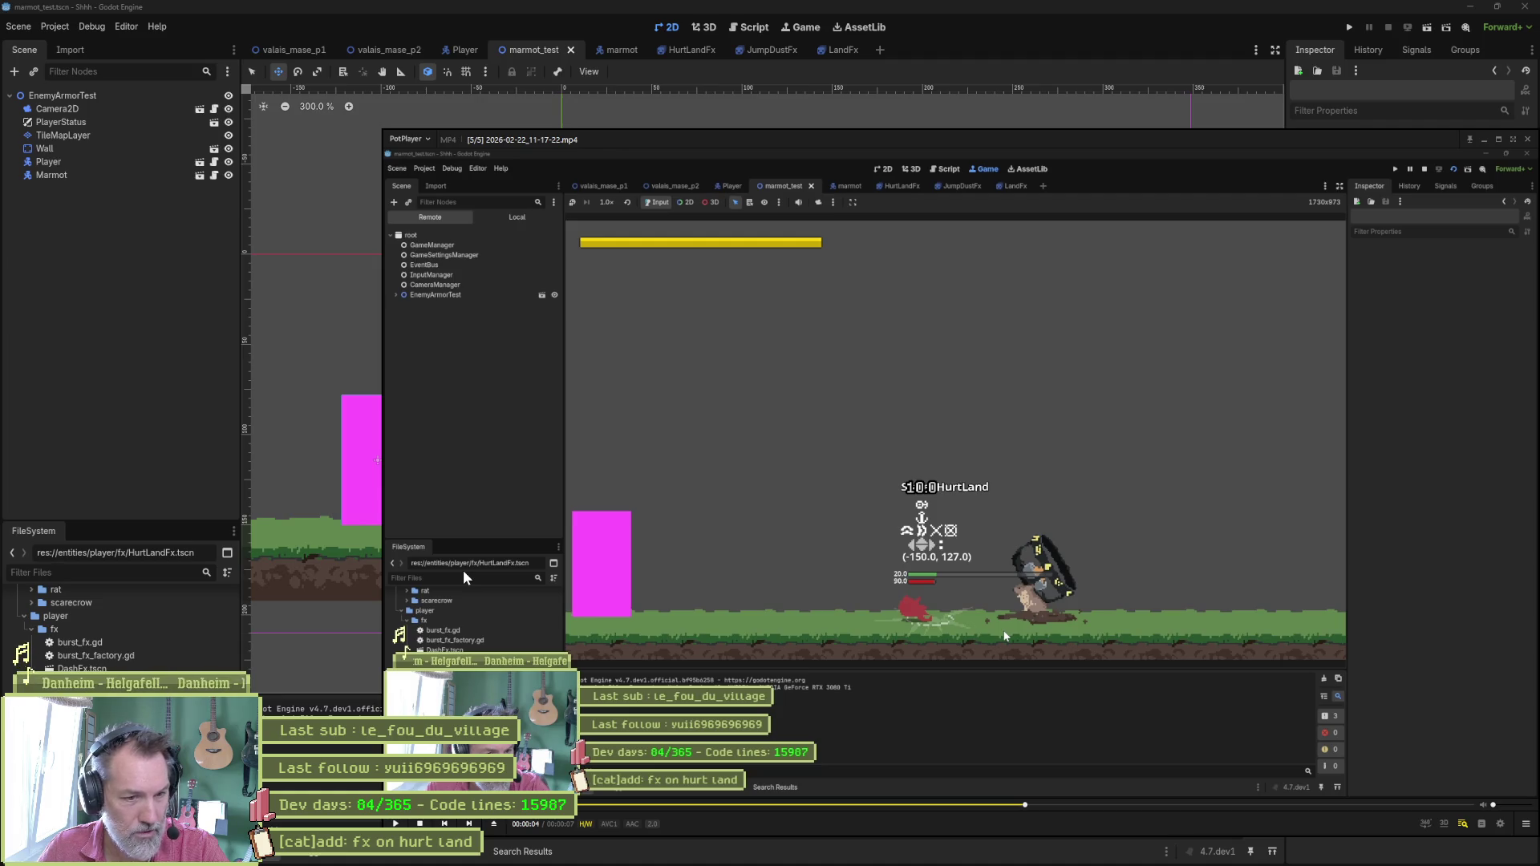
key("d")
key("f")
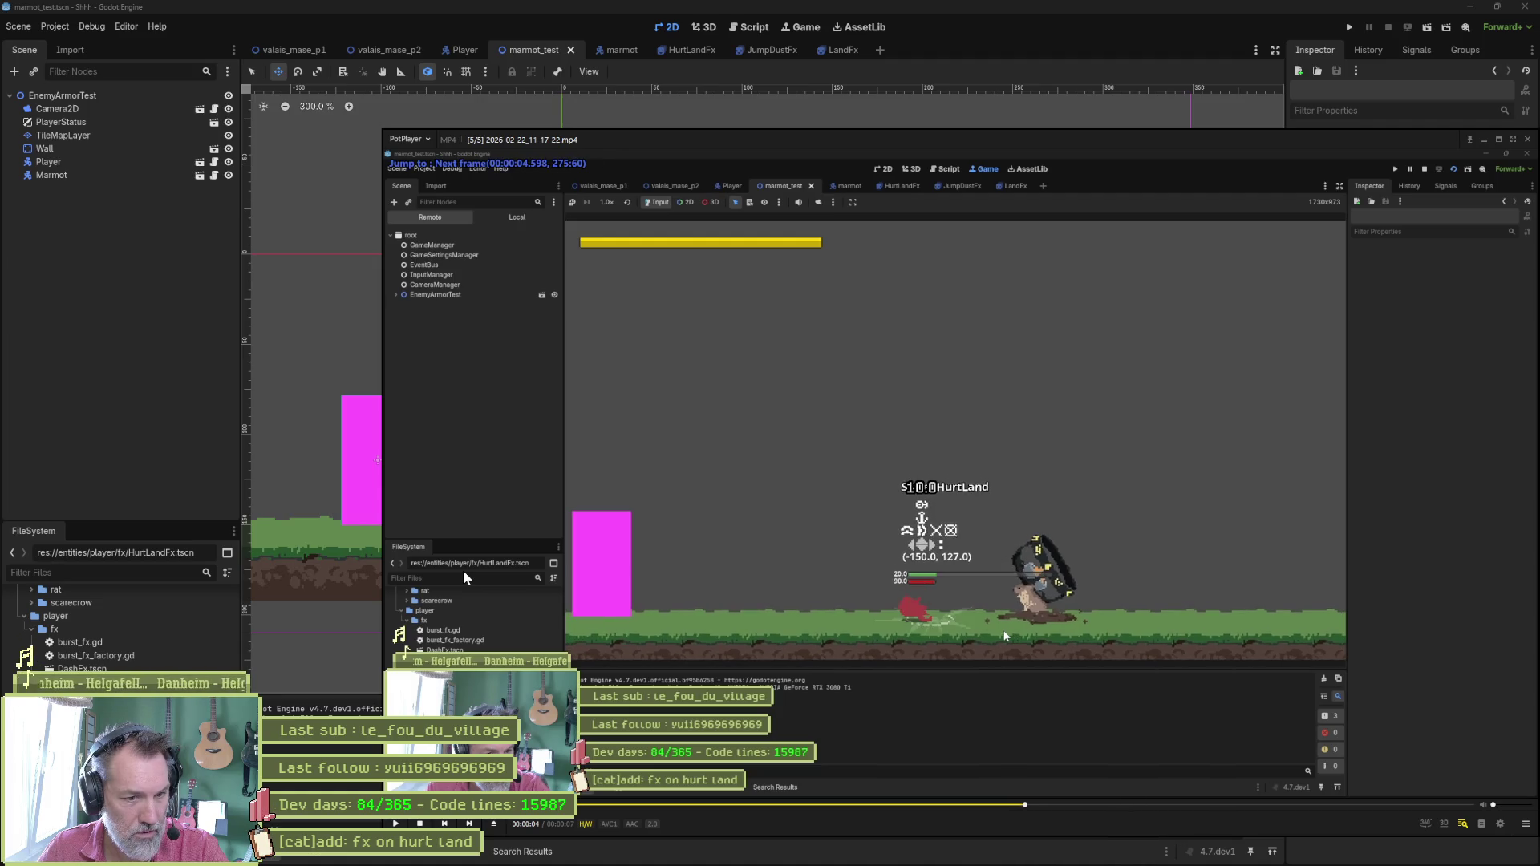
key("f")
key("f")
key("f")
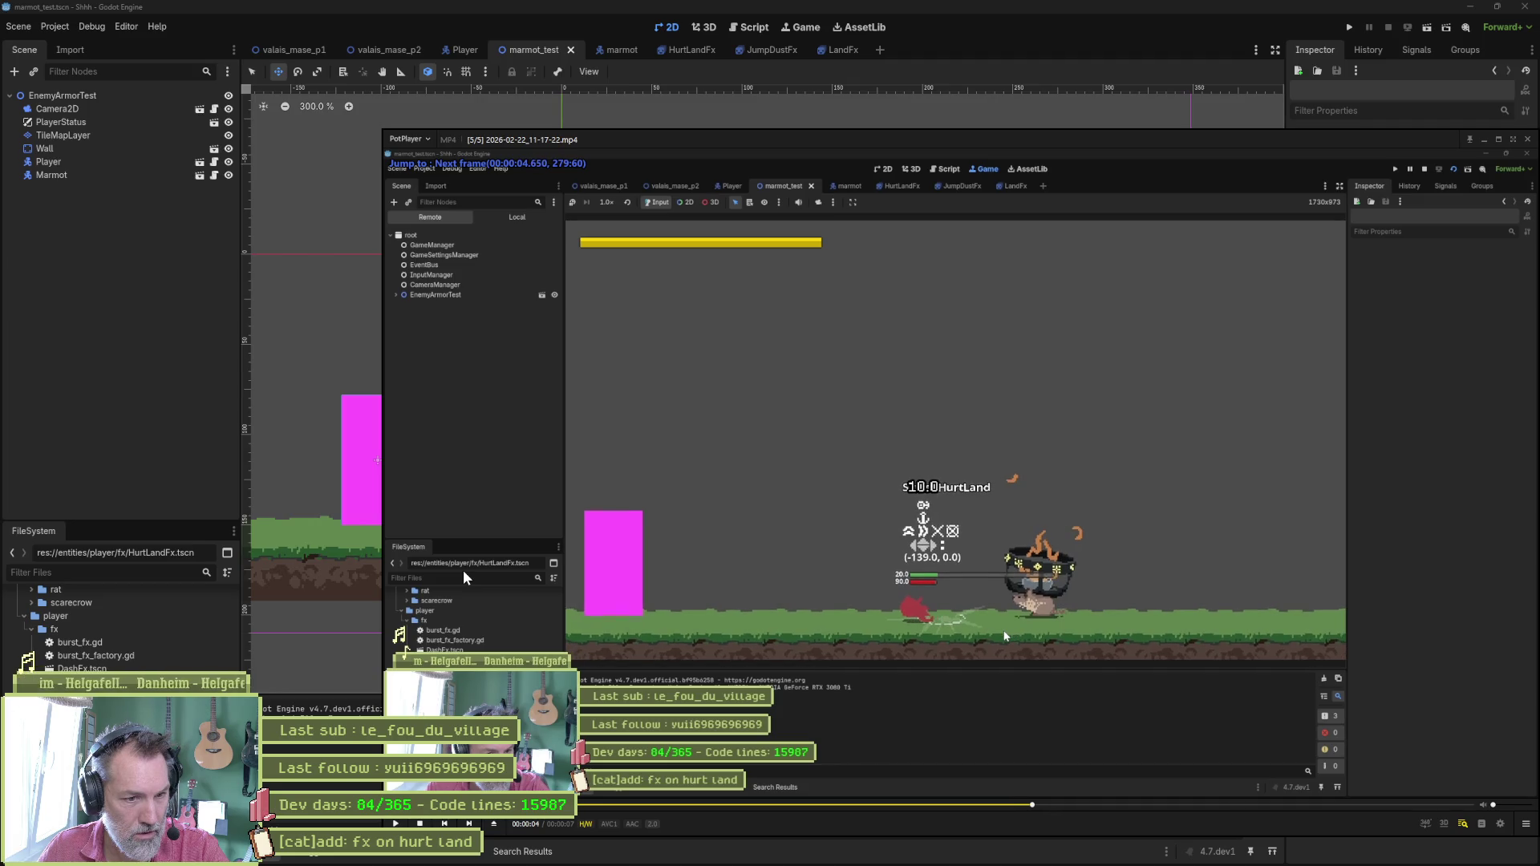
key("f")
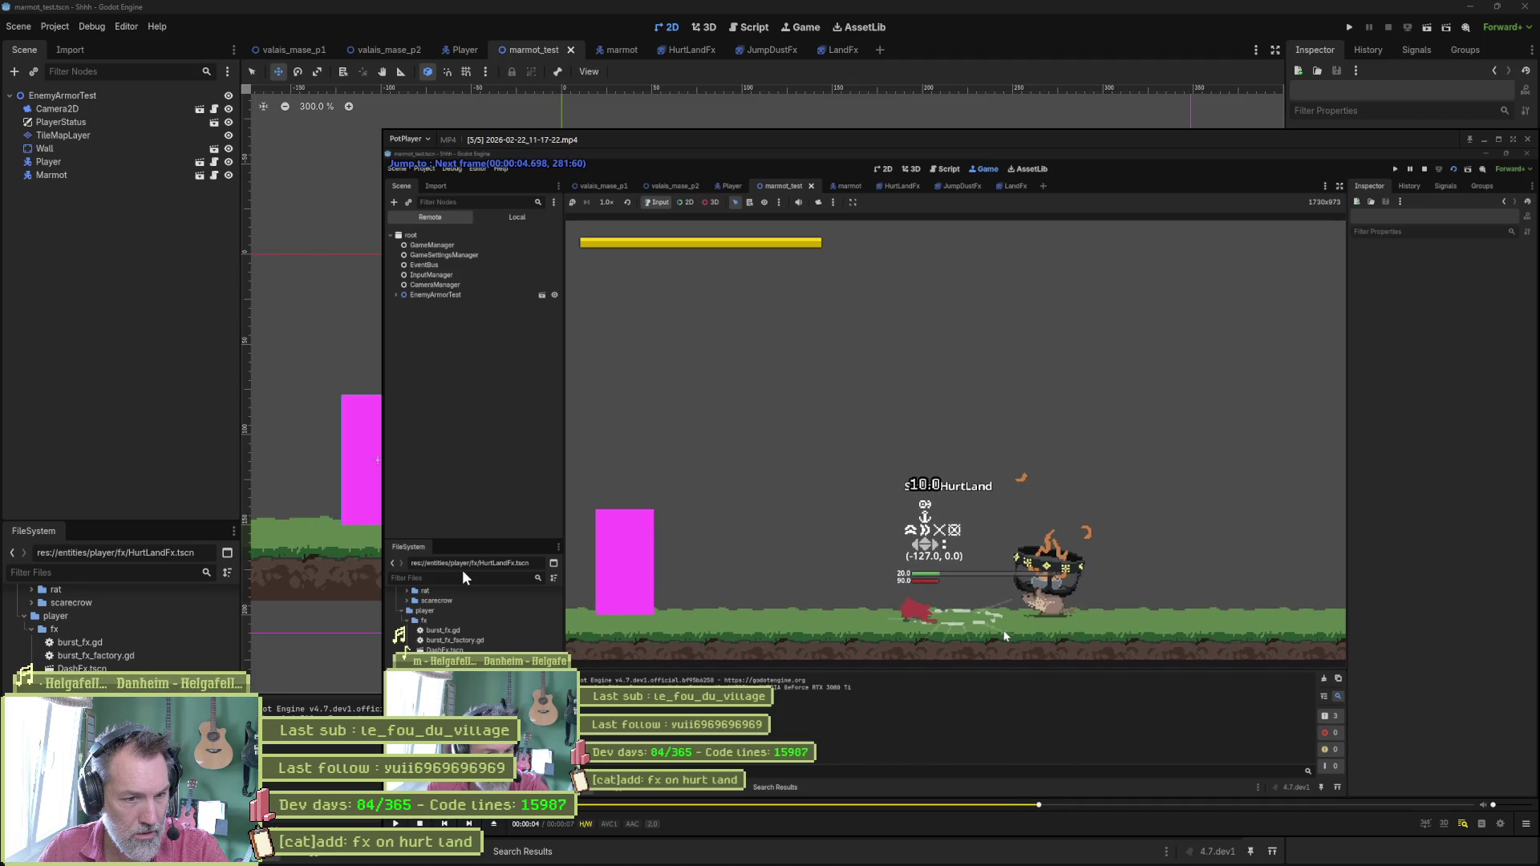
key("d")
key("d")
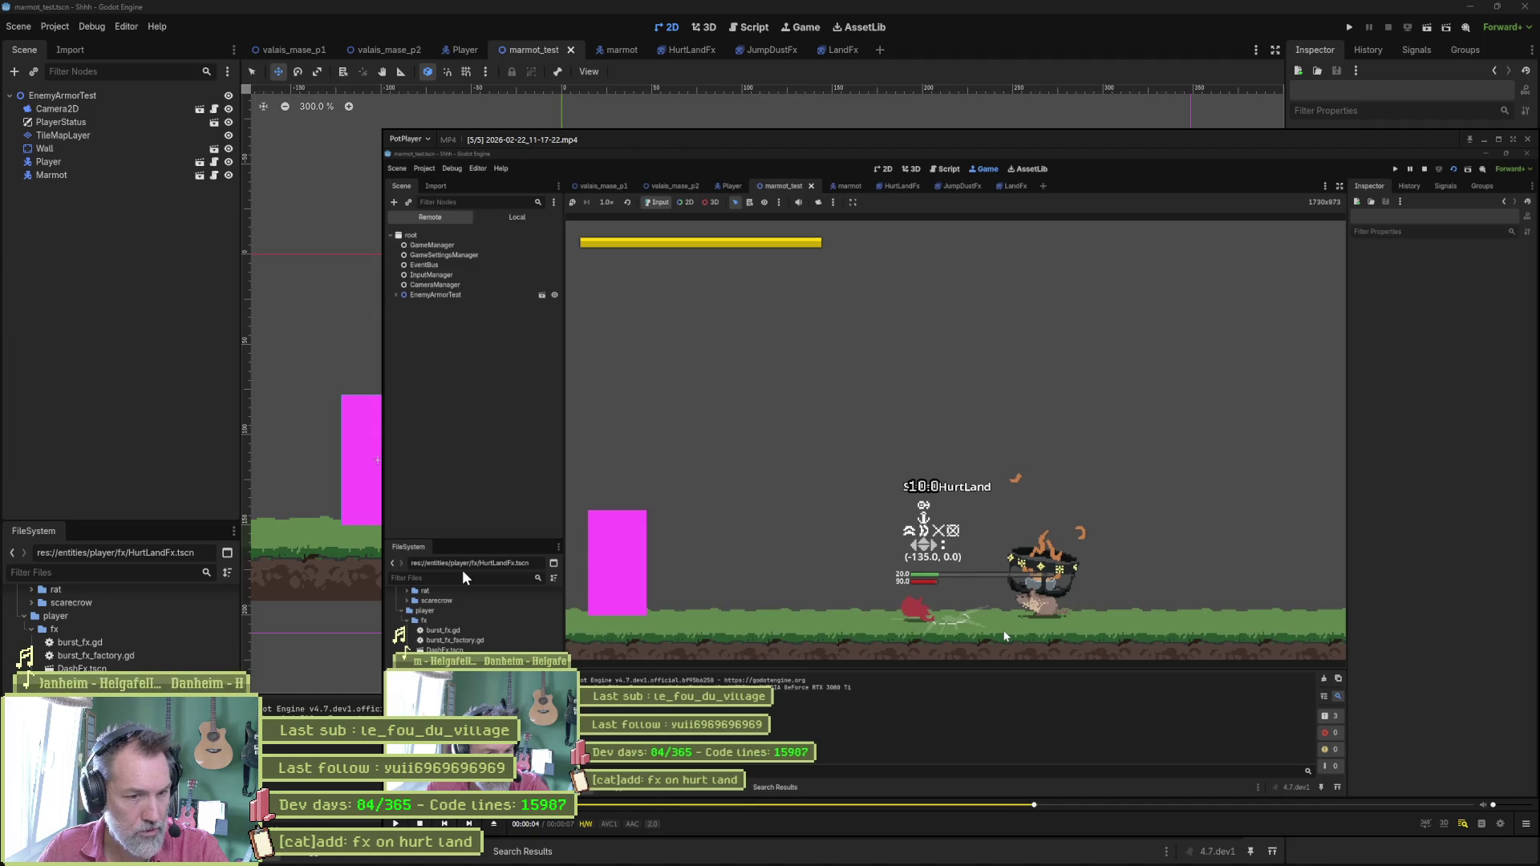
Step through the rest of the HurtLand state until the cat returns to Idle.
key("f")
key("f")
key("f")
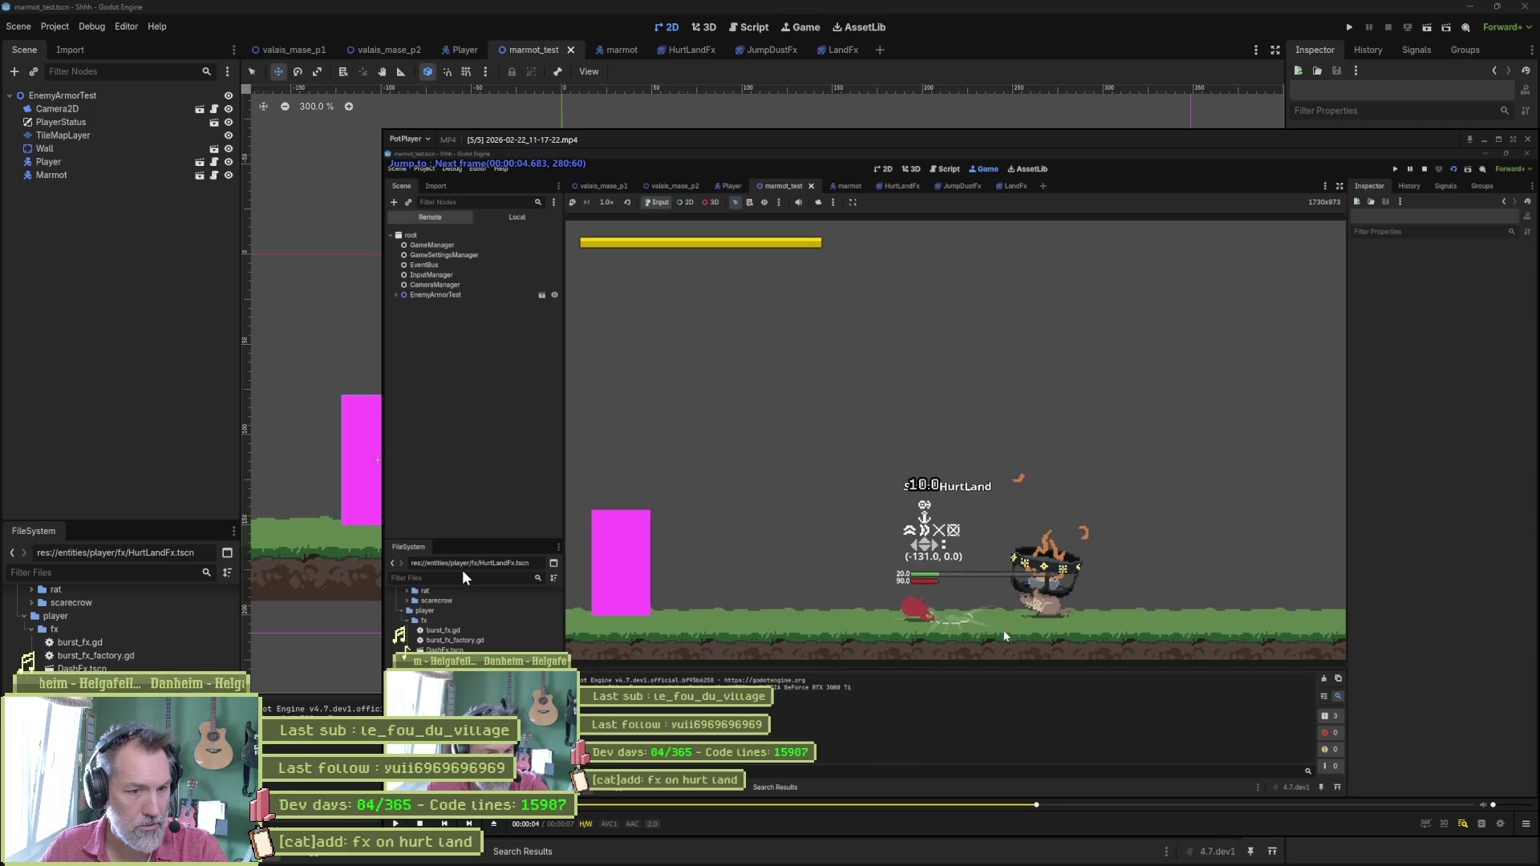
key("f")
key("f")
key("f")
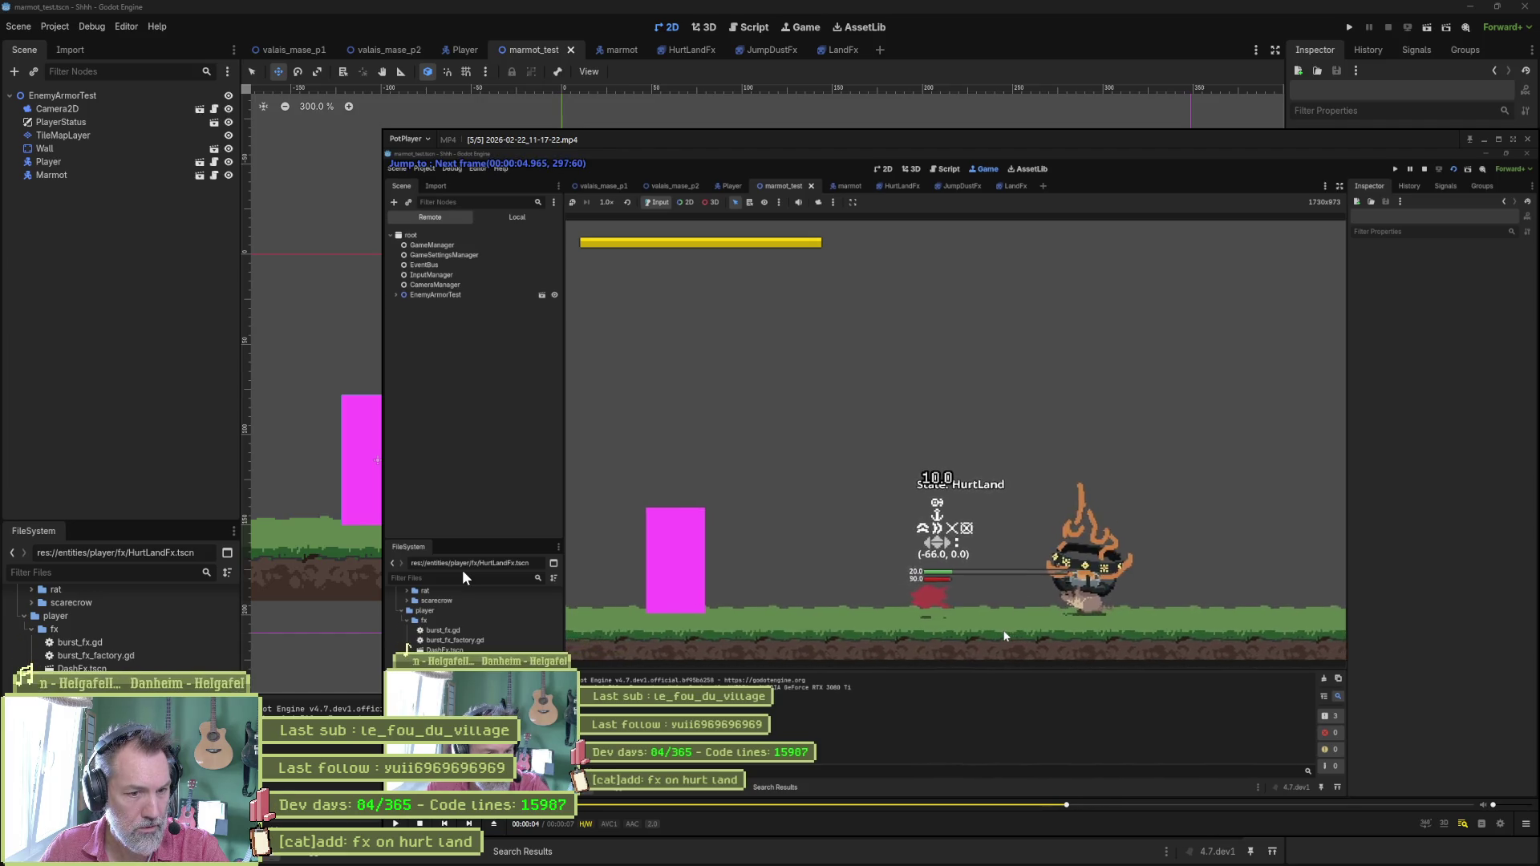
key("f")
key("f")
key("f")
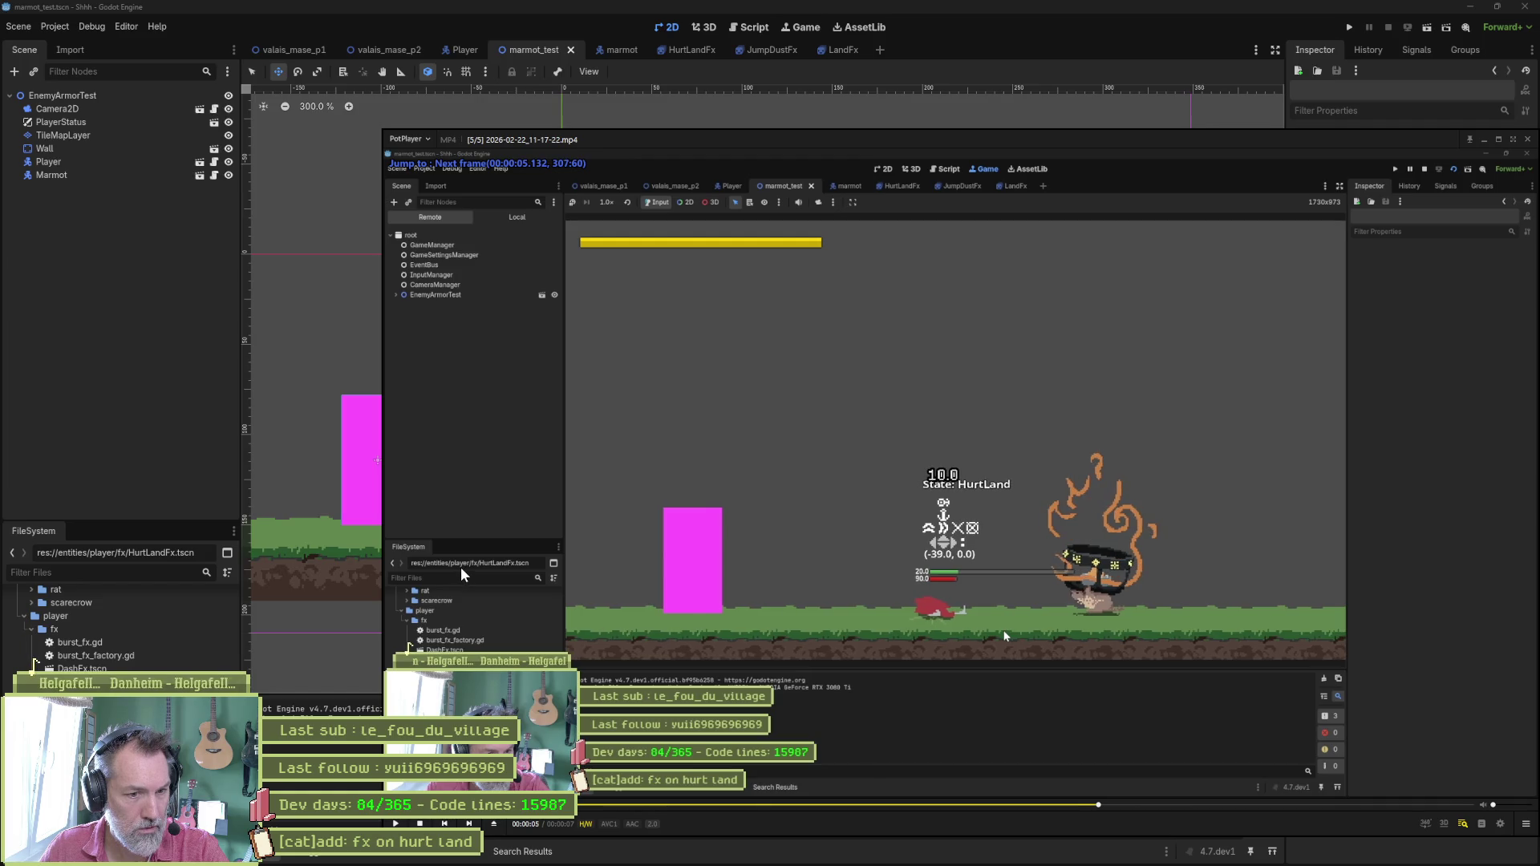
key("f")
key("f")
key("f")
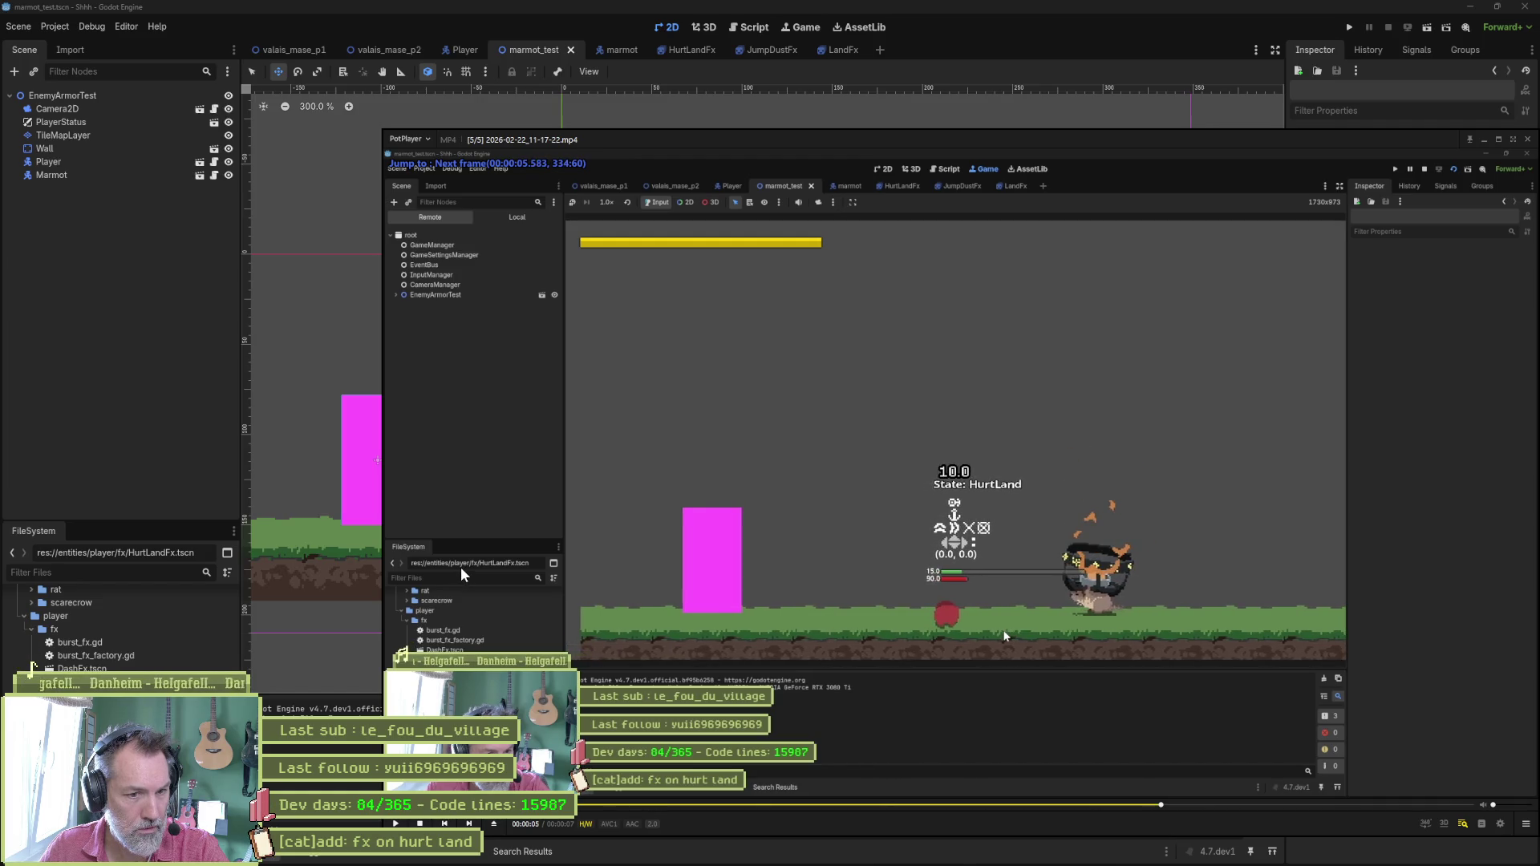
key("f")
key("f")
key("f")
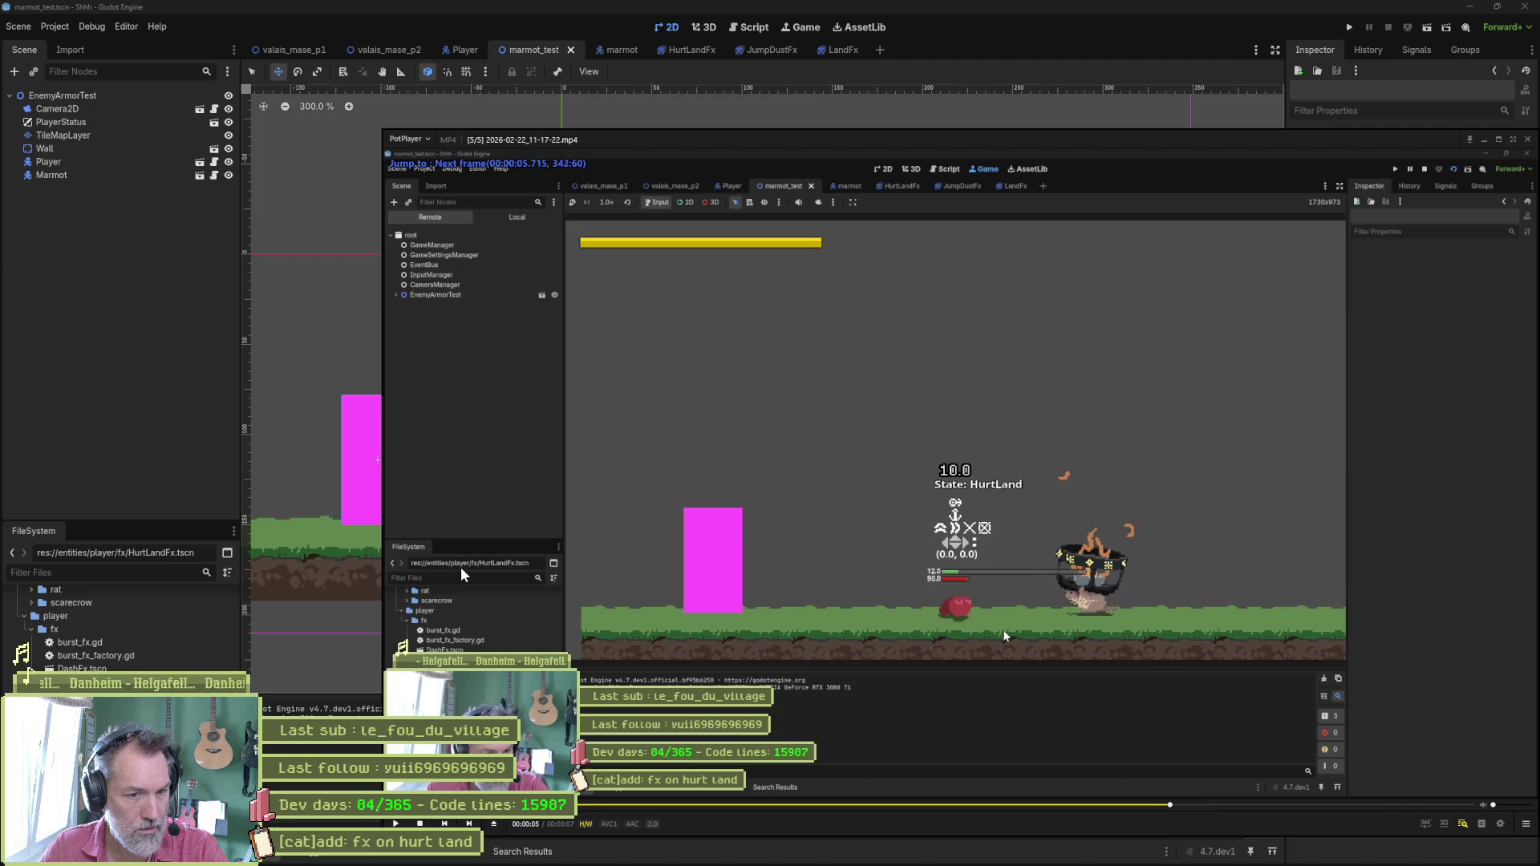
key("f")
key("f")
key("f")
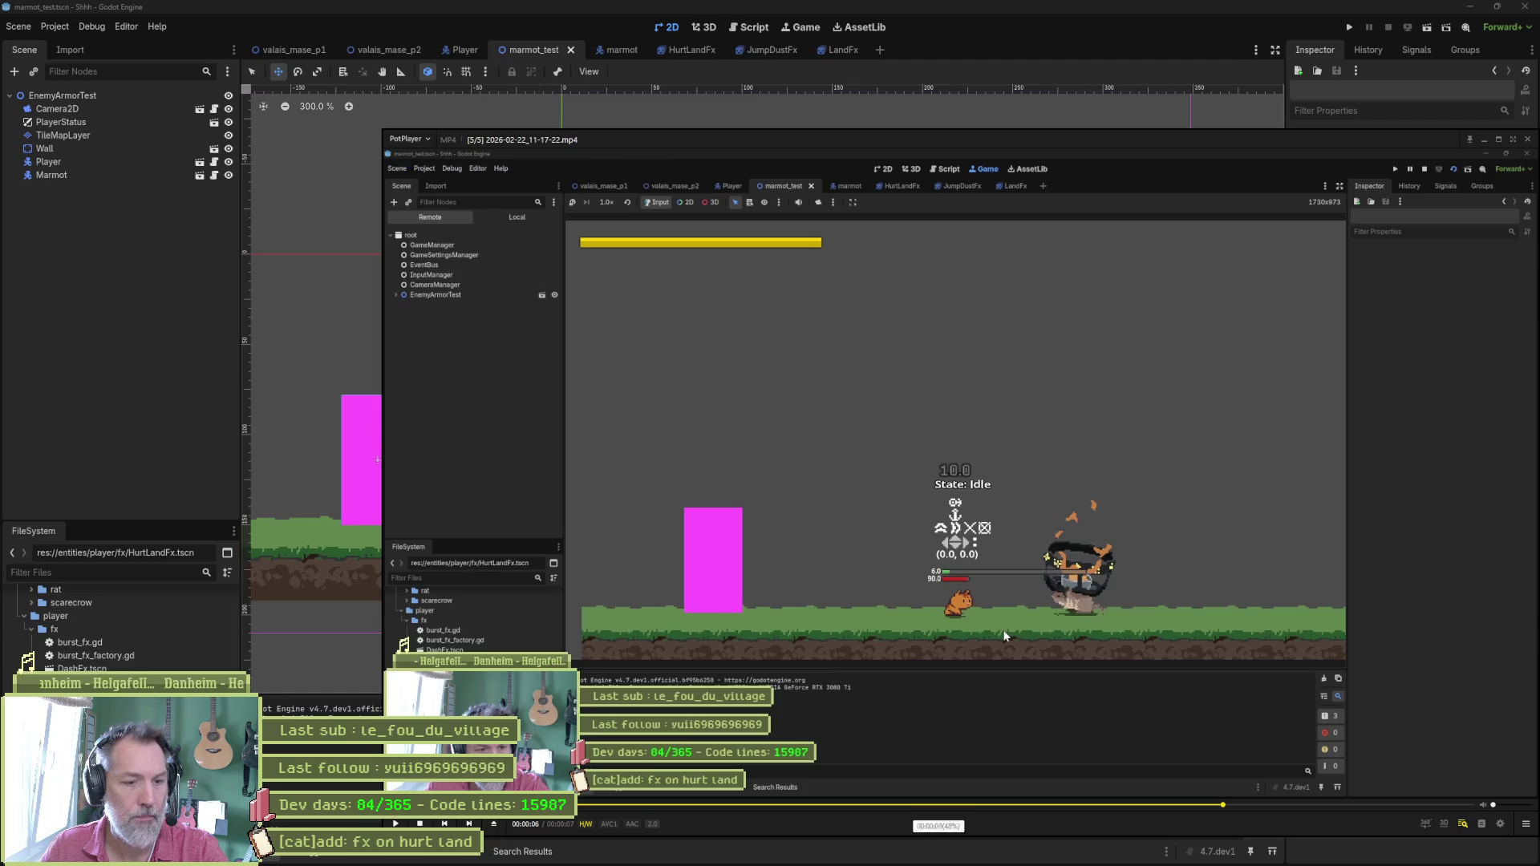
left_click(837, 852)
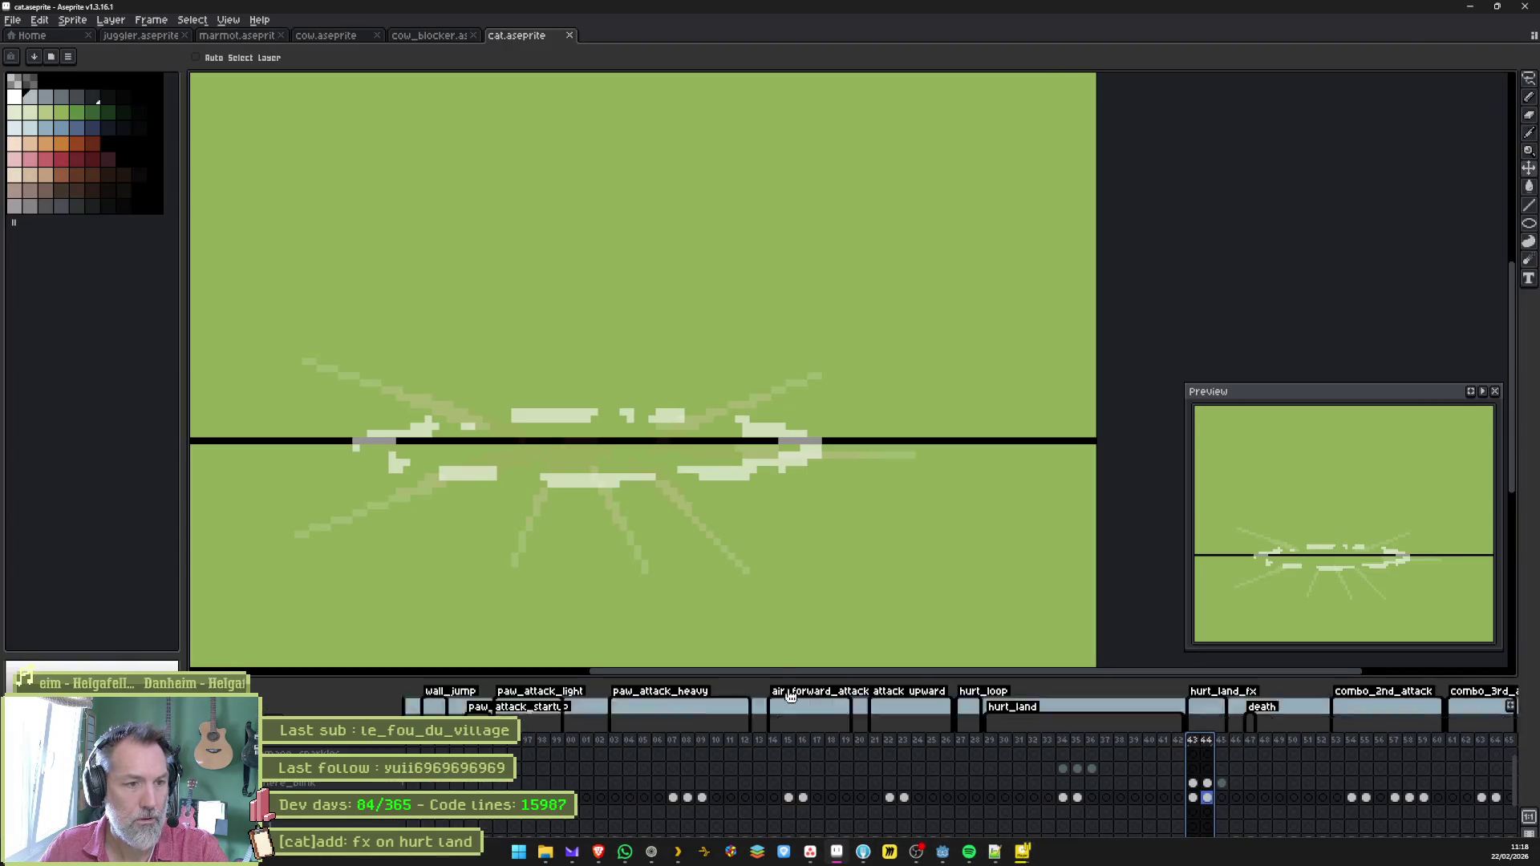
Select hurt_land frames 129–134, go to frame 127, and hide the dark rectangle below the ground.
left_click(996, 743)
left_click_drag(993, 740, 1063, 740)
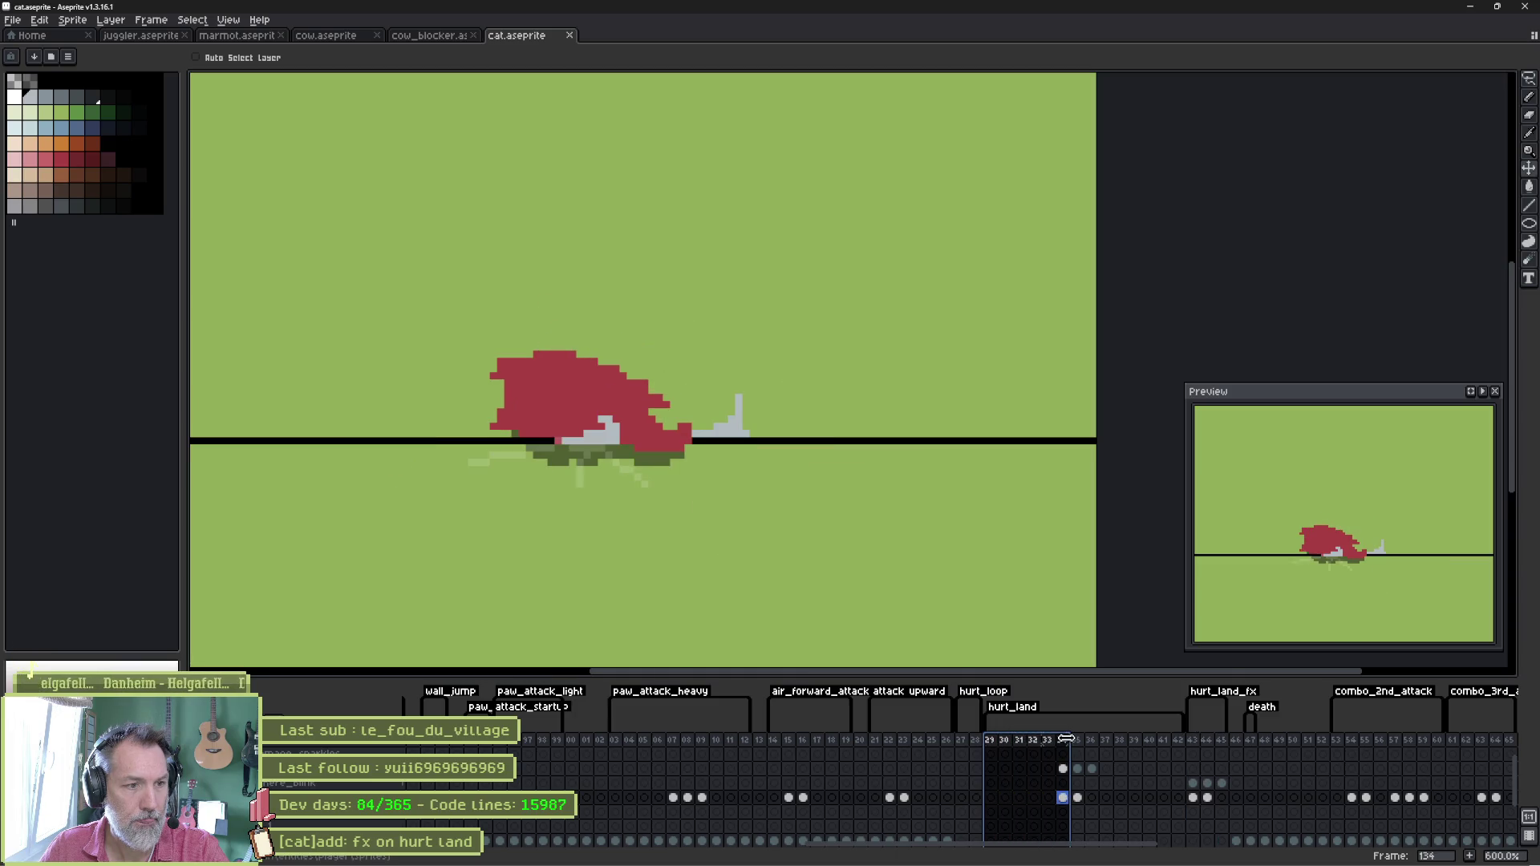
left_click(963, 741)
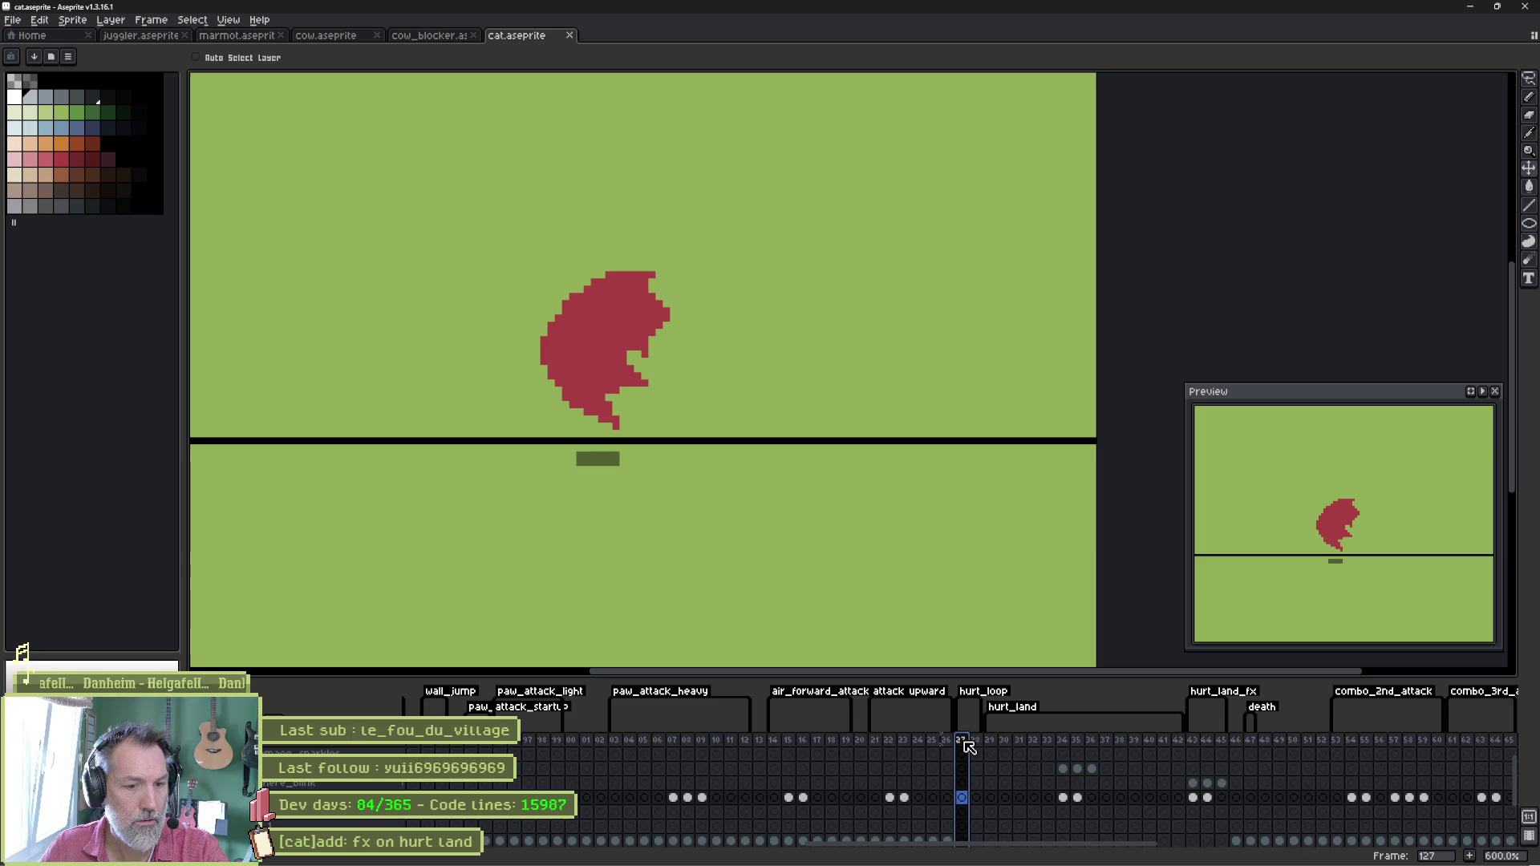
left_click(612, 458, "ctrl")
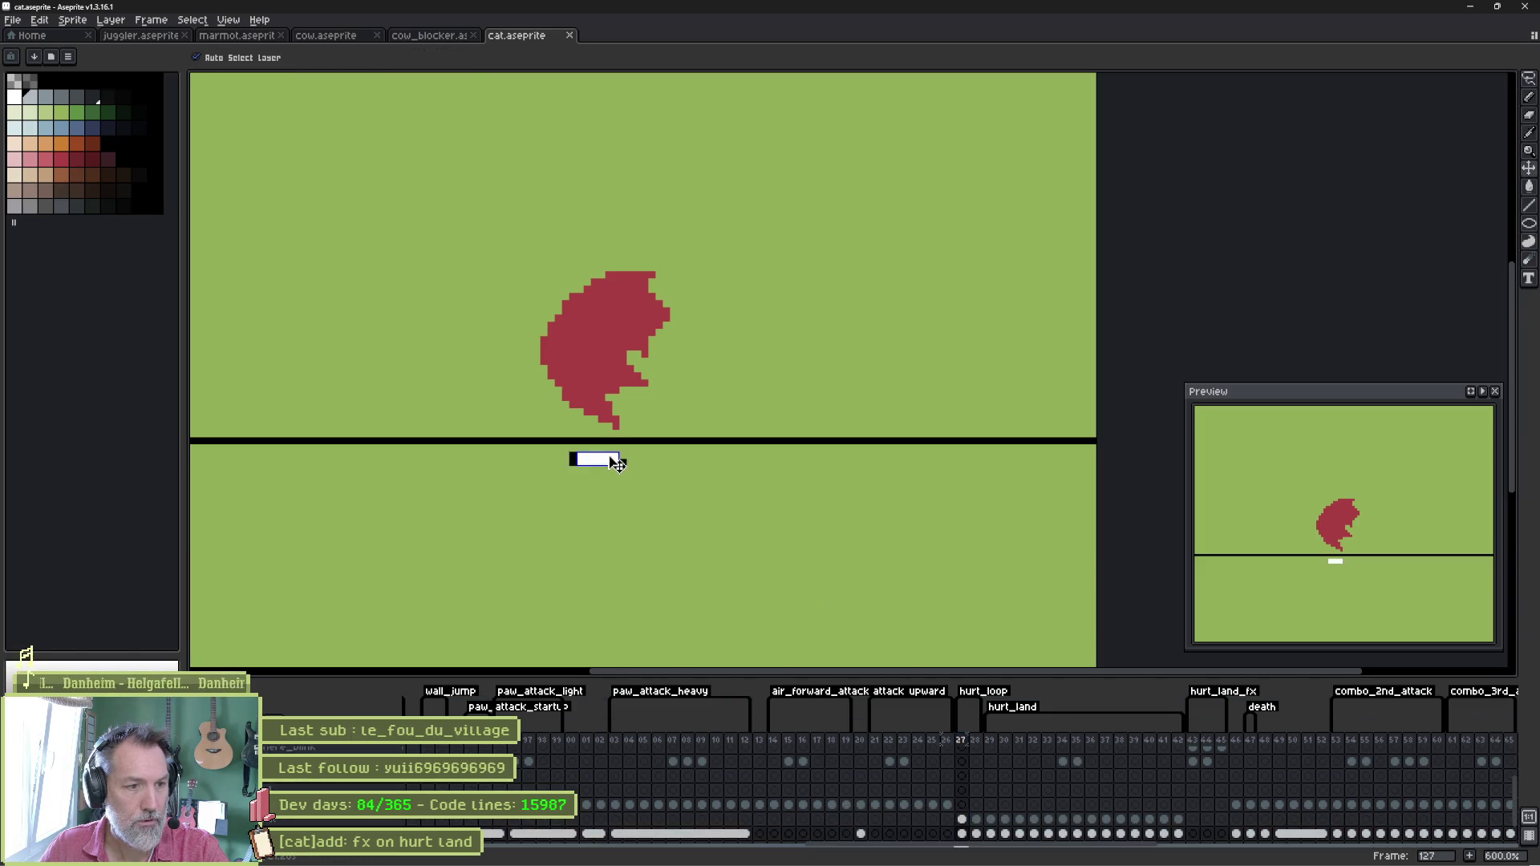
key("Delete")
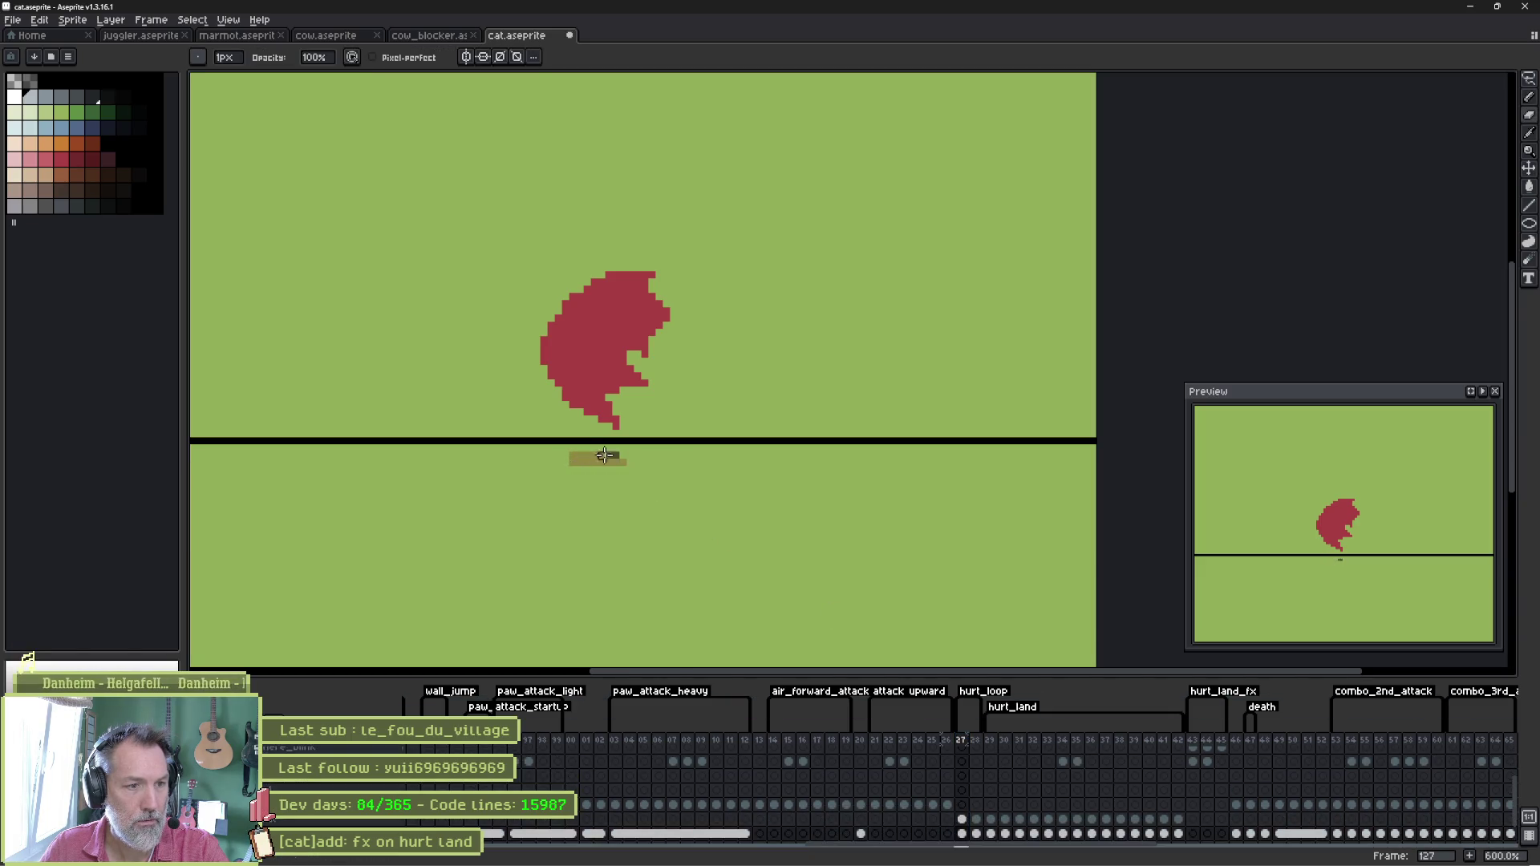
Advance to the hurt-landing pose frame and hide the green background layer.
key("period")
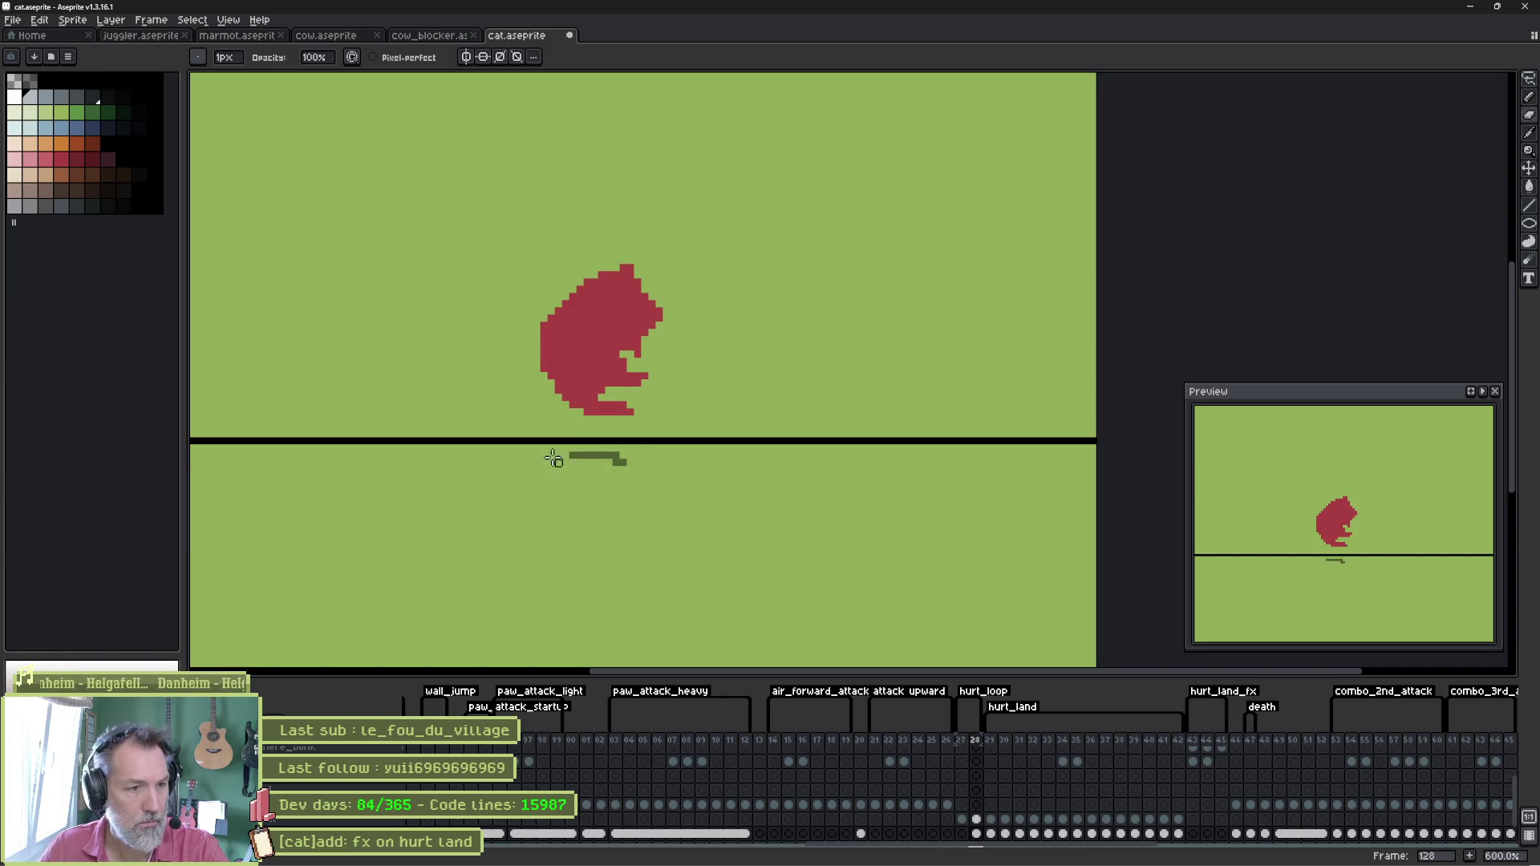
key("period")
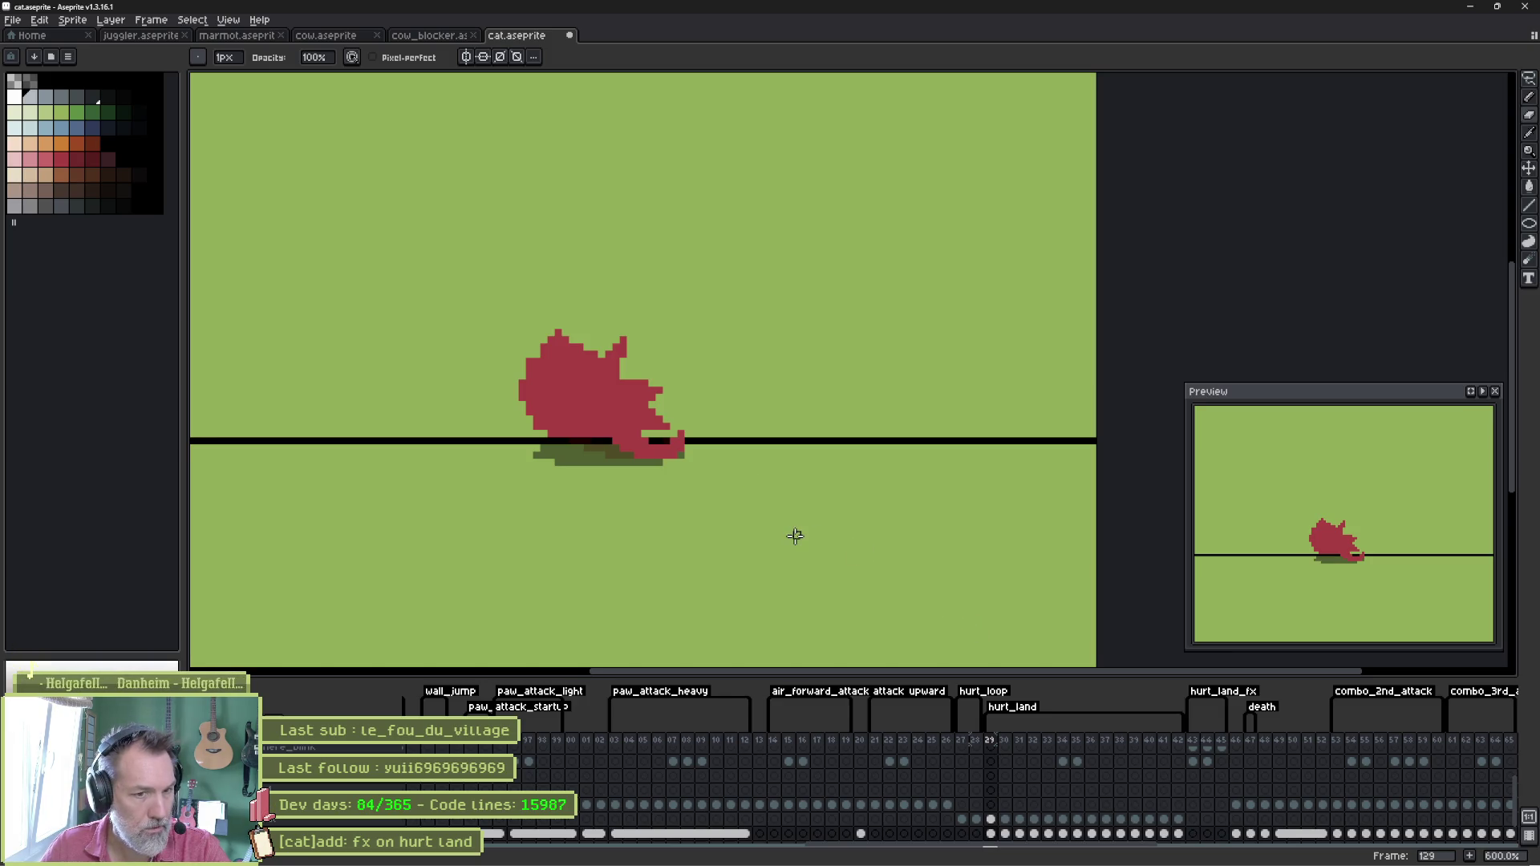
scroll(722, 771, "down", 1)
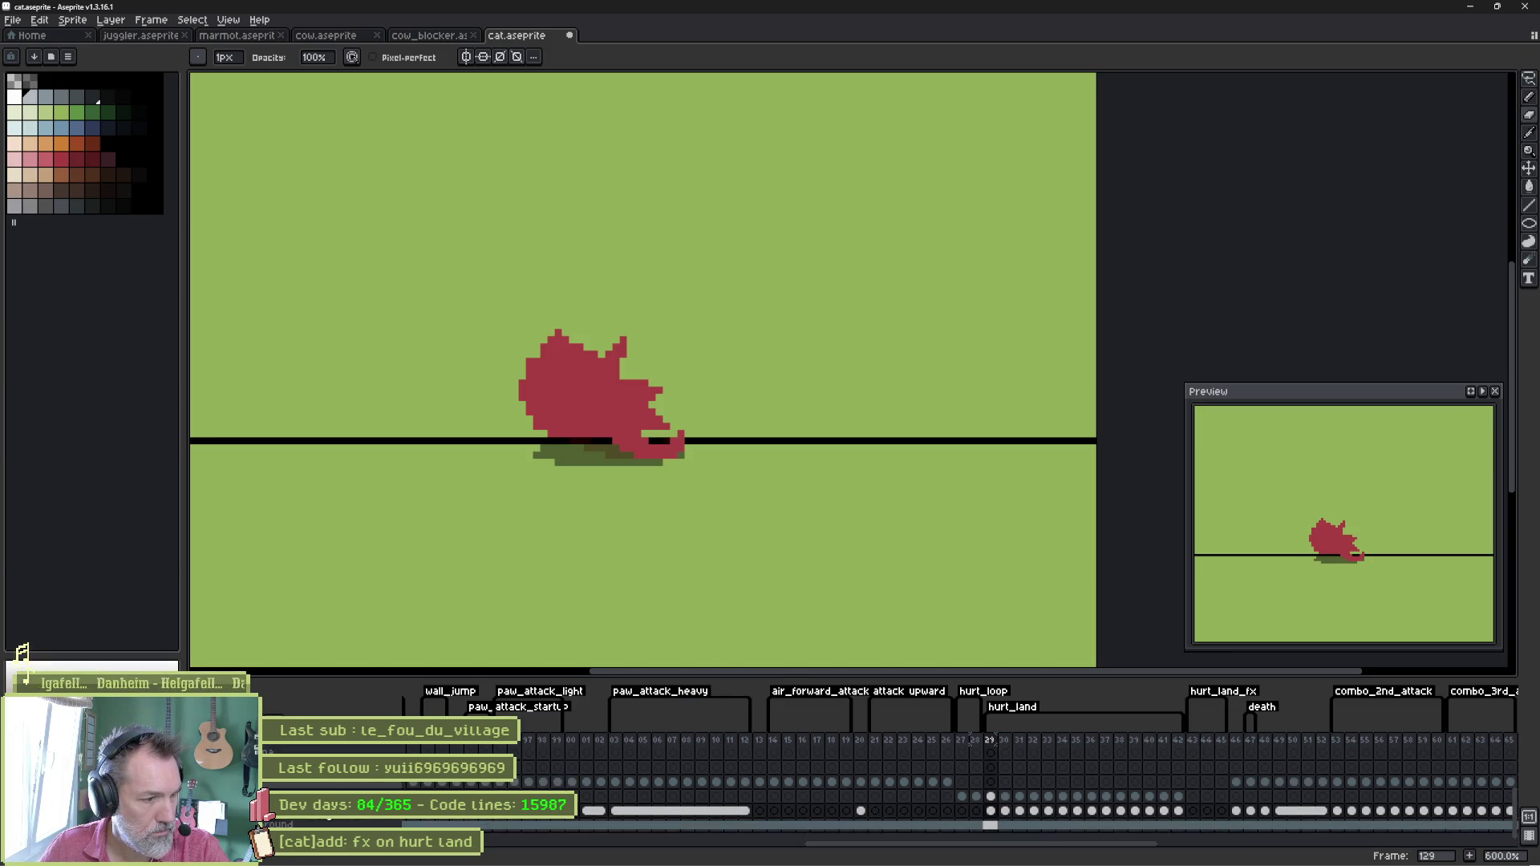
left_click(36, 658)
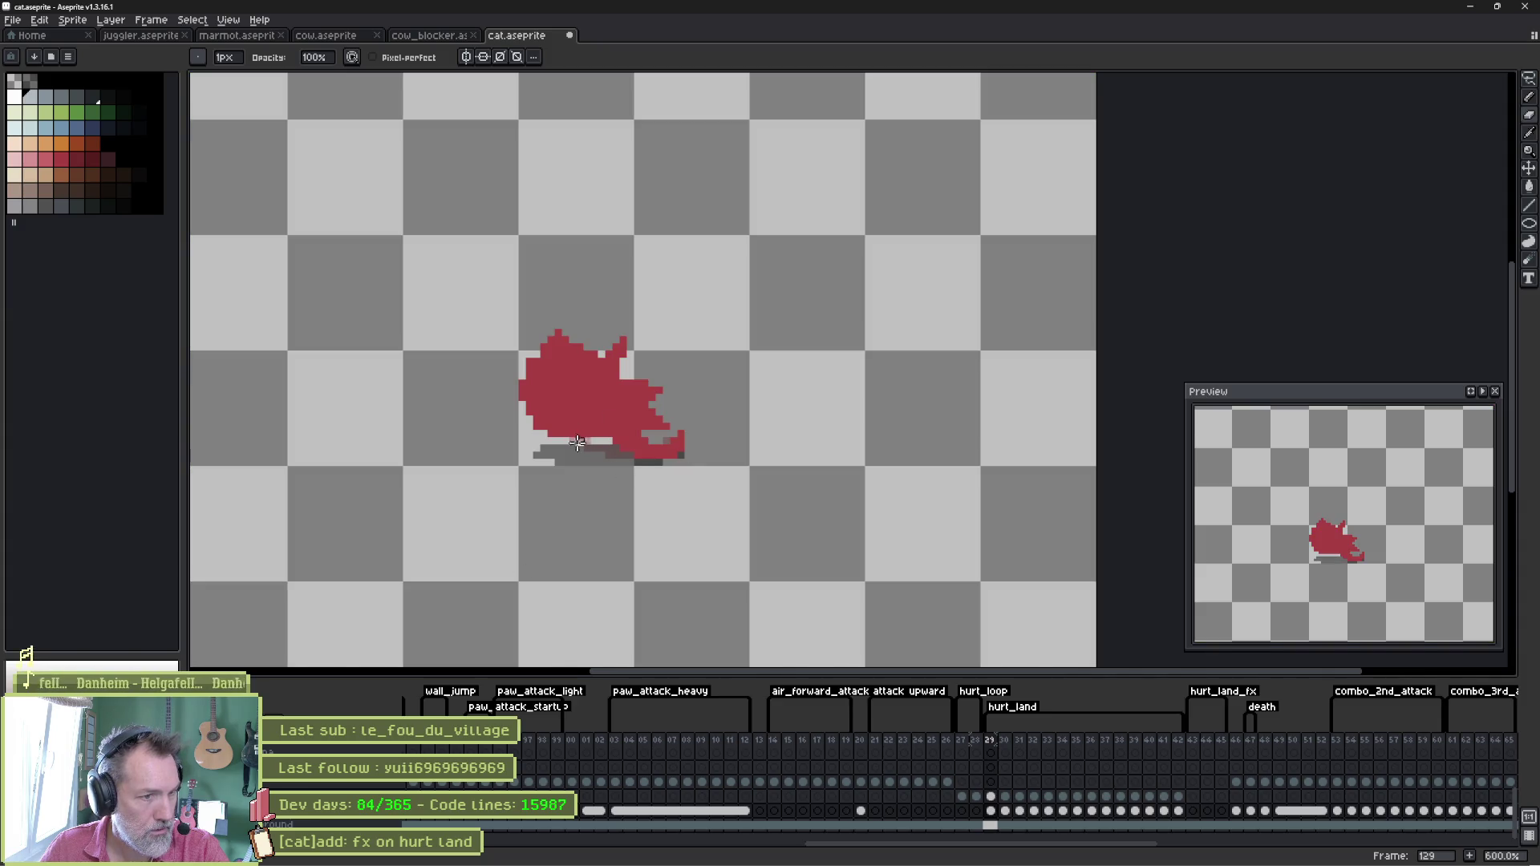
Try erasing a patch under the cat, then undo to restore the grey shadow pixels.
key("e")
left_click(577, 442)
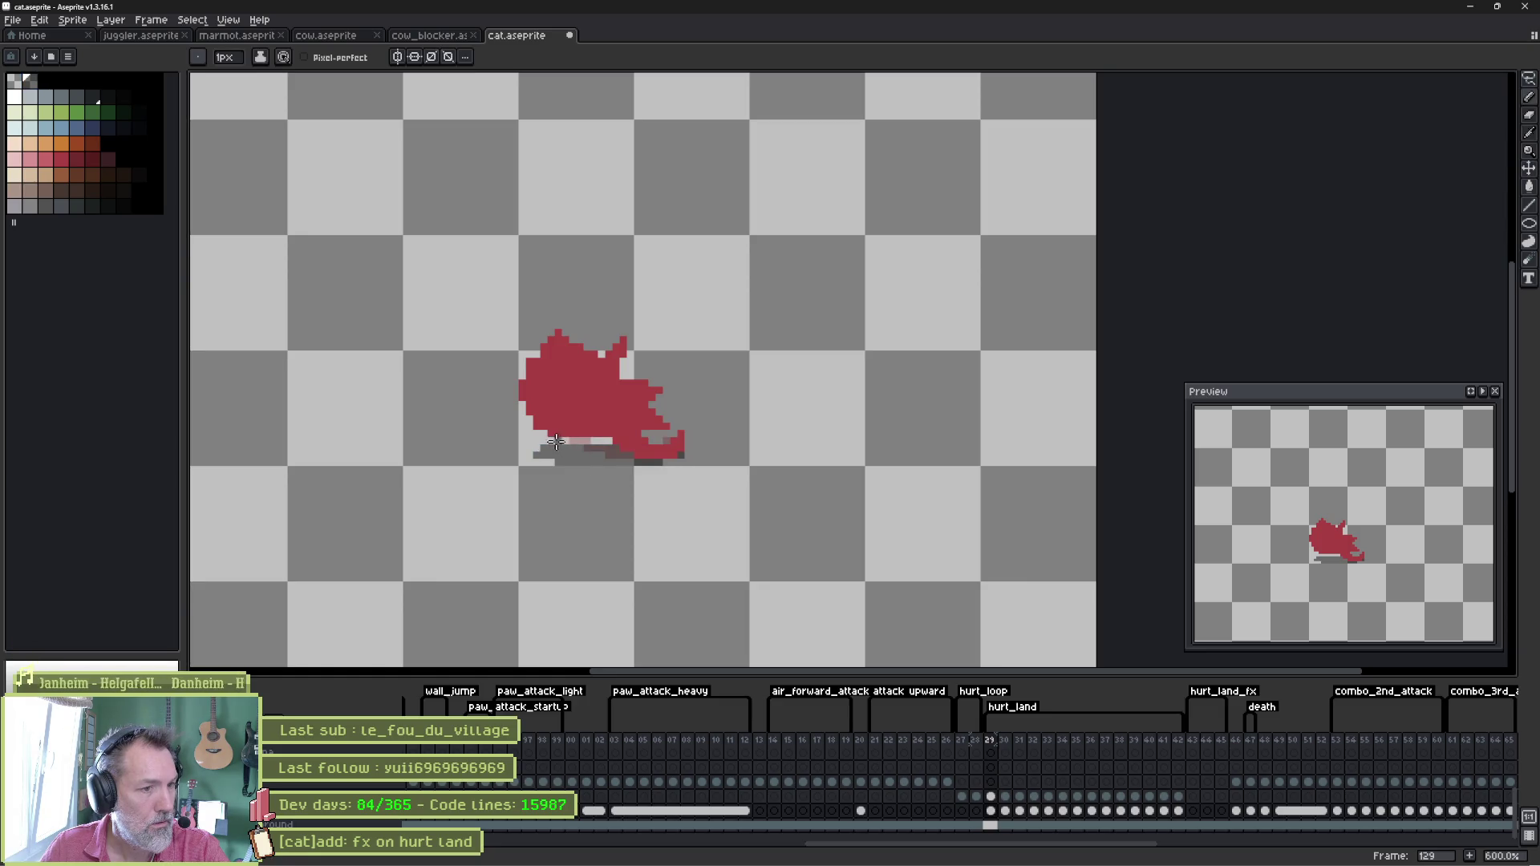
key("ctrl+z")
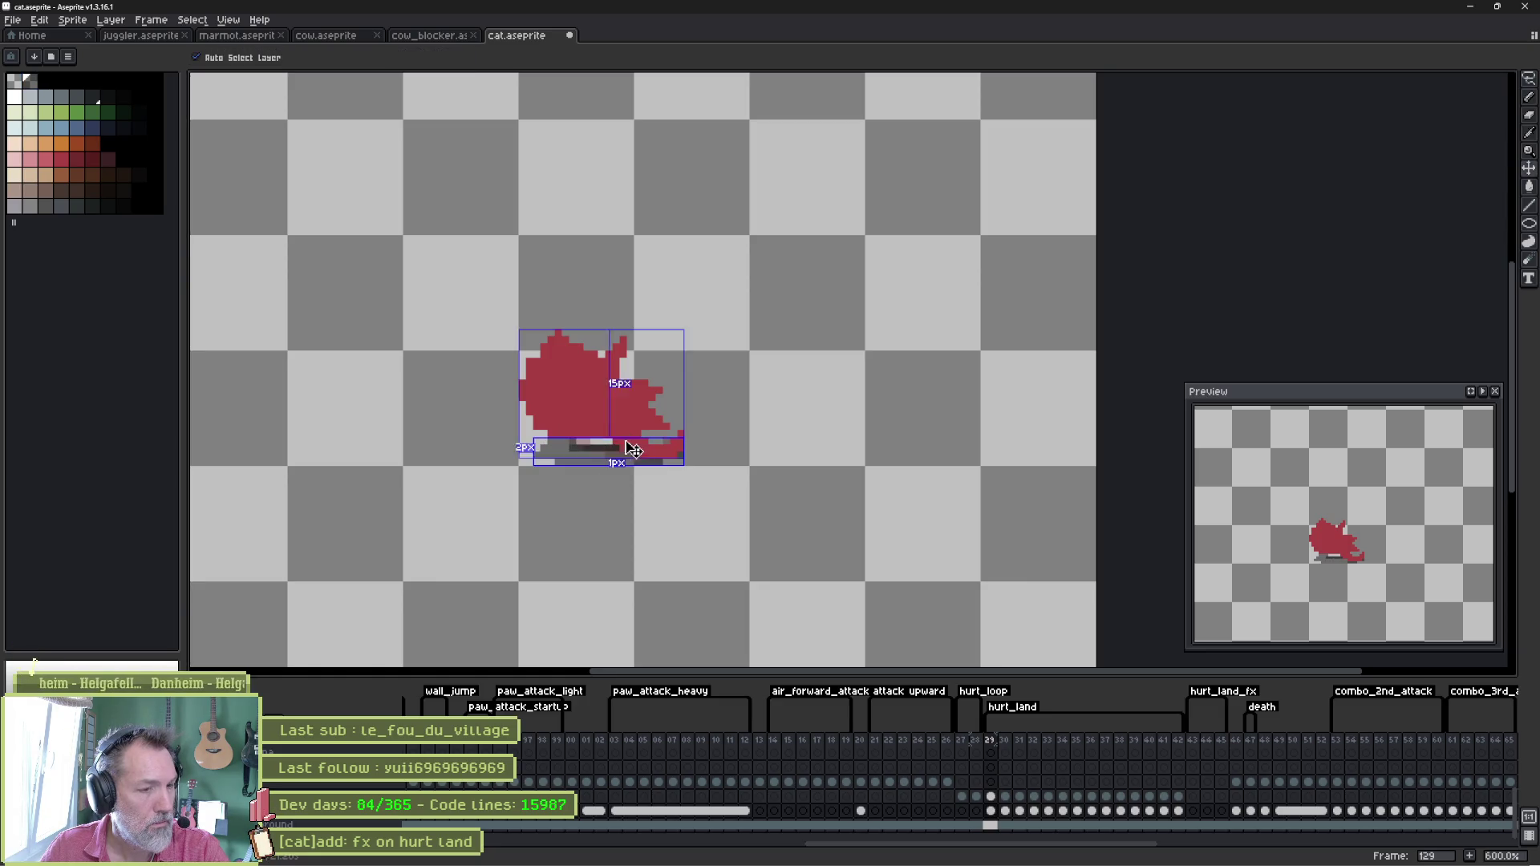
key("ctrl+z")
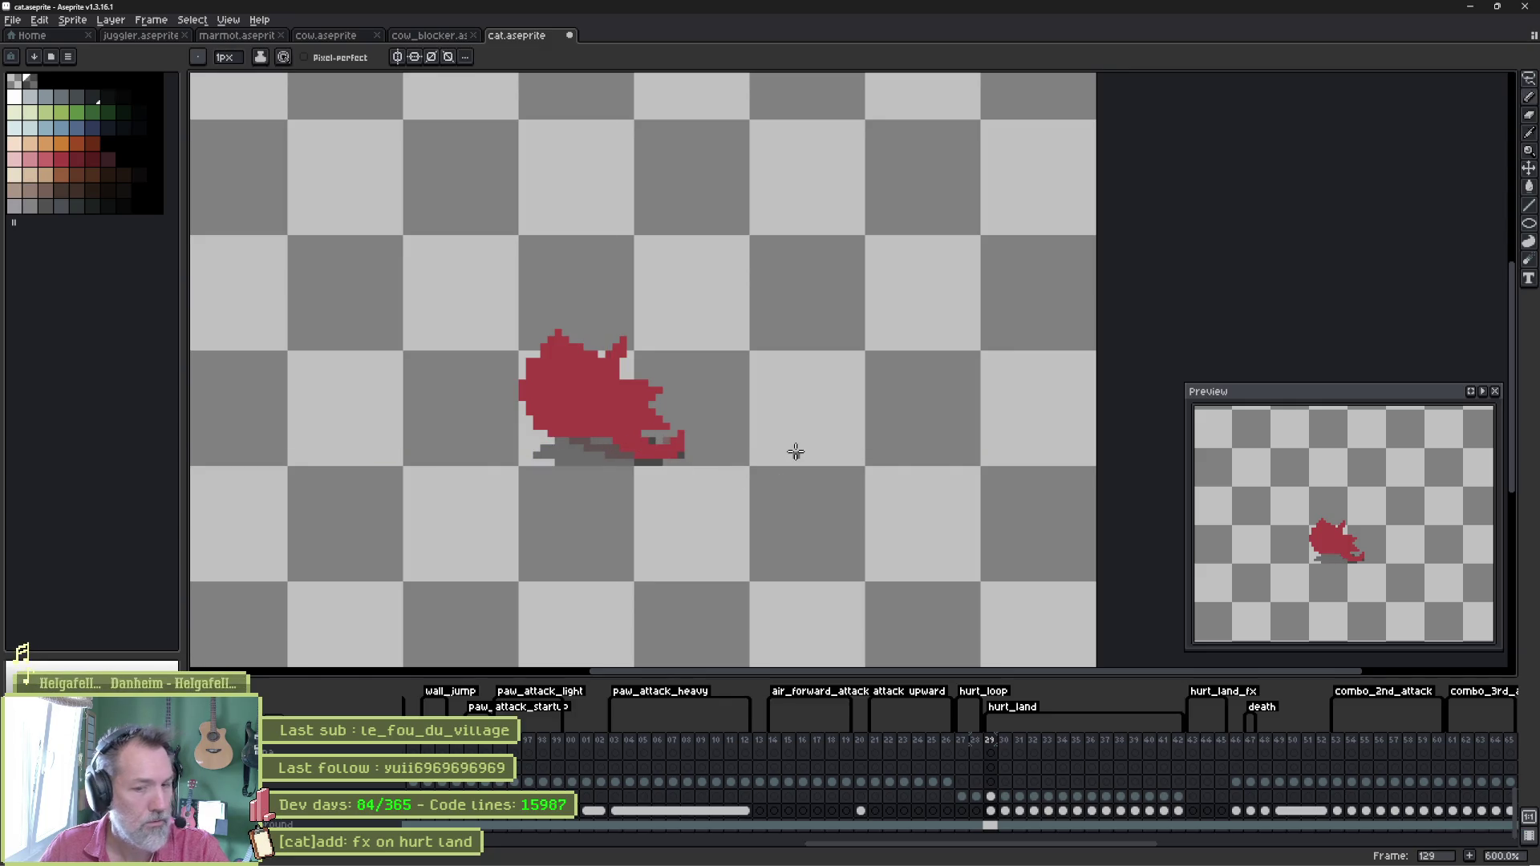
key("period")
key("period")
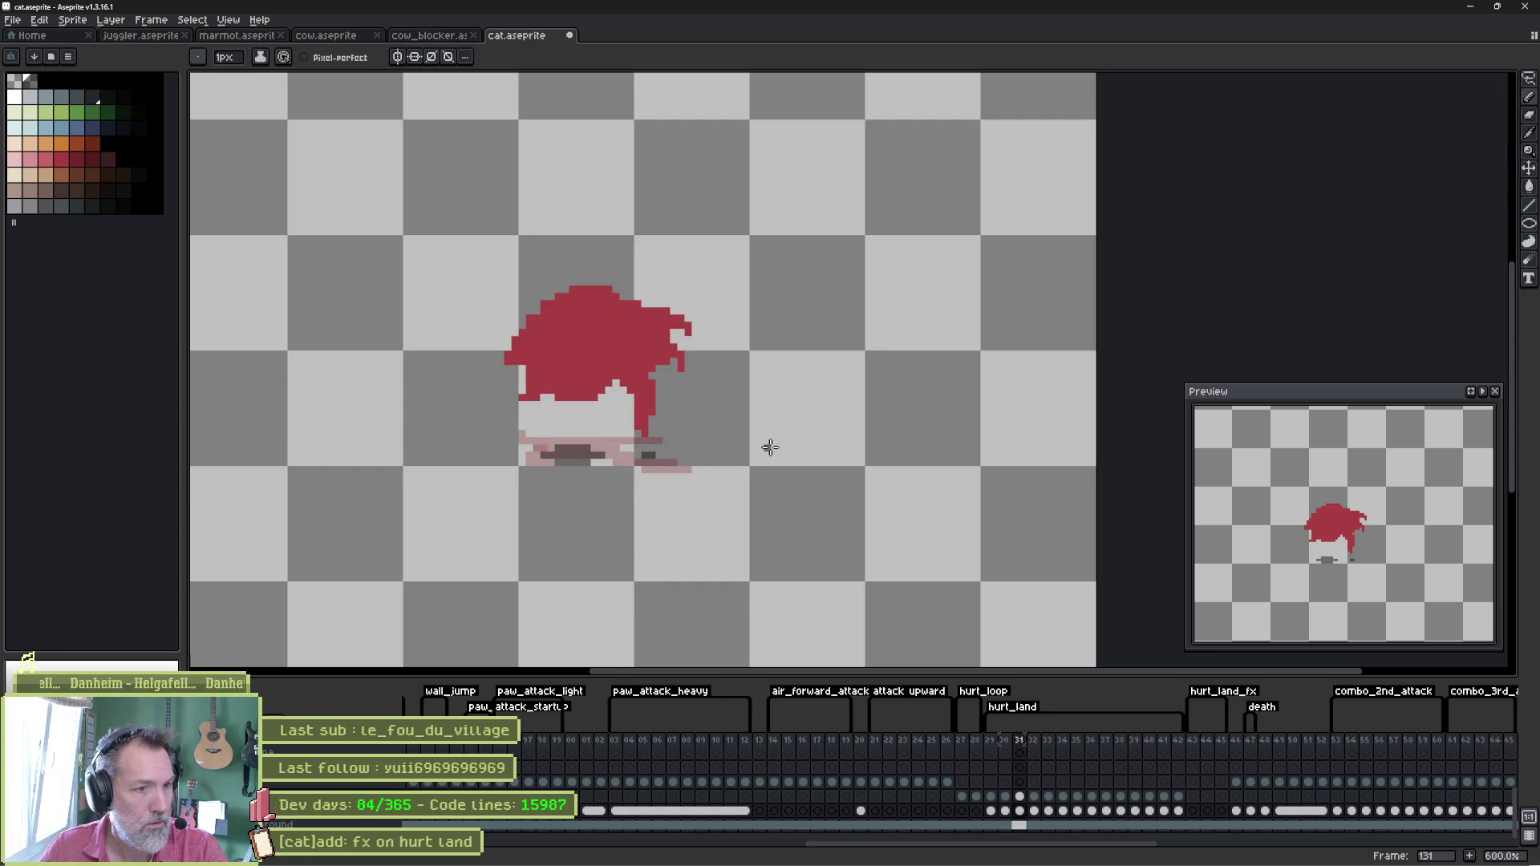
Darken the pink pixels under the cat's body and along the dust bar, and lighten one dark shadow pixel.
scroll(649, 450, "up", 3)
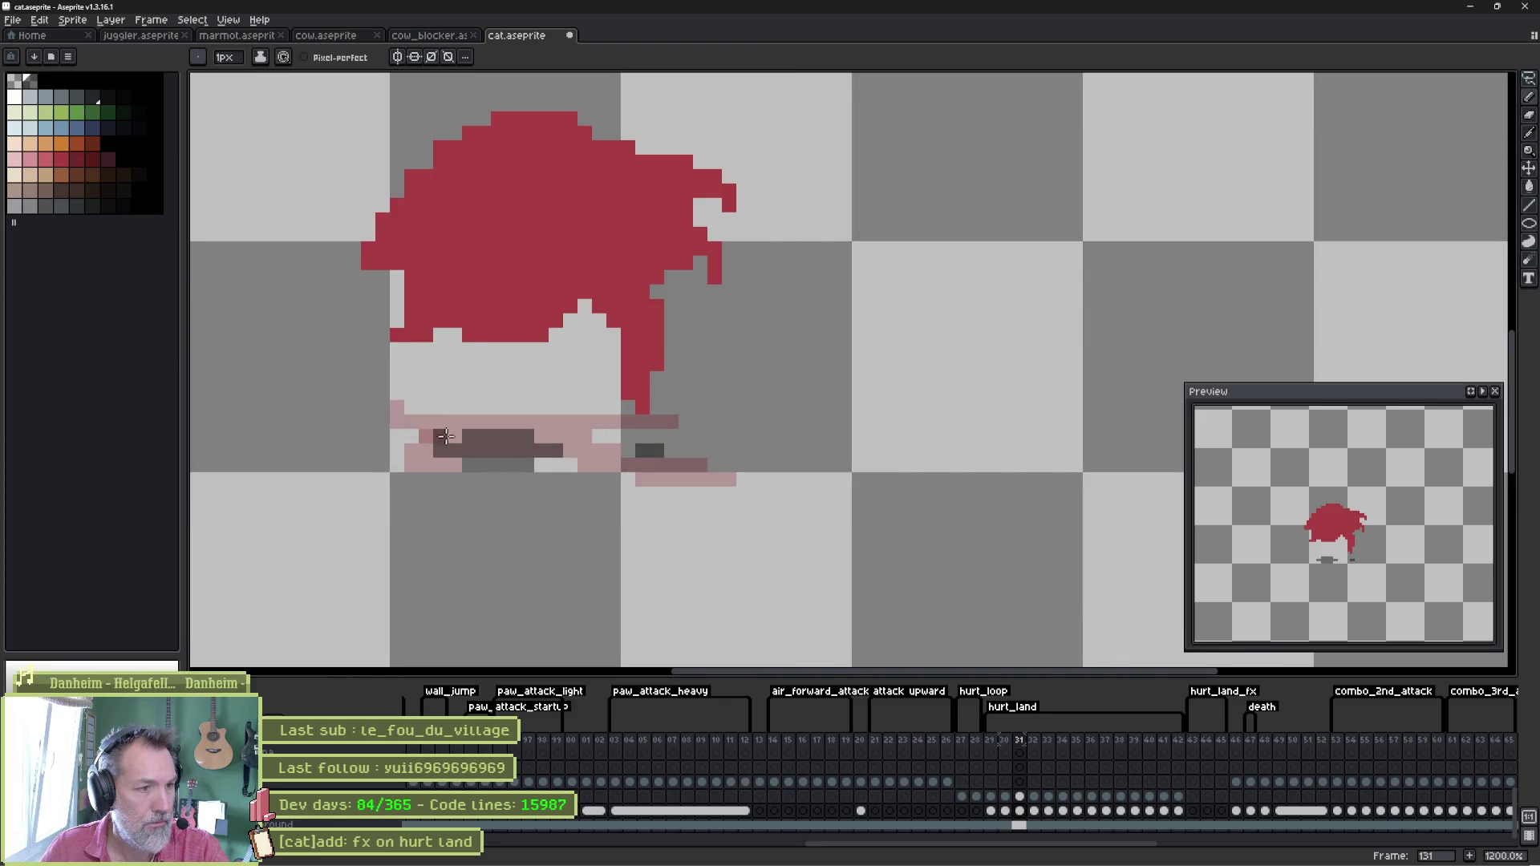
mouse_move(453, 438)
left_mouse_down()
mouse_move(411, 464)
mouse_move(458, 465)
left_mouse_up()
key("period")
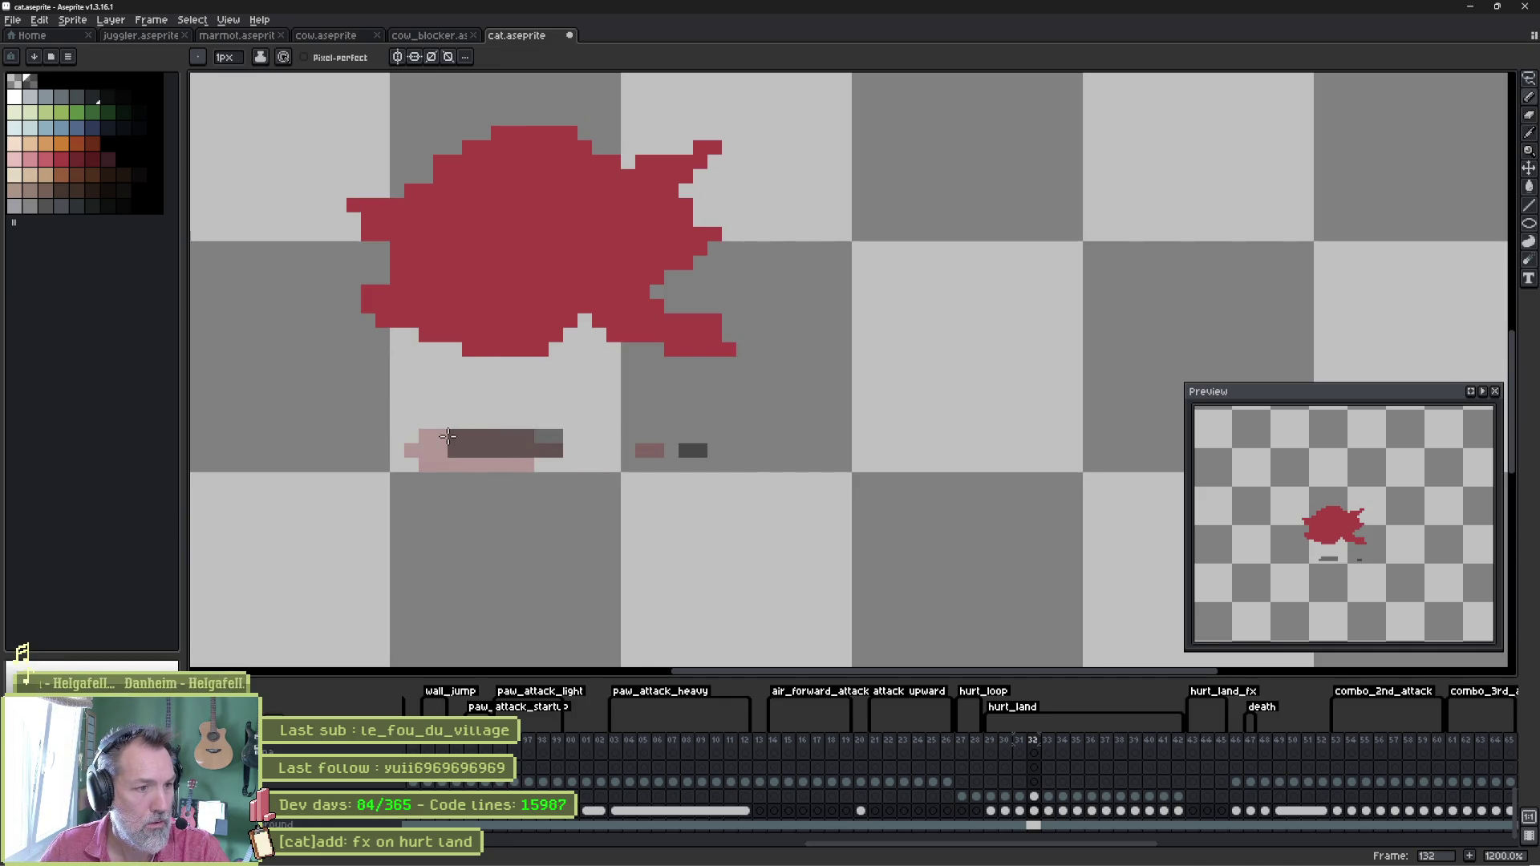
mouse_move(441, 457)
left_mouse_down()
mouse_move(424, 453)
mouse_move(521, 463)
left_mouse_up()
key("period")
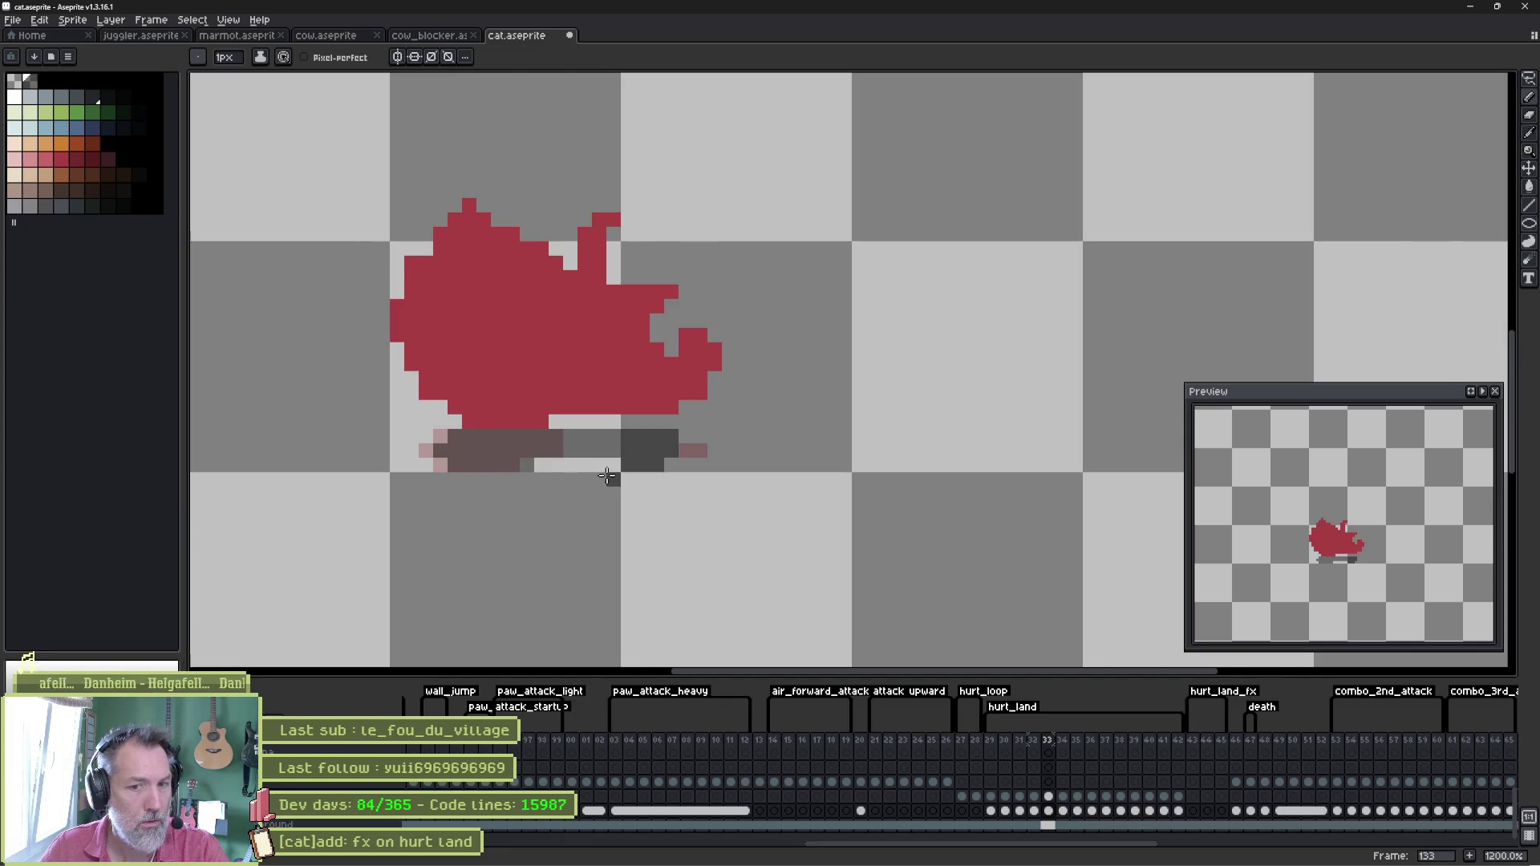
key("period")
left_click(606, 476)
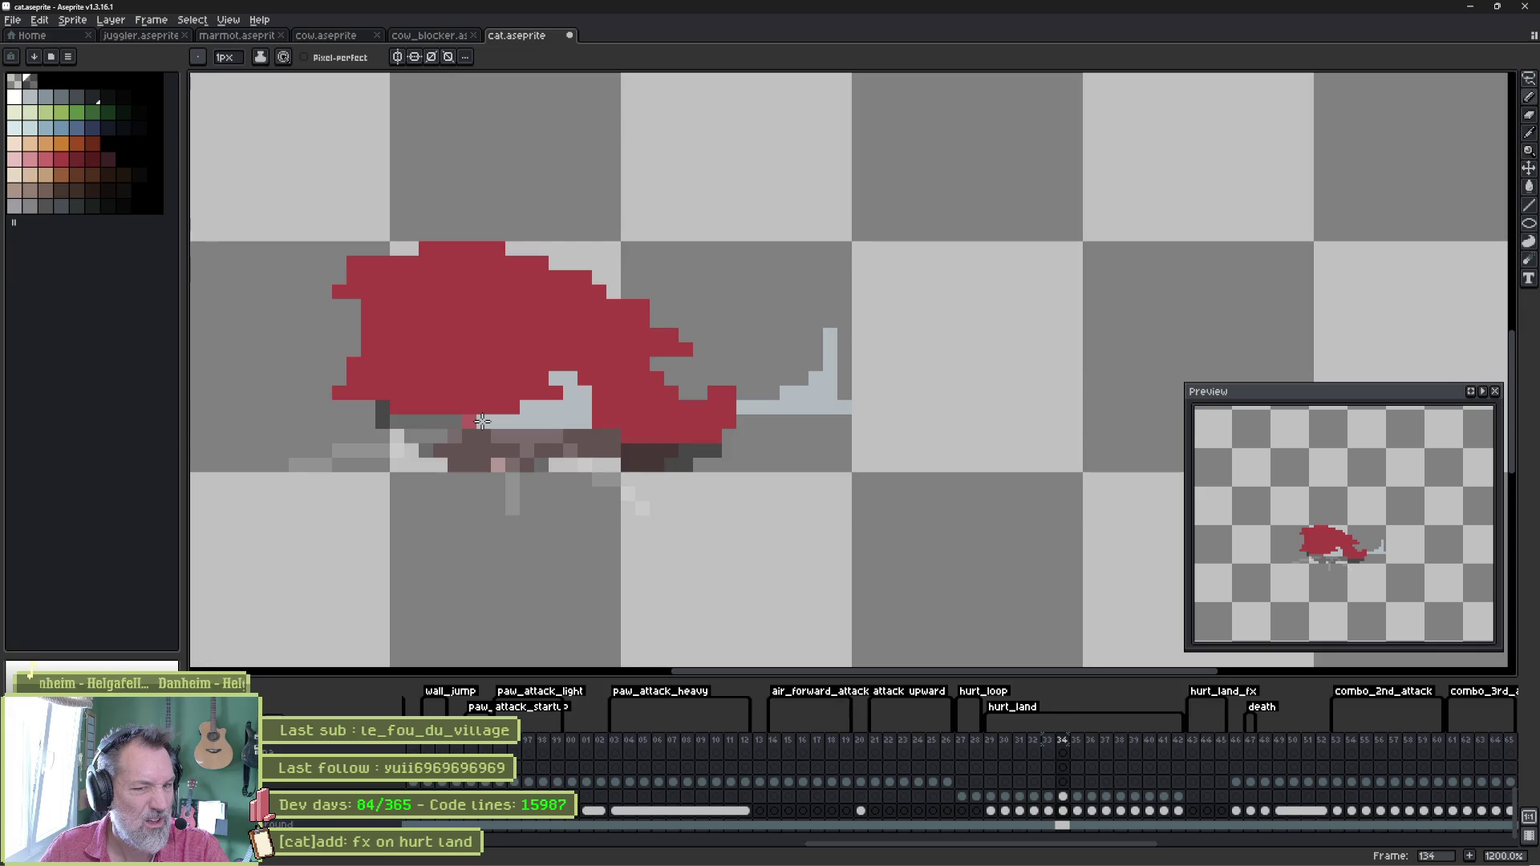
On the previous frame, add a translucent grey shadow row and lower-left shadow under the cat.
key("comma")
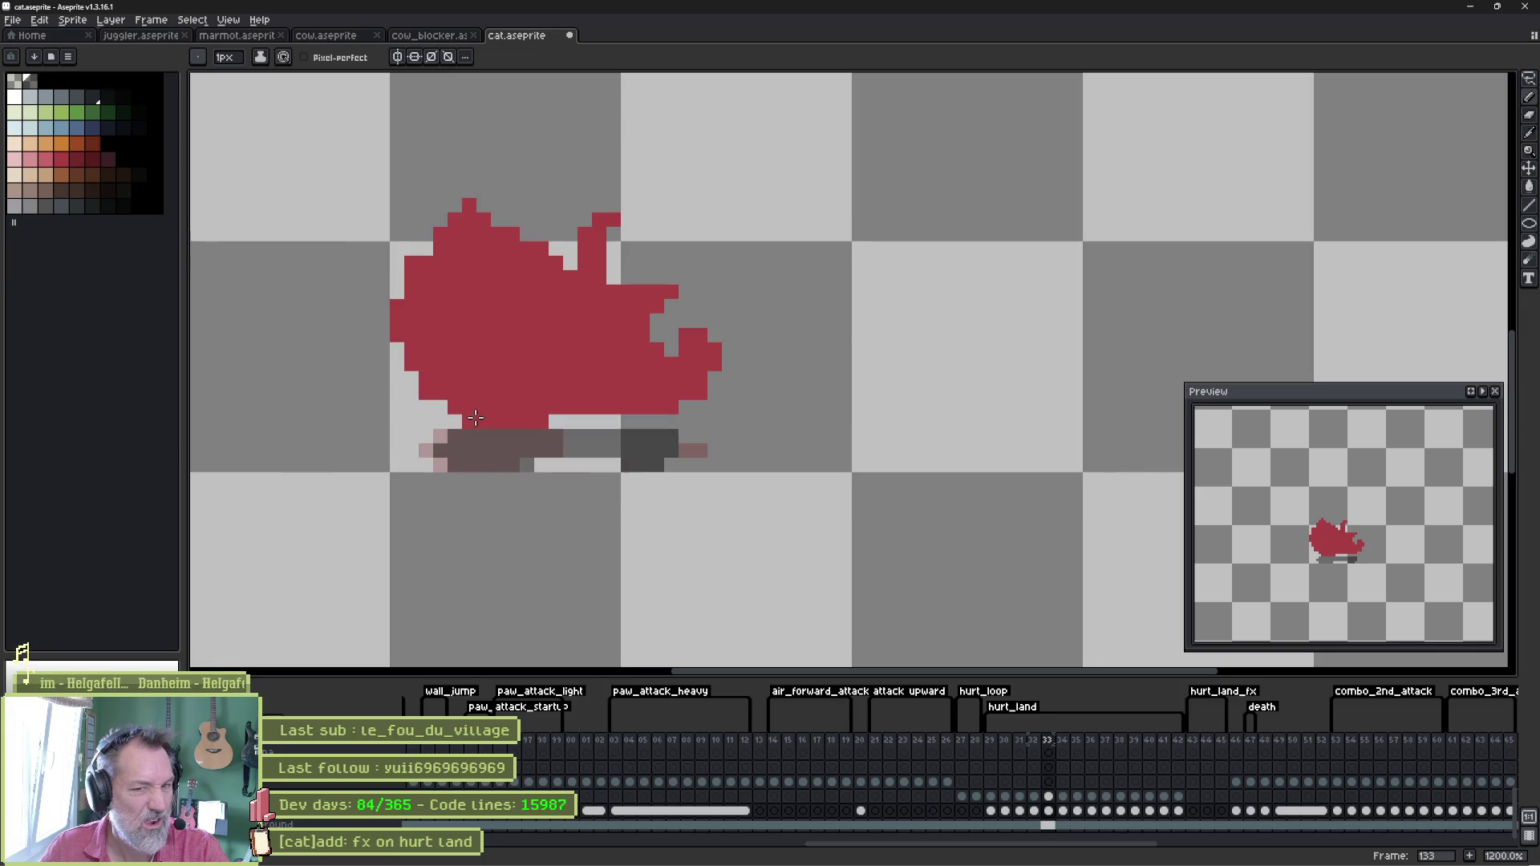
left_click_drag(559, 426, 687, 437)
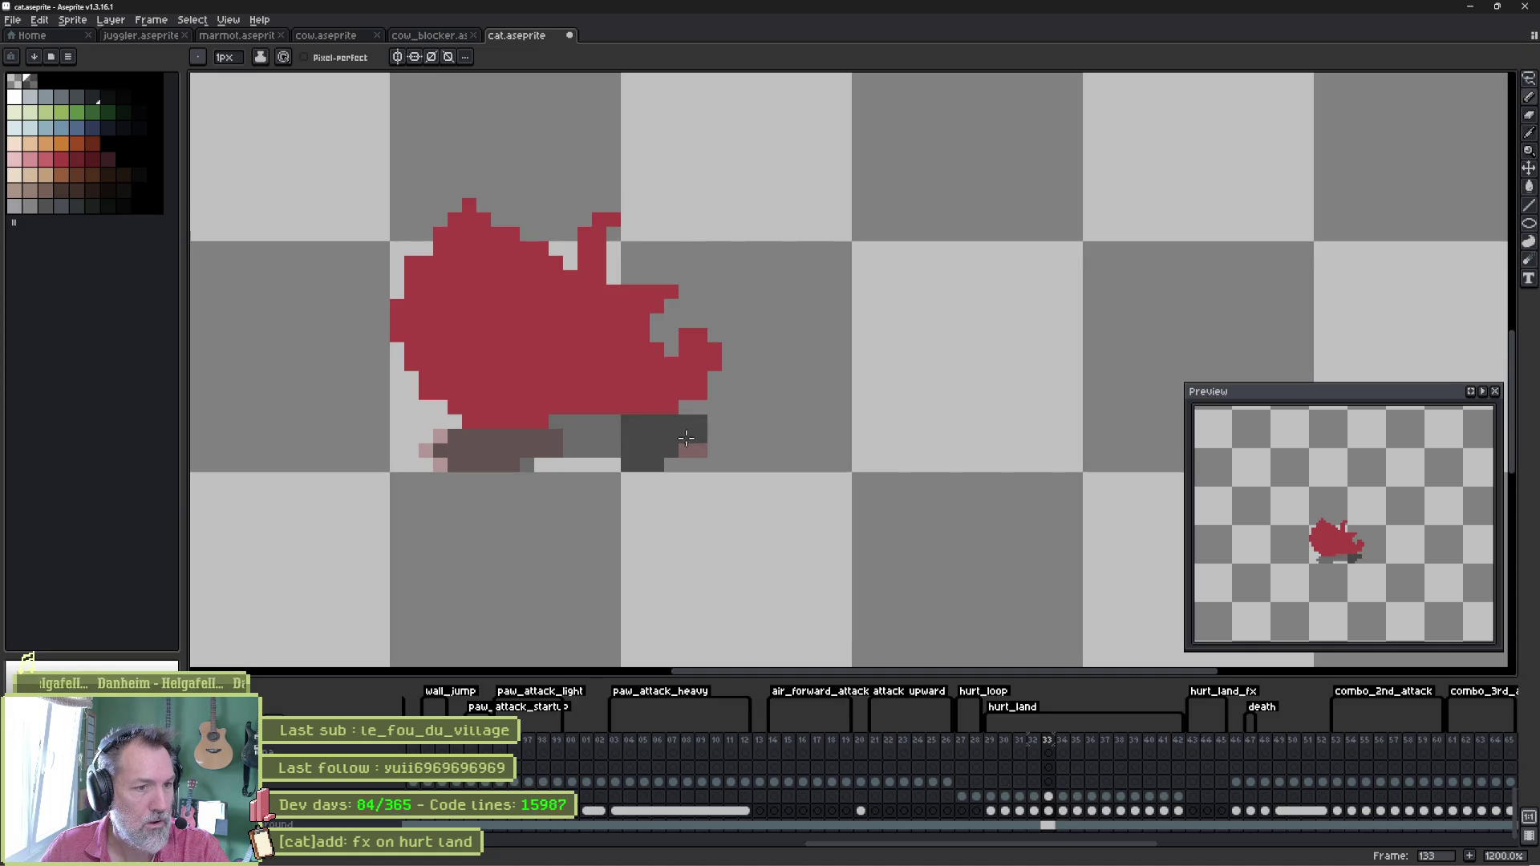
mouse_move(440, 422)
left_mouse_down()
mouse_move(398, 446)
mouse_move(429, 464)
left_mouse_up()
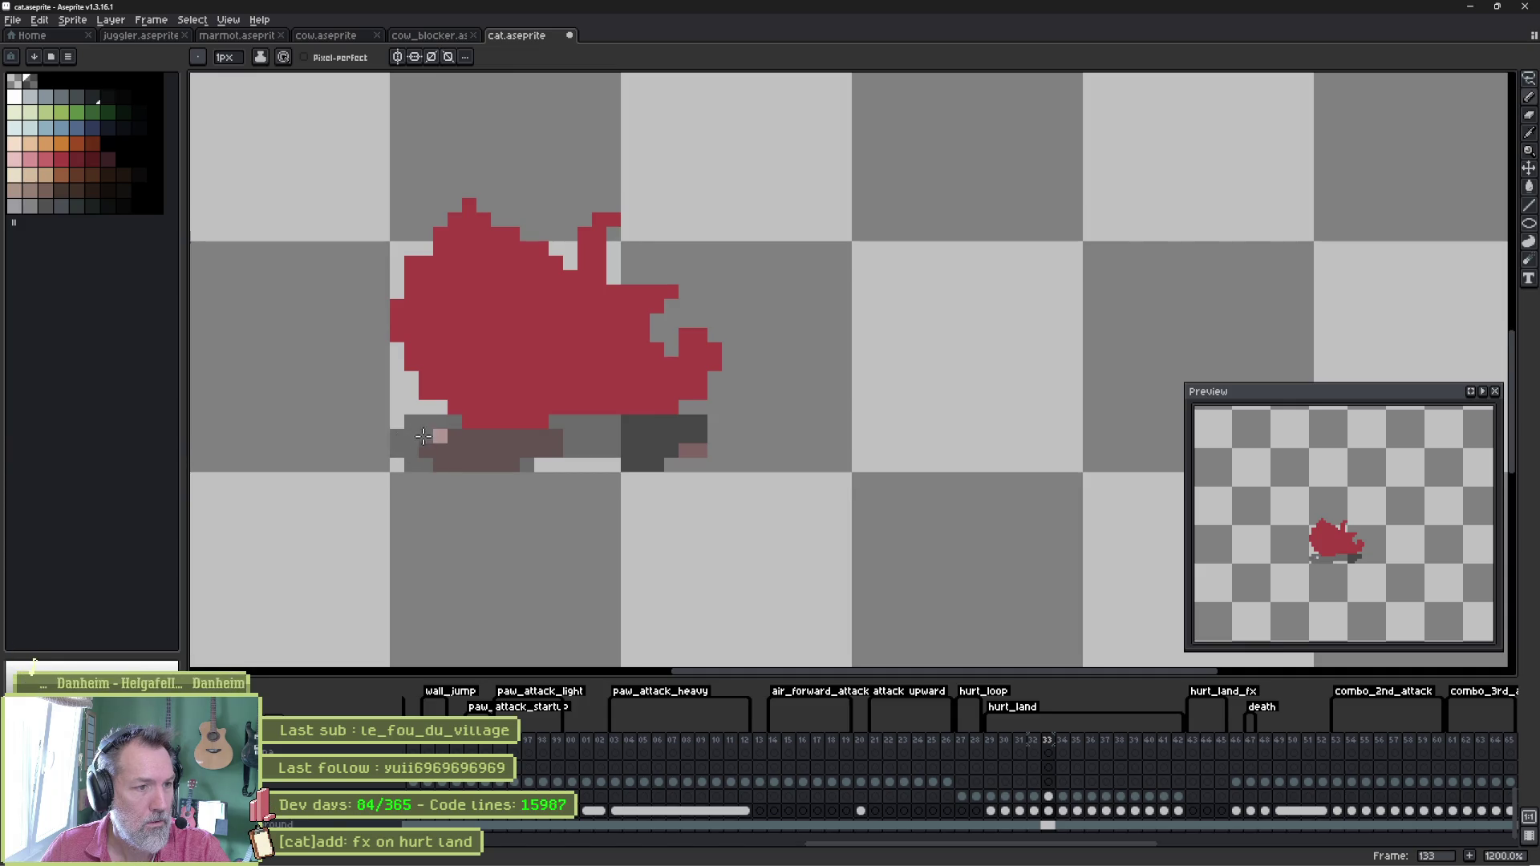
Step through to frame 135 and the curled cat pose, then play the animation to review it.
key("Right")
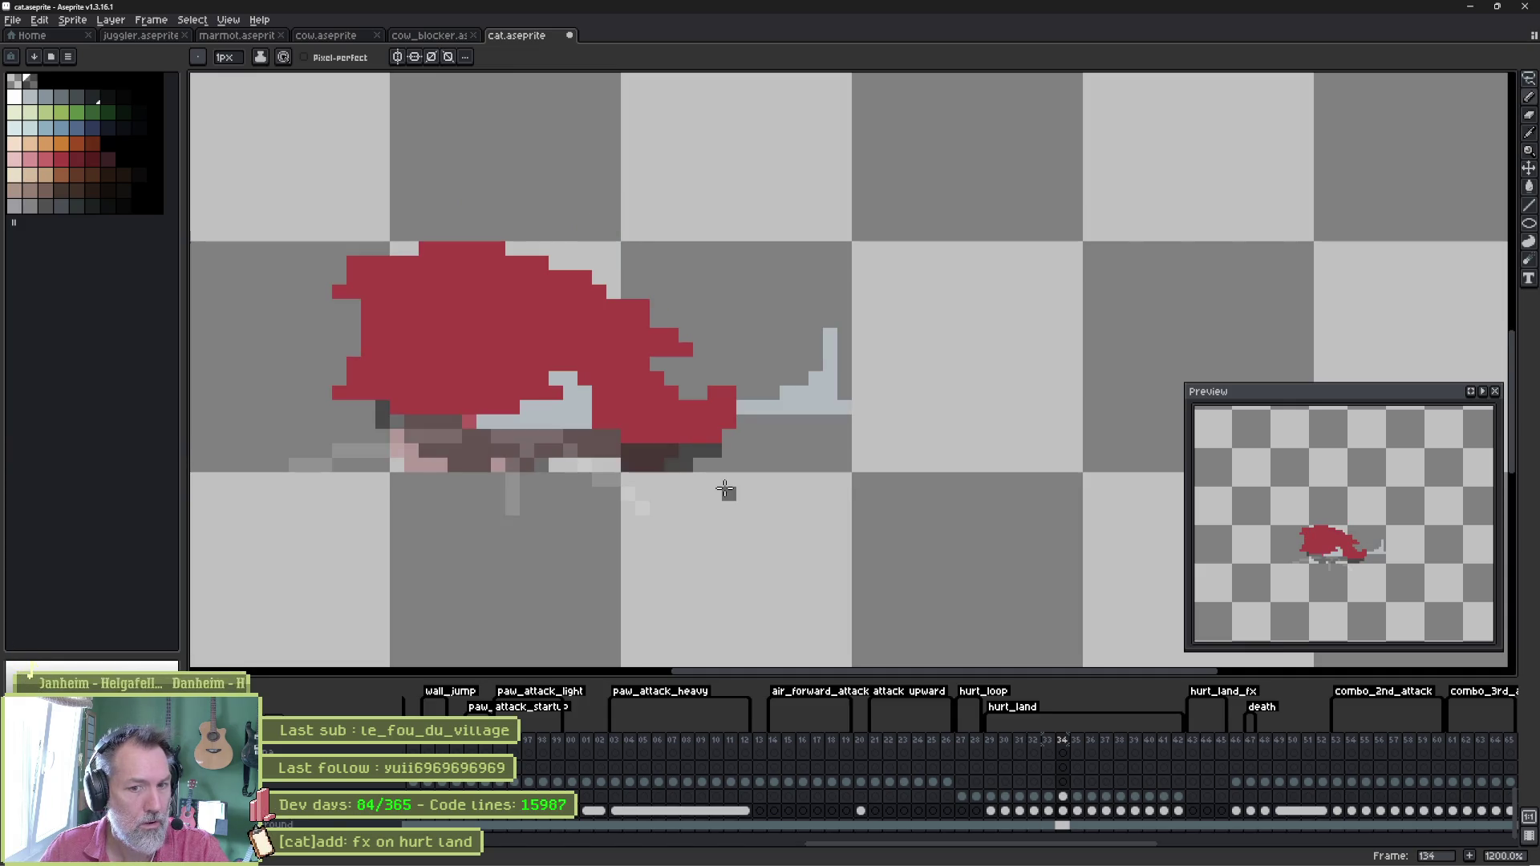
key("Left")
key("Right")
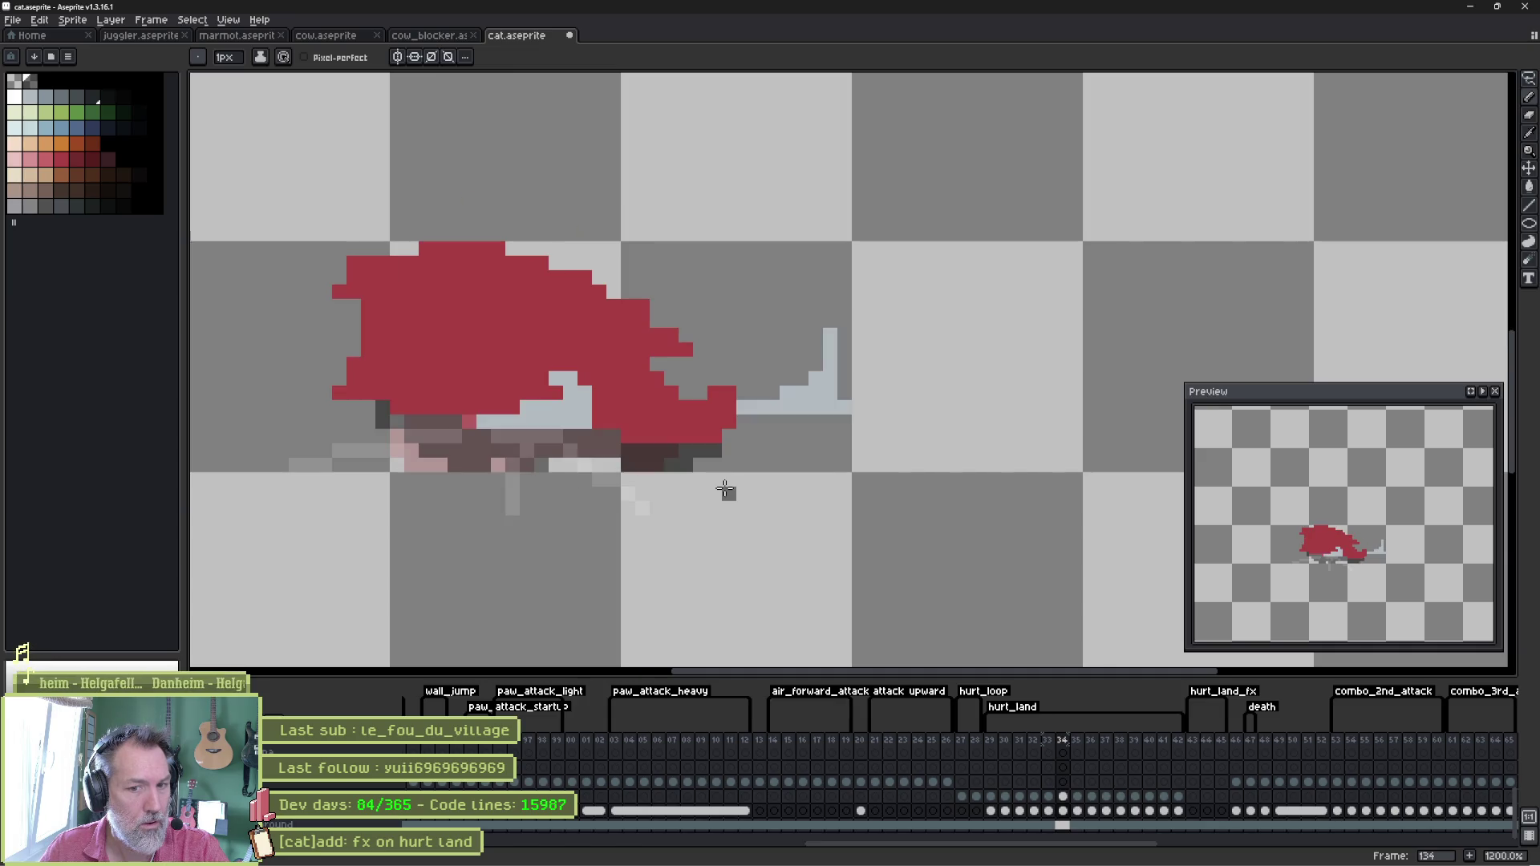
key("Right")
key("Right")
key("Right")
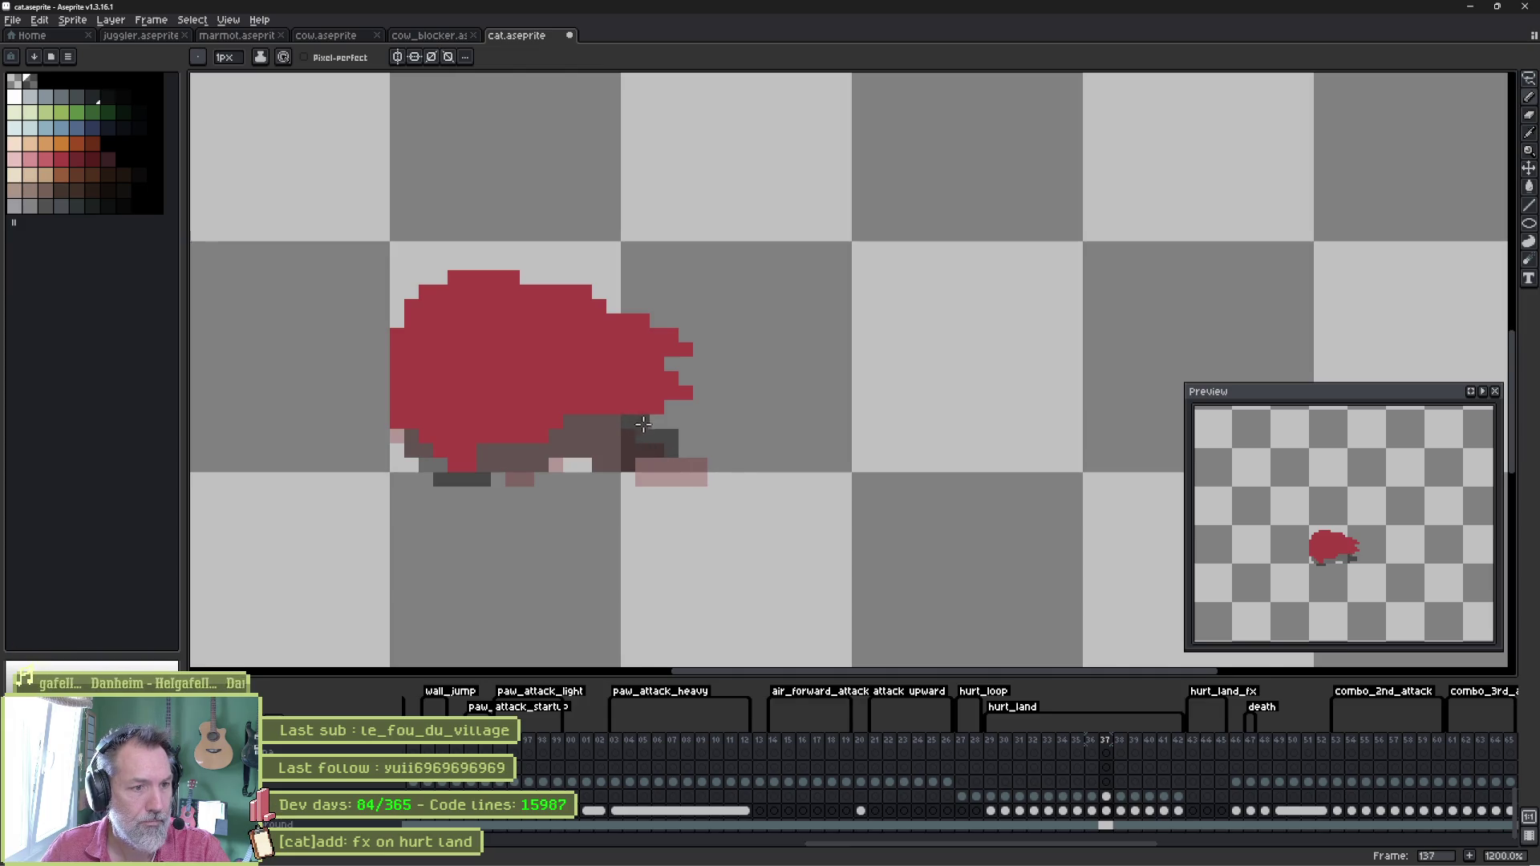
key("Right")
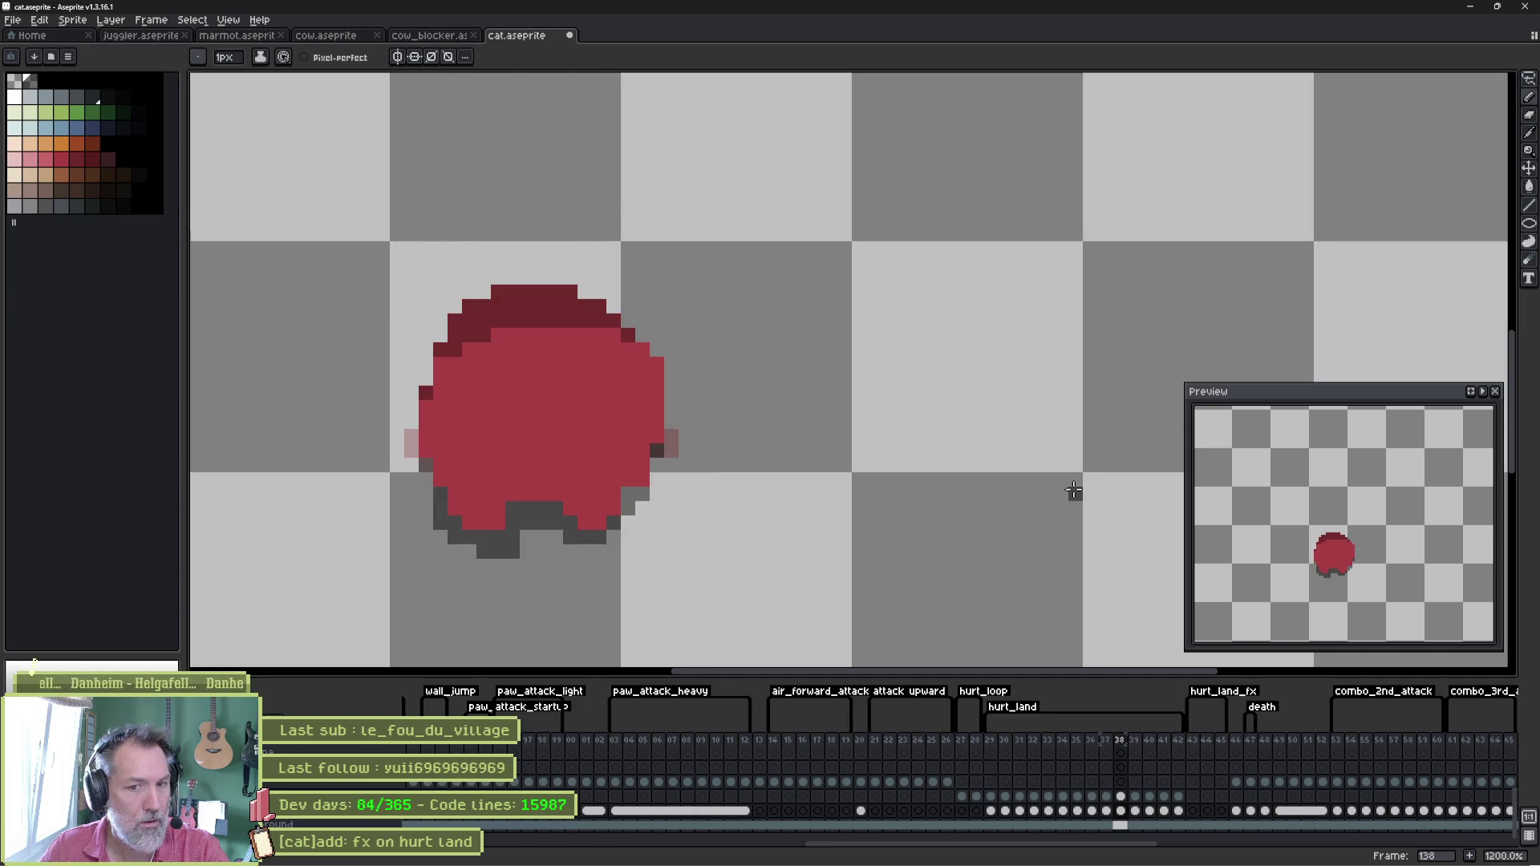
key("Return")
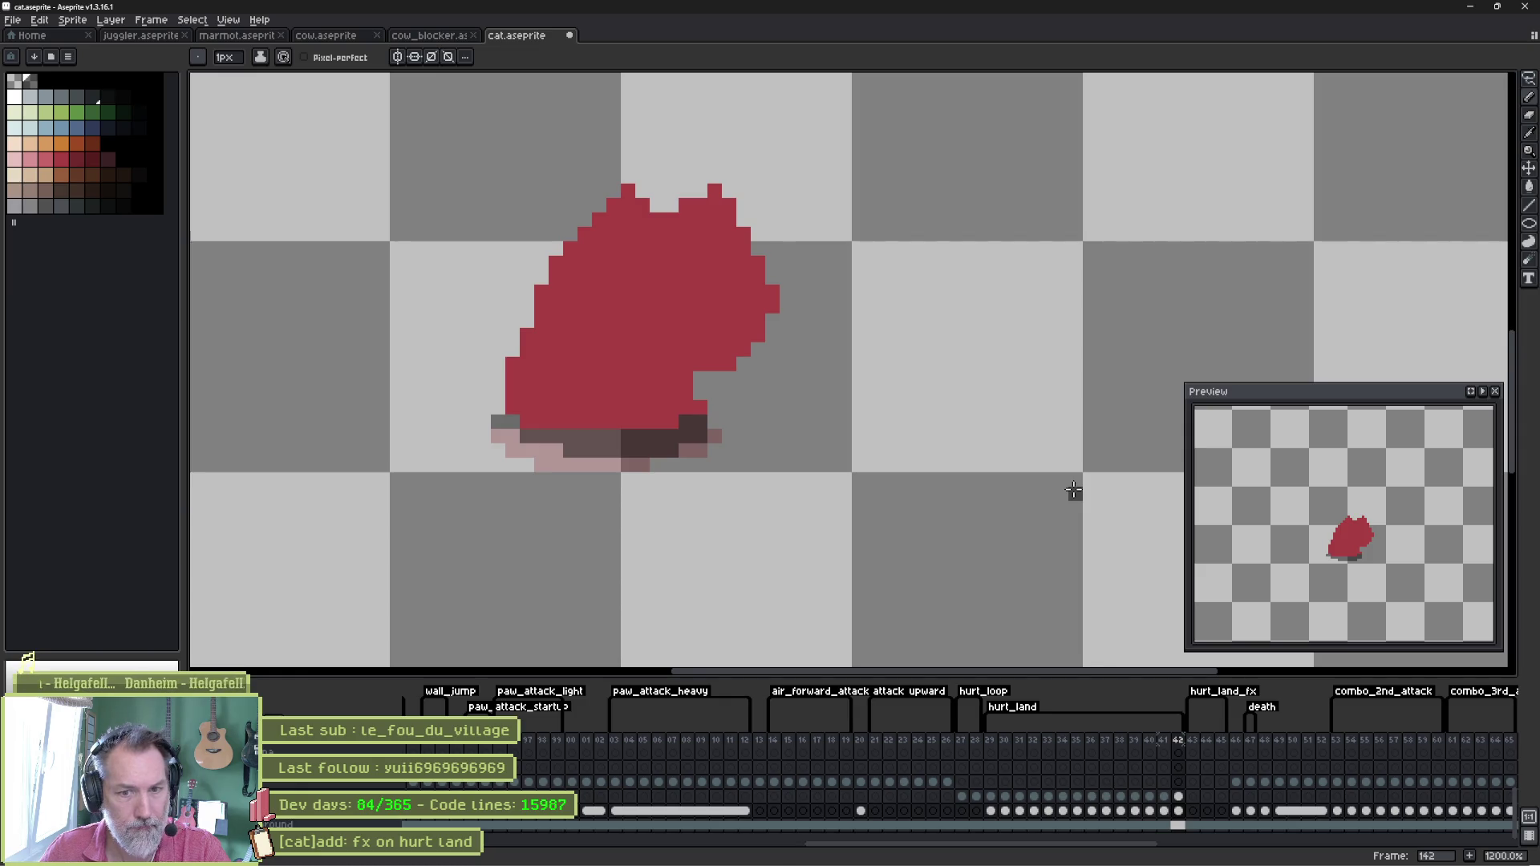
Erase the stray grey pixel at the cat's lower-left and save the sprite.
key("e")
left_click(498, 422)
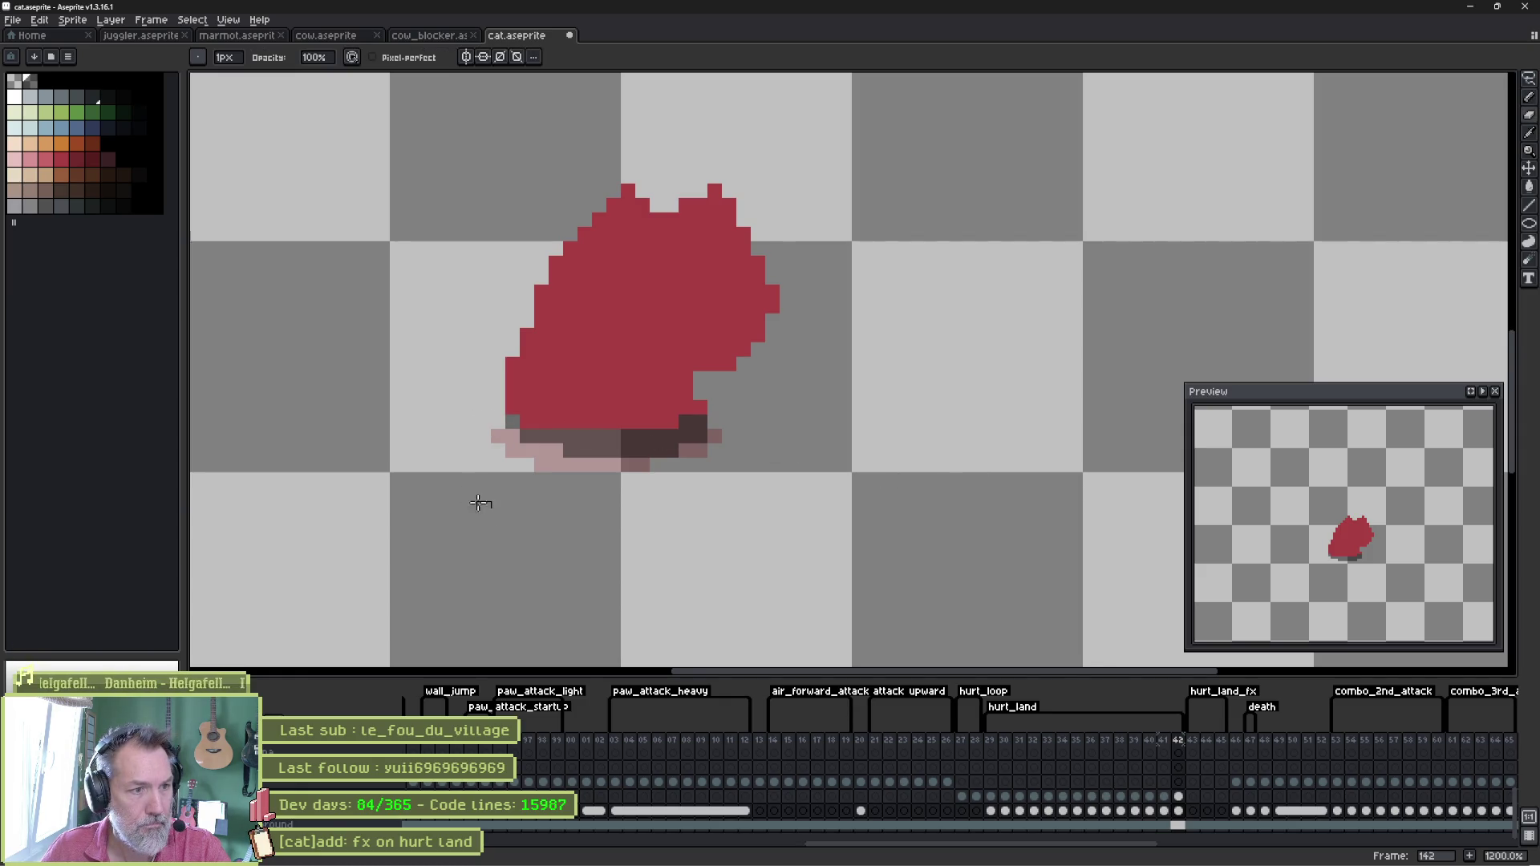
key("Right")
key("ctrl+z")
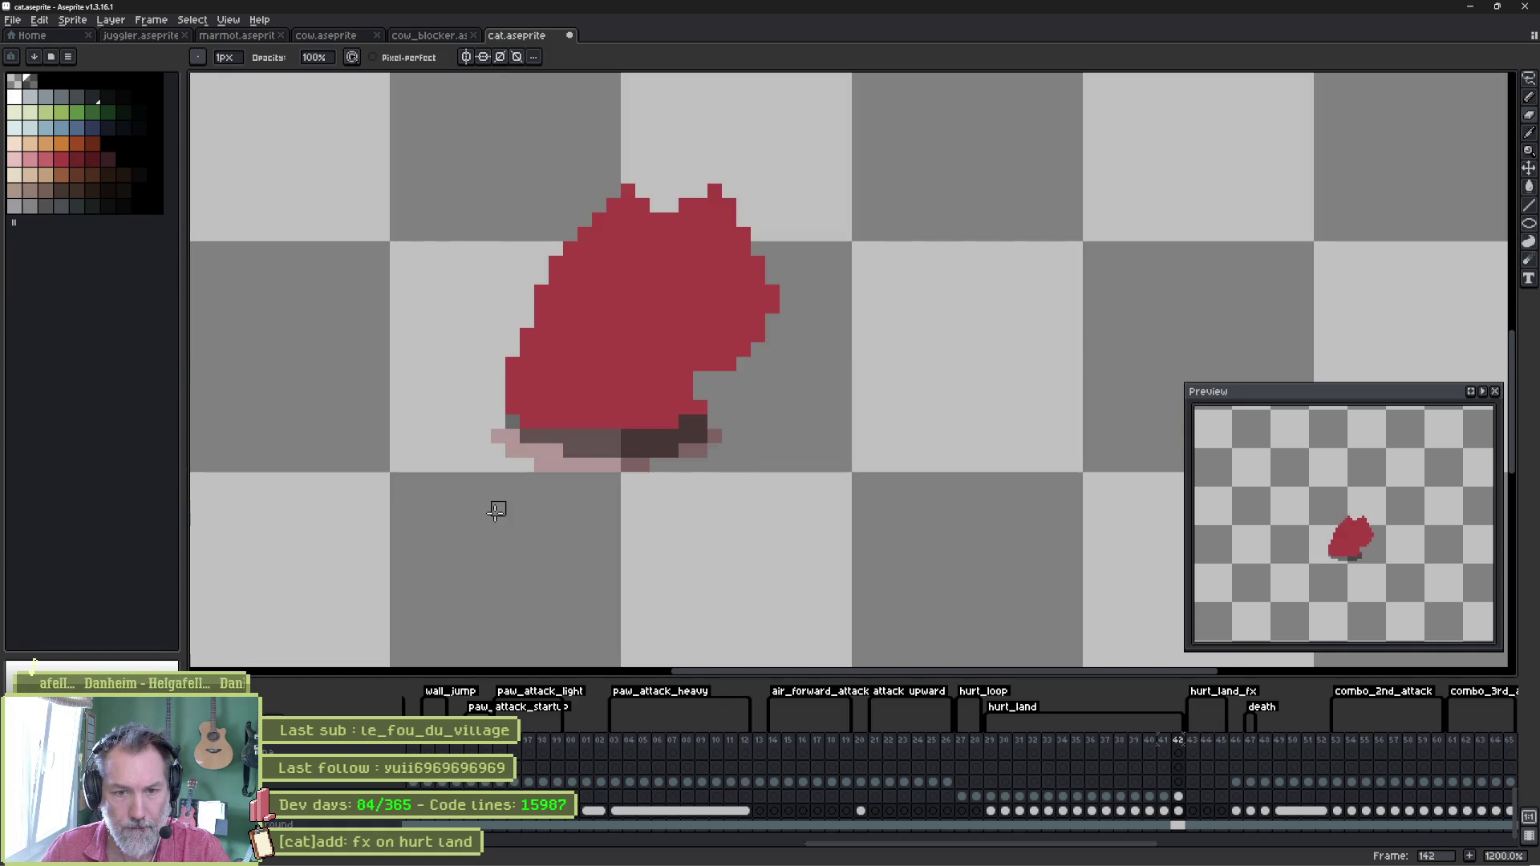
key("Right")
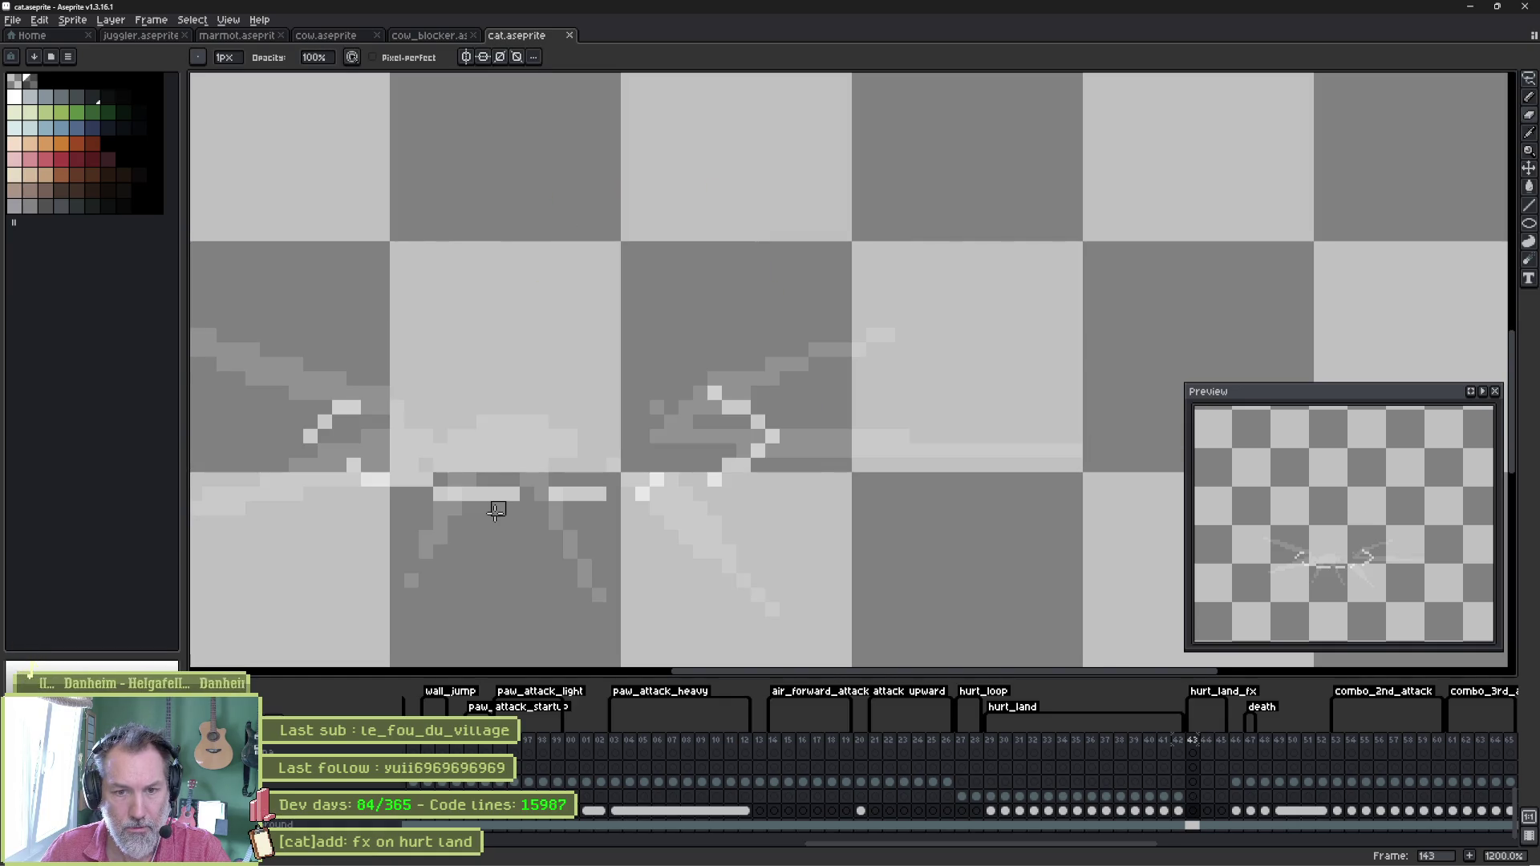
Review frames 131 to 134, then flip between fx frame 143 and orange cat frame 146.
key("Left")
key("Left")
key("Left")
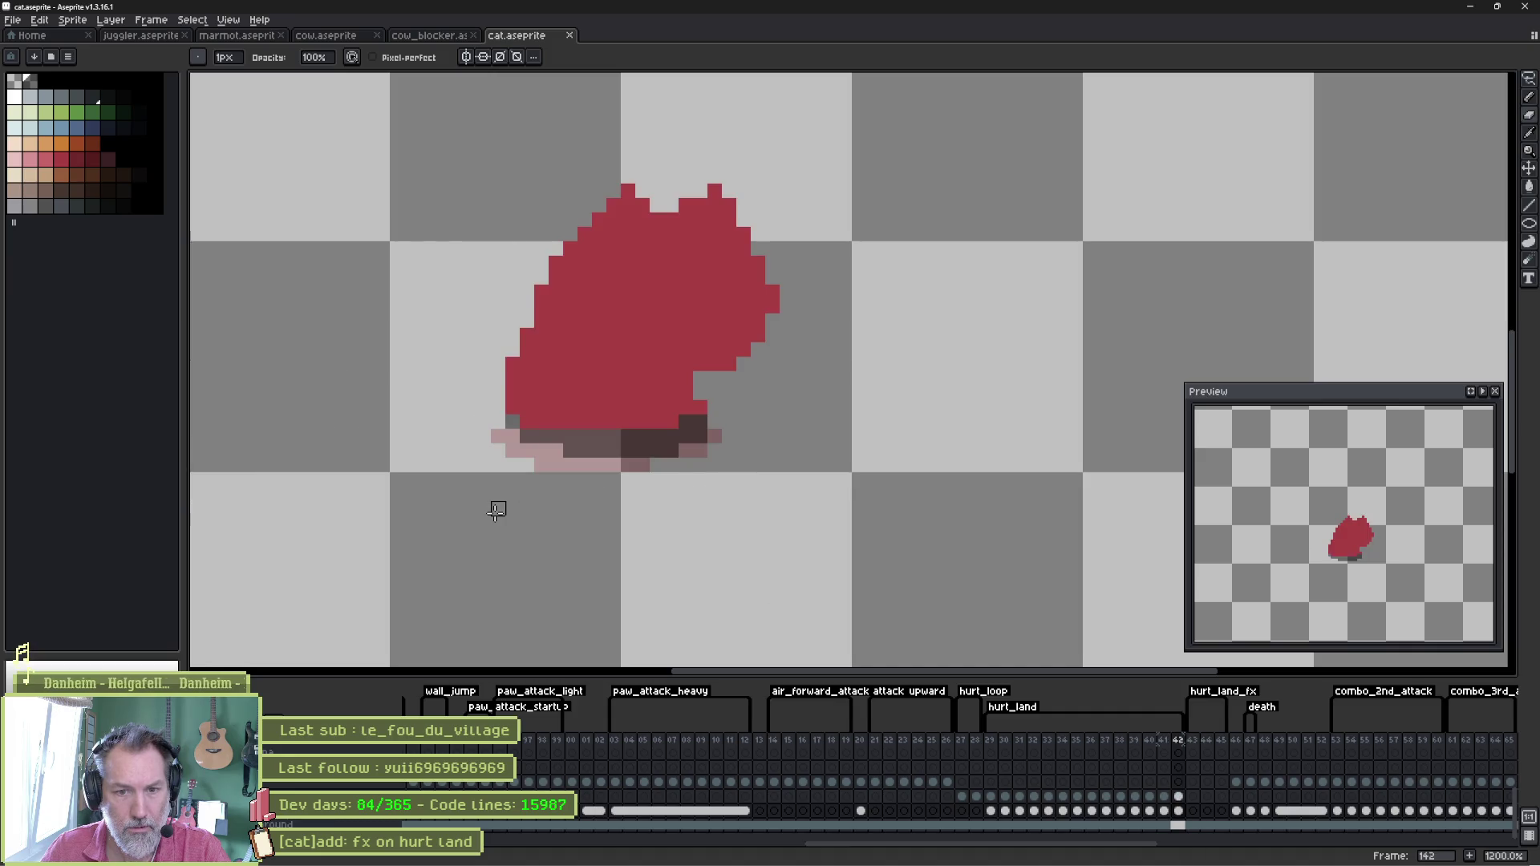
key("Right")
key("Right")
key("Right")
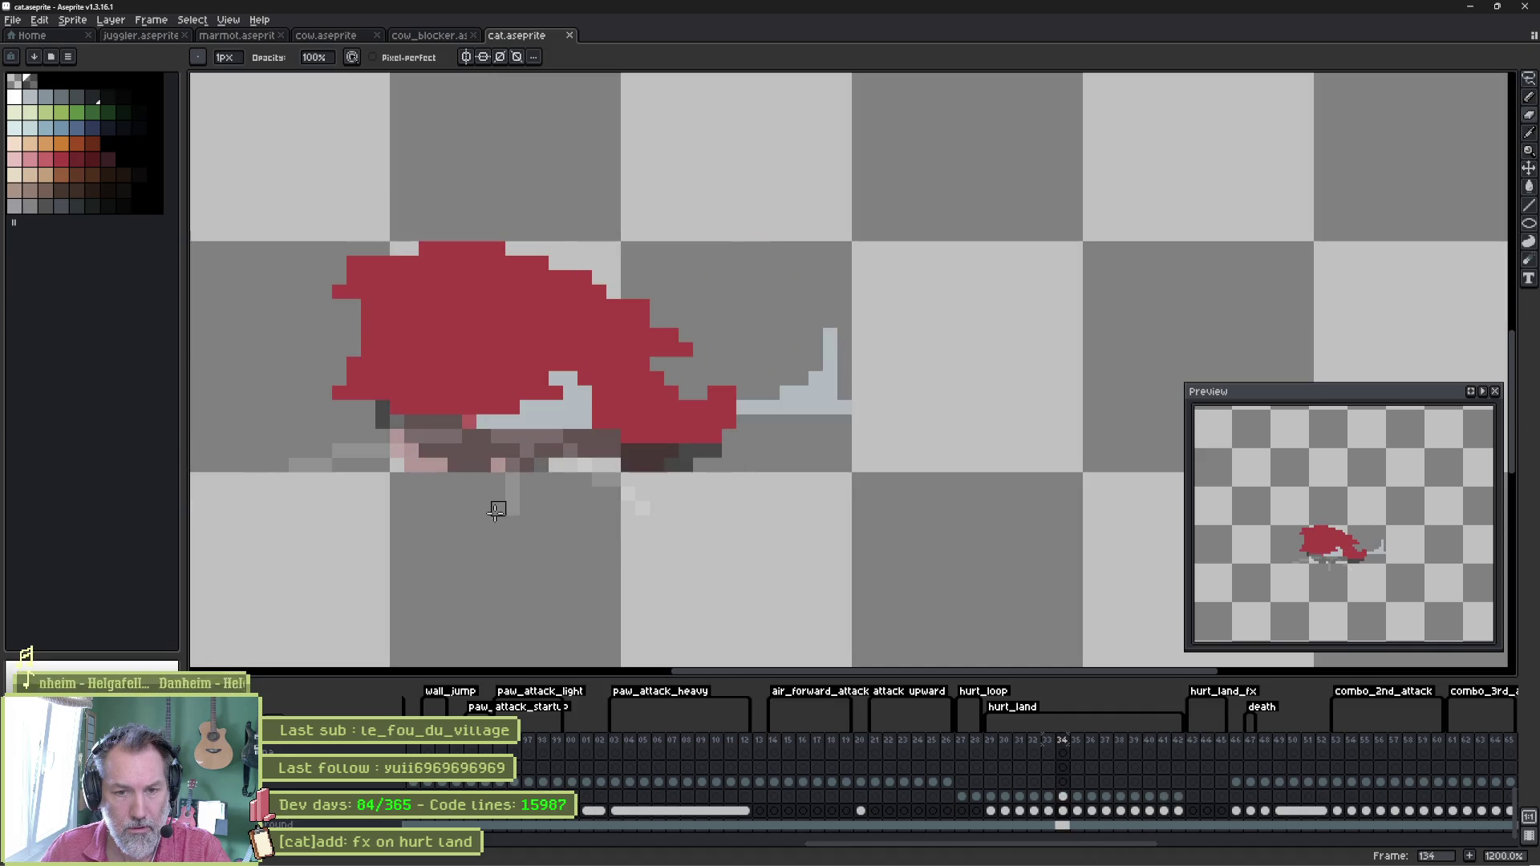
key("Right")
key("Right")
key("Right")
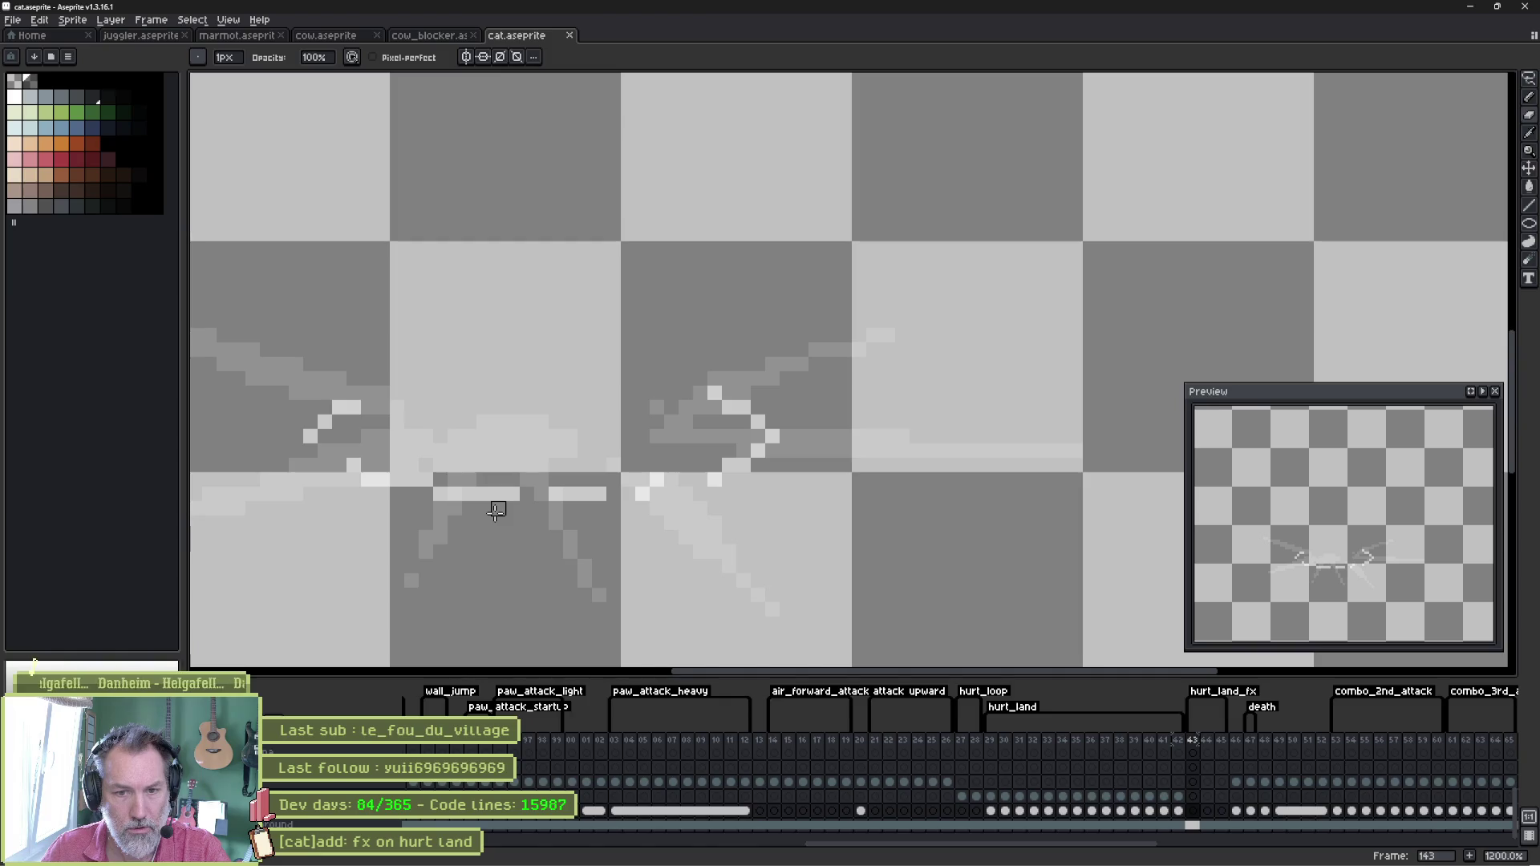
key("Right")
key("Right")
key("Right")
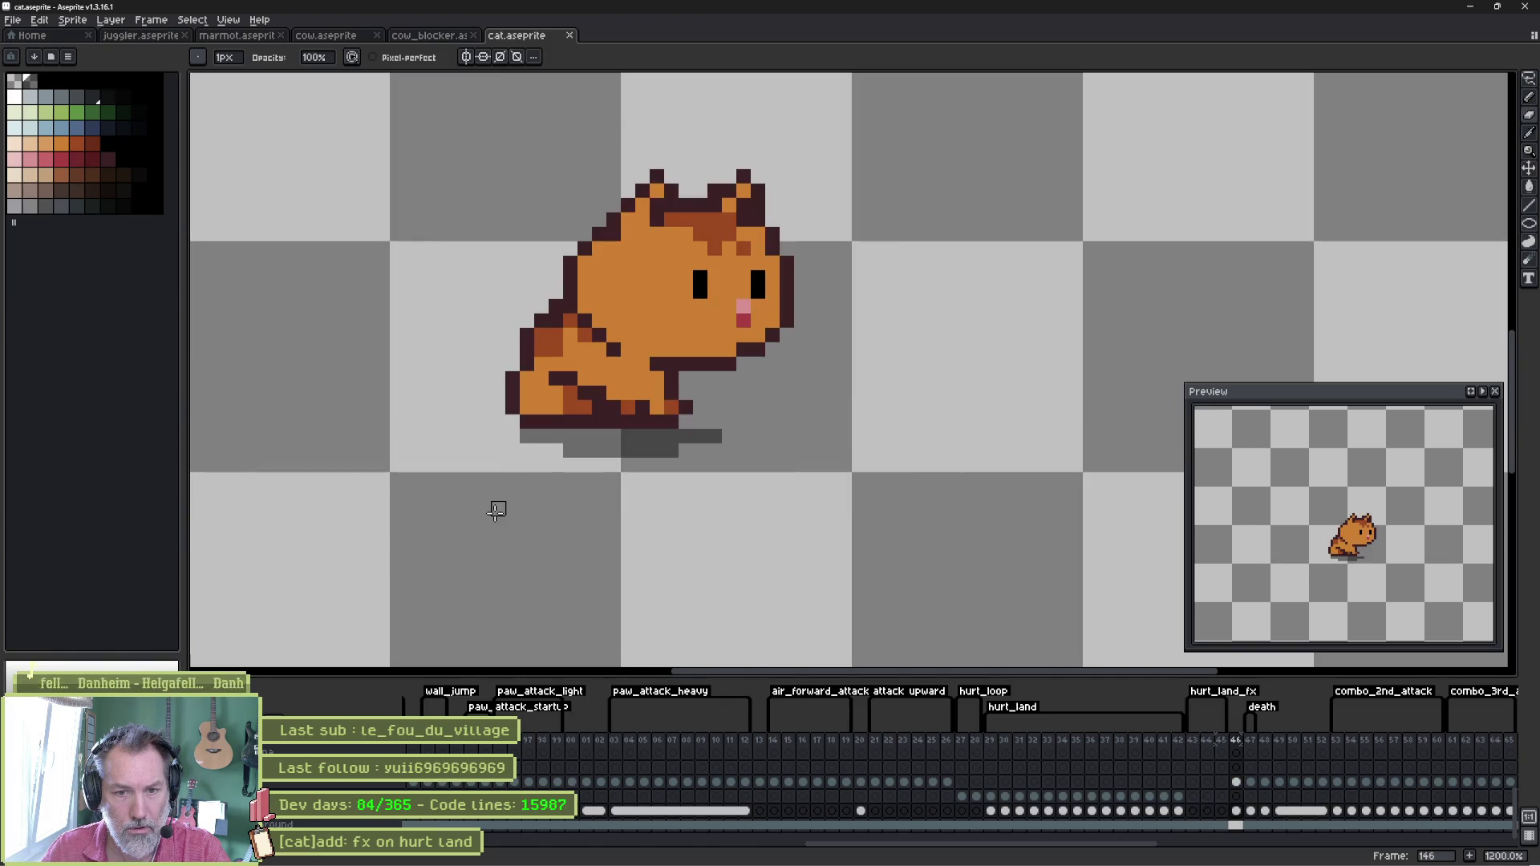
key("Left")
key("Right")
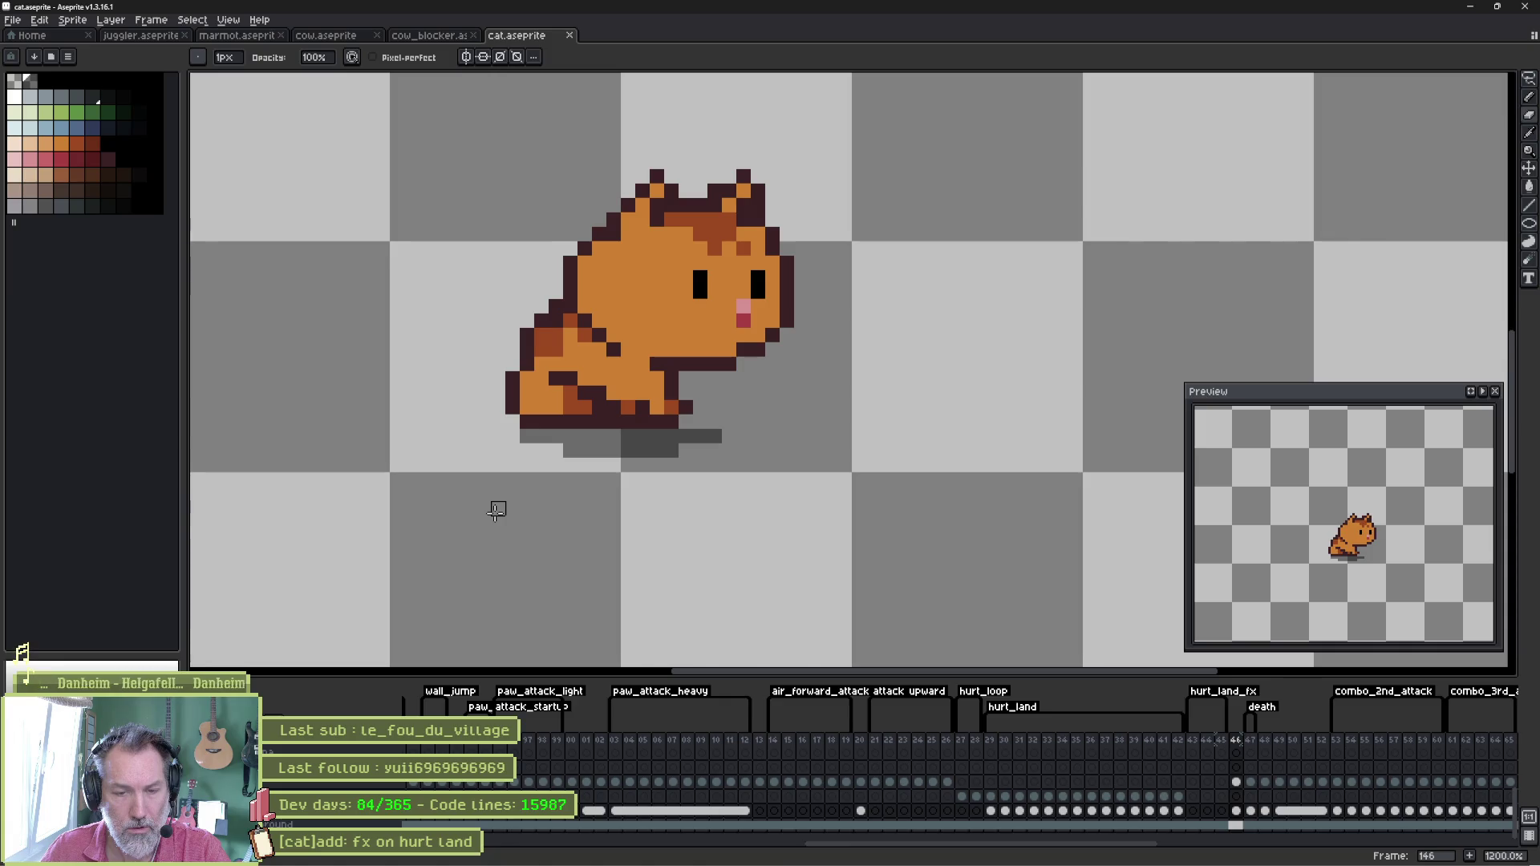
key("Left")
key("Left")
key("Left")
Reimport the Player scene's cat sprite from the updated cat.aseprite file.
key("v")
key("b")
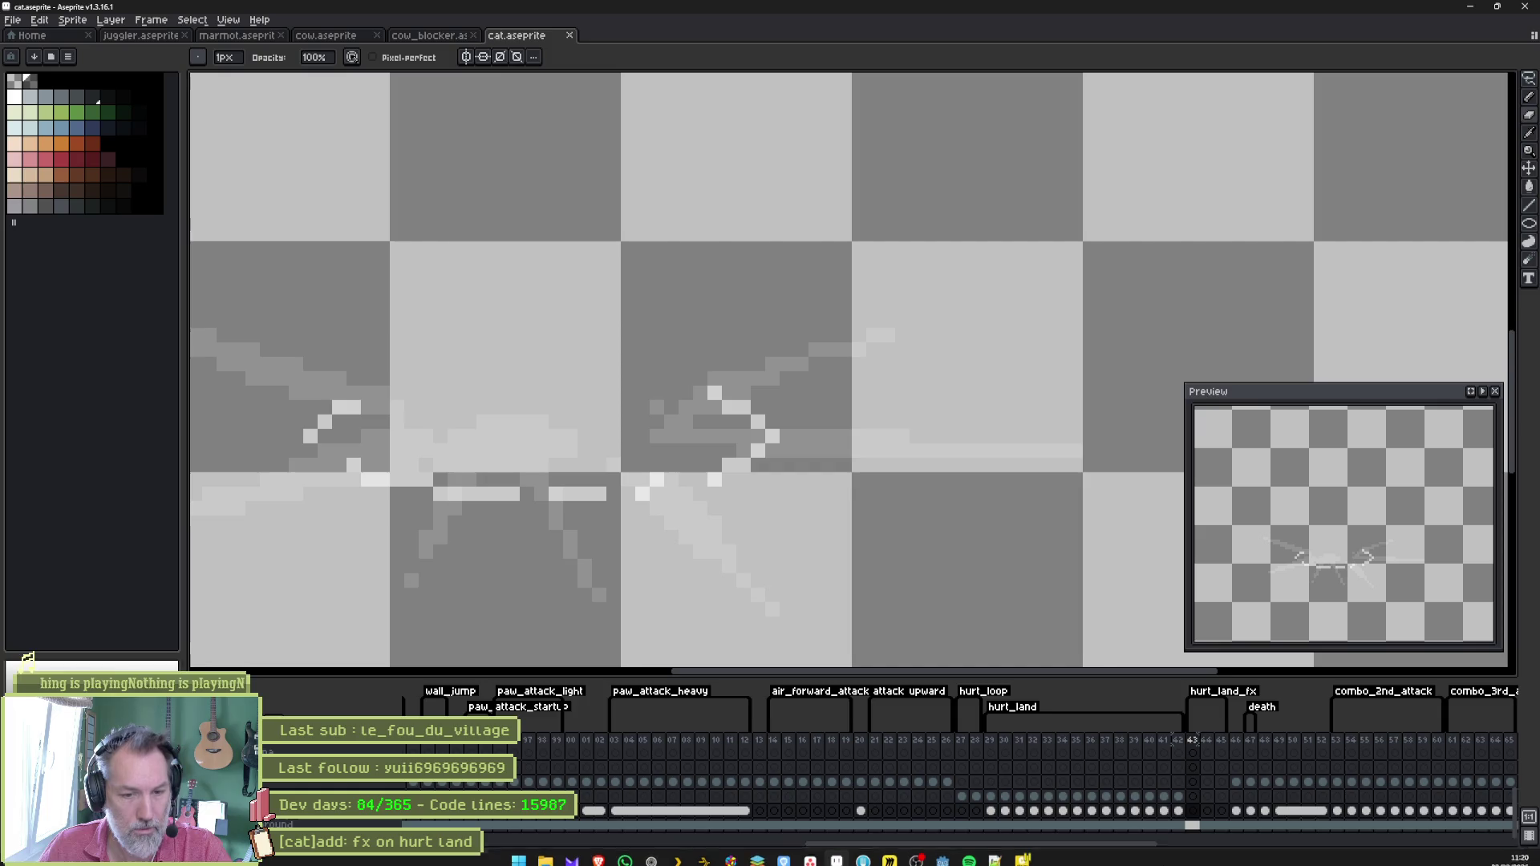
mouse_move(1043, 858)
left_click(942, 852)
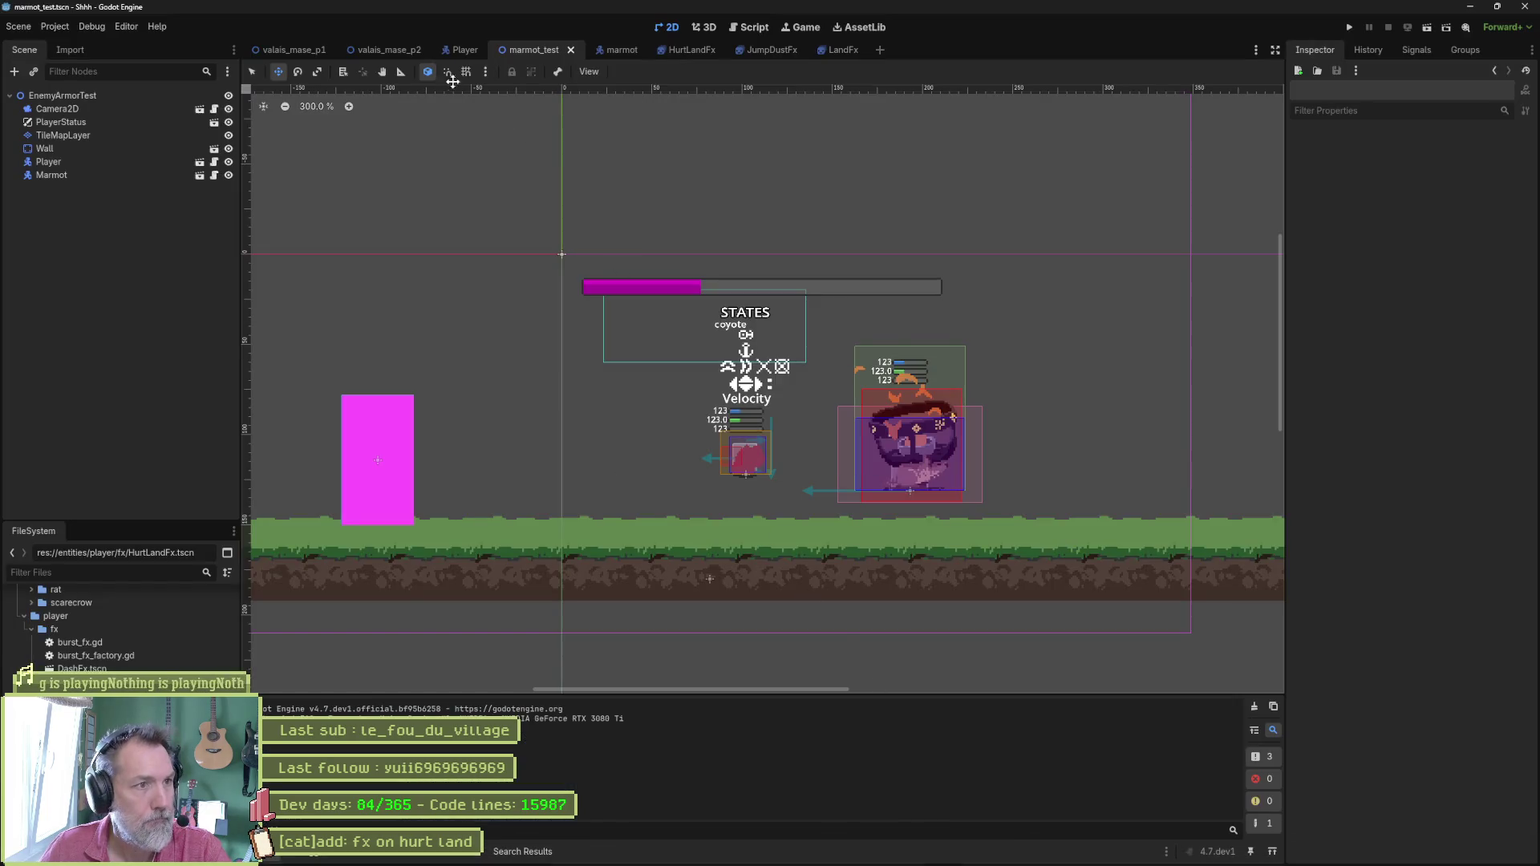
left_click(463, 50)
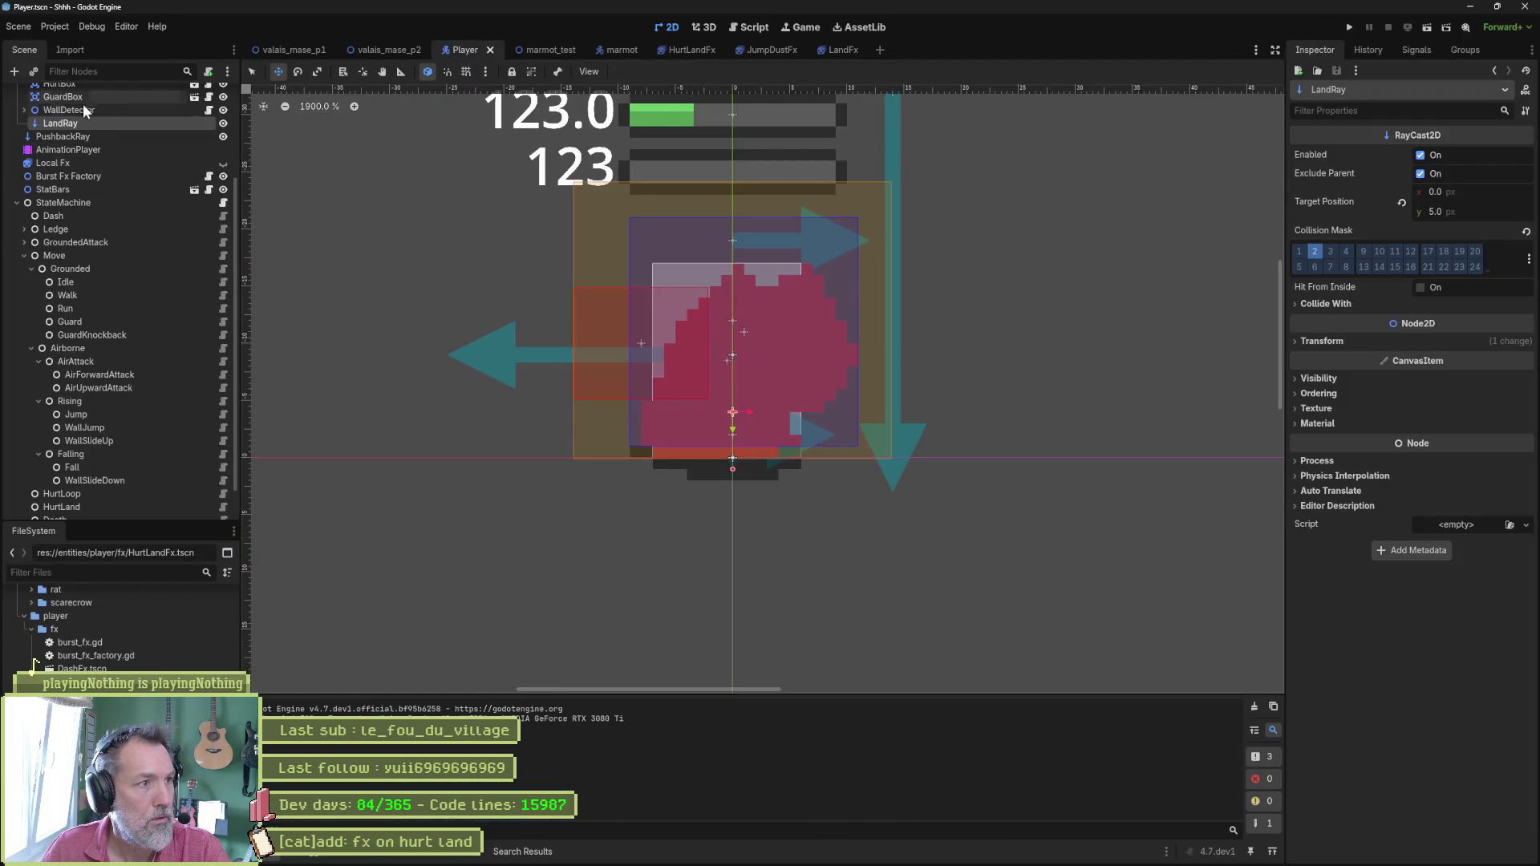
scroll(88, 137, "up", 3)
left_click(112, 189)
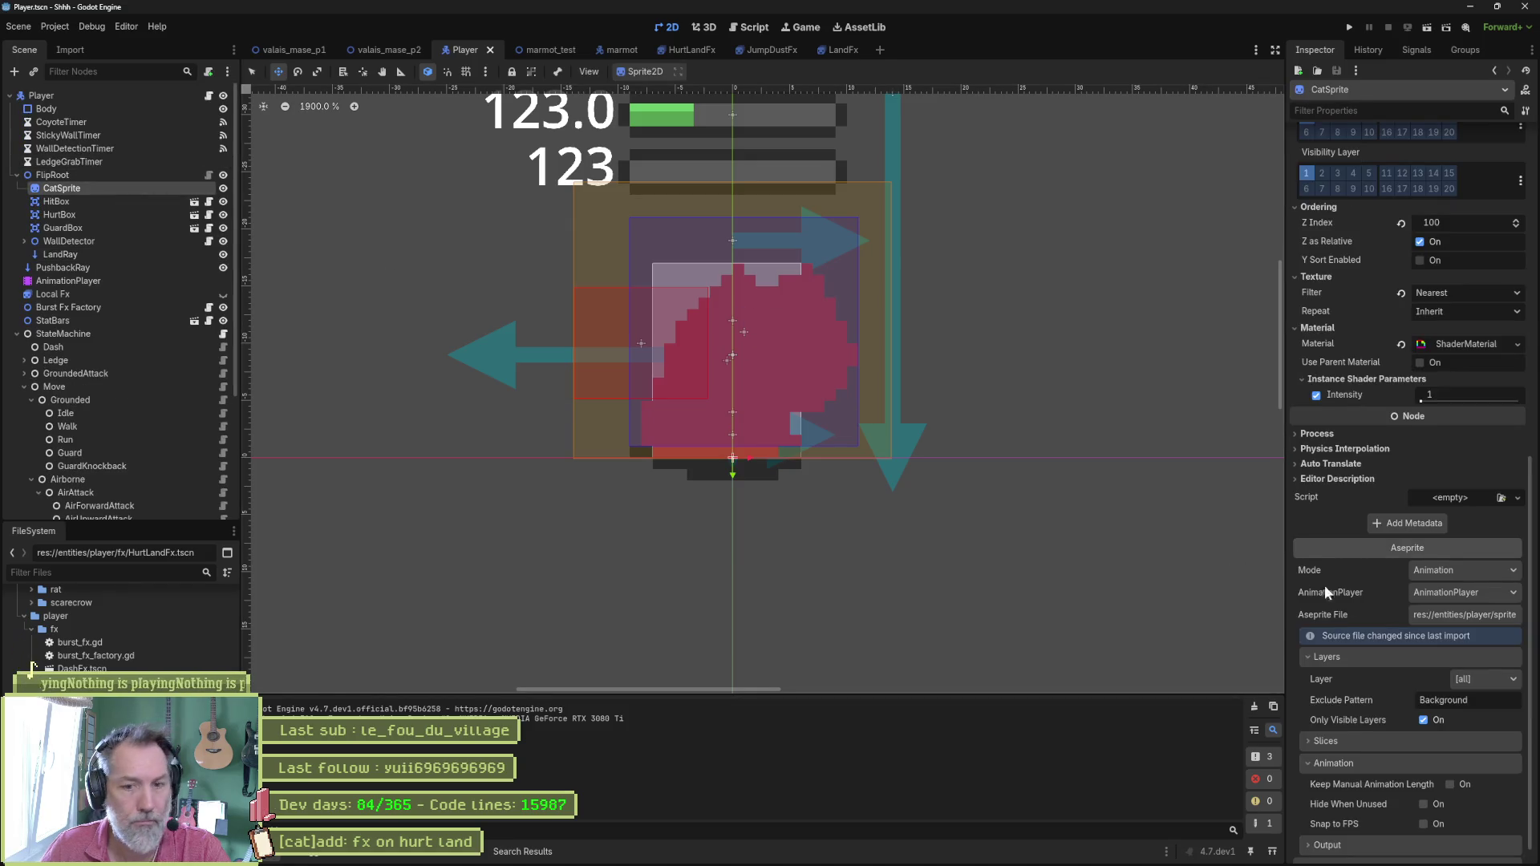
scroll(1298, 578, "down", 1)
left_click(1408, 847)
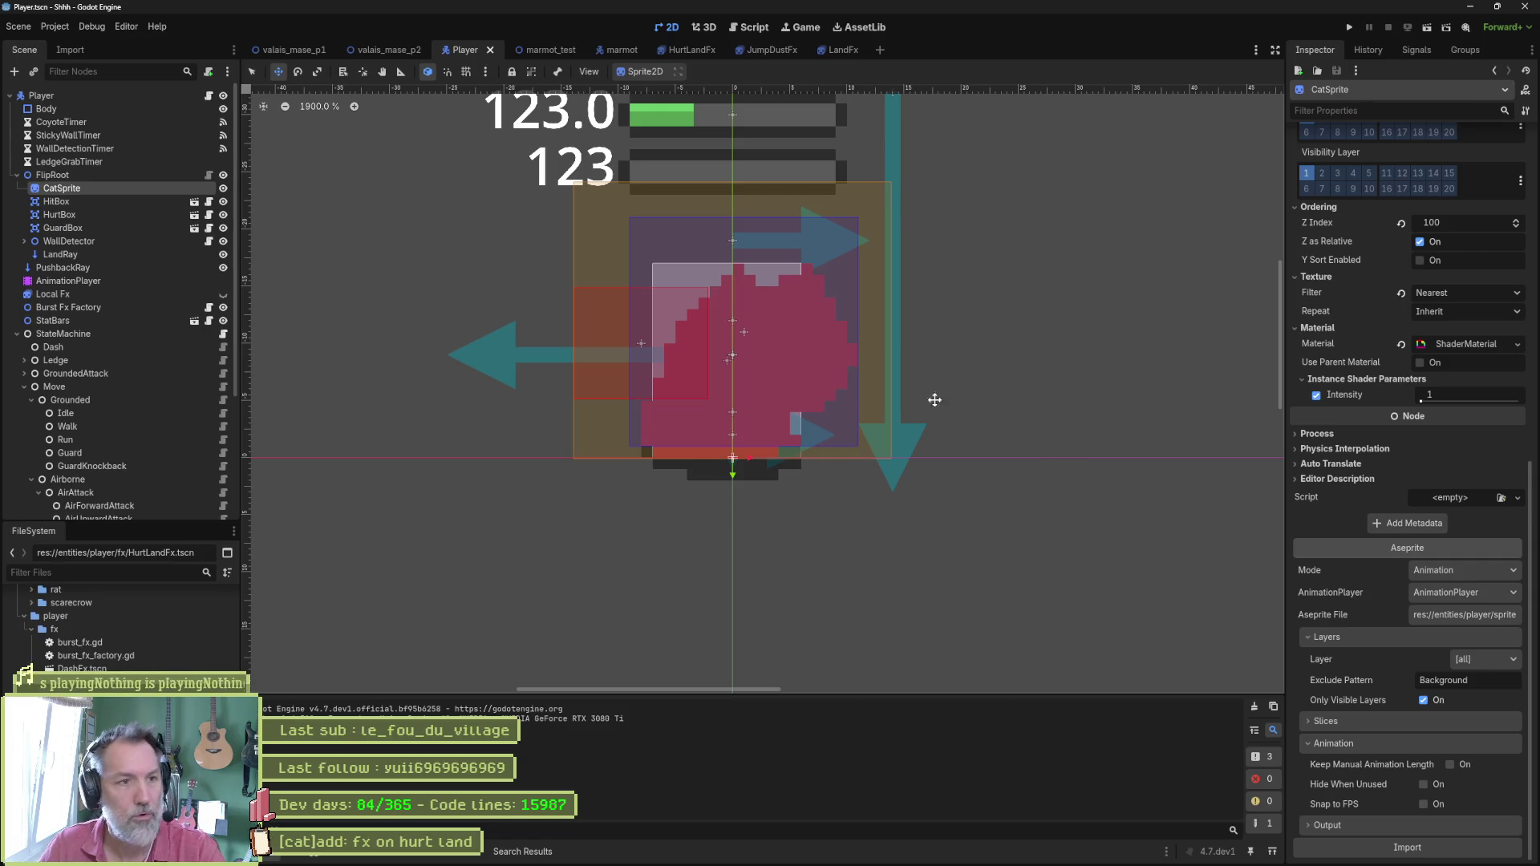
Run marmot_test with F6, walk the cat into the enemy to get hurt, stop, and open the recording.
left_click(555, 56)
key("F6")
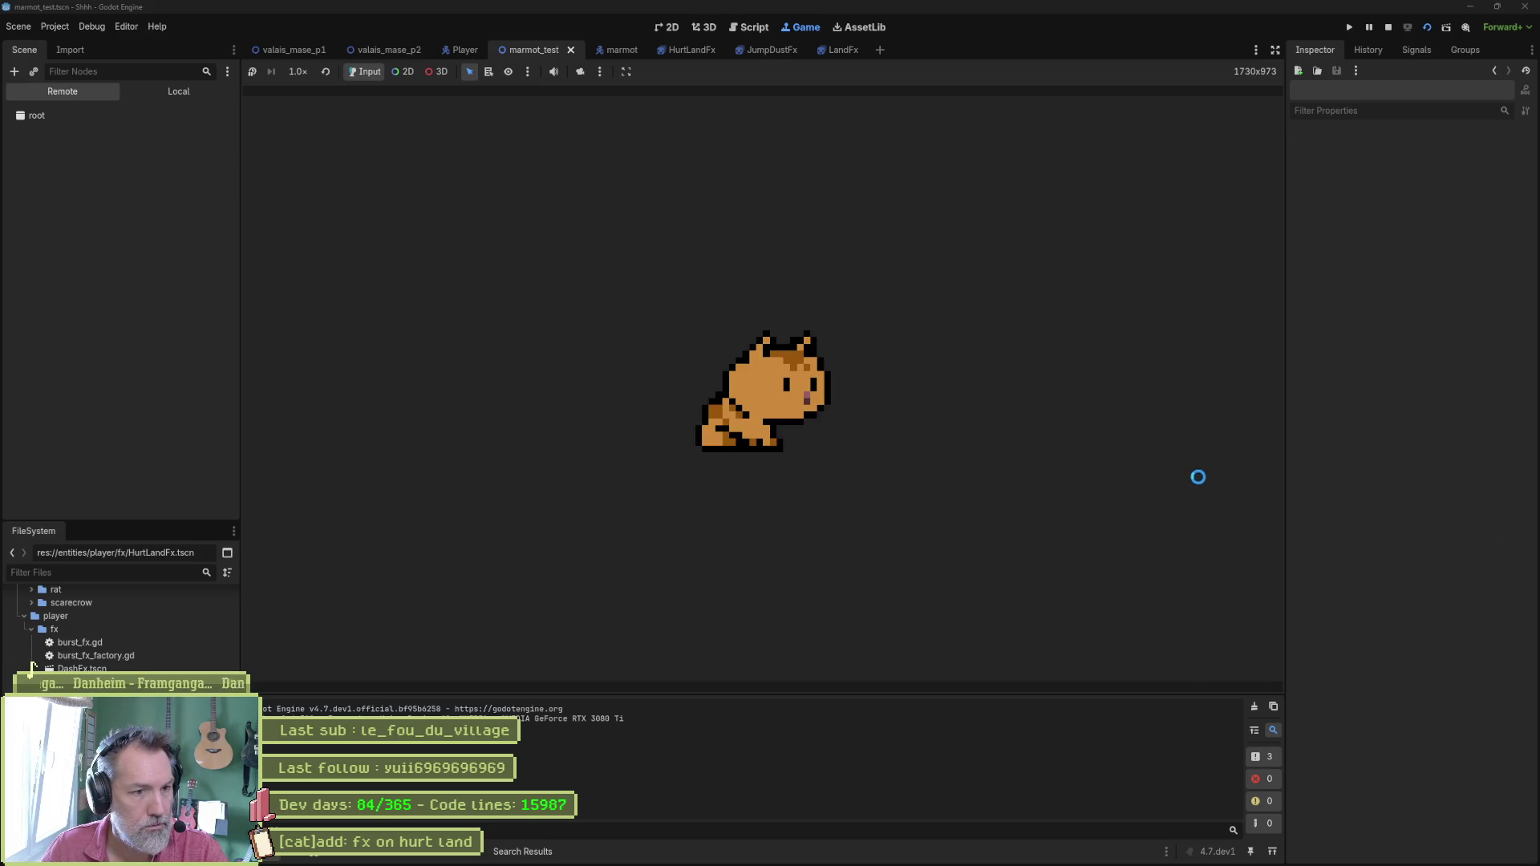
key("Right")
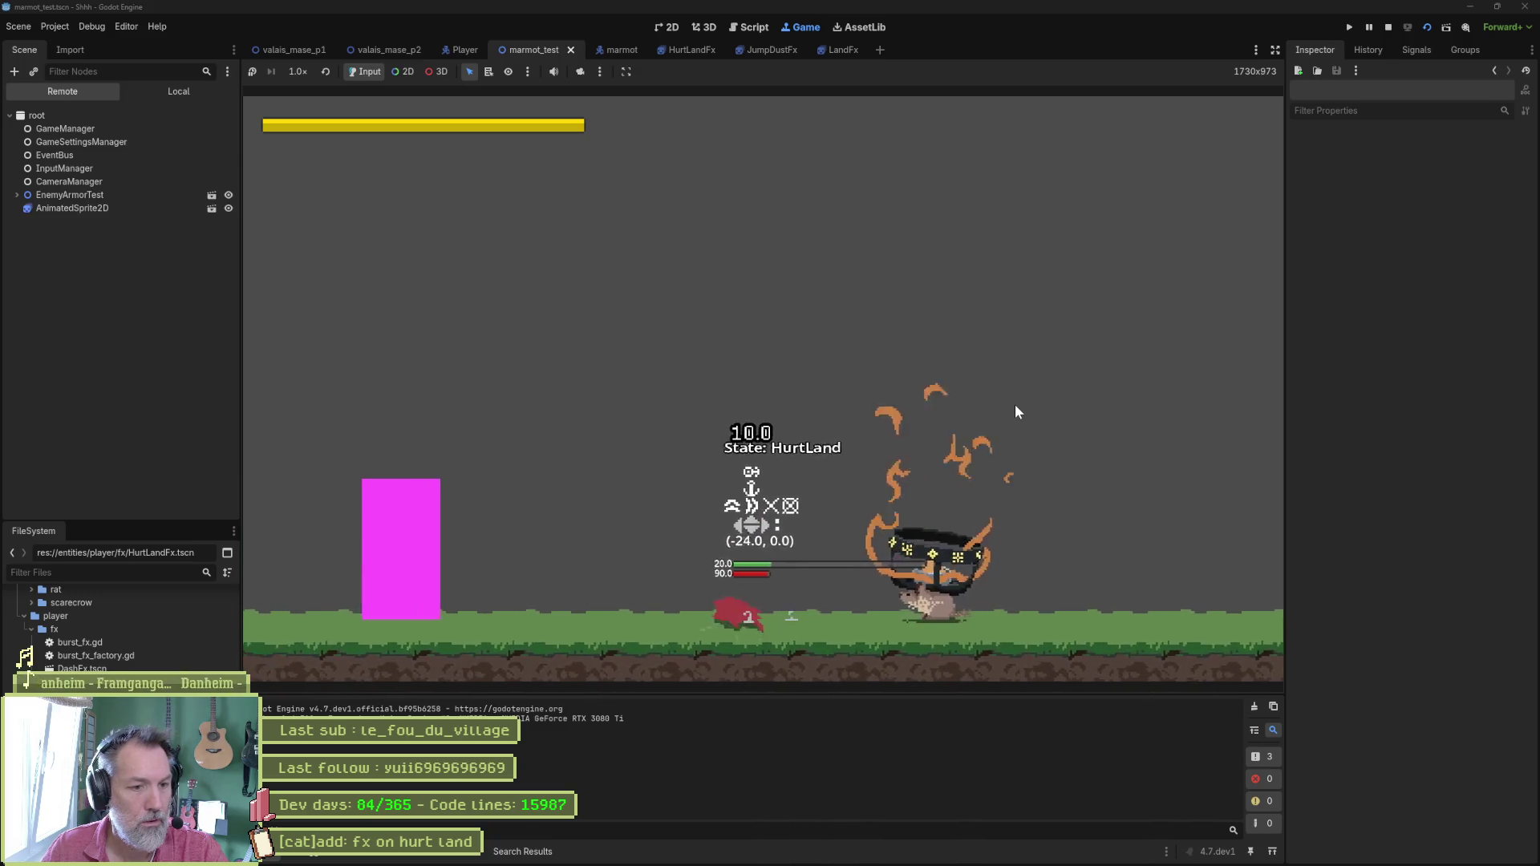
key("F8")
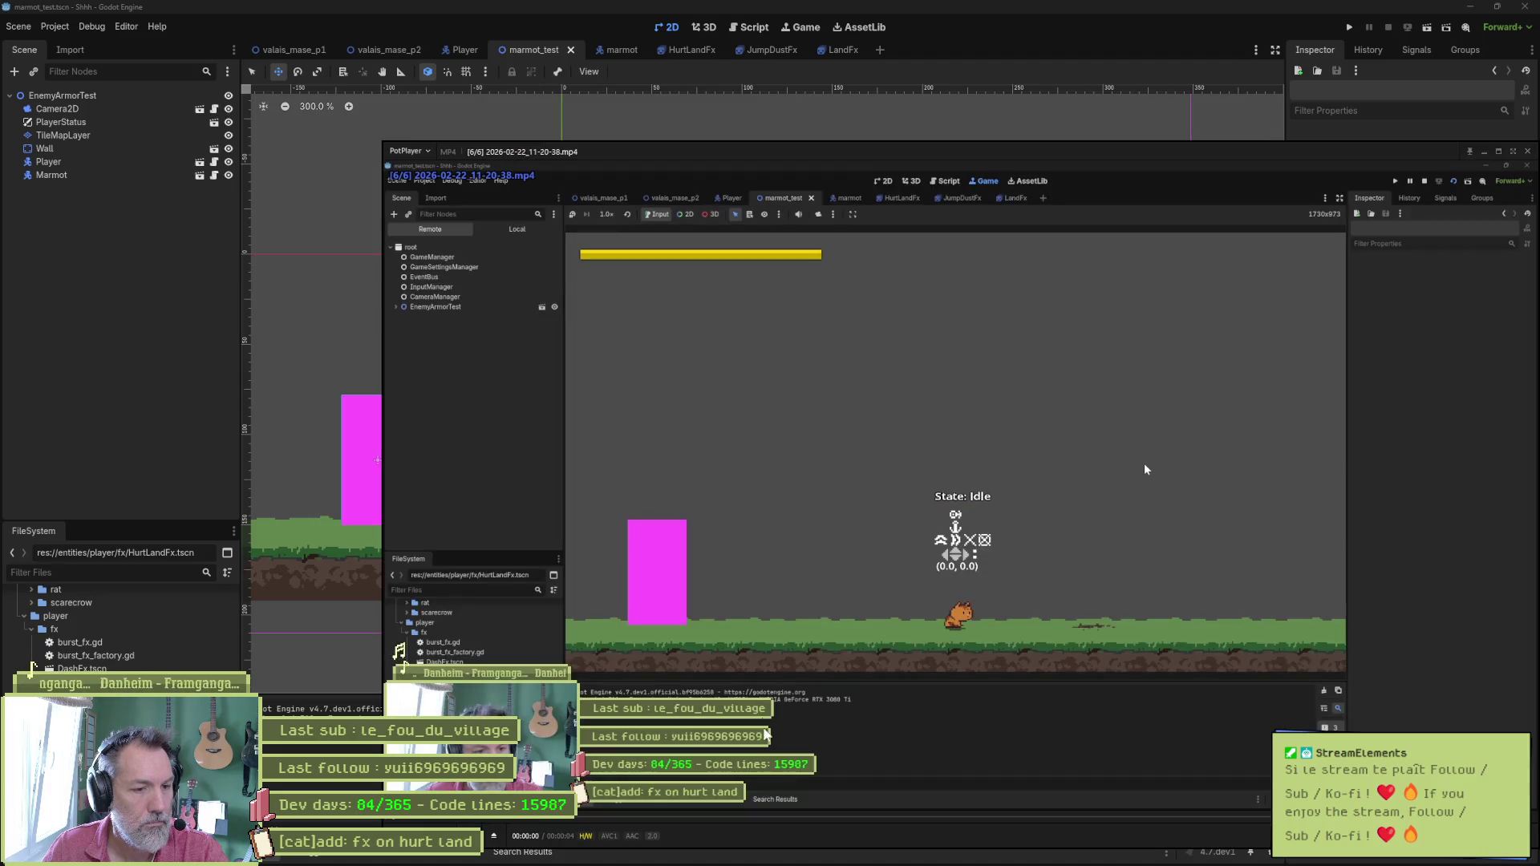
left_click(857, 819)
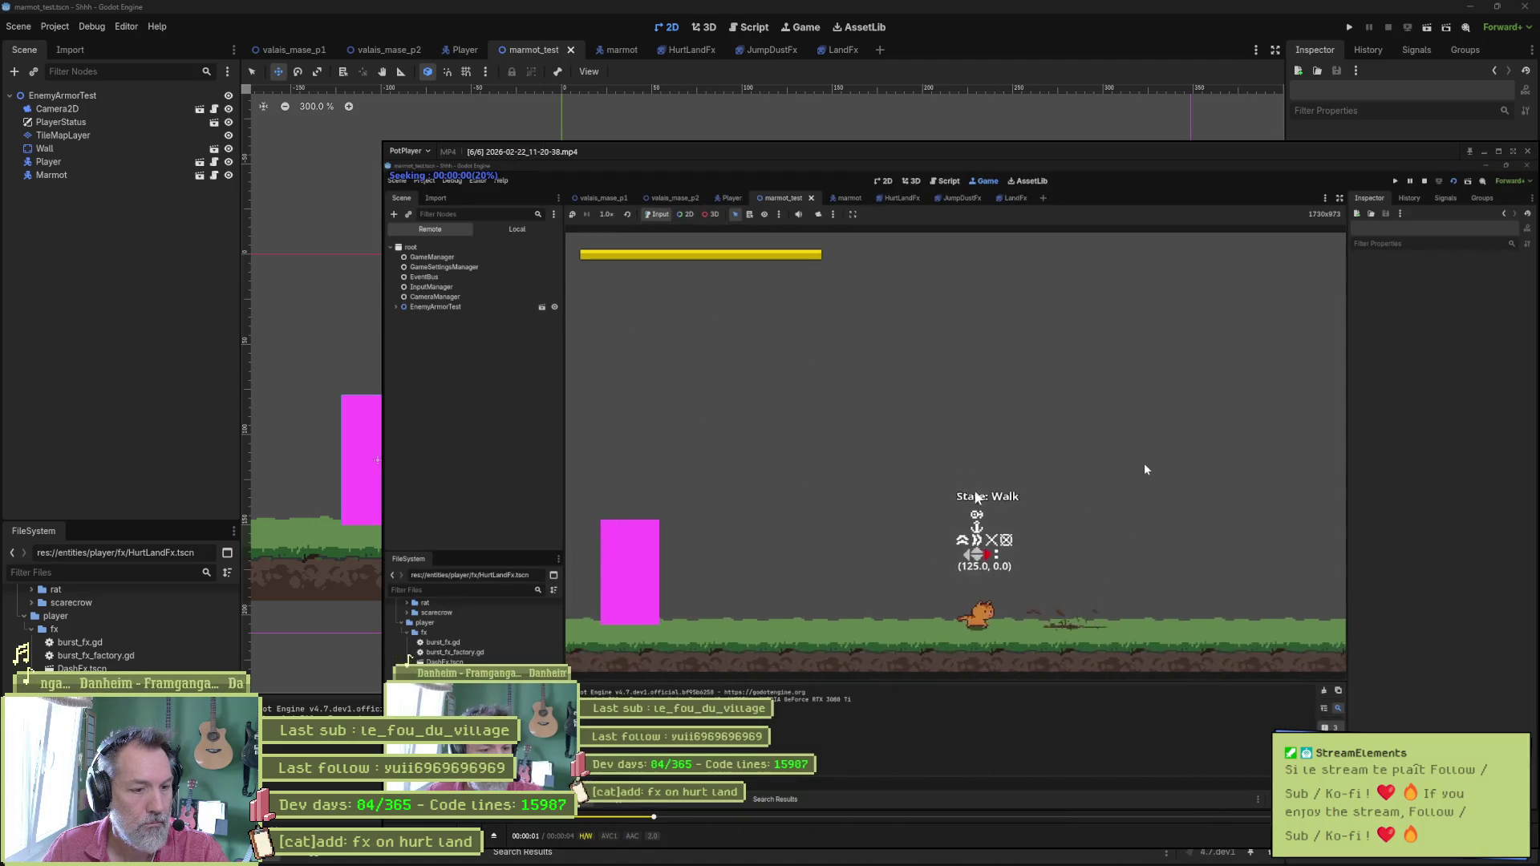
Pause the new clip, step frames to the HurtLand moment, and maximize the PotPlayer video.
left_click(985, 463)
left_click(985, 462)
key("d")
key("d")
key("d")
key("f")
key("f")
key("f")
key("f")
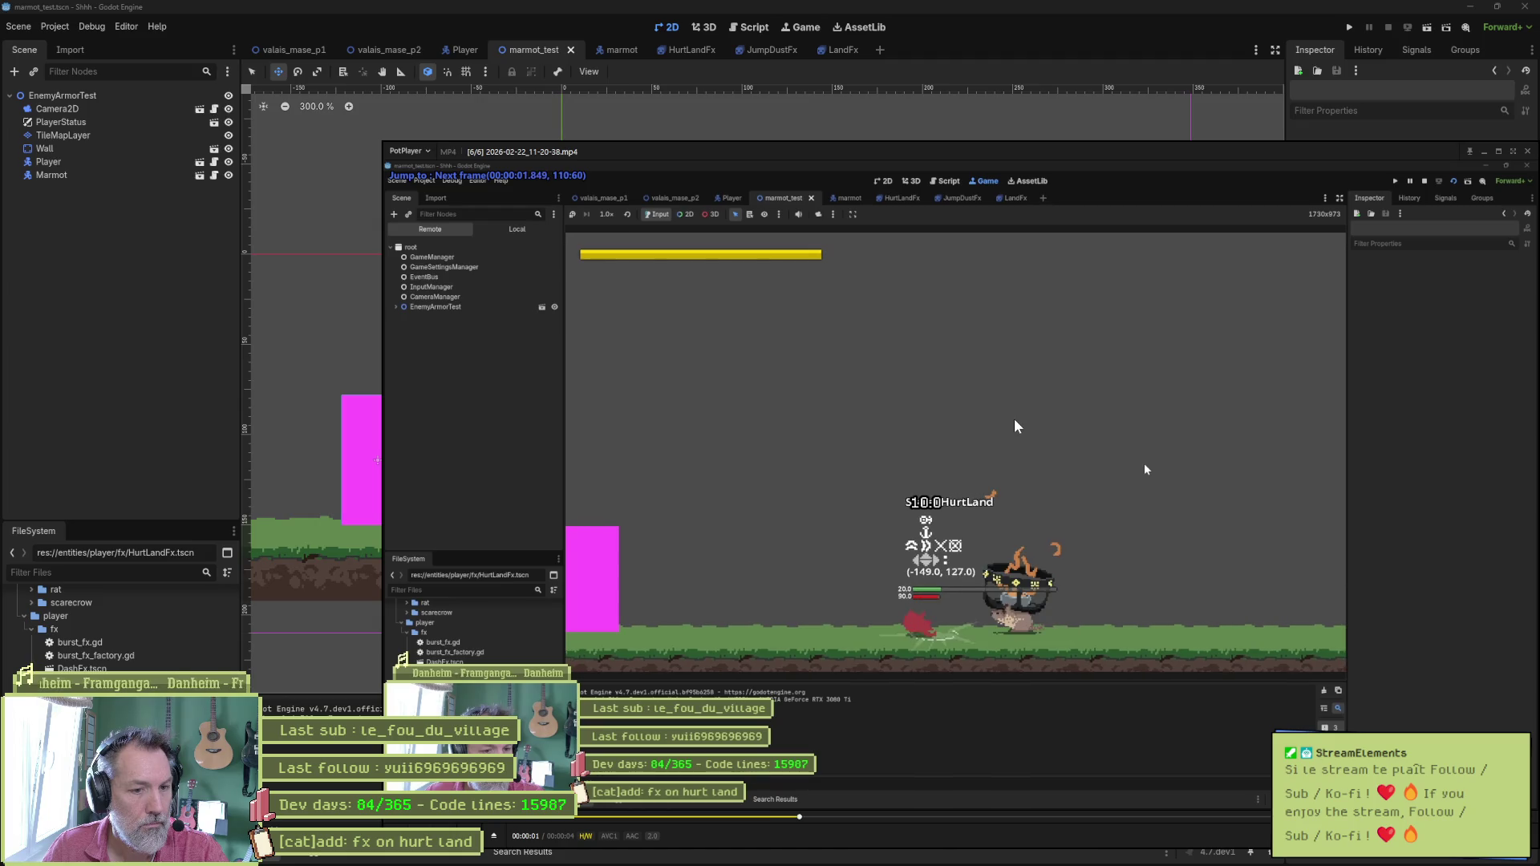
key("f")
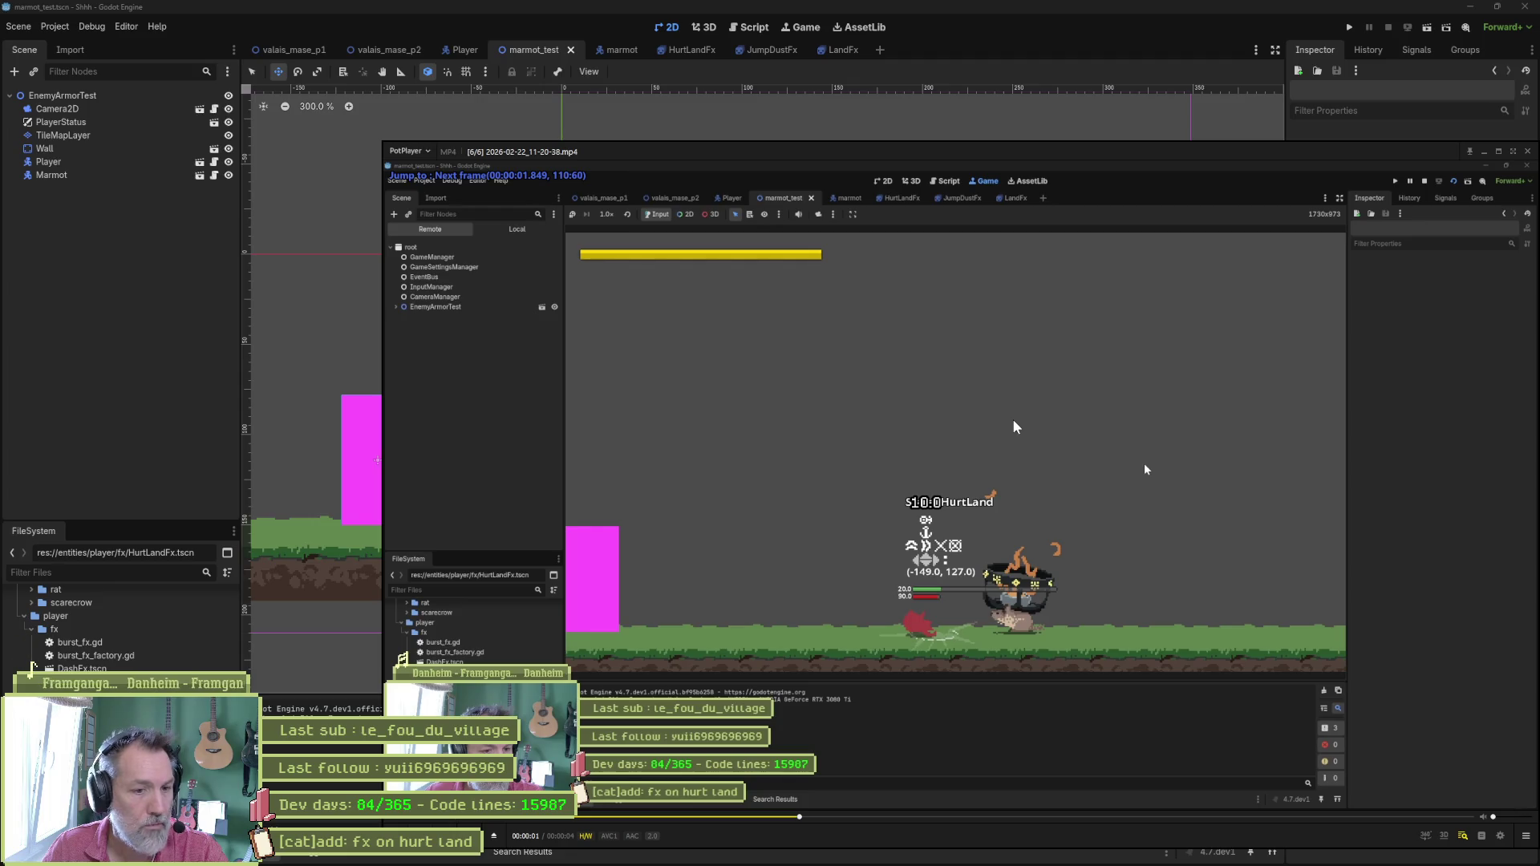
key("f")
key("f")
key("f")
key("f")
key("f")
key("f")
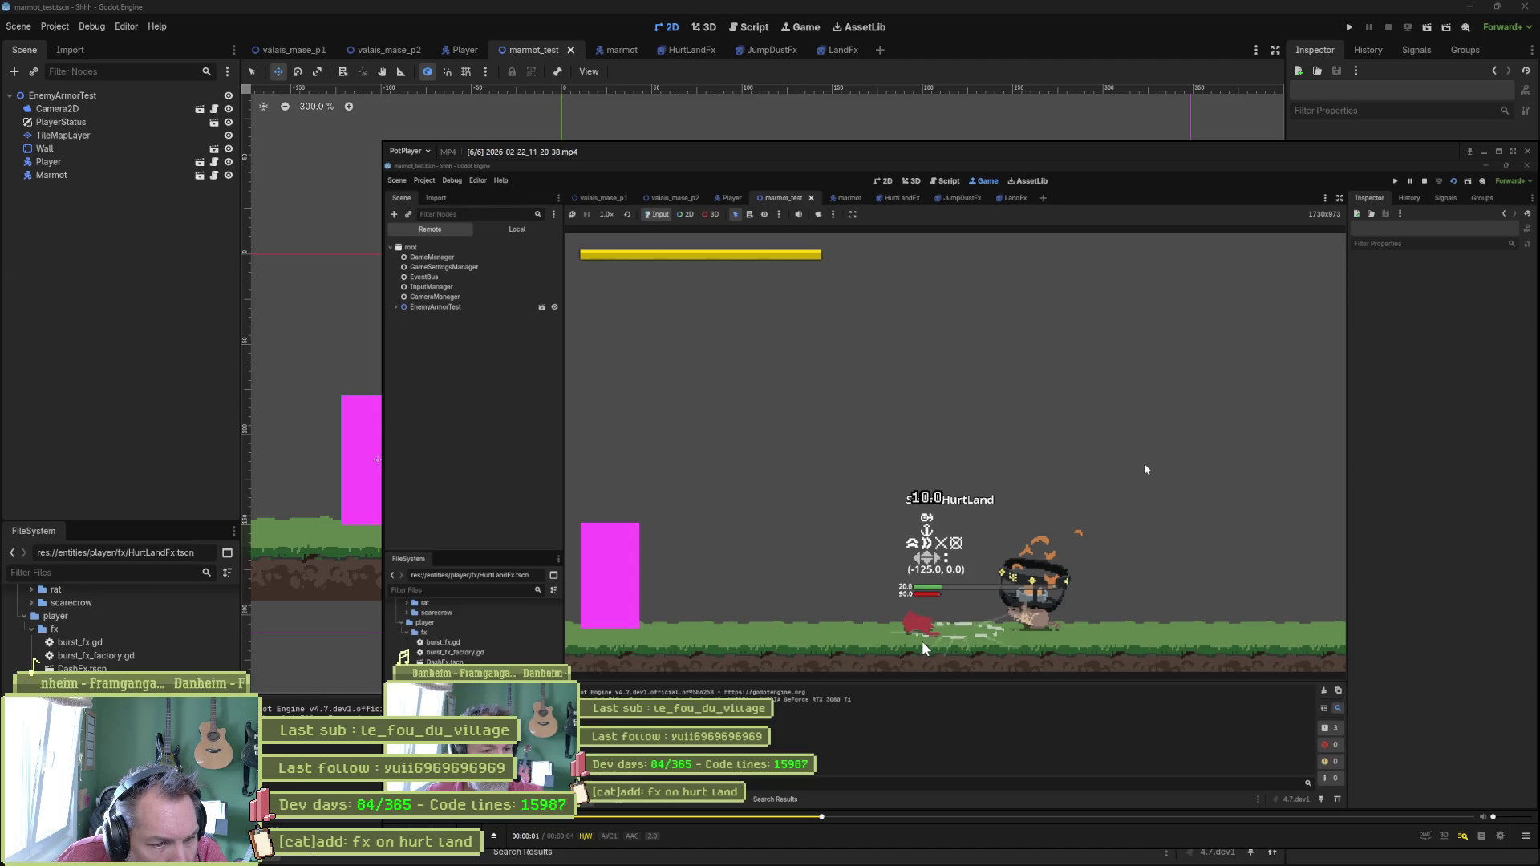
left_click(1499, 151)
double_click(1247, 292)
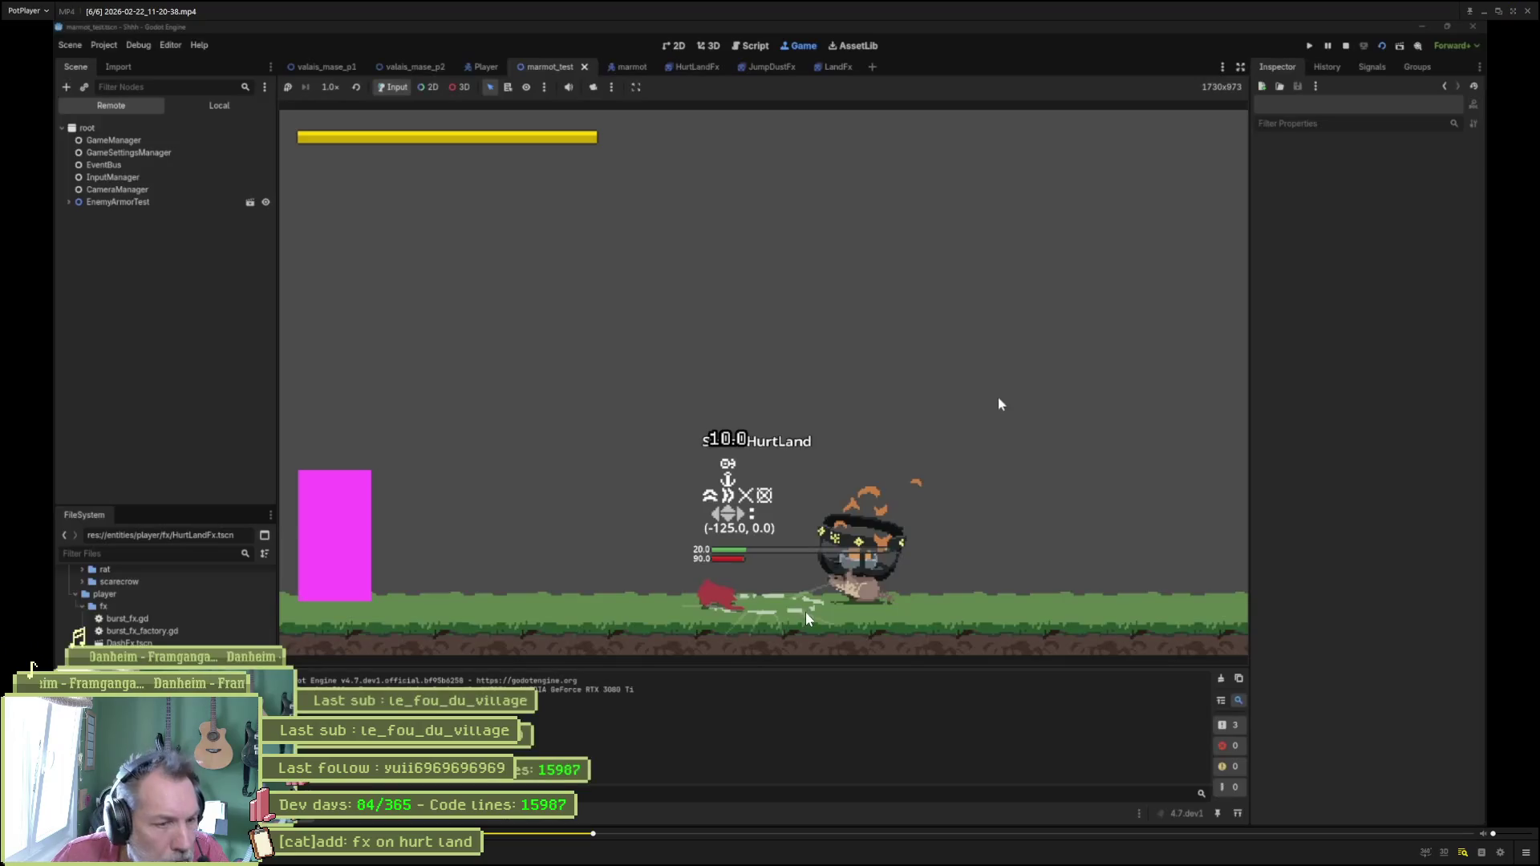
Step forward and back through the hurt landing until the dust fades.
key("f")
key("f")
key("f")
key("f")
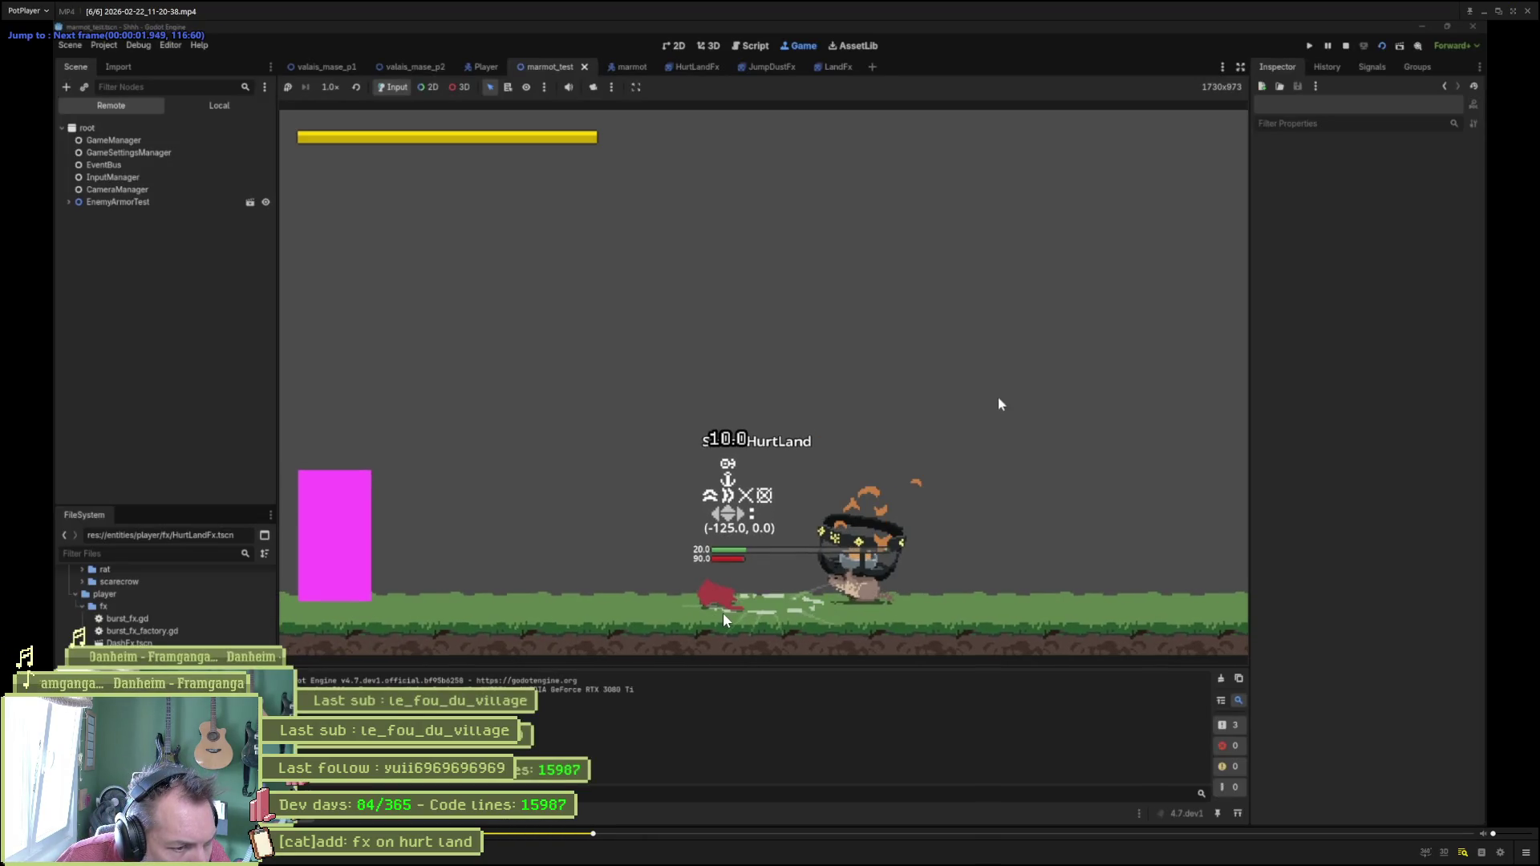
key("f")
key("f")
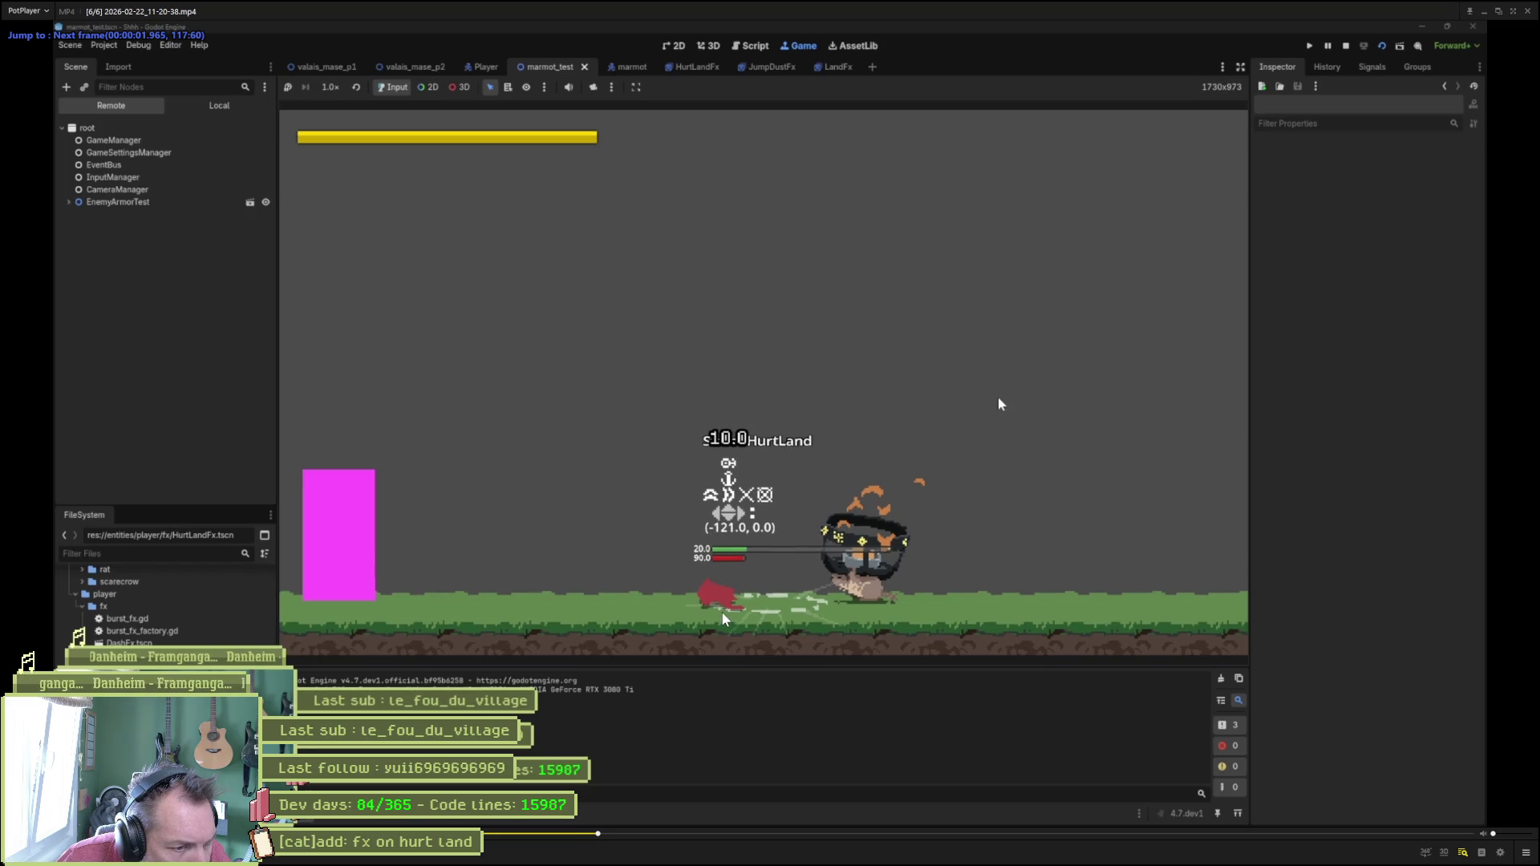
key("f")
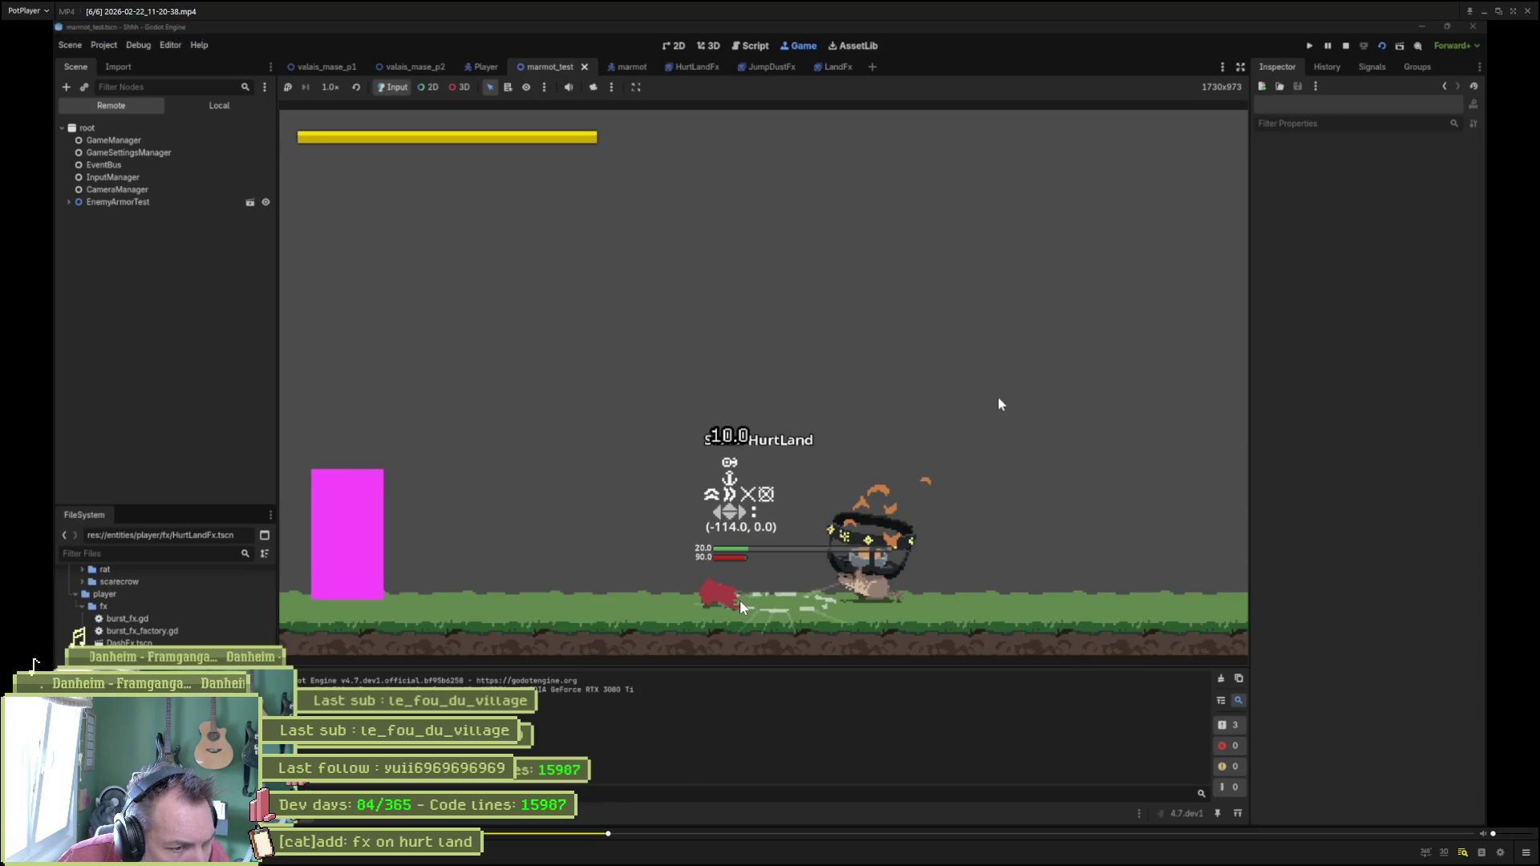
key("f")
key("f")
key("f")
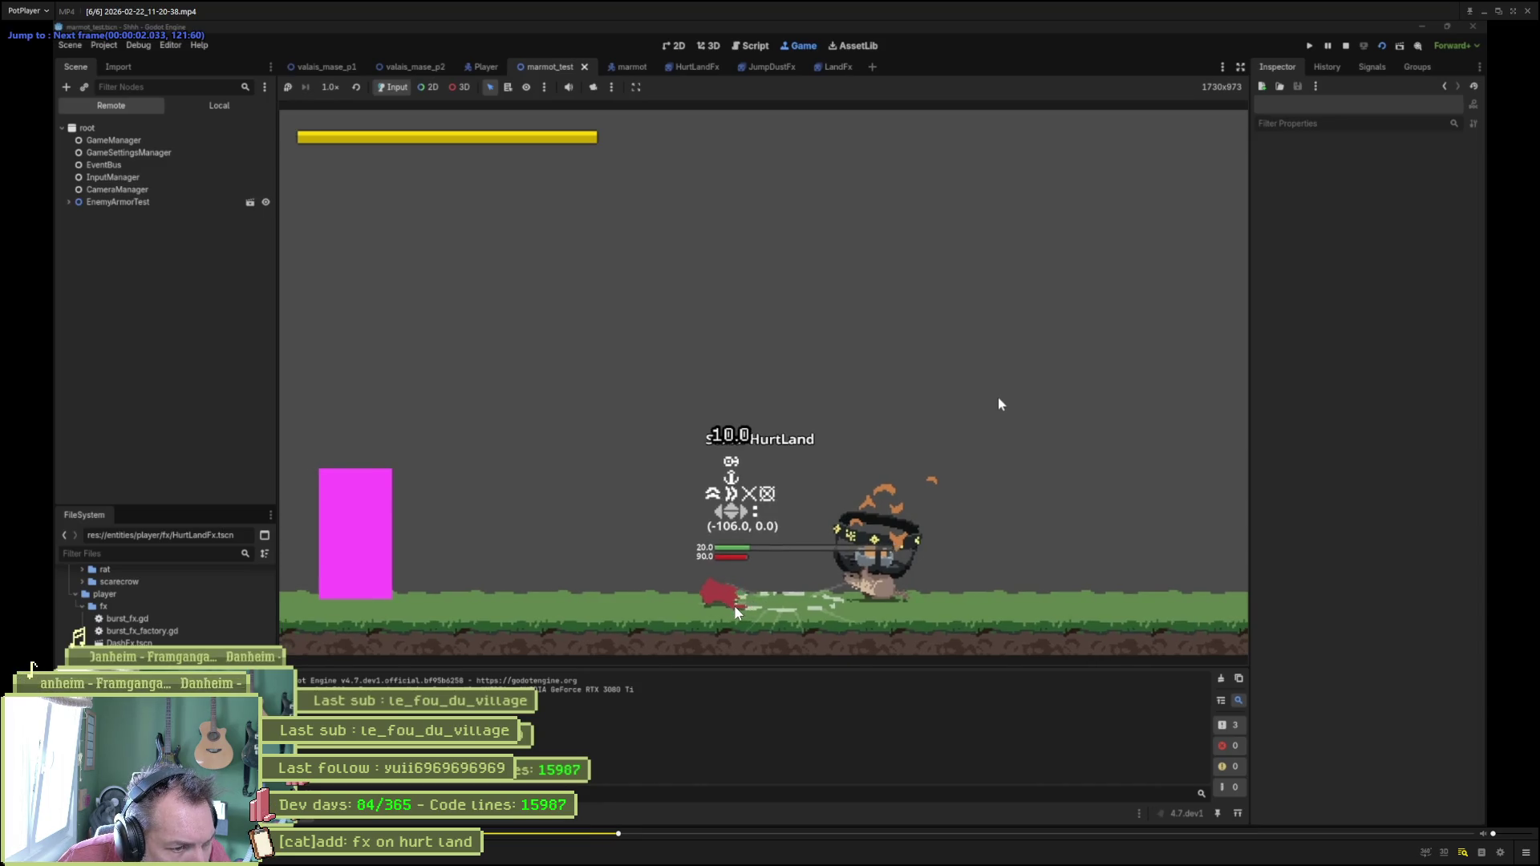
key("f")
key("f")
key("f")
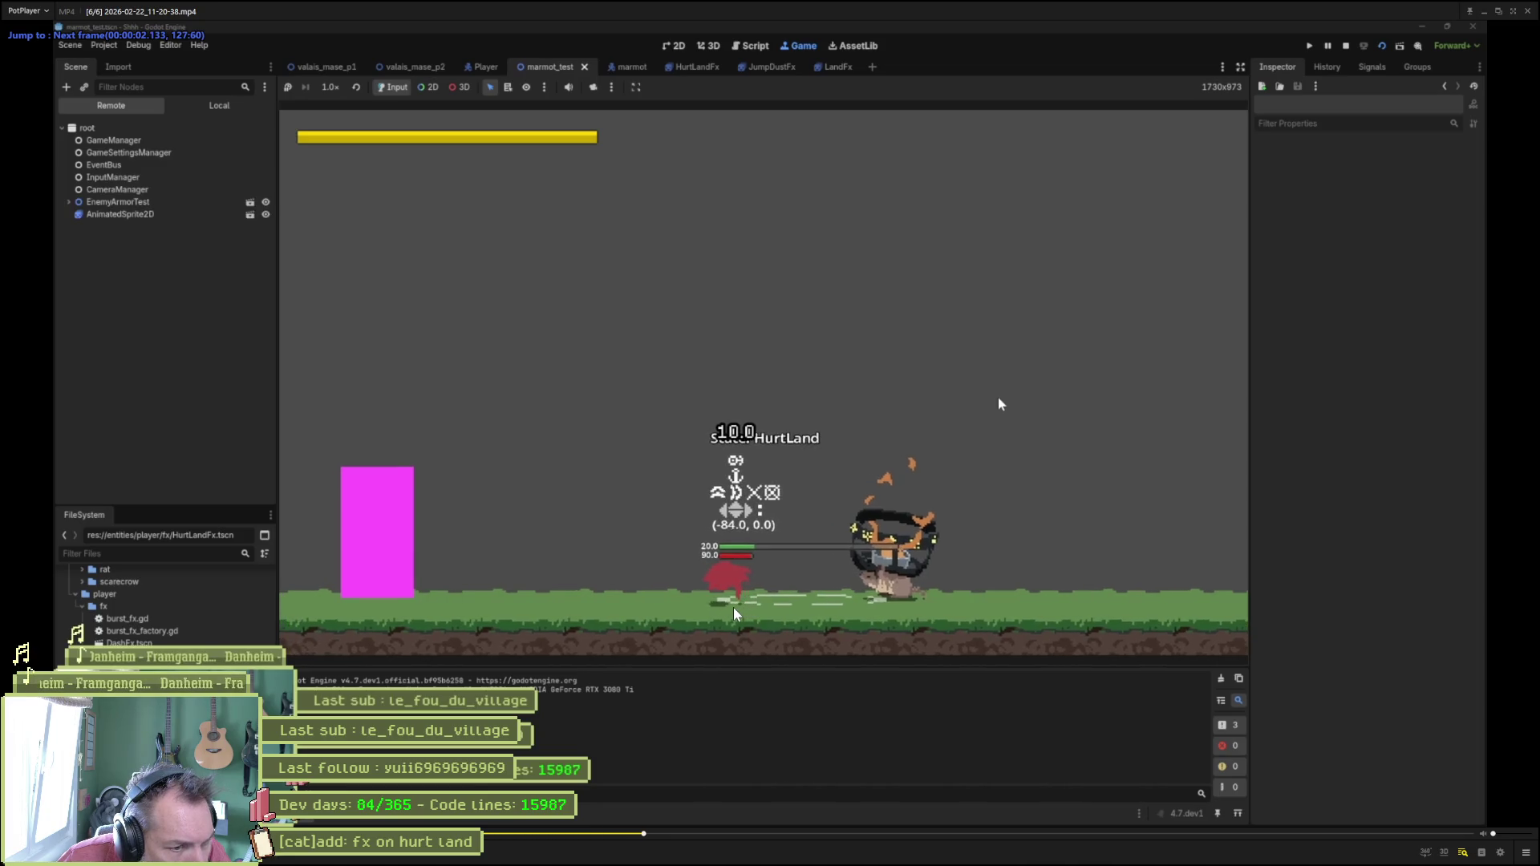
key("d")
key("d")
key("d")
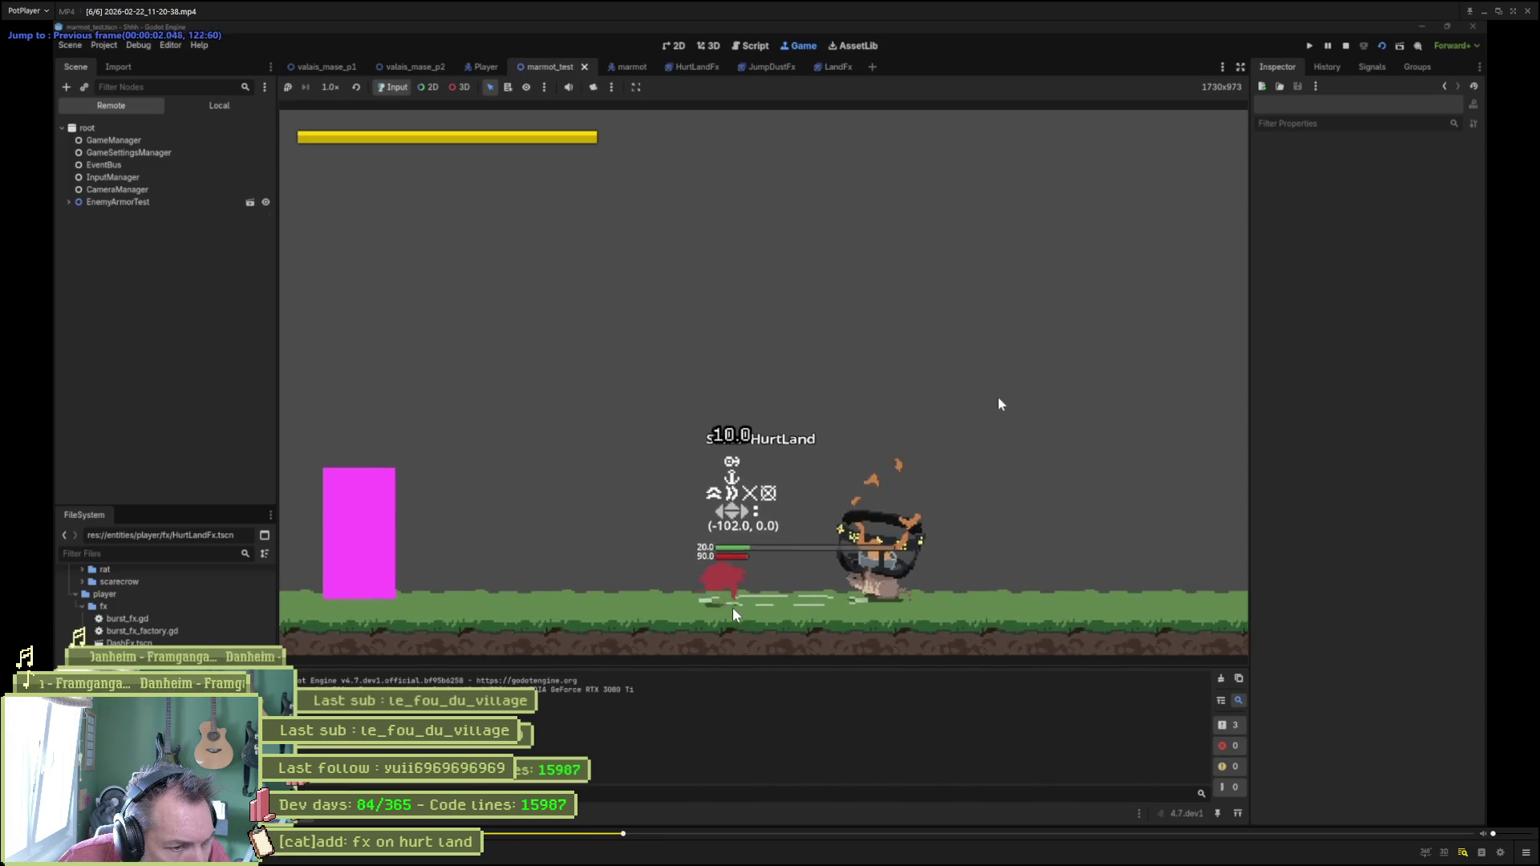
key("f")
key("f")
key("f")
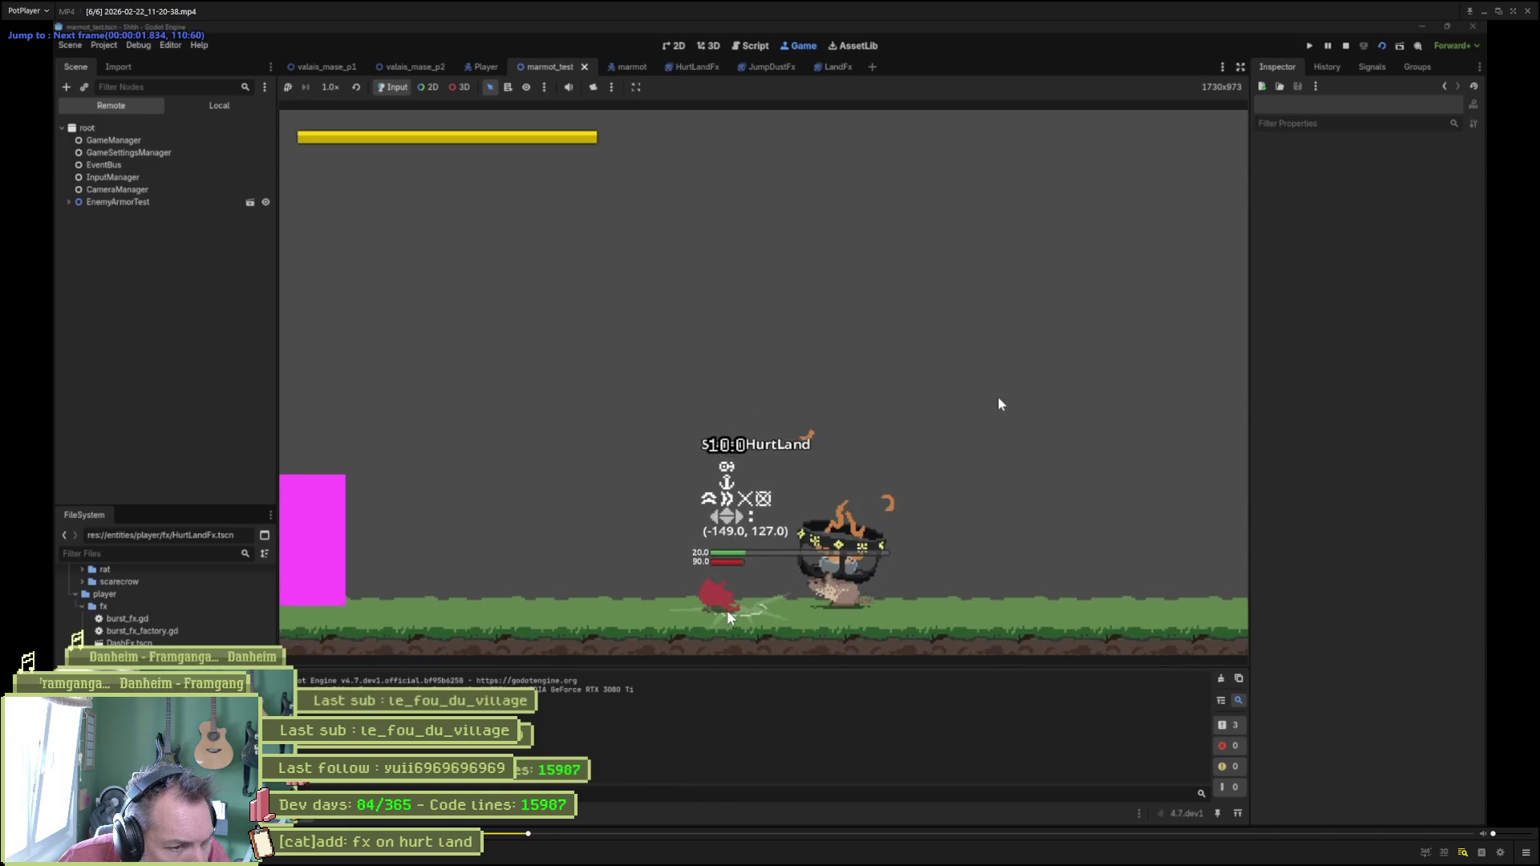
key("f")
key("f")
key("f")
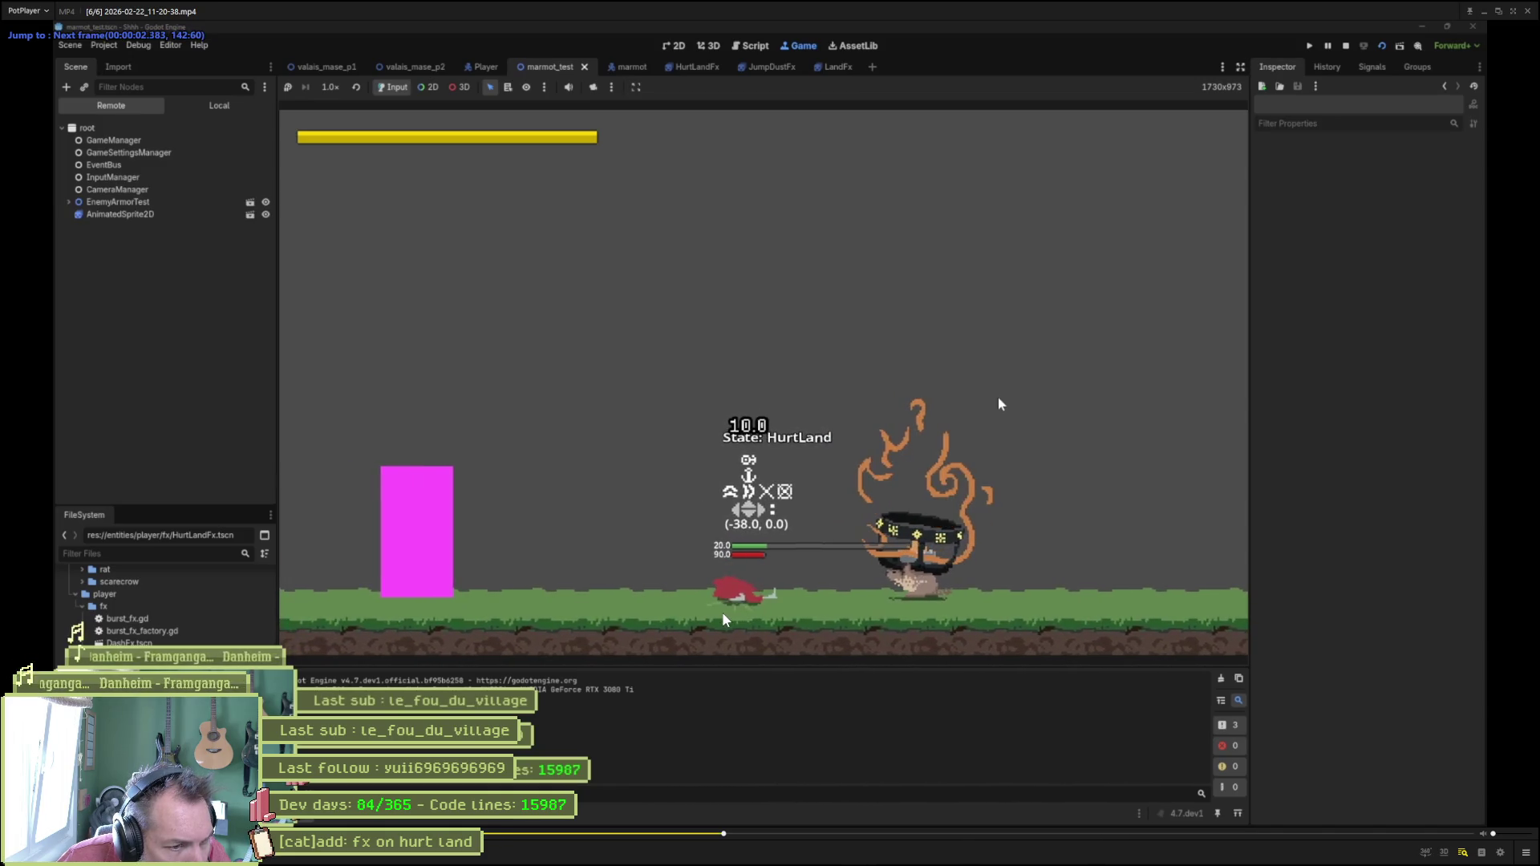
key("f")
key("f")
key("f")
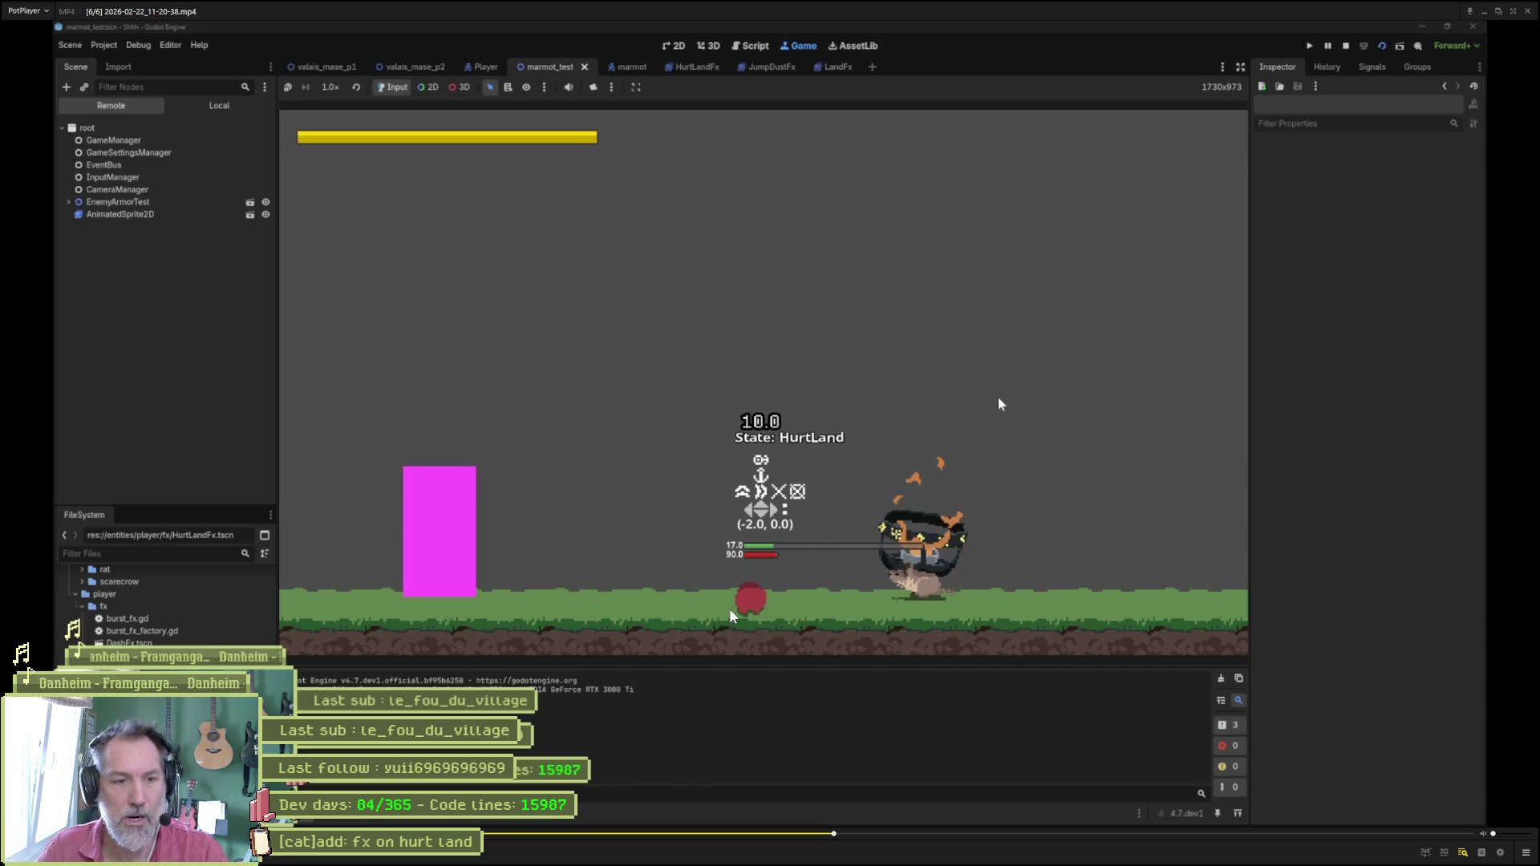
Seek back before the landing, set the A-B loop 00:00:01.415–00:00:03.095, then pause.
left_click(582, 834)
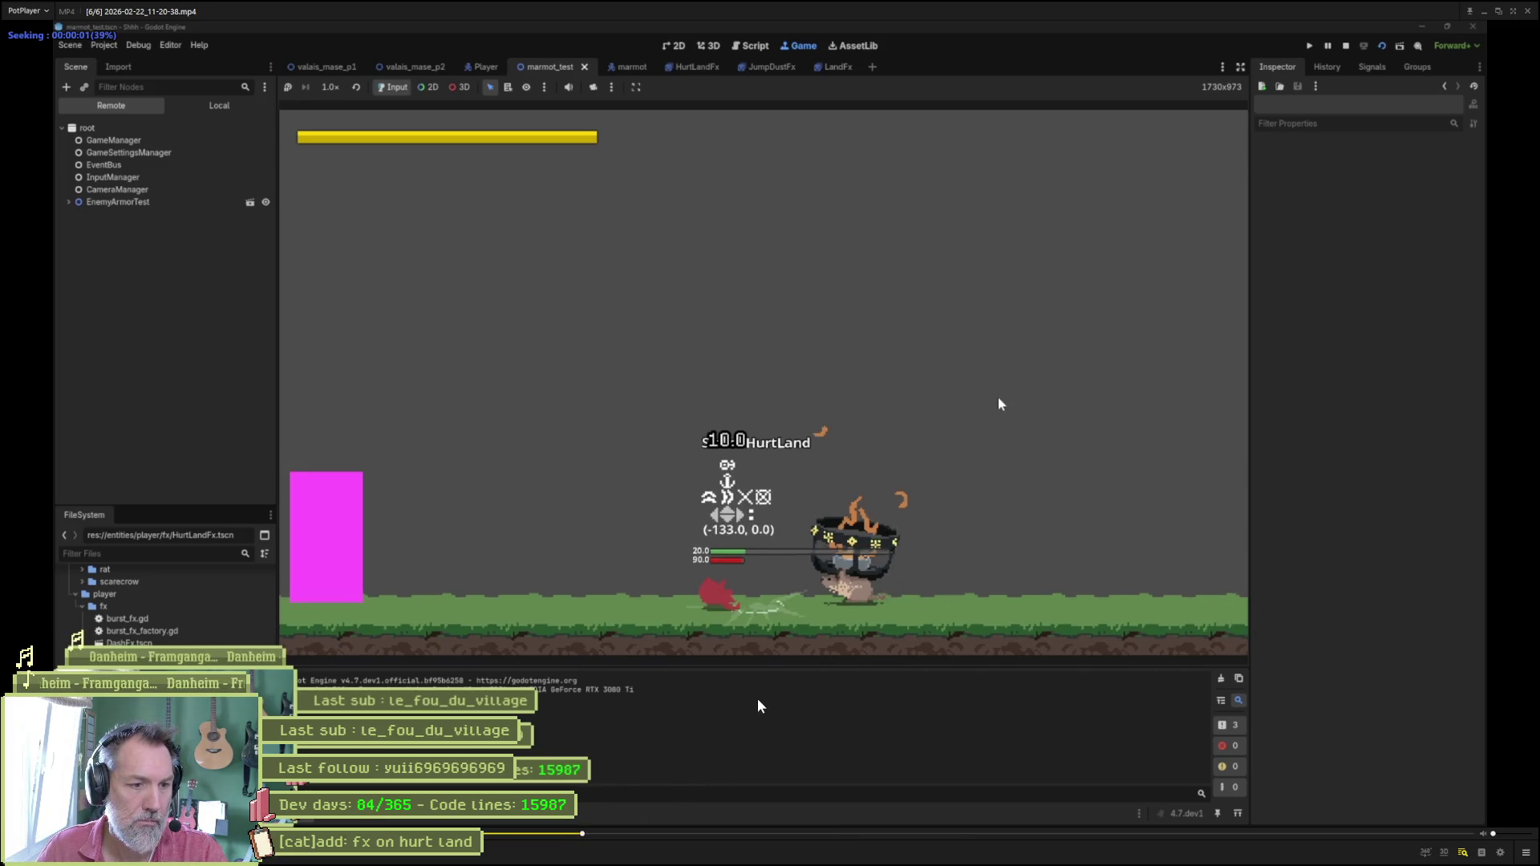
key("Left")
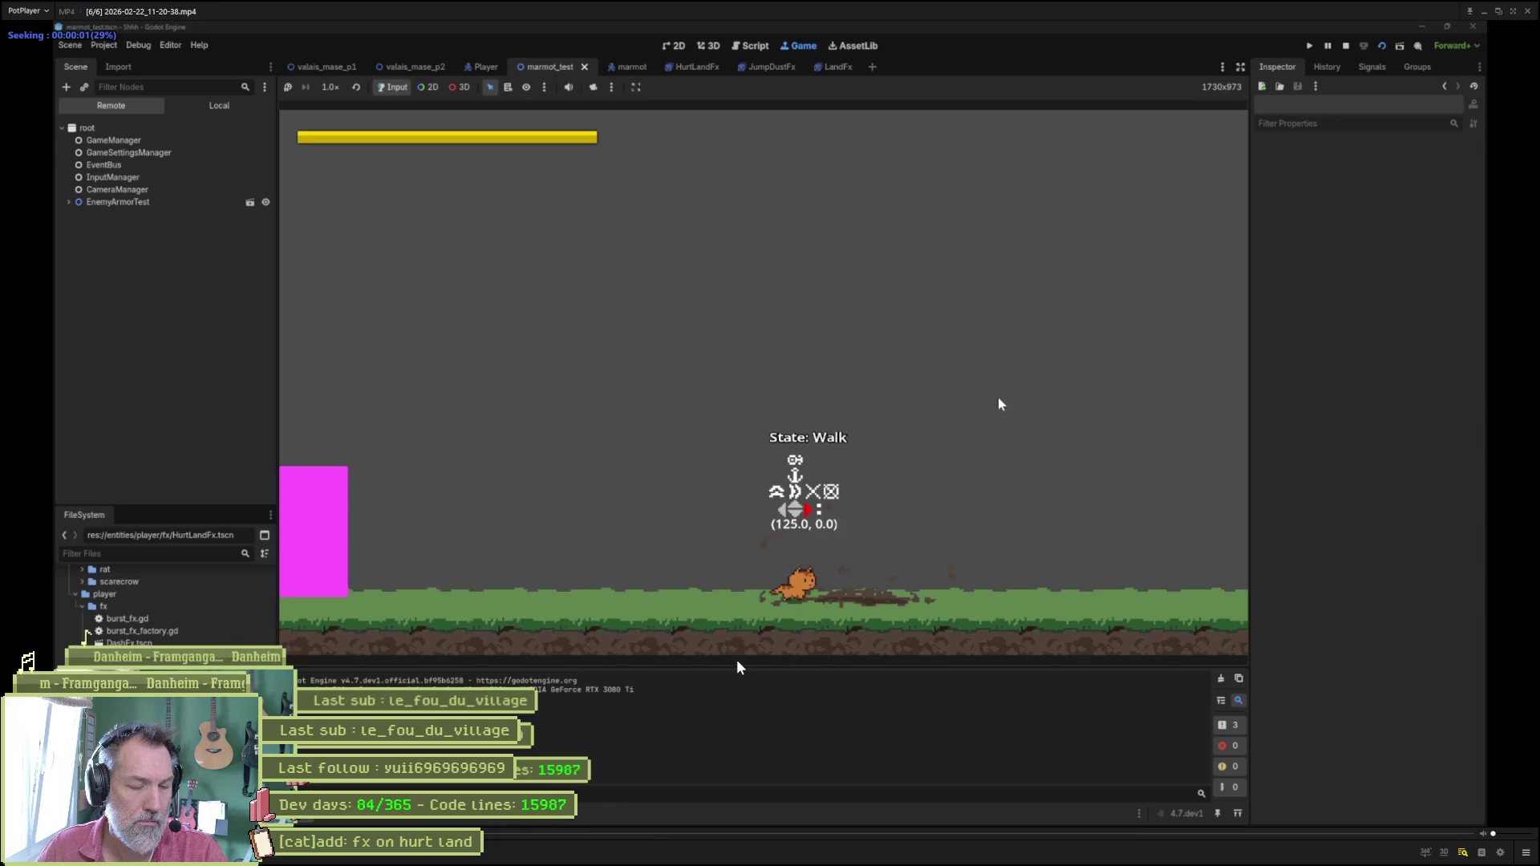
key("space")
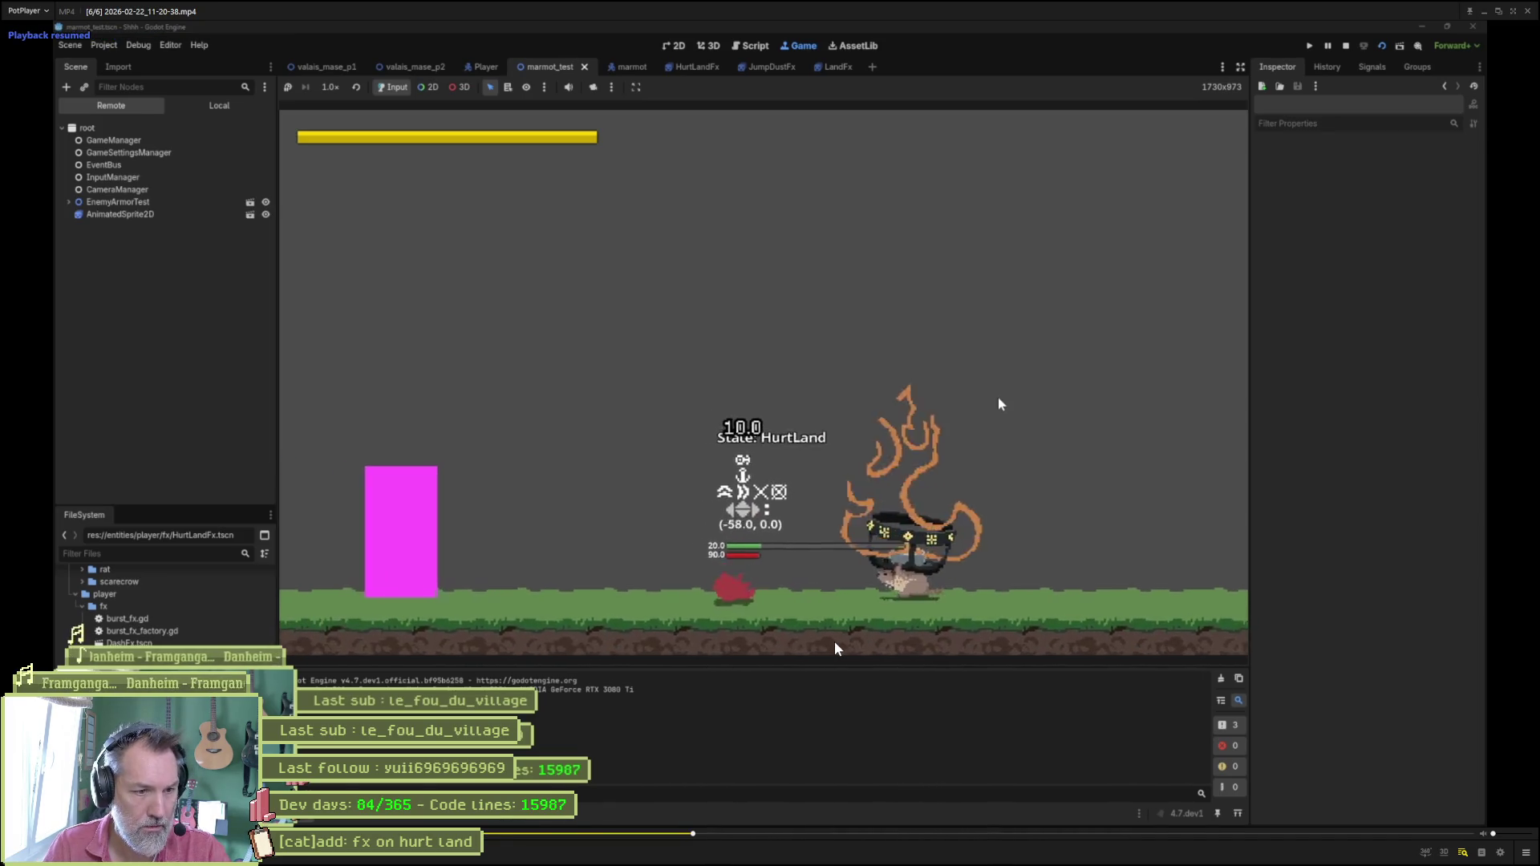
key("bracketright")
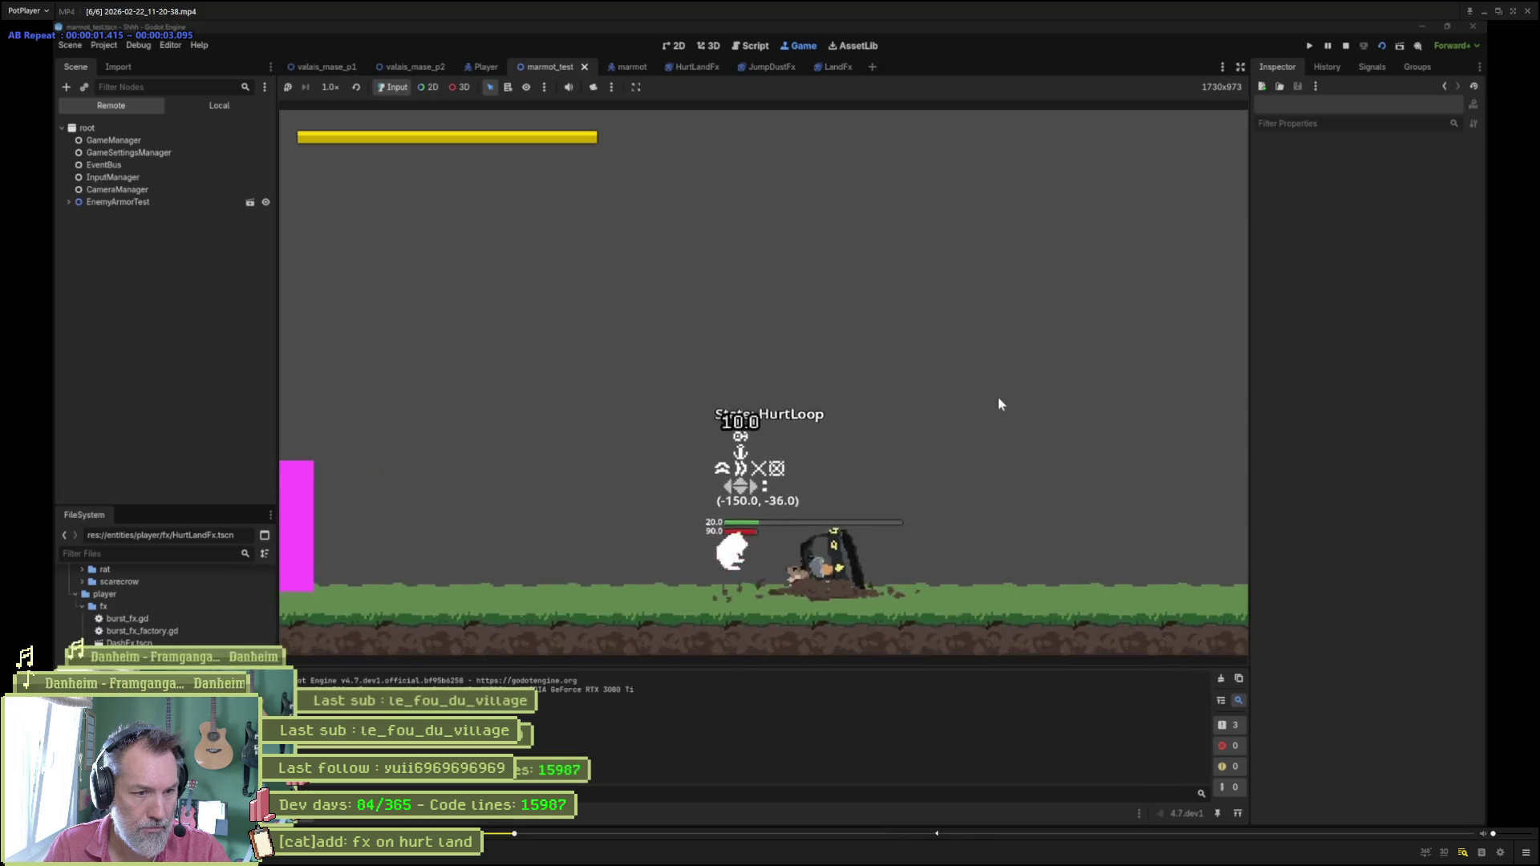
key("space")
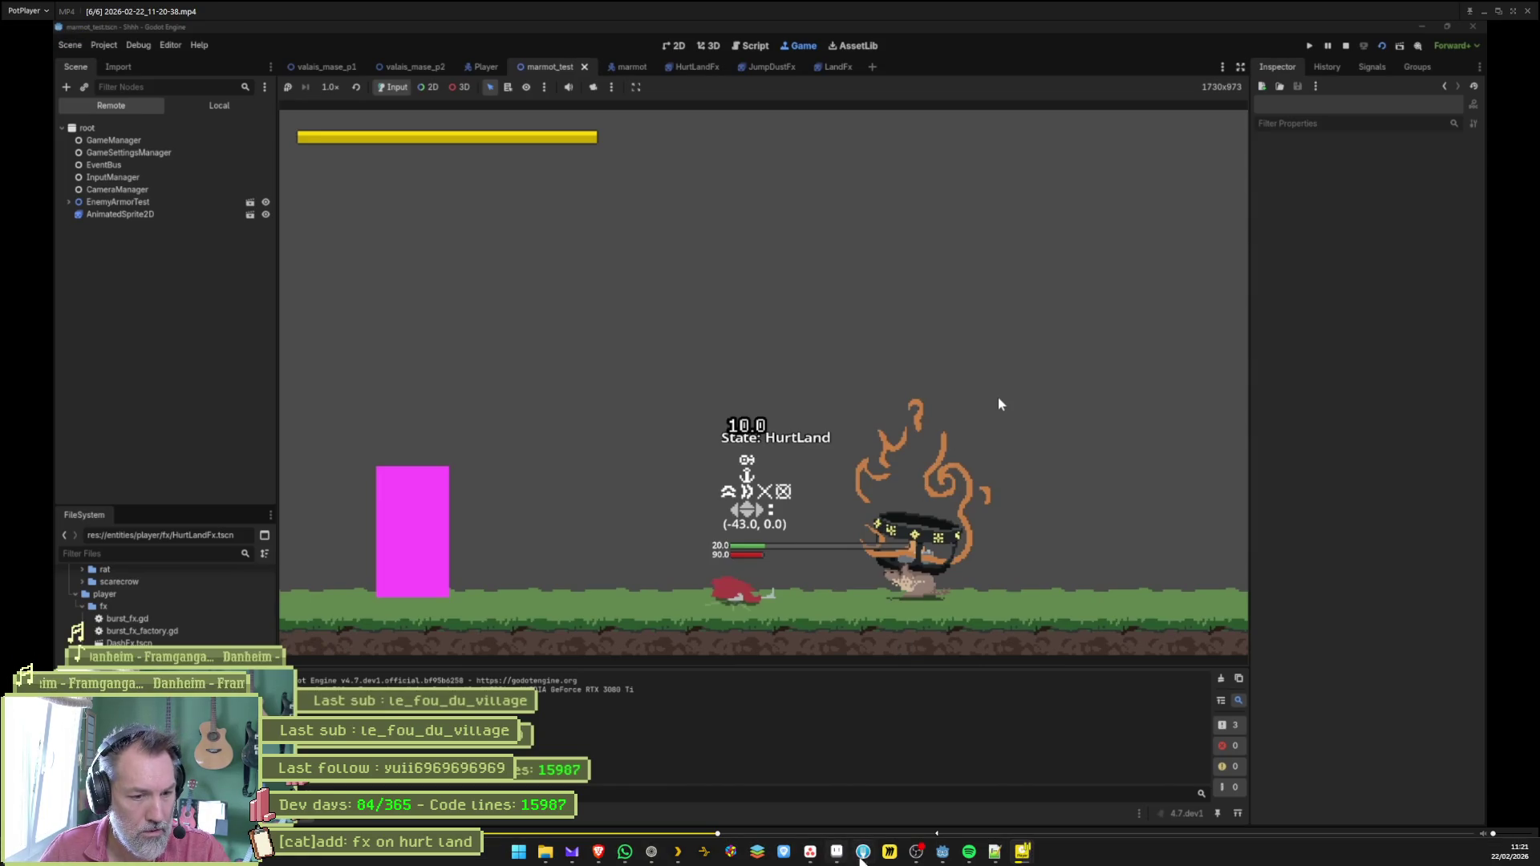
left_click(836, 852)
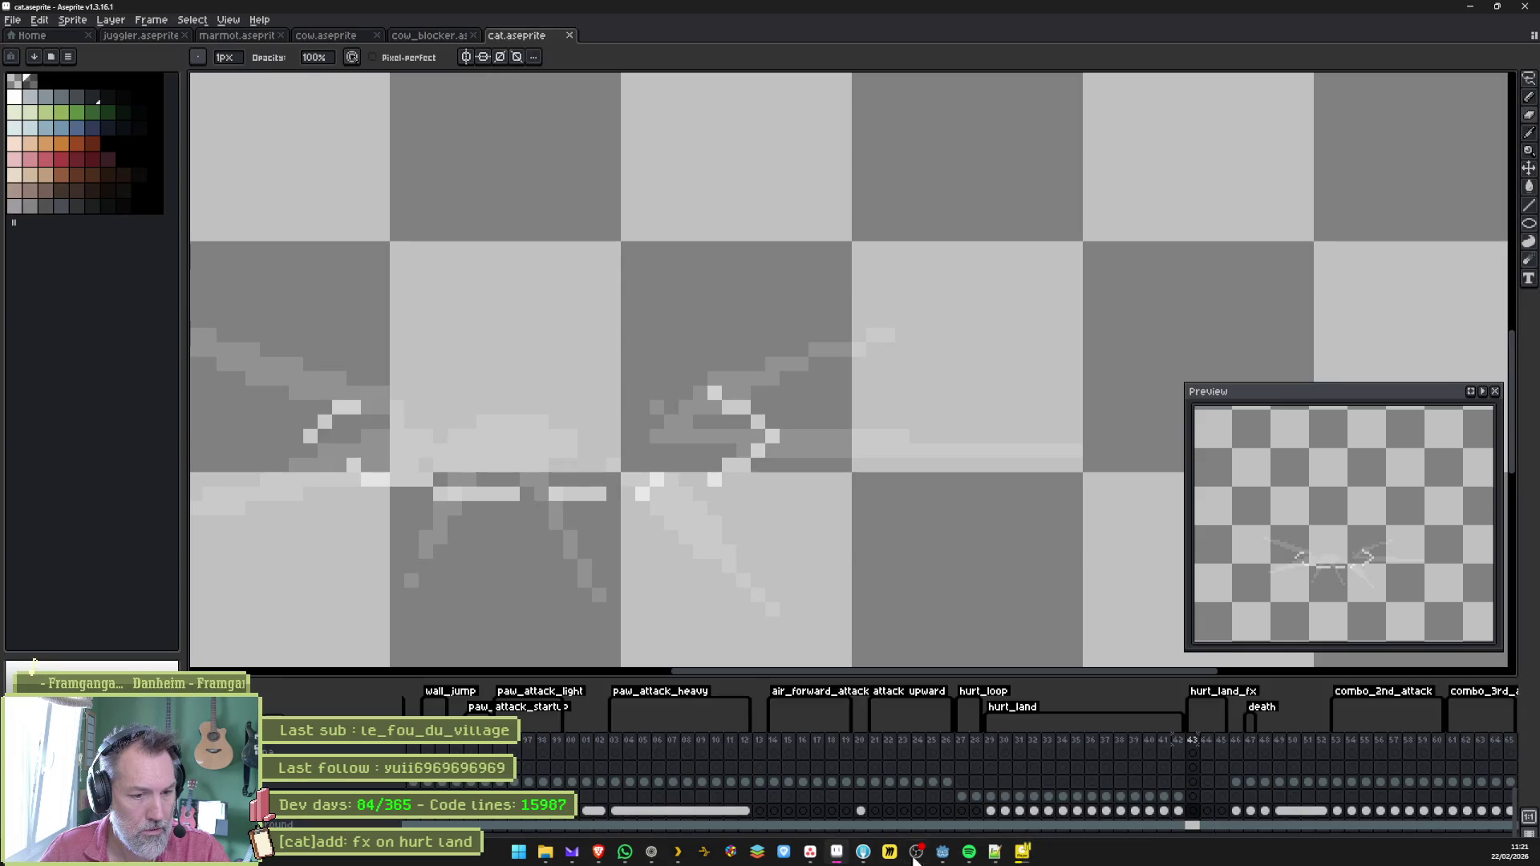
Add CameraManager.shake_big() after emit_fx_signal() in player_hurt_land_state.gd, save, and run the game.
left_click(943, 852)
left_click(753, 28)
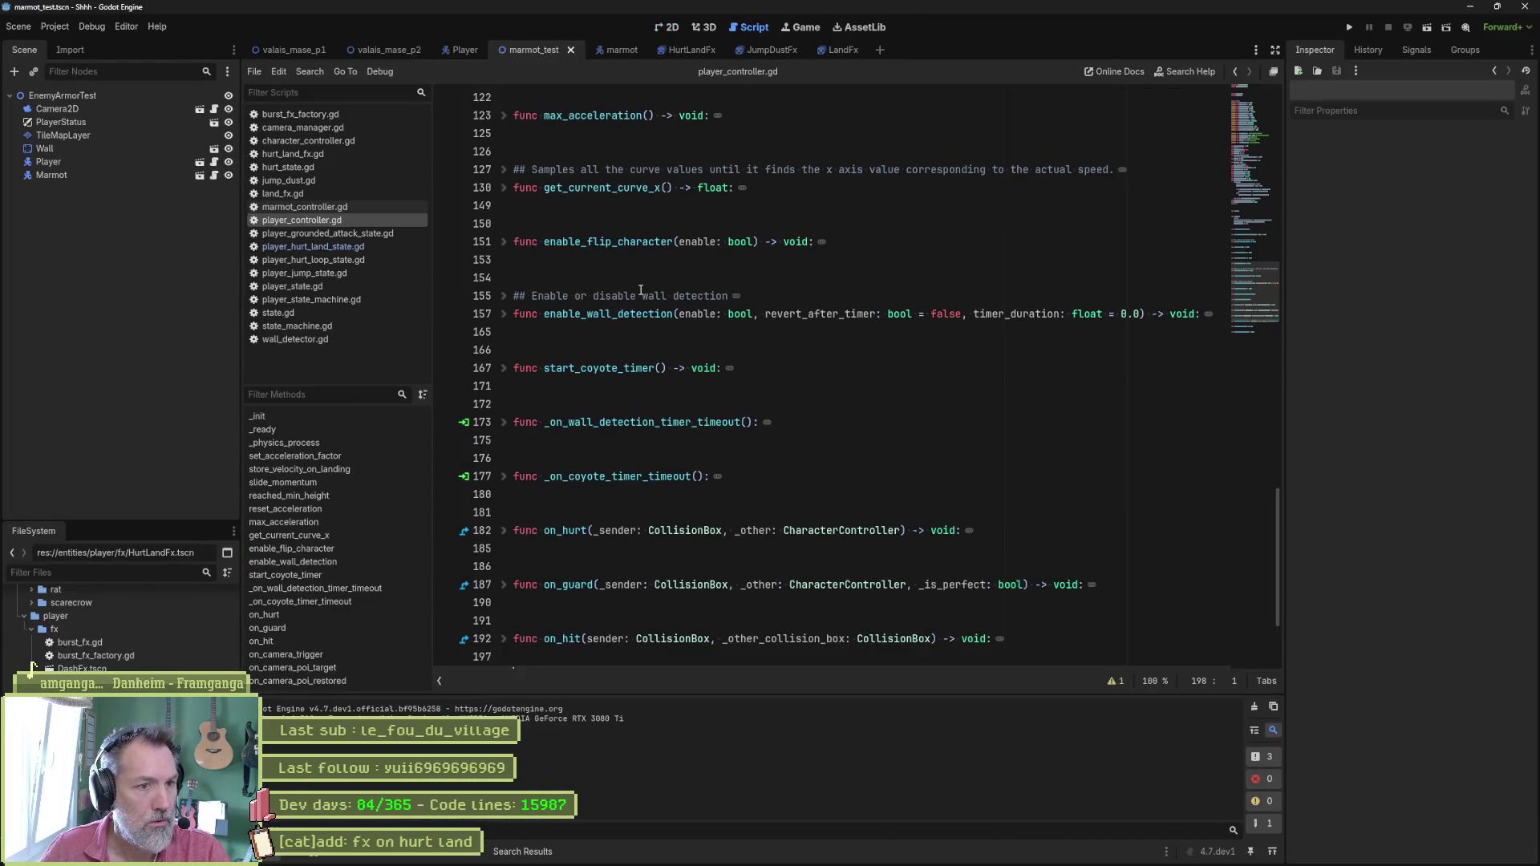
left_click(295, 154)
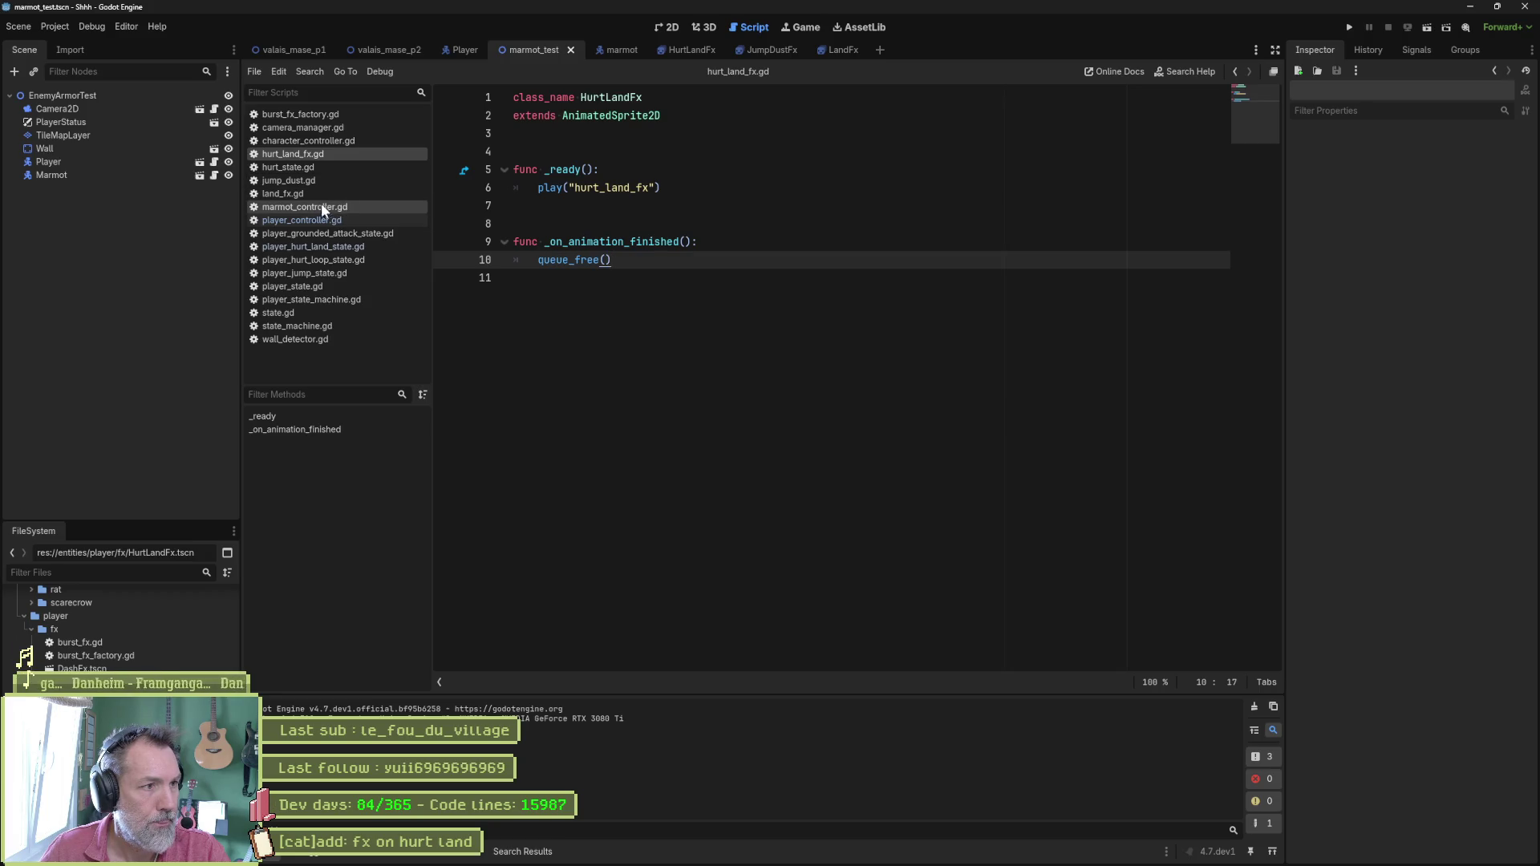
left_click(352, 246)
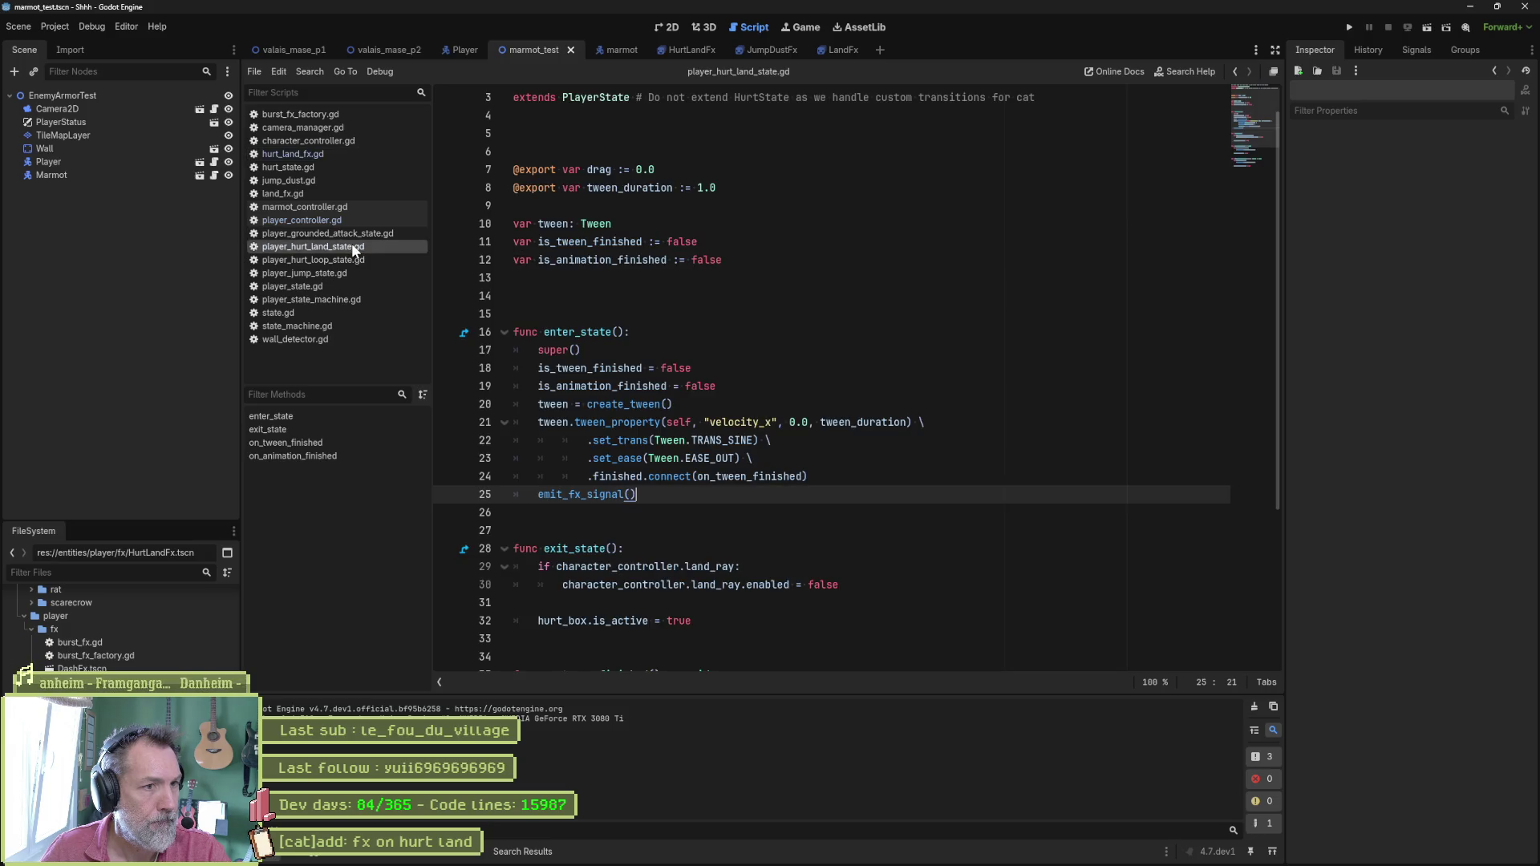
key("Return")
type("Cameram")
key("Return")
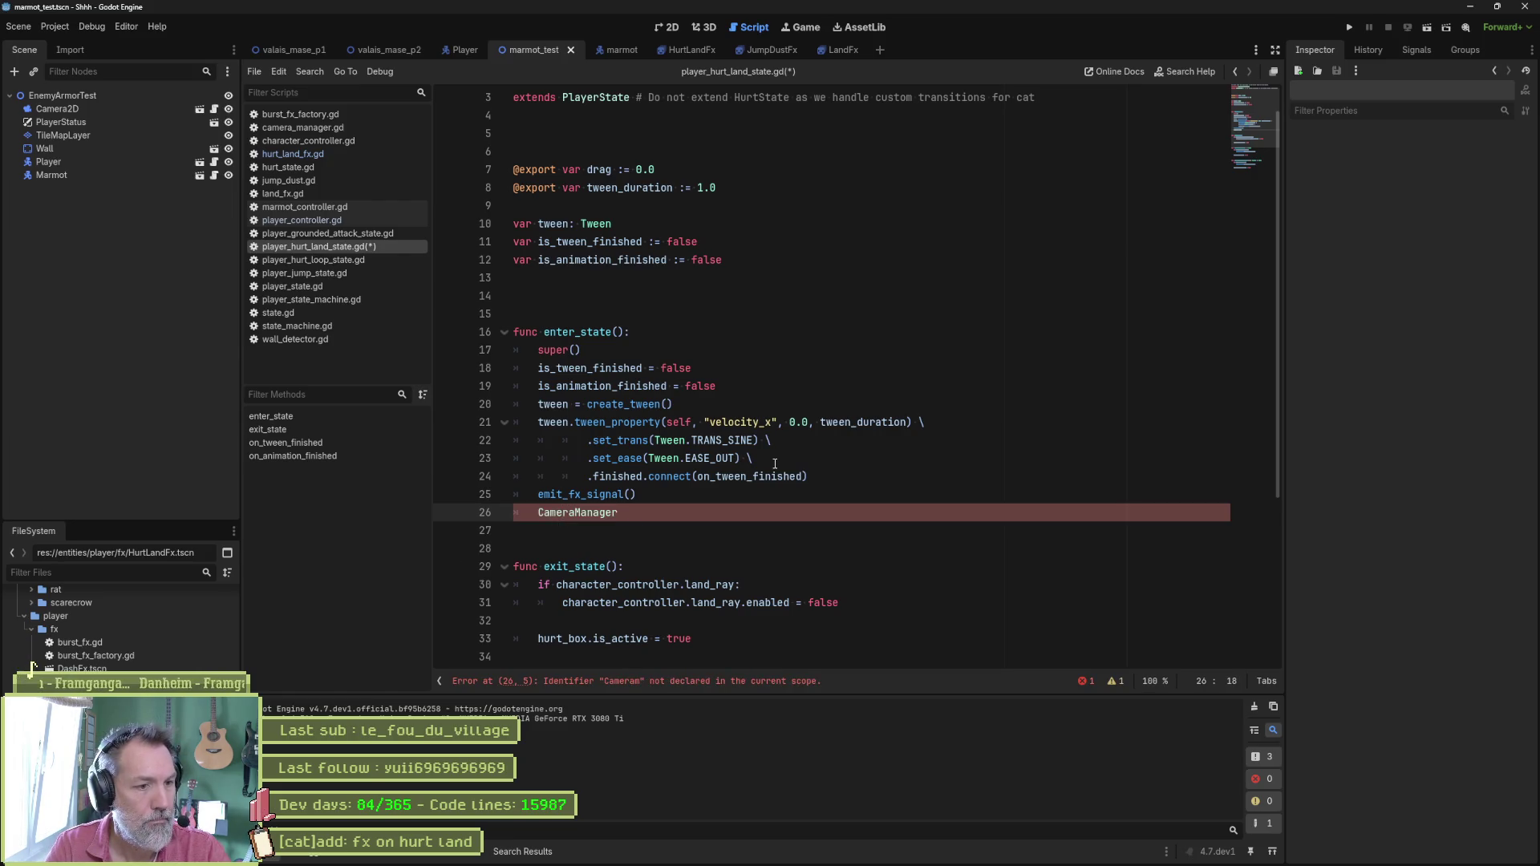
type(".sh")
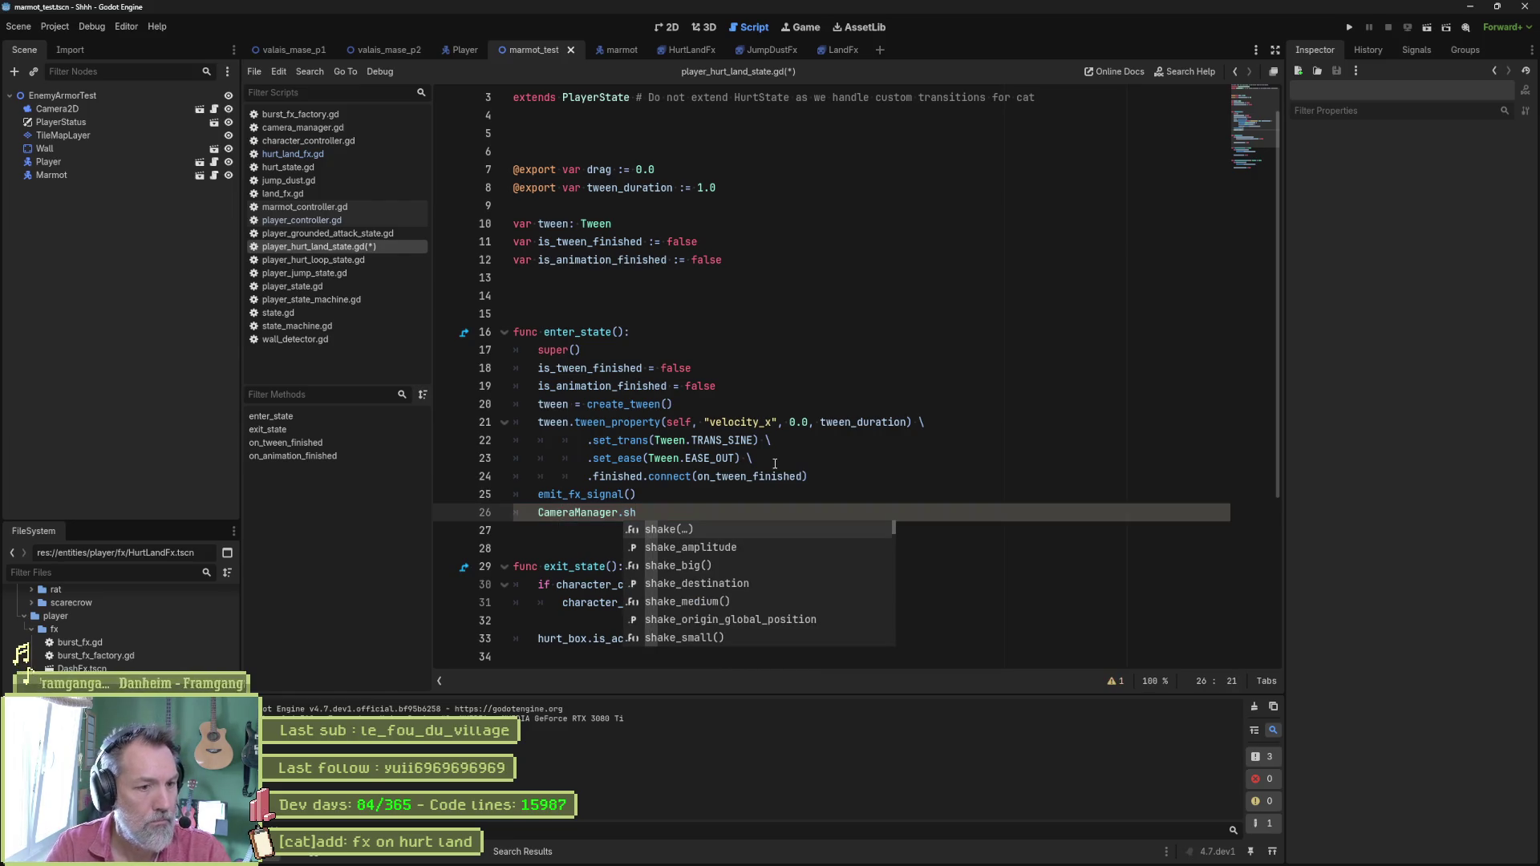
key("Down")
key("Down")
key("Return")
key("ctrl+s")
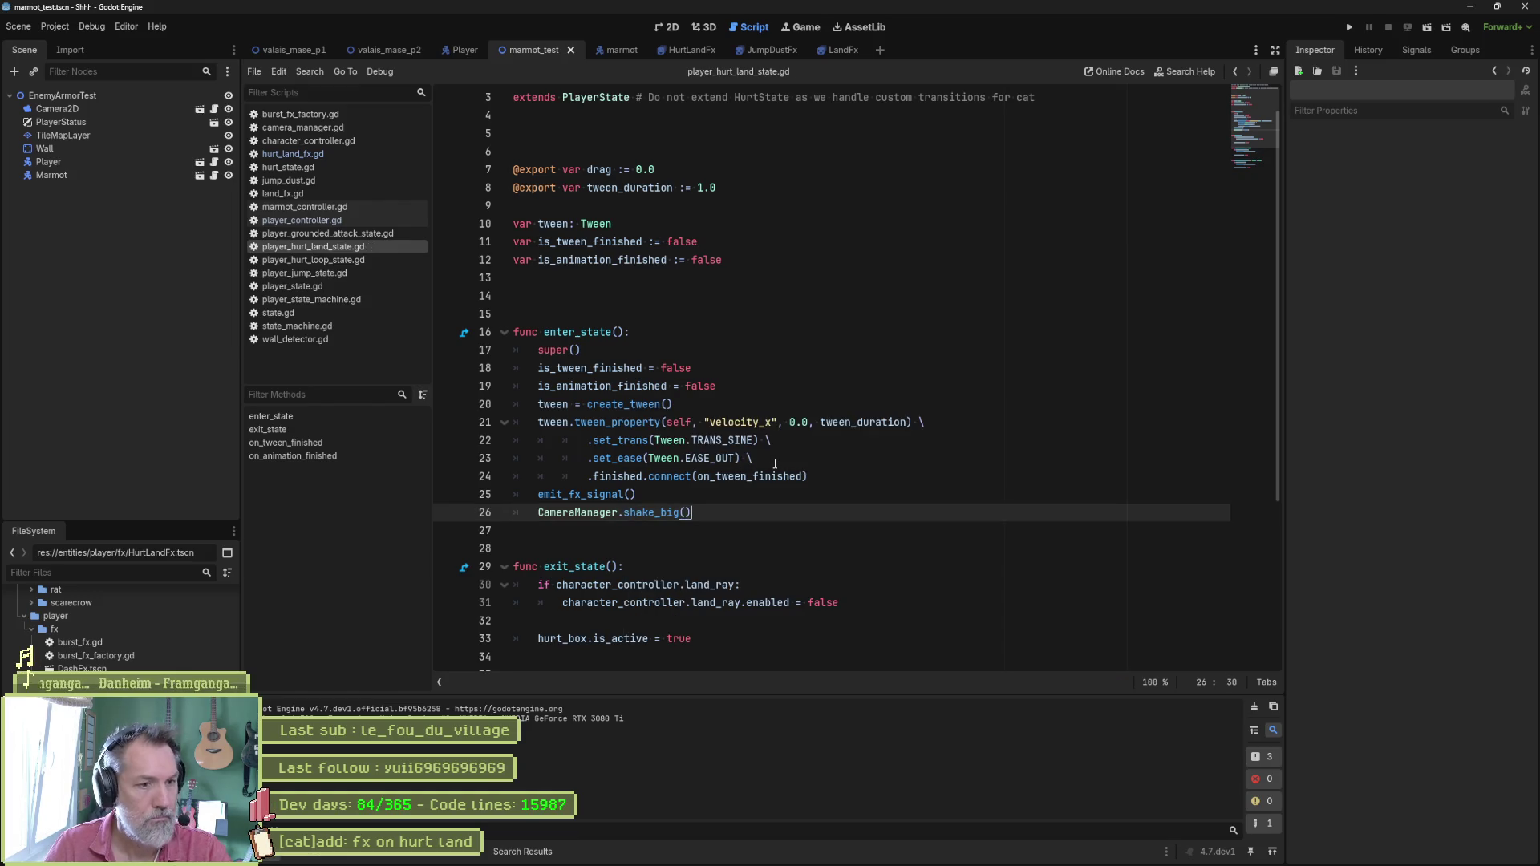
key("F6")
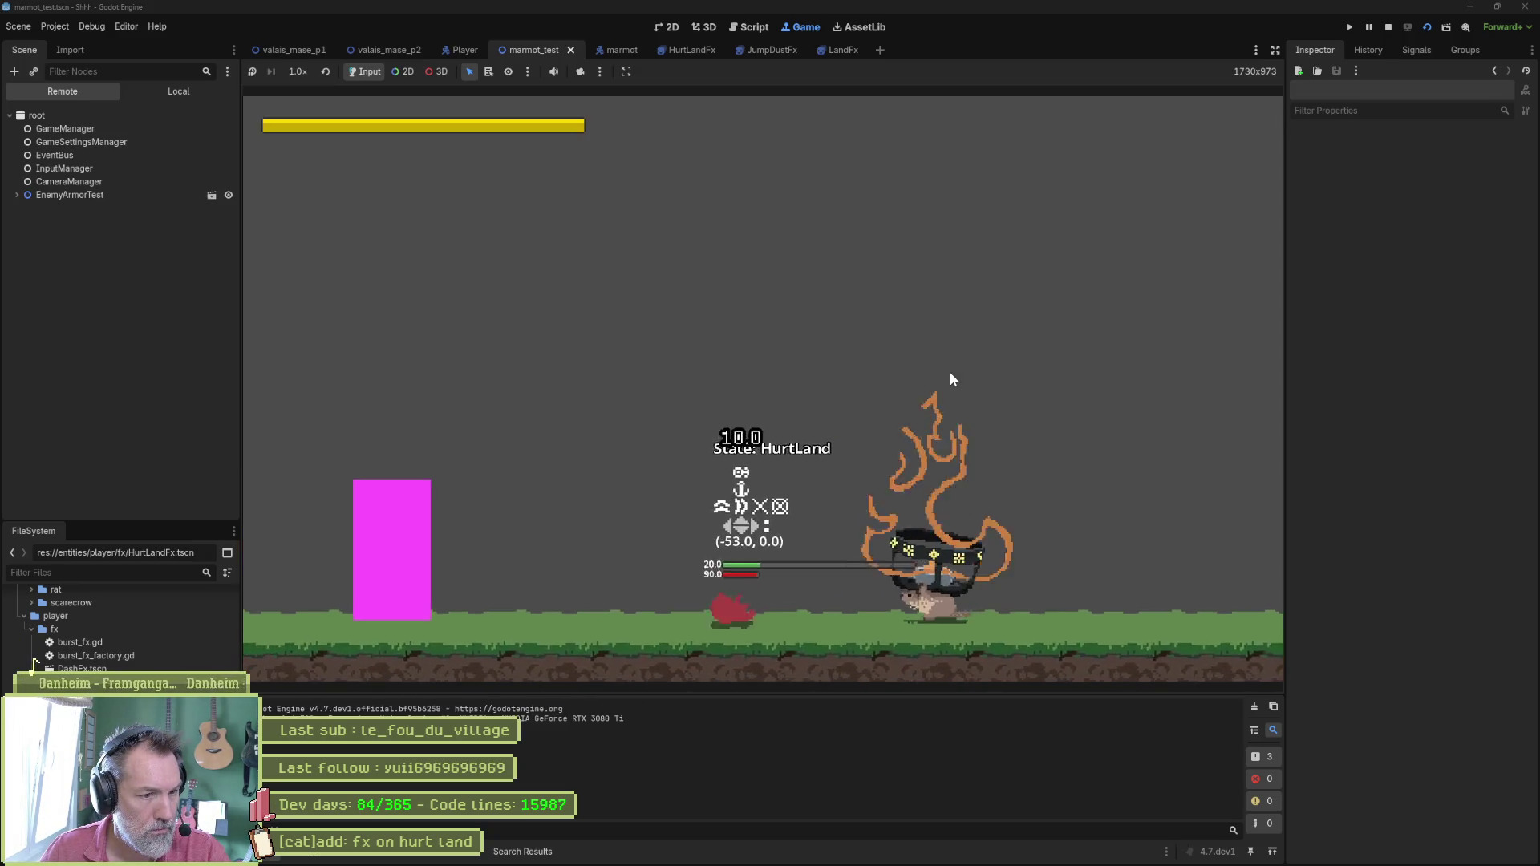
Stop the camera-shake test, run marmot_test again with F6, and stop it with F8.
key("F8")
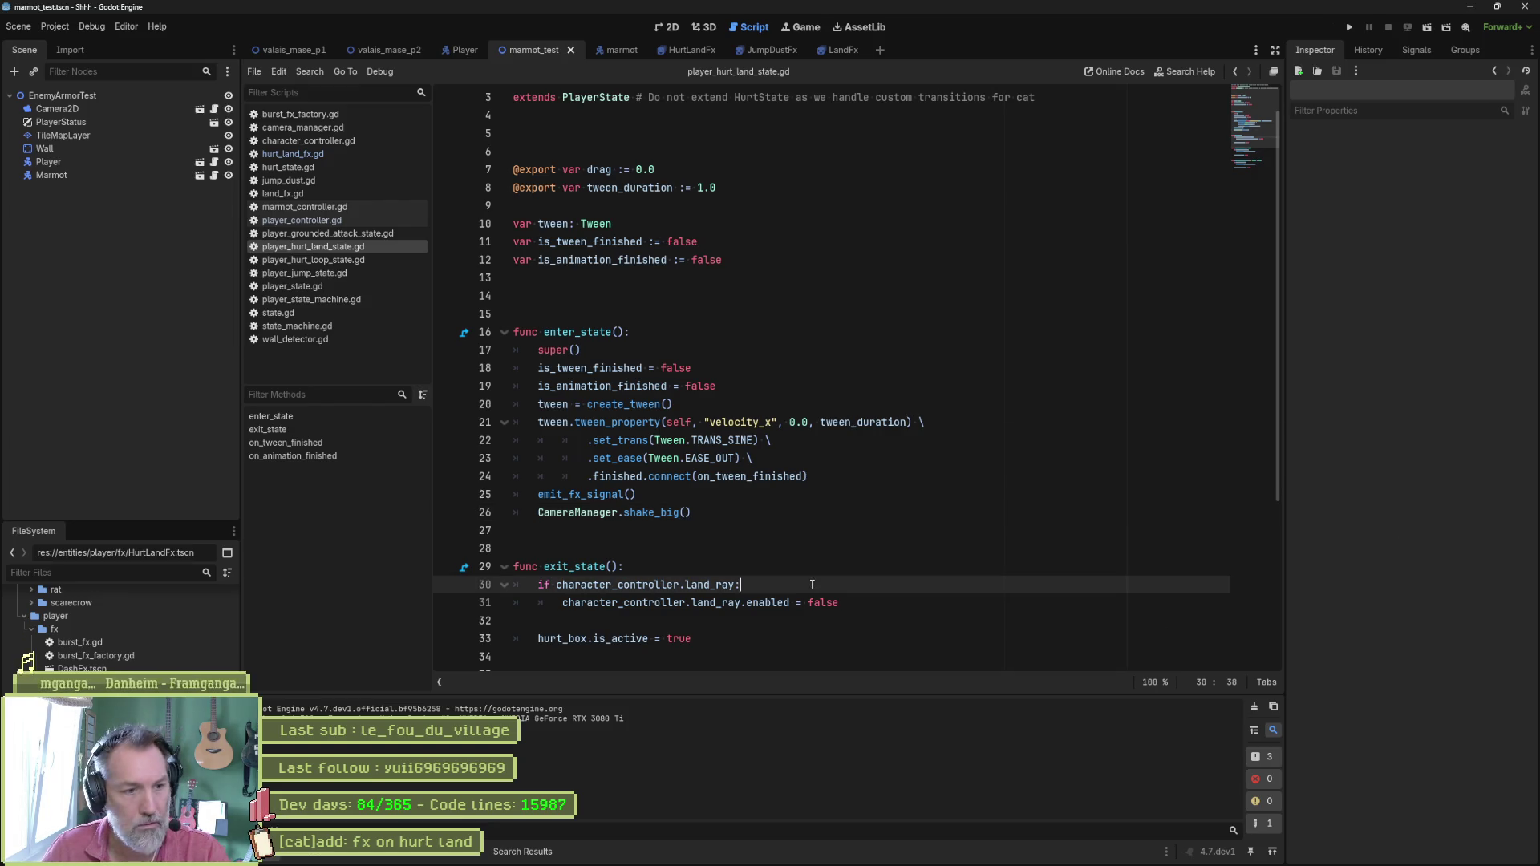
key("F6")
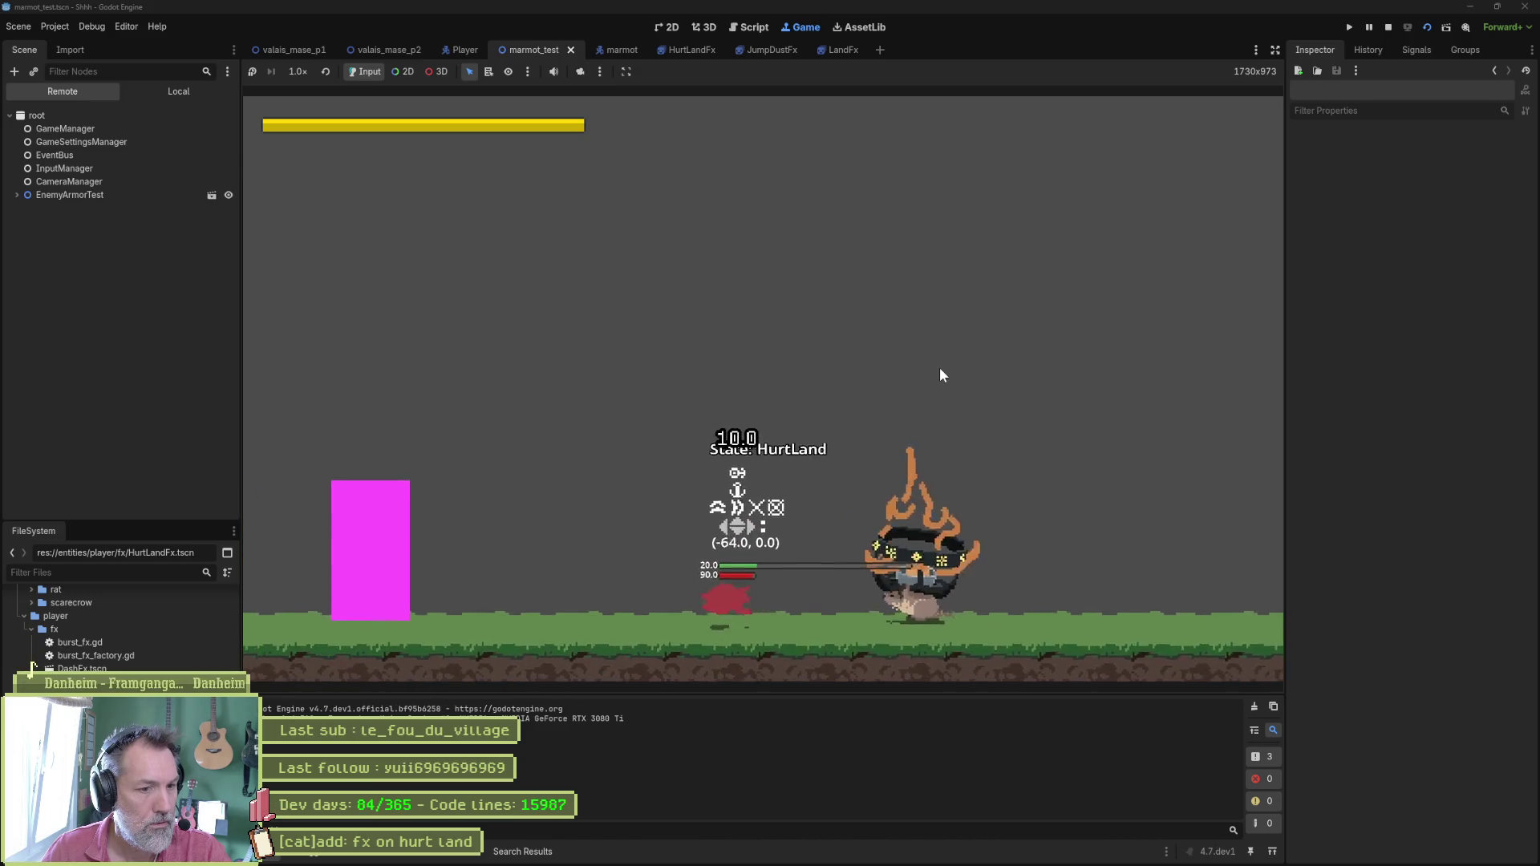
key("F8")
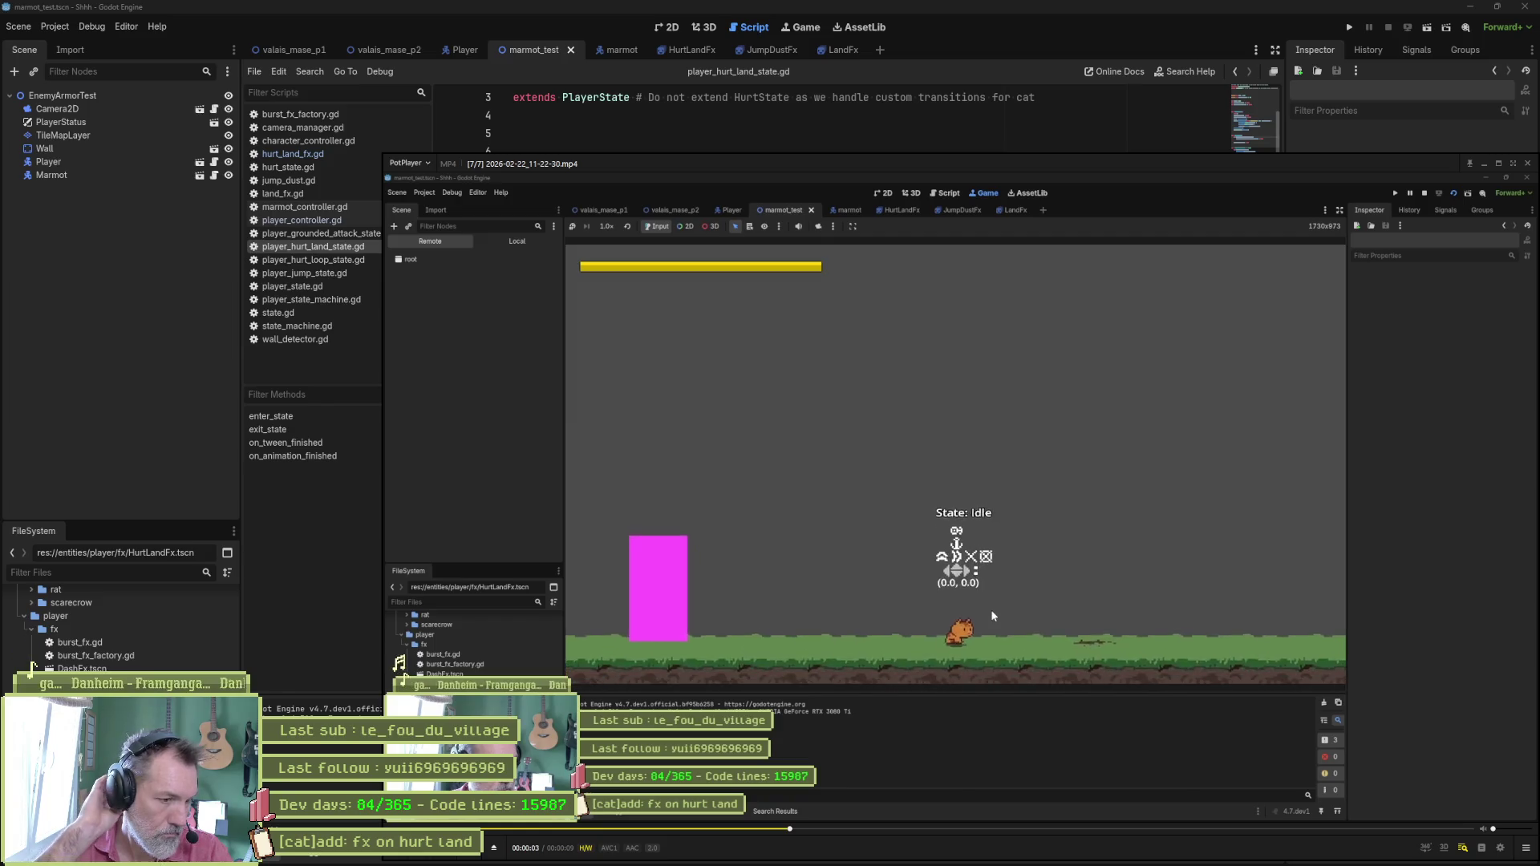
Pause the clip at the hurt landing and step frame by frame to the HurtLand state.
left_click(1088, 447)
key("d")
key("d")
key("d")
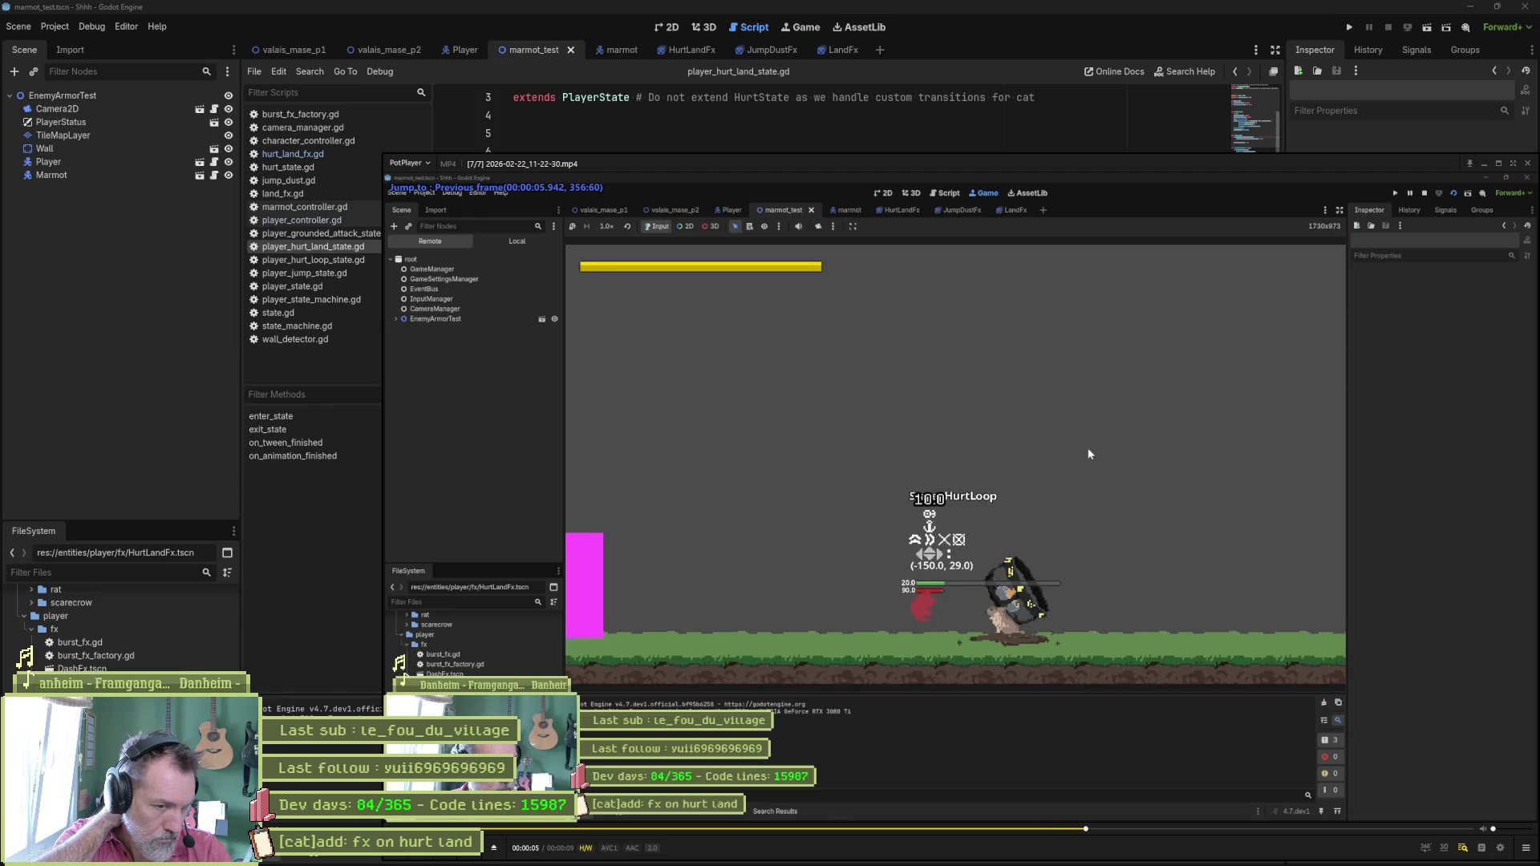
key("f")
key("f")
key("f")
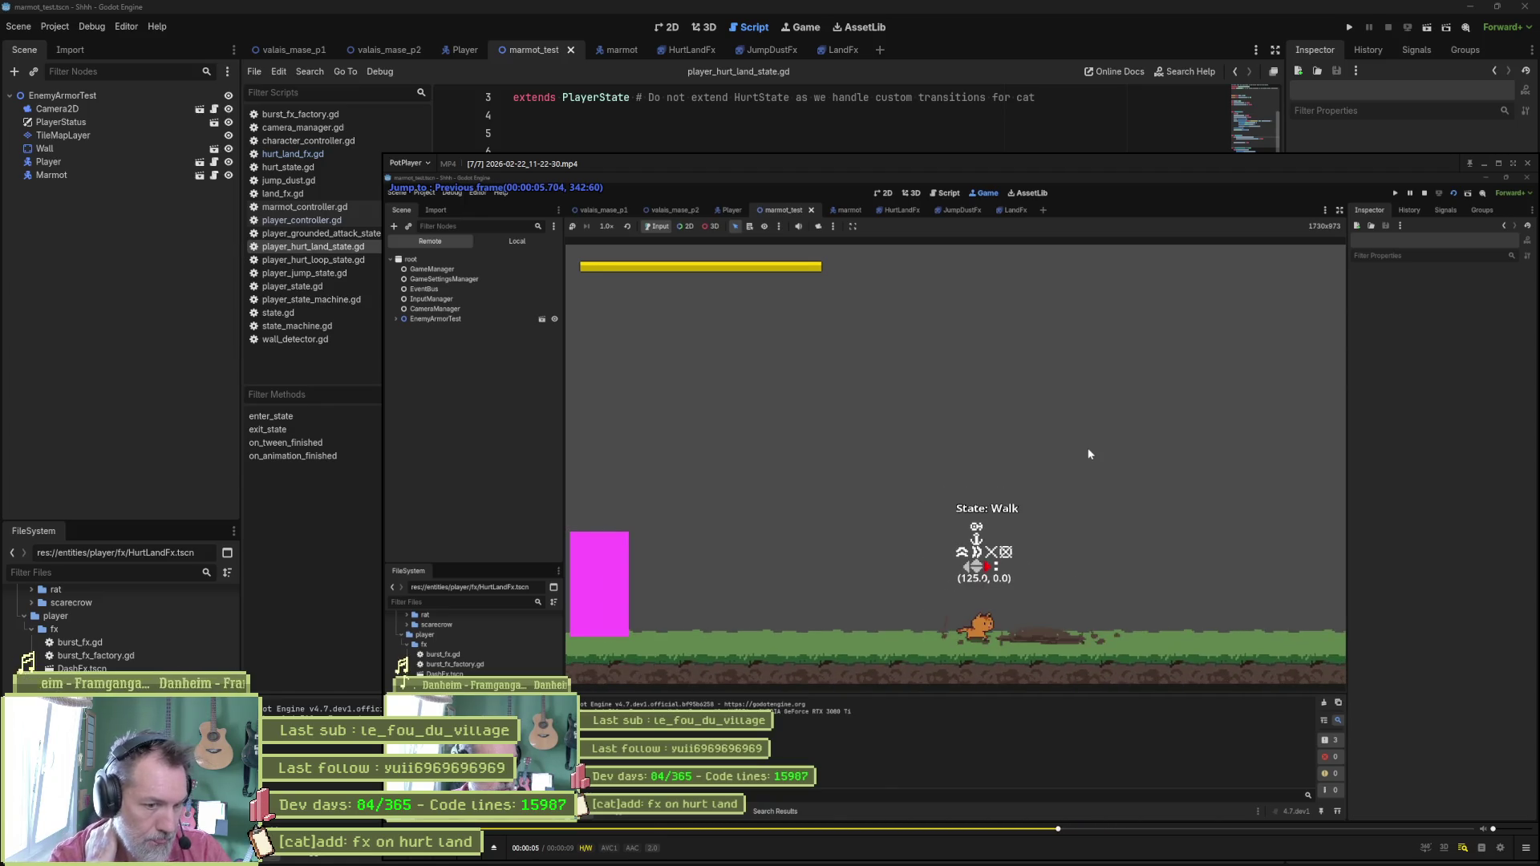
key("f")
key("f")
key("f")
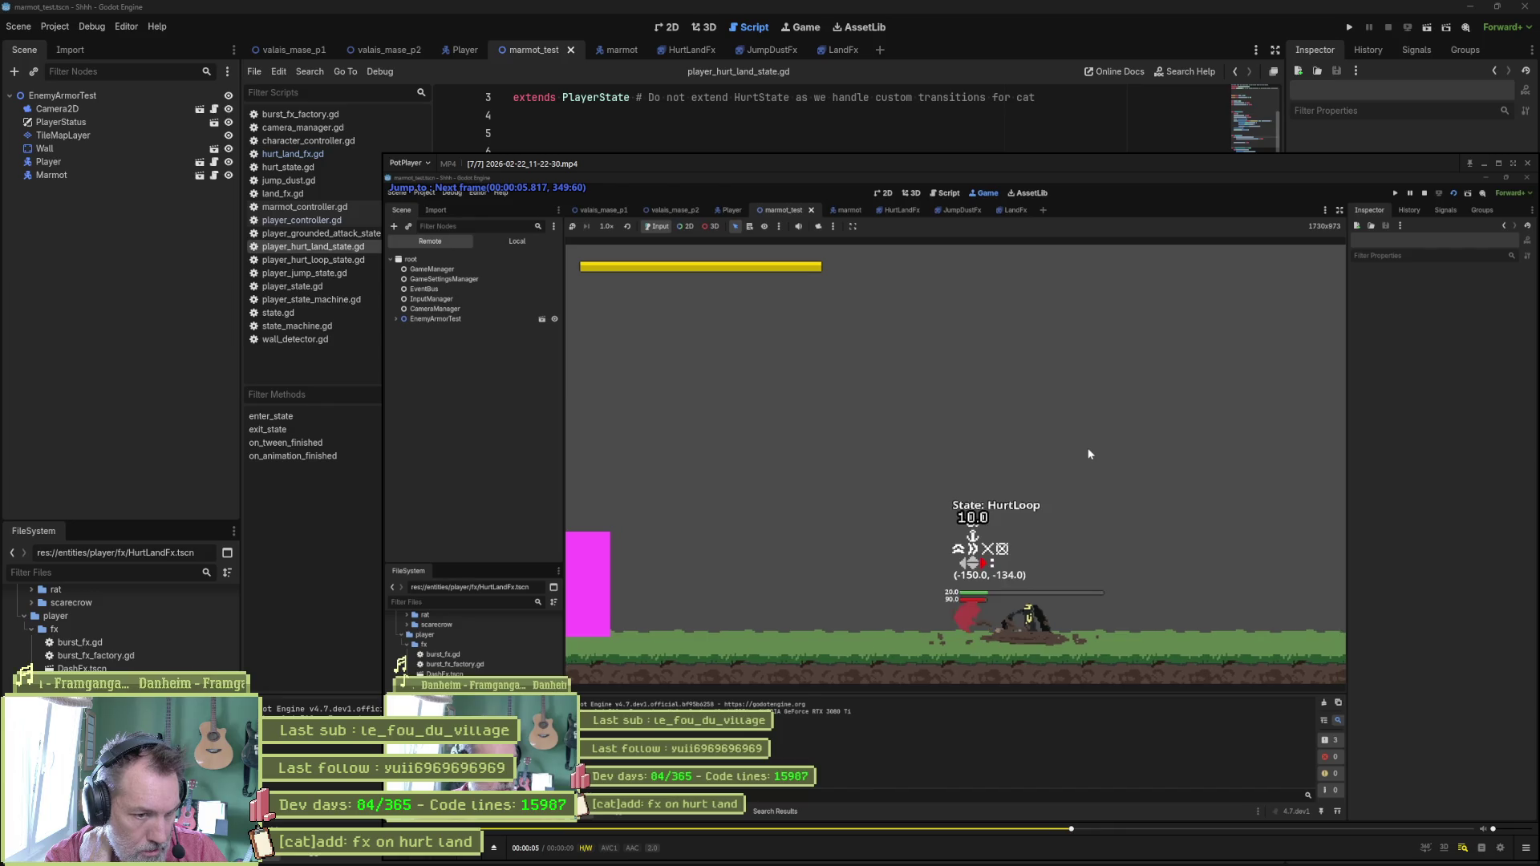
key("f")
key("f")
key("f")
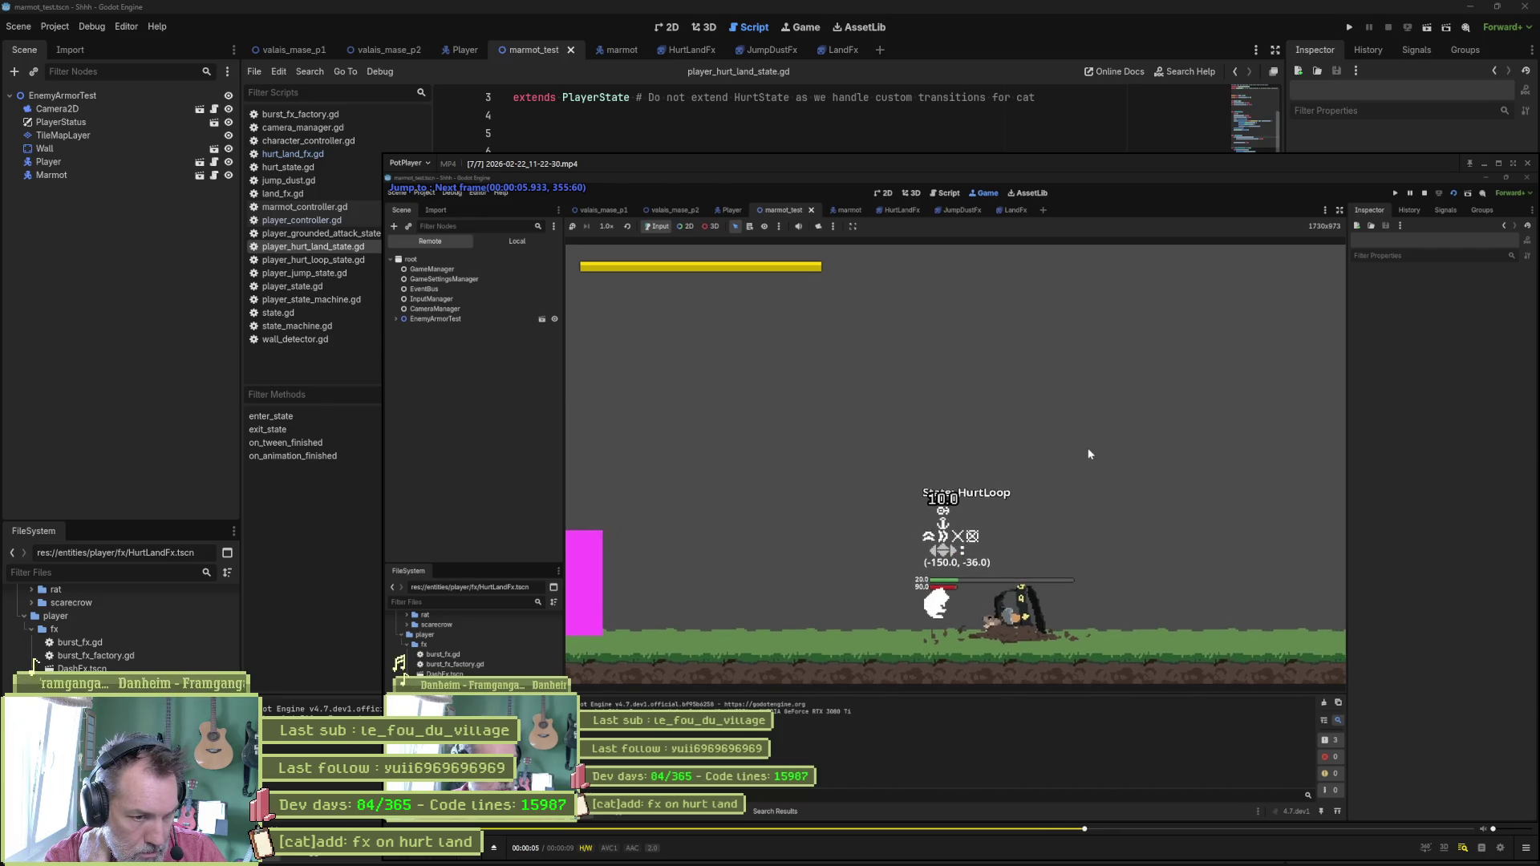
key("f")
key("f")
key("f")
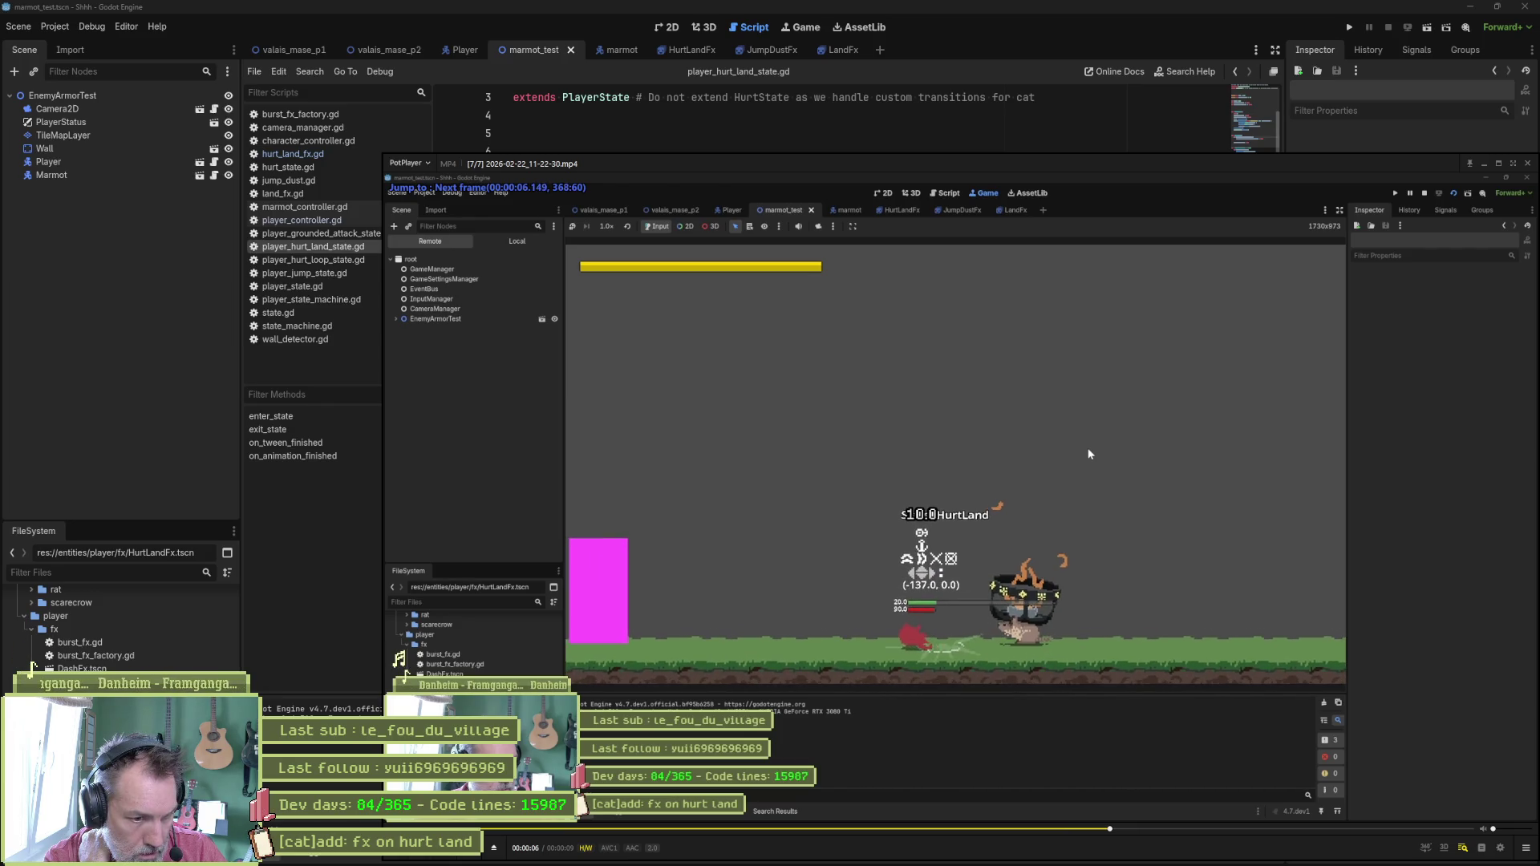
key("f")
key("f")
key("f")
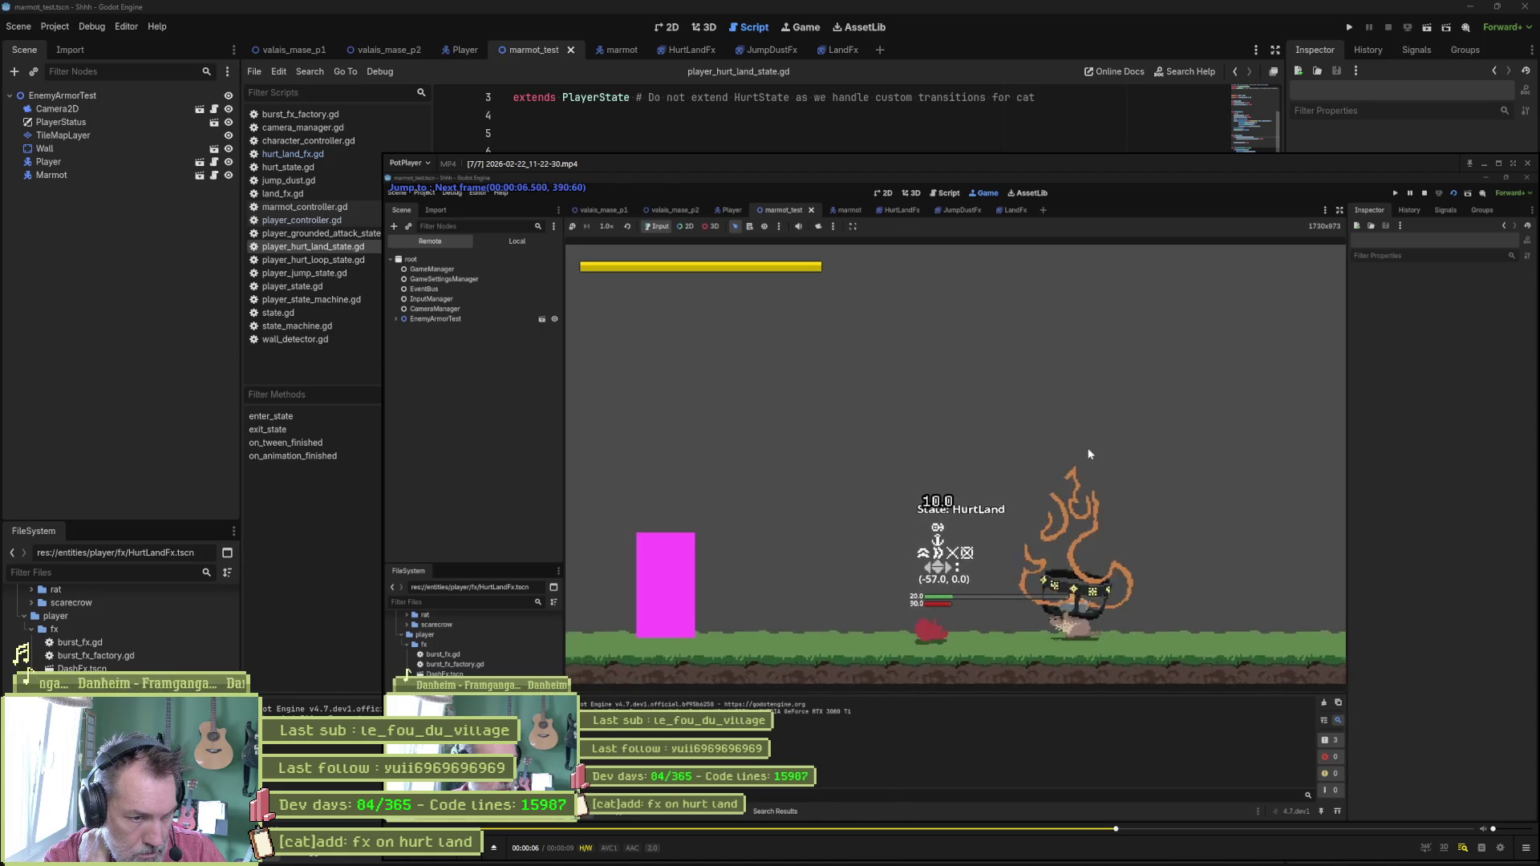
key("f")
key("f")
key("f")
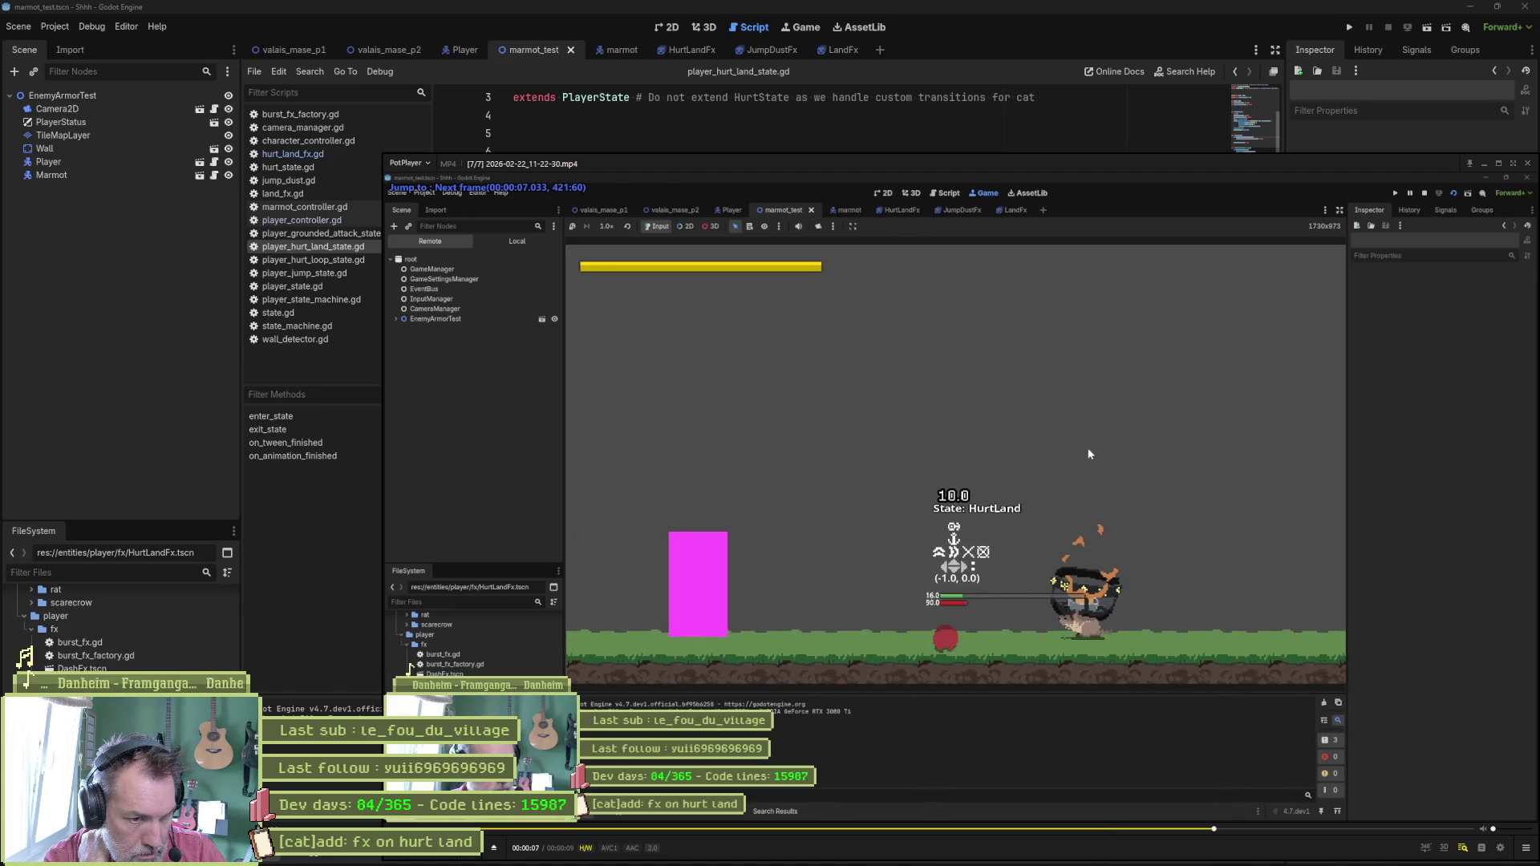
Replay from 00:00:04, loop 00:00:05.766–00:00:06.970 around the hurt landing, and step frames.
left_click(947, 831)
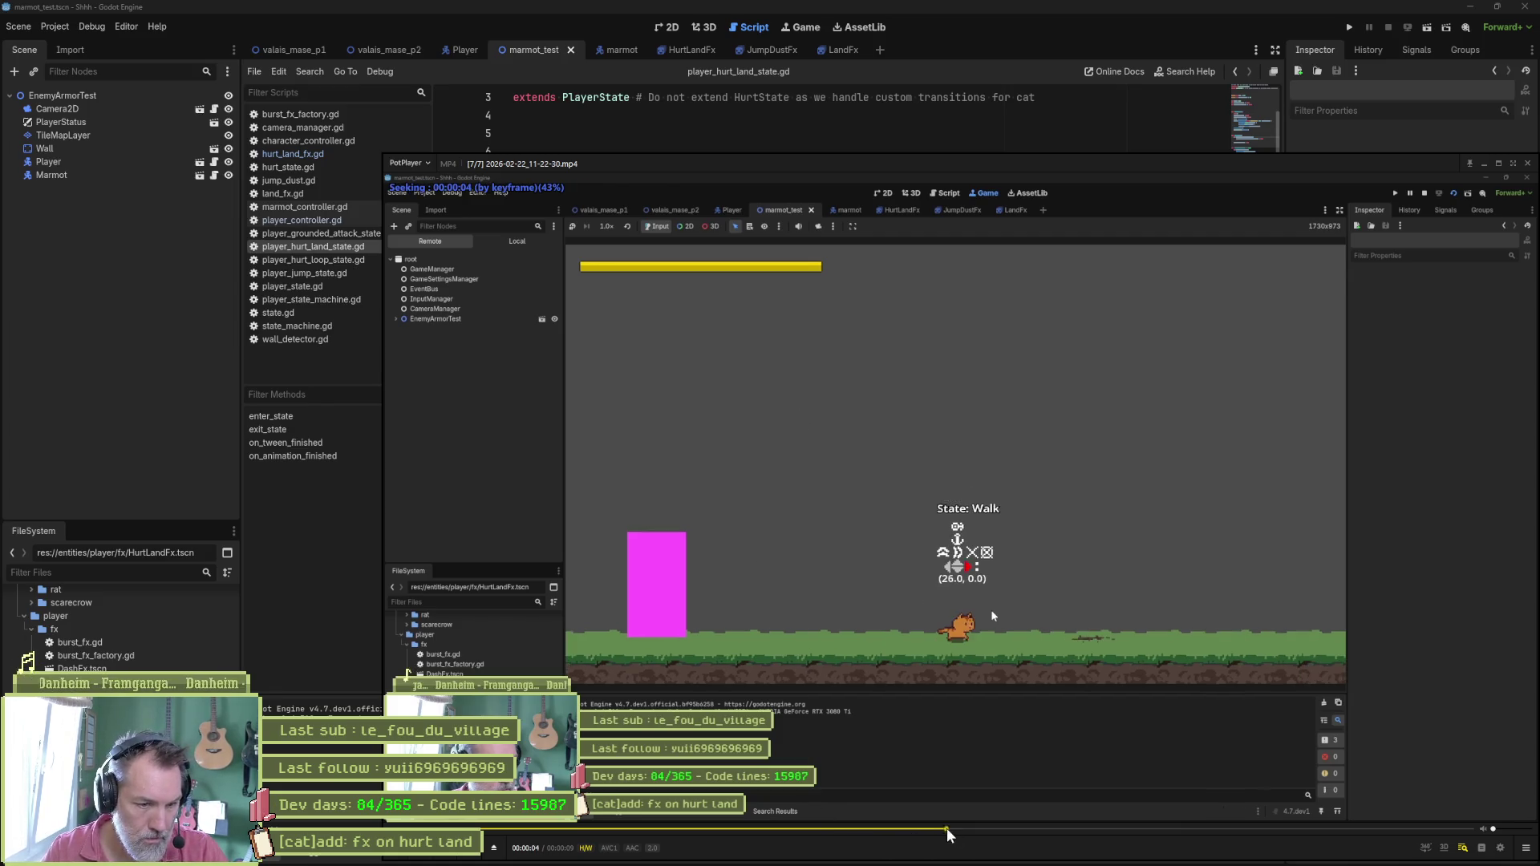
key("space")
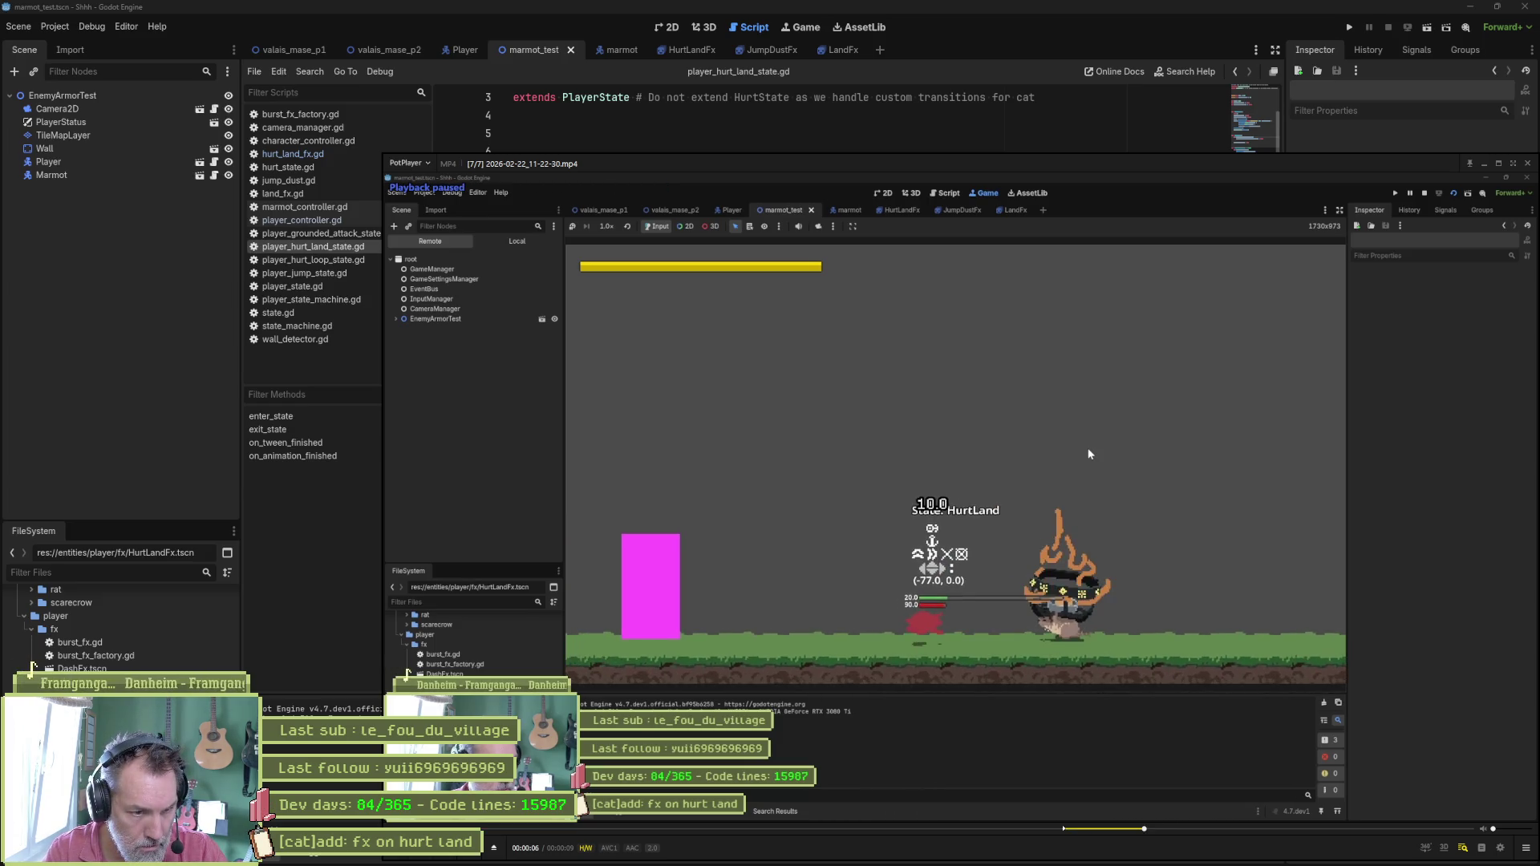
key("bracketright")
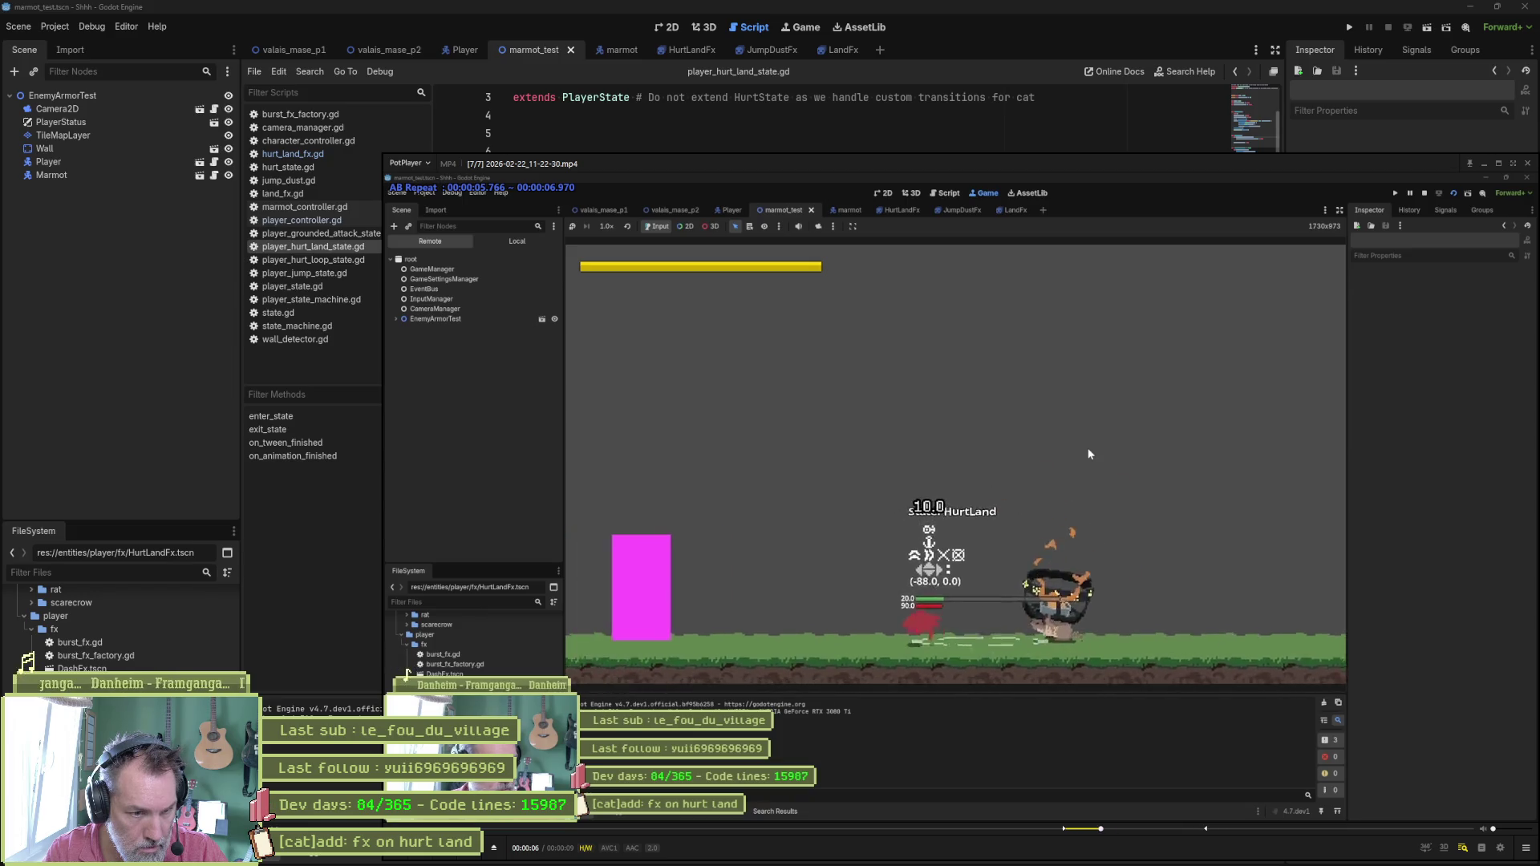
key("d")
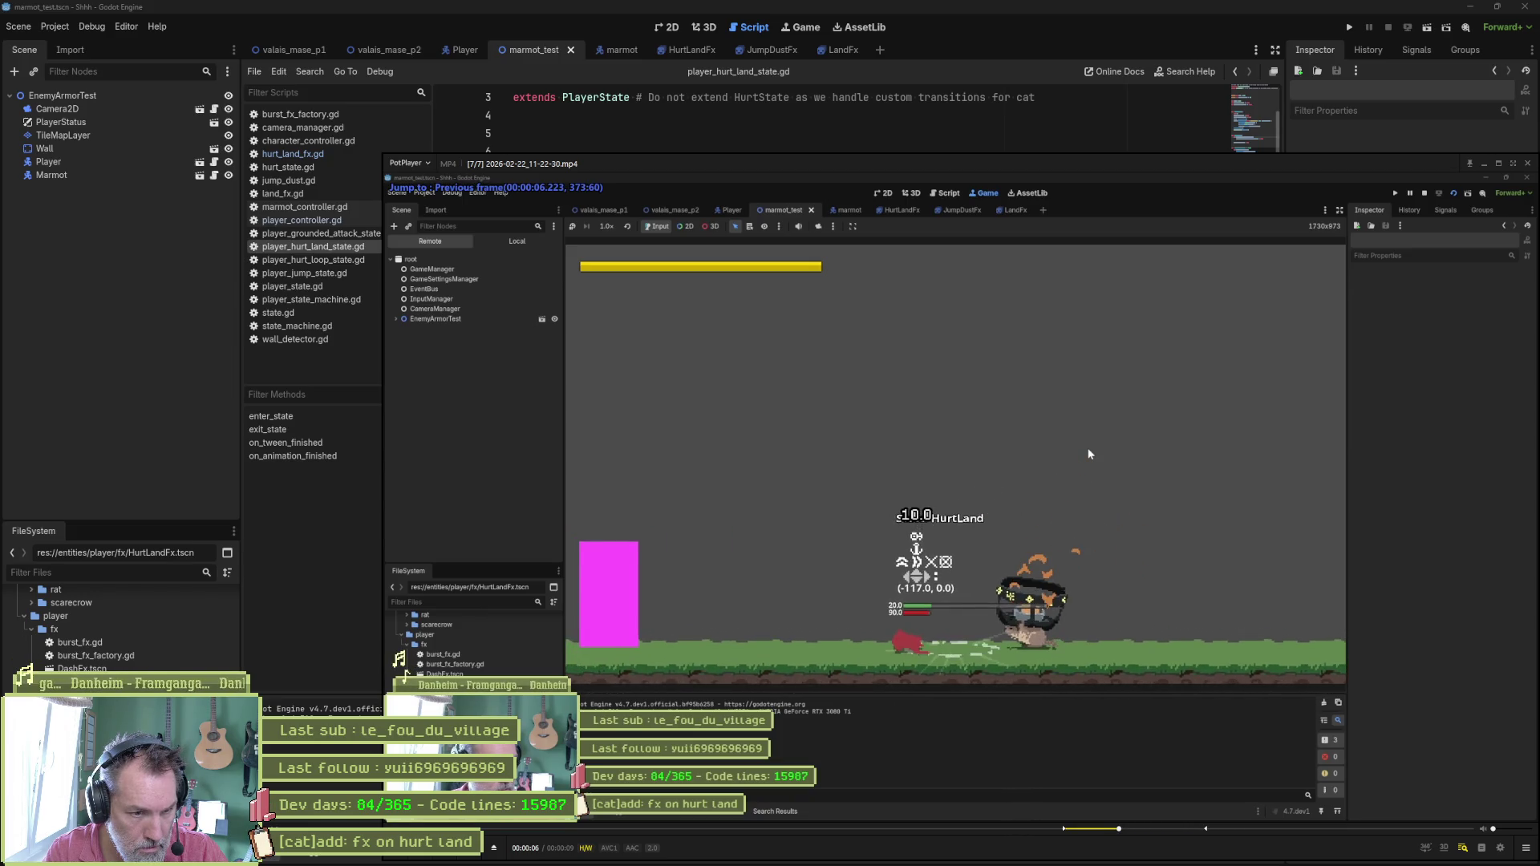
key("d")
key("d")
key("d")
key("f")
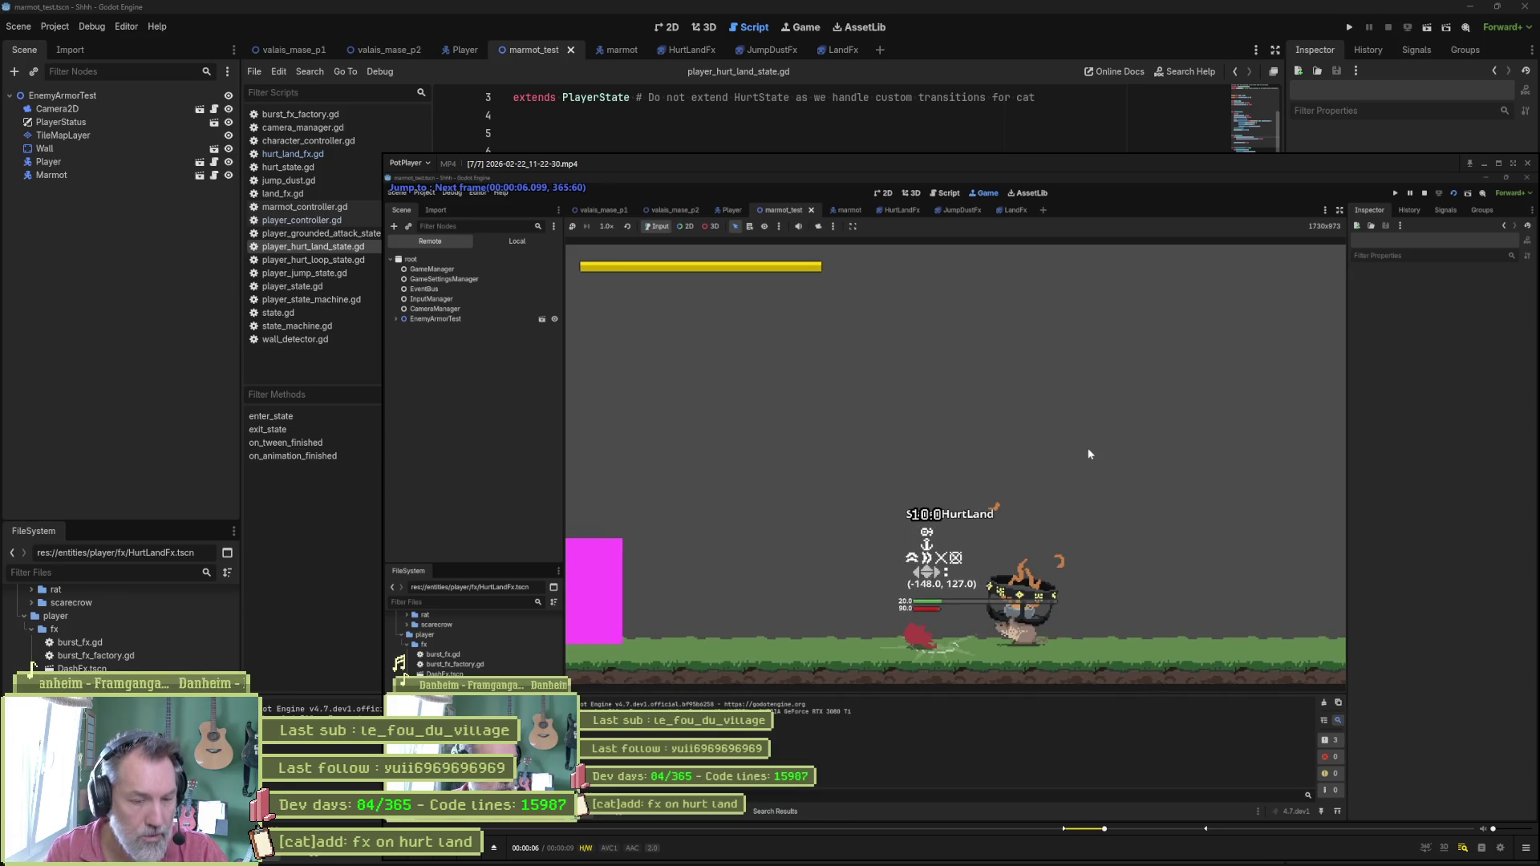
Bring cat.aseprite forward in Aseprite at frame 143 of the hurt_land_fx tag.
mouse_move(1008, 858)
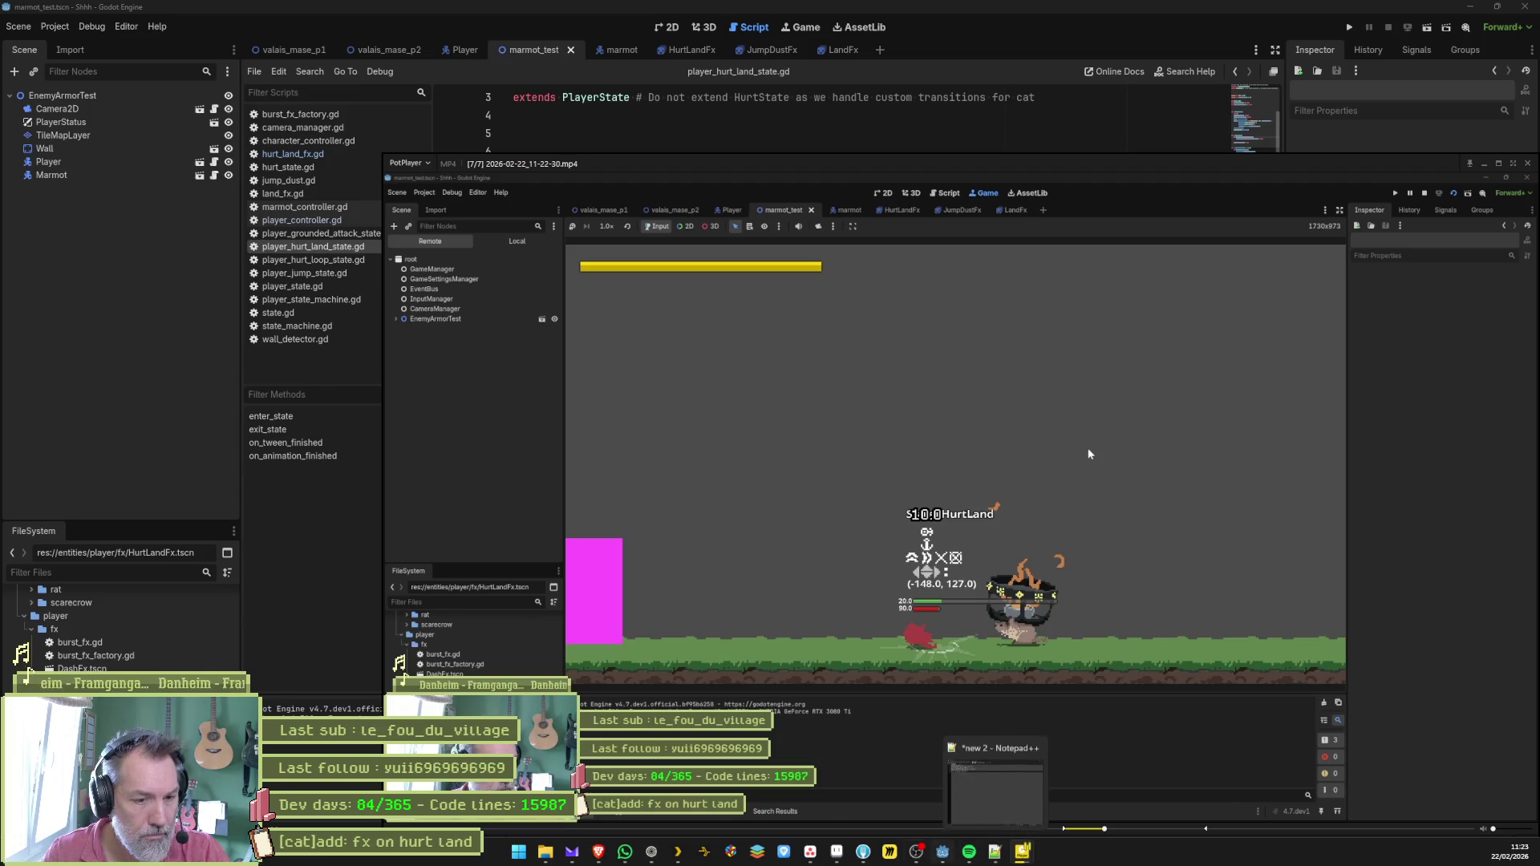
left_click(996, 782)
scroll(746, 448, "down", 4)
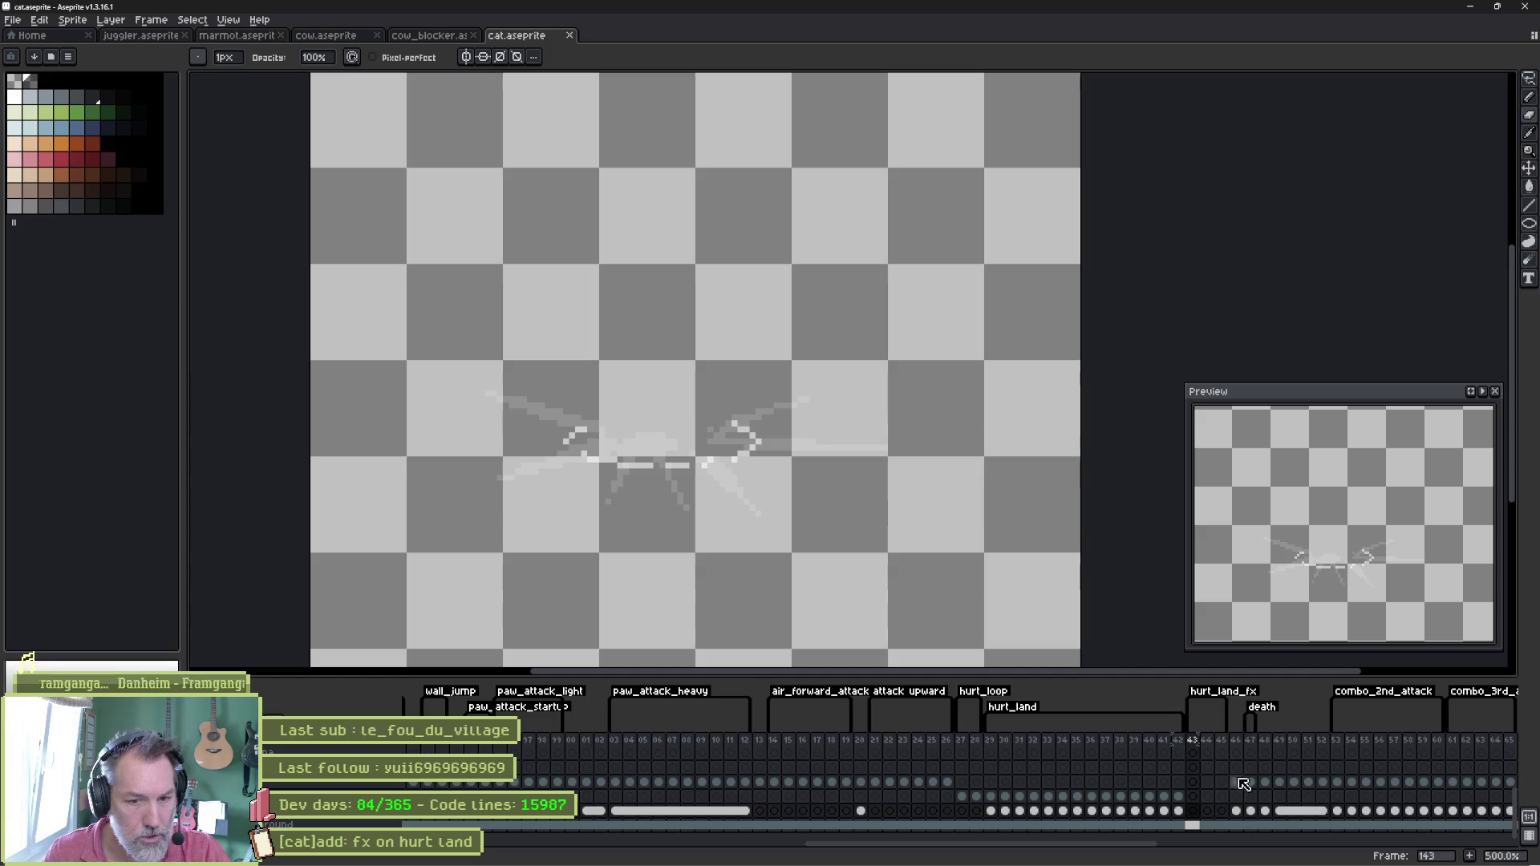
Drag the hurt_land_fx dust cels left on frames 143, 144 and 145, then return to Godot.
scroll(1217, 796, "up", 3)
left_click_drag(1193, 768, 1193, 782)
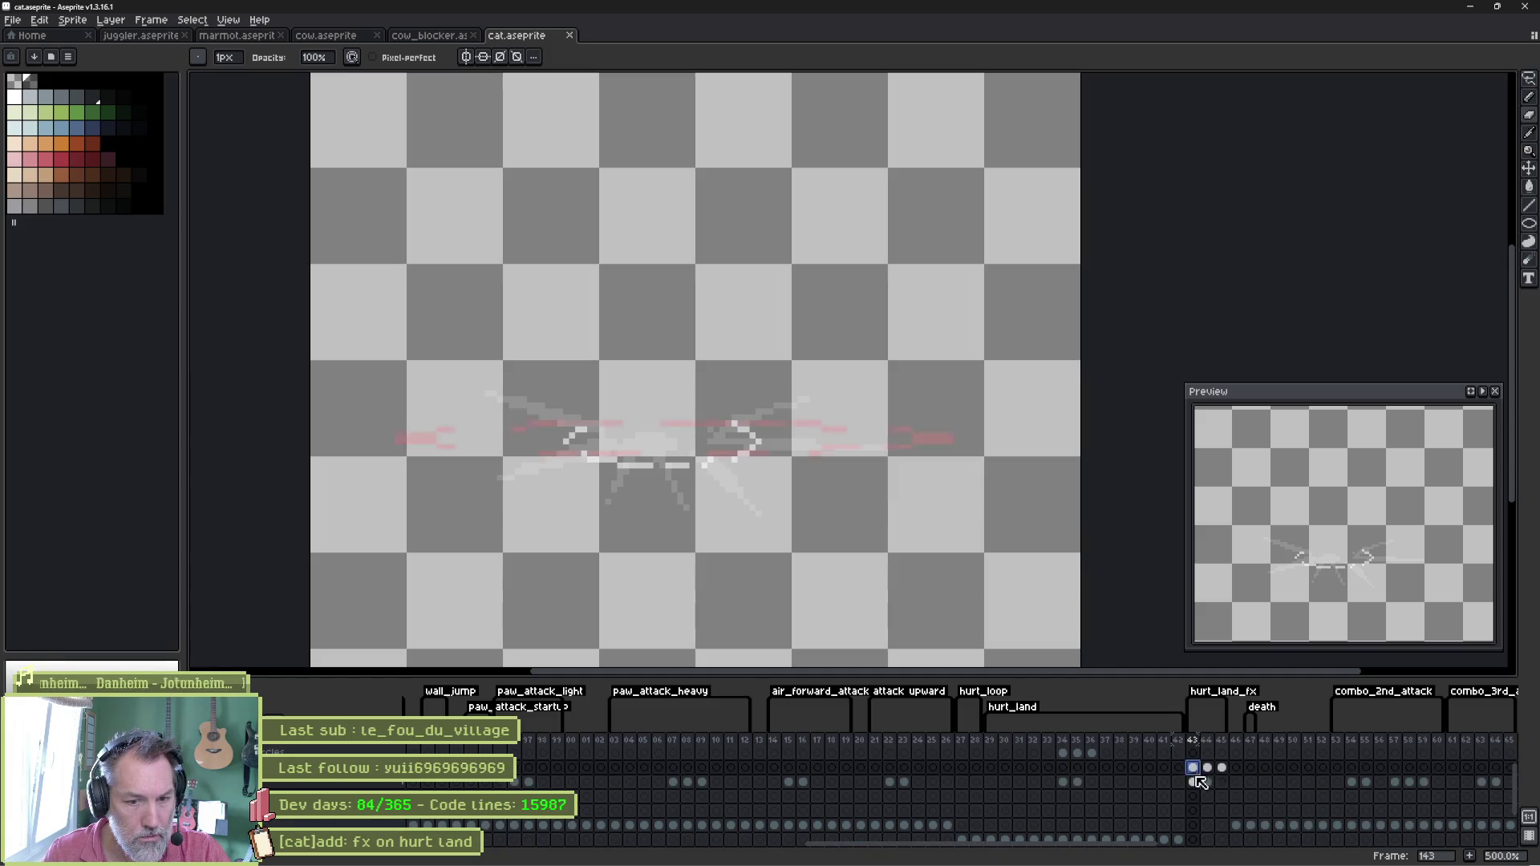
key("v")
left_click_drag(716, 458, 679, 452)
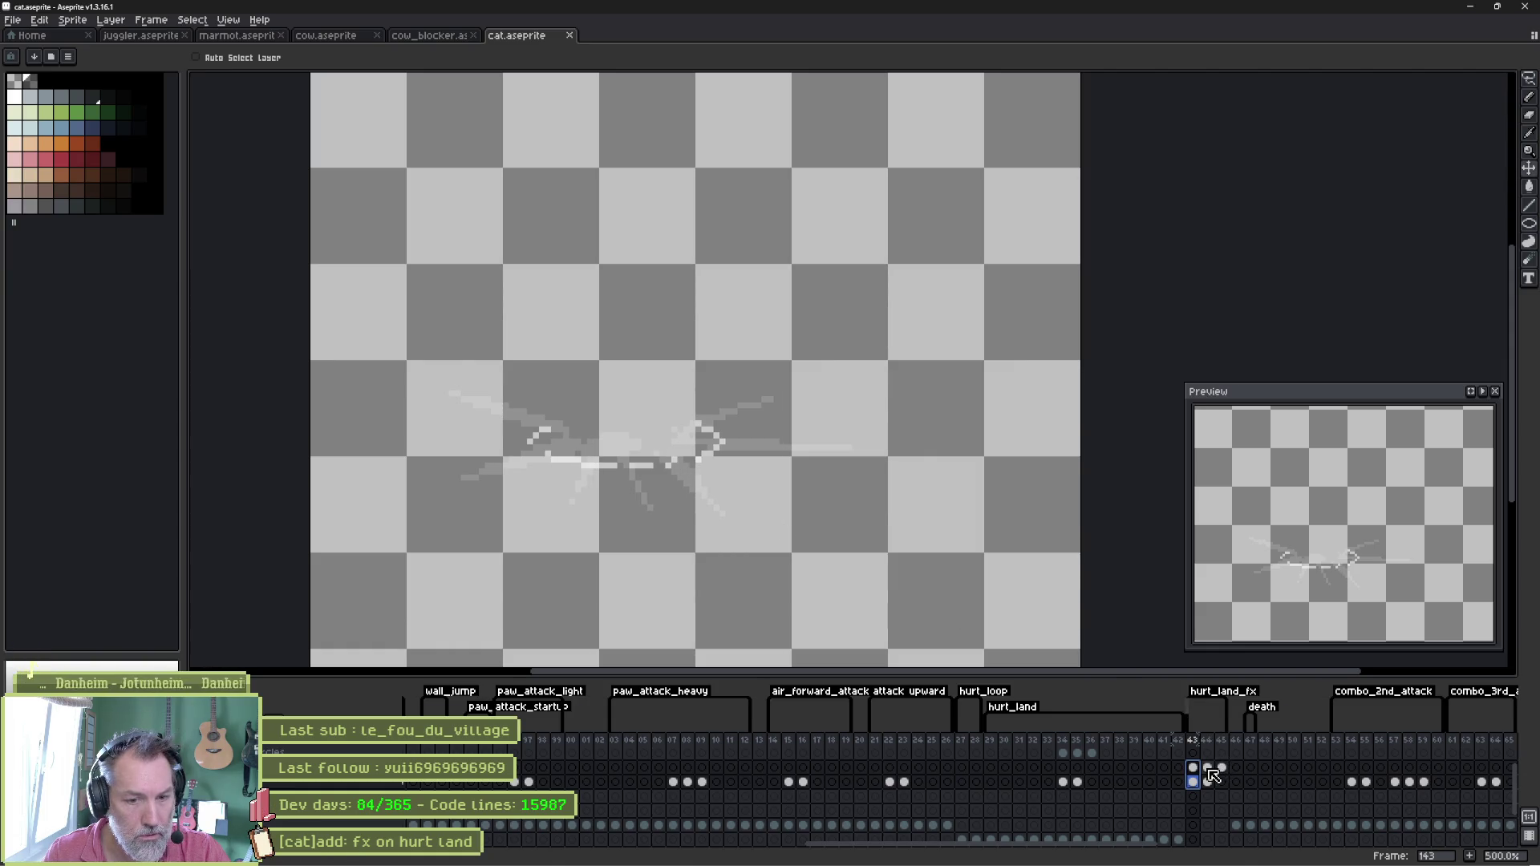
left_click_drag(1211, 770, 1211, 784)
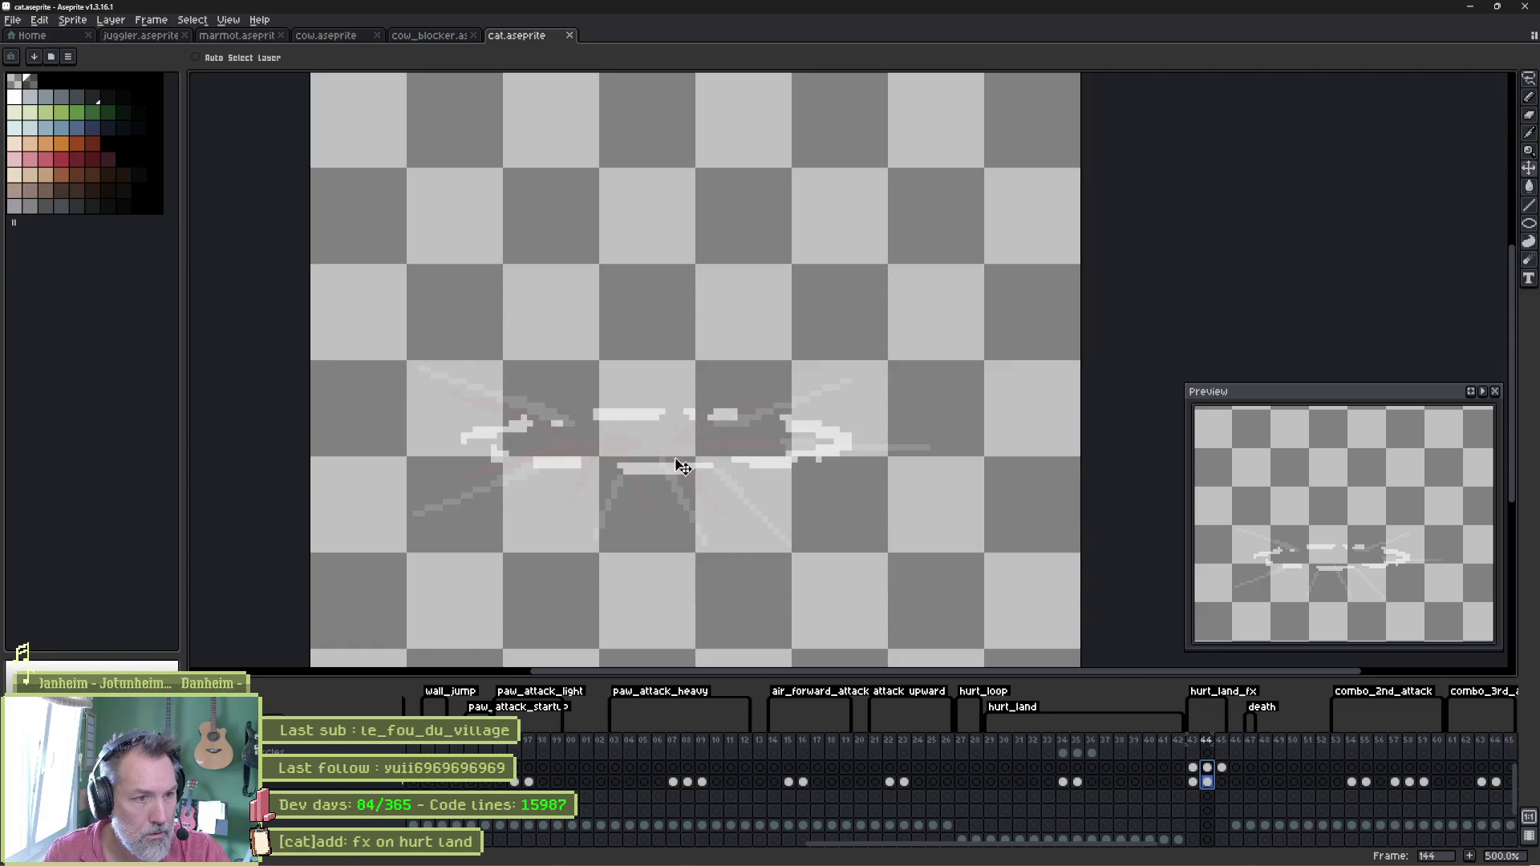
left_click_drag(677, 457, 653, 459)
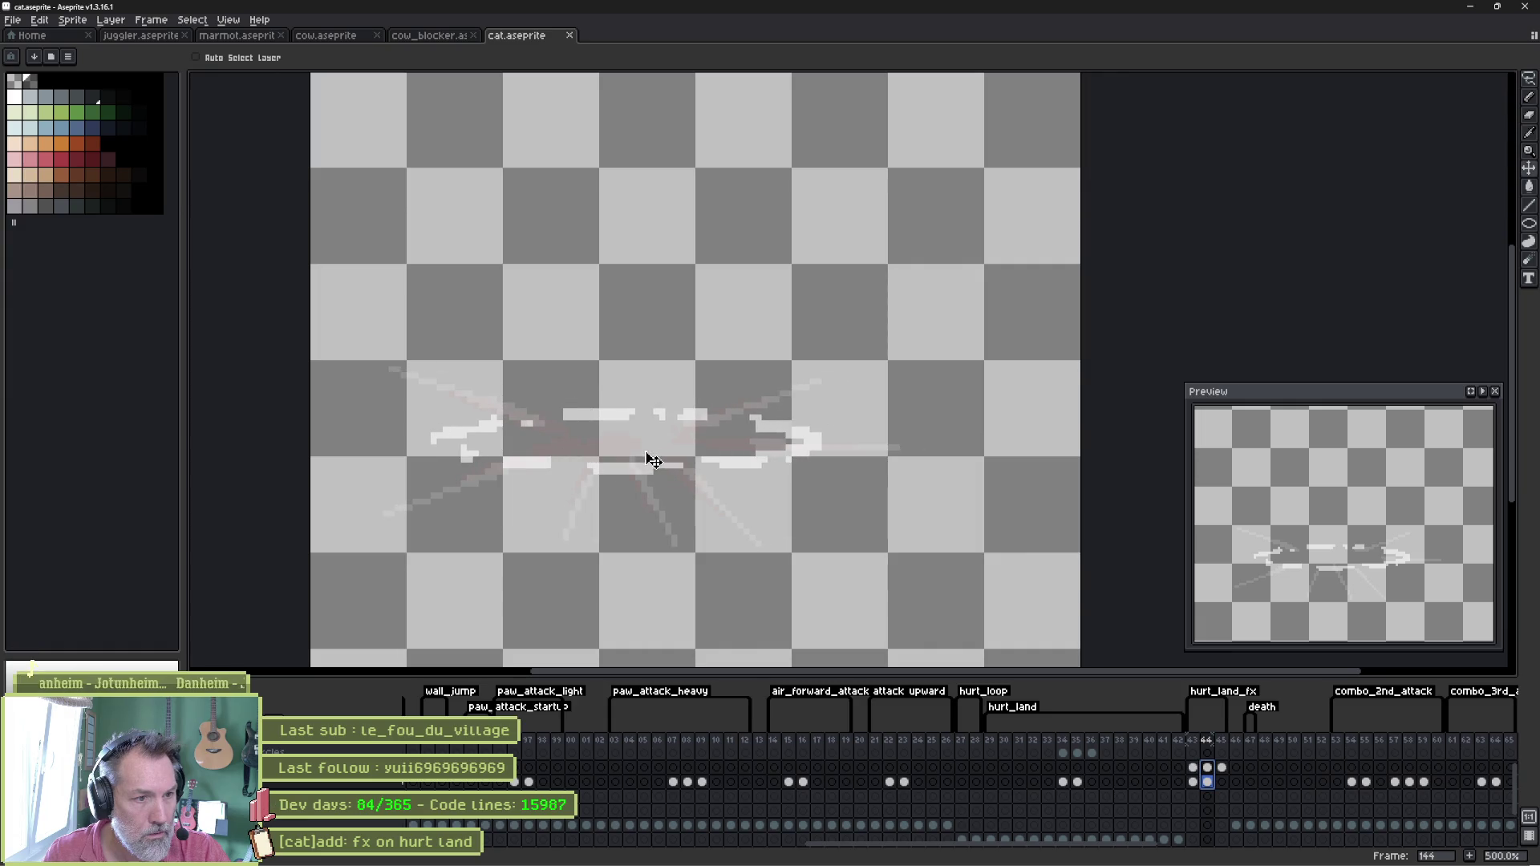
left_click(1222, 768)
left_click_drag(670, 463, 649, 459)
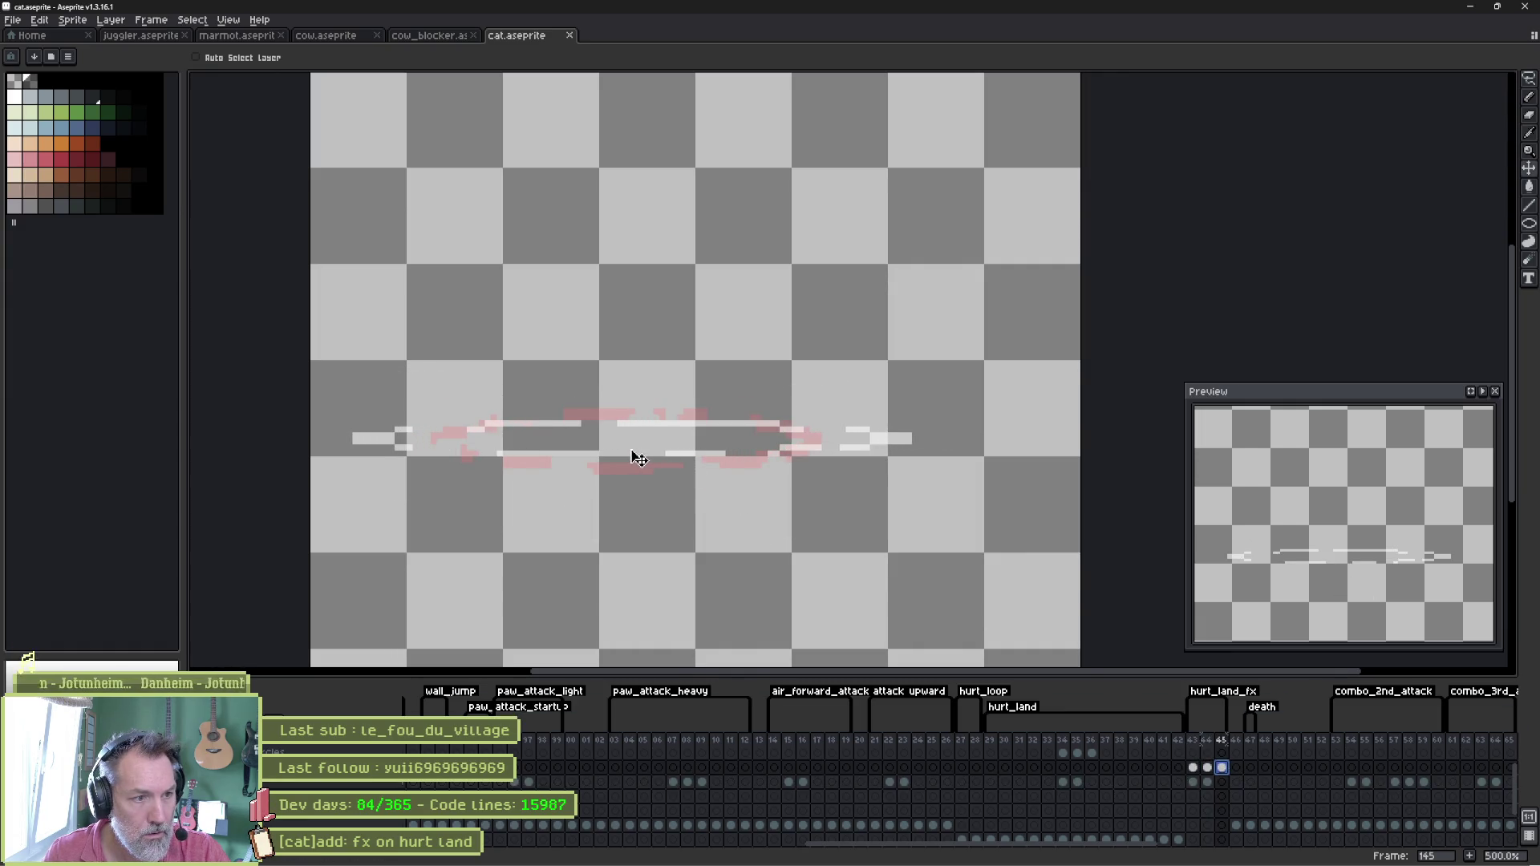
mouse_move(962, 860)
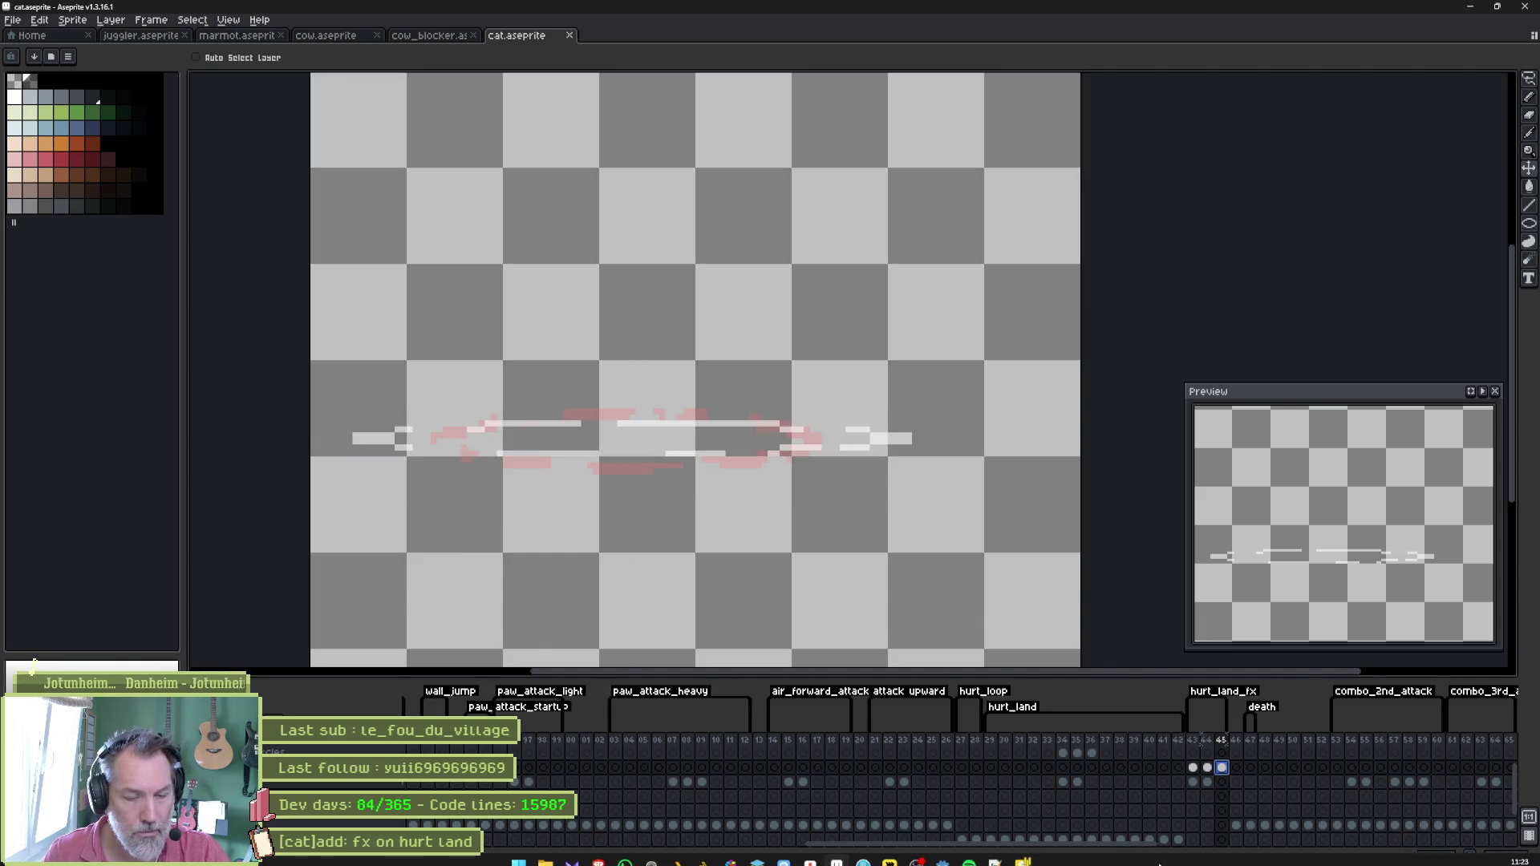
left_click(943, 853)
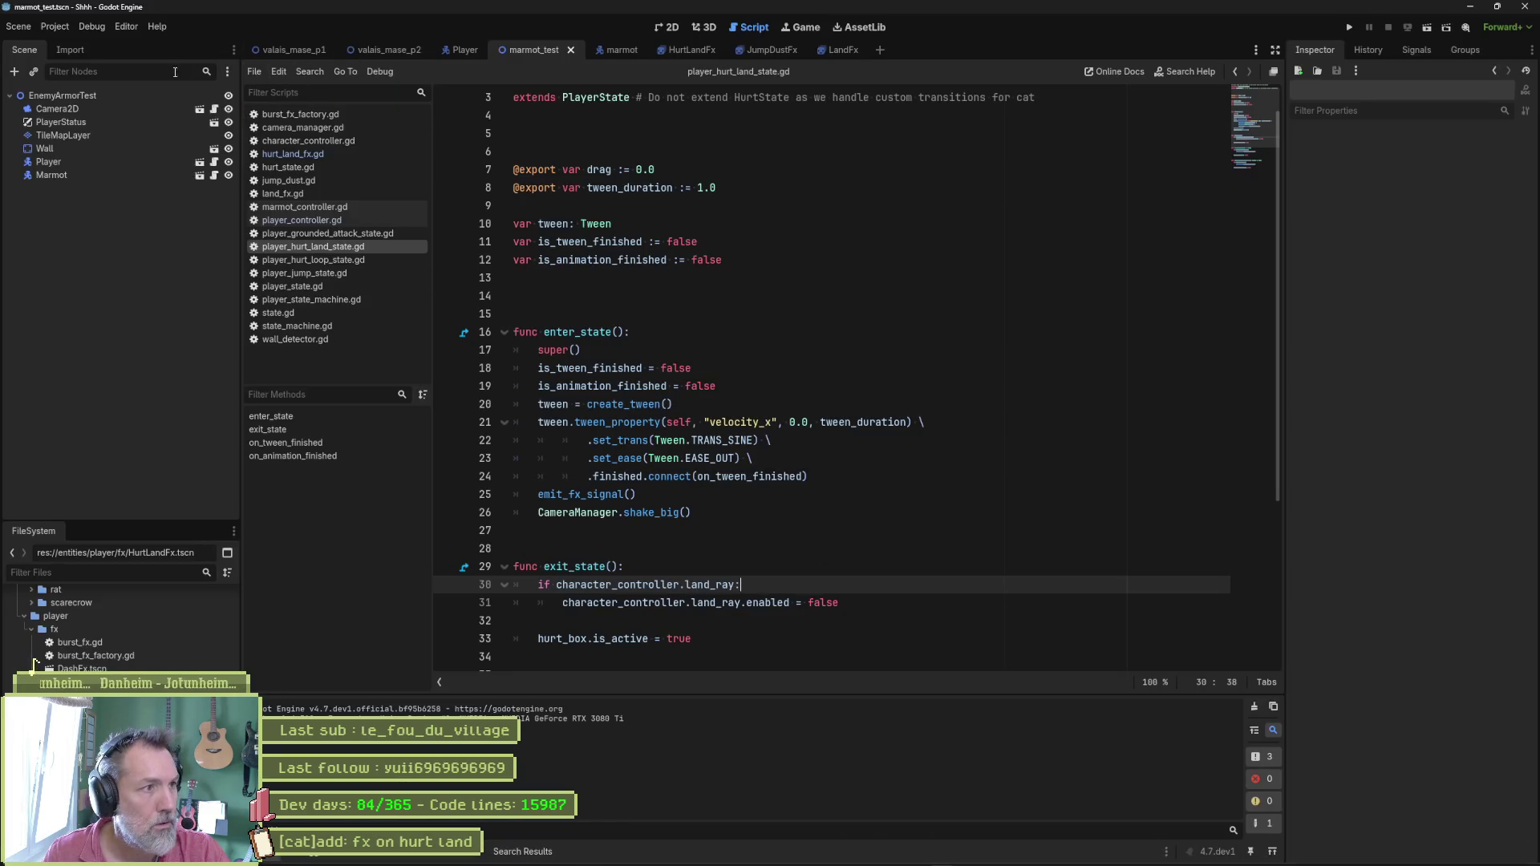
Reimport the cat sprite via the Player scene, then run marmot_test with F6 and stop it.
left_click(461, 50)
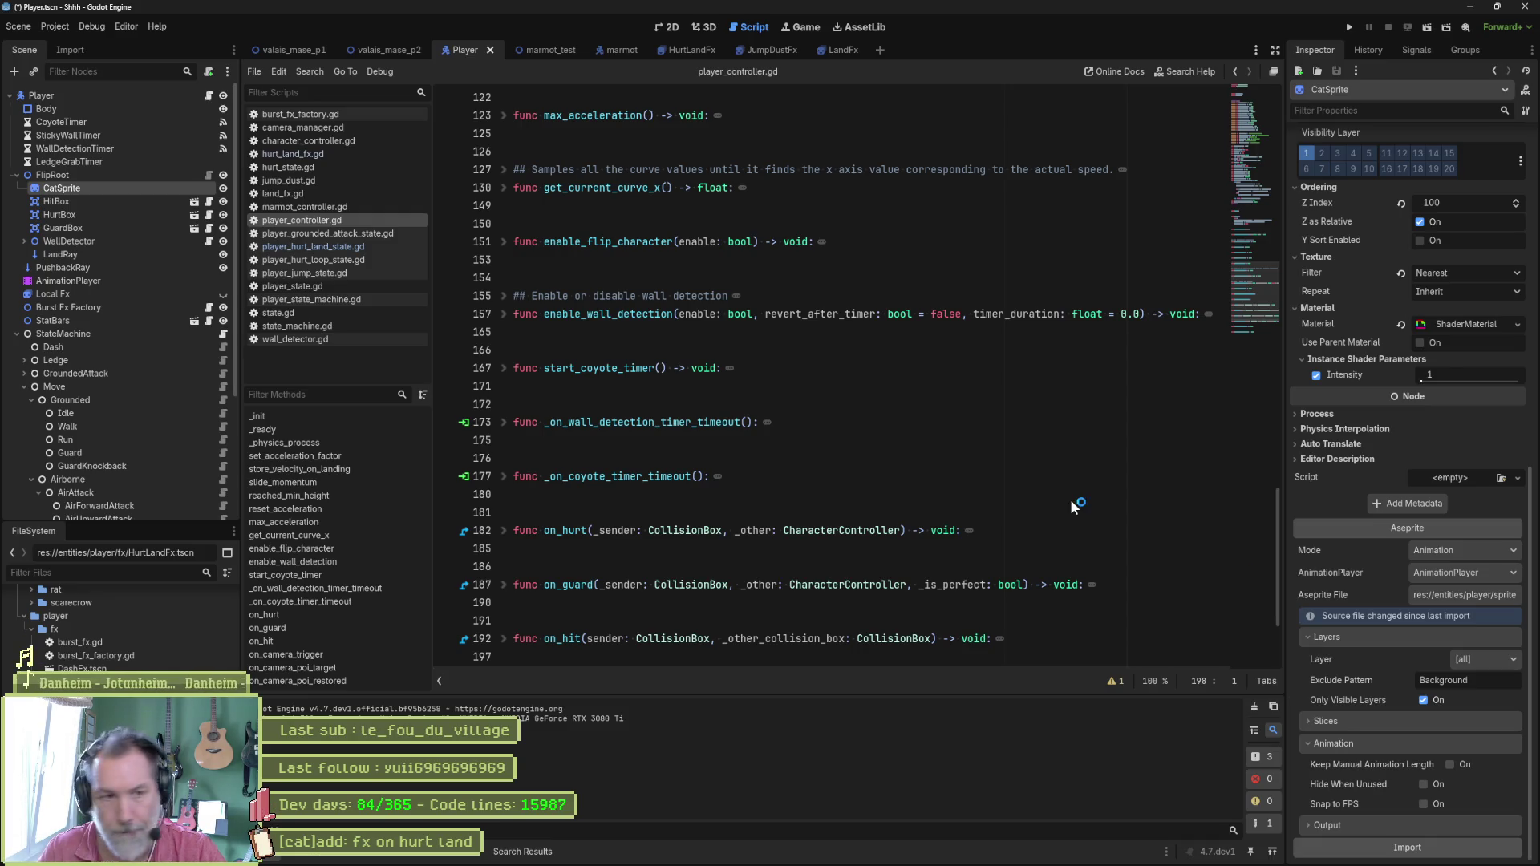
left_click(558, 51)
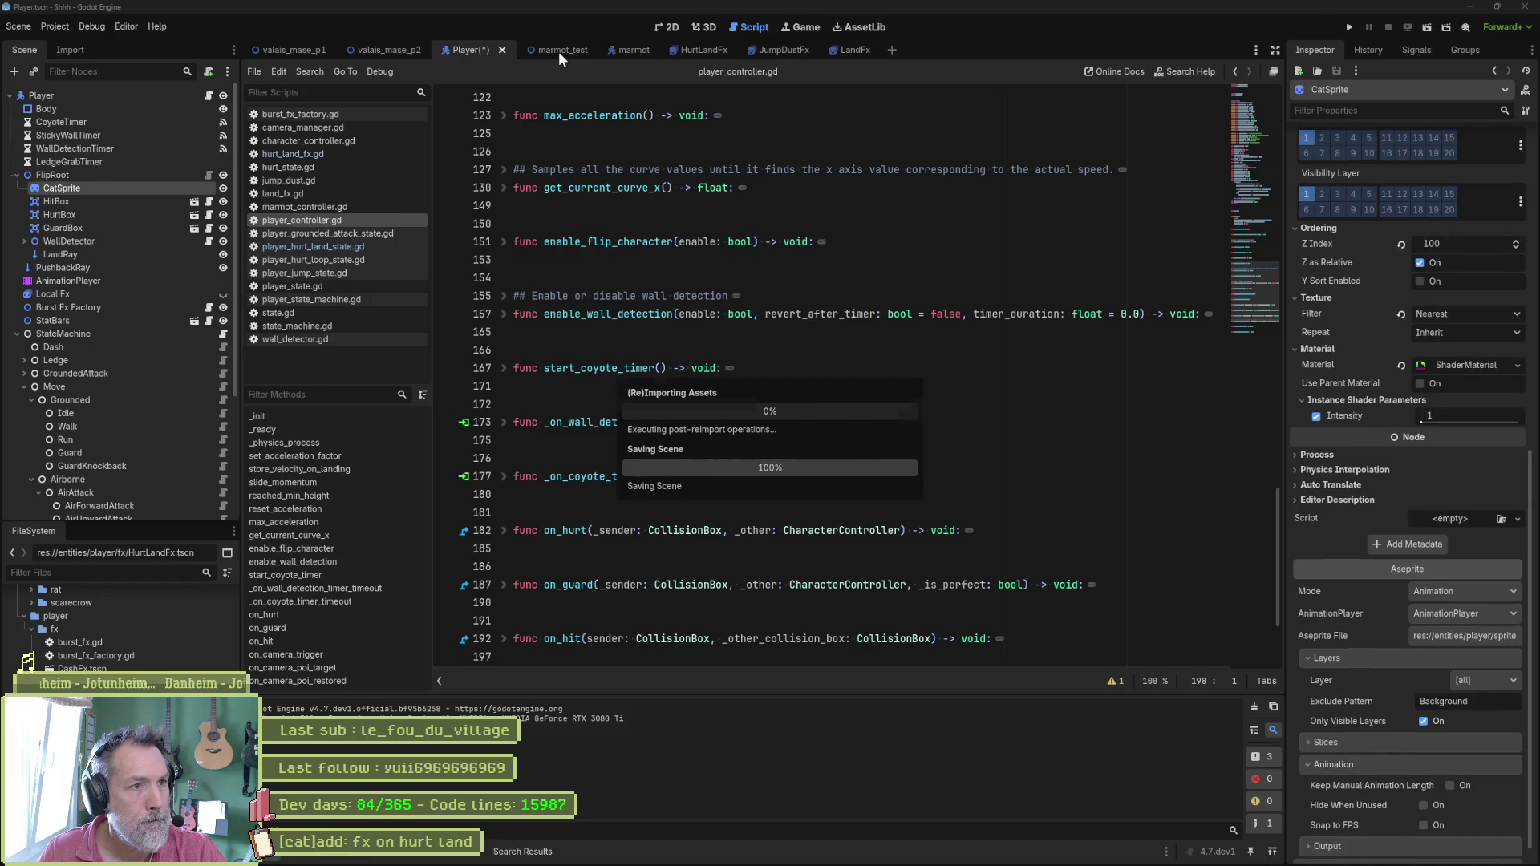
left_click(915, 405)
key("F6")
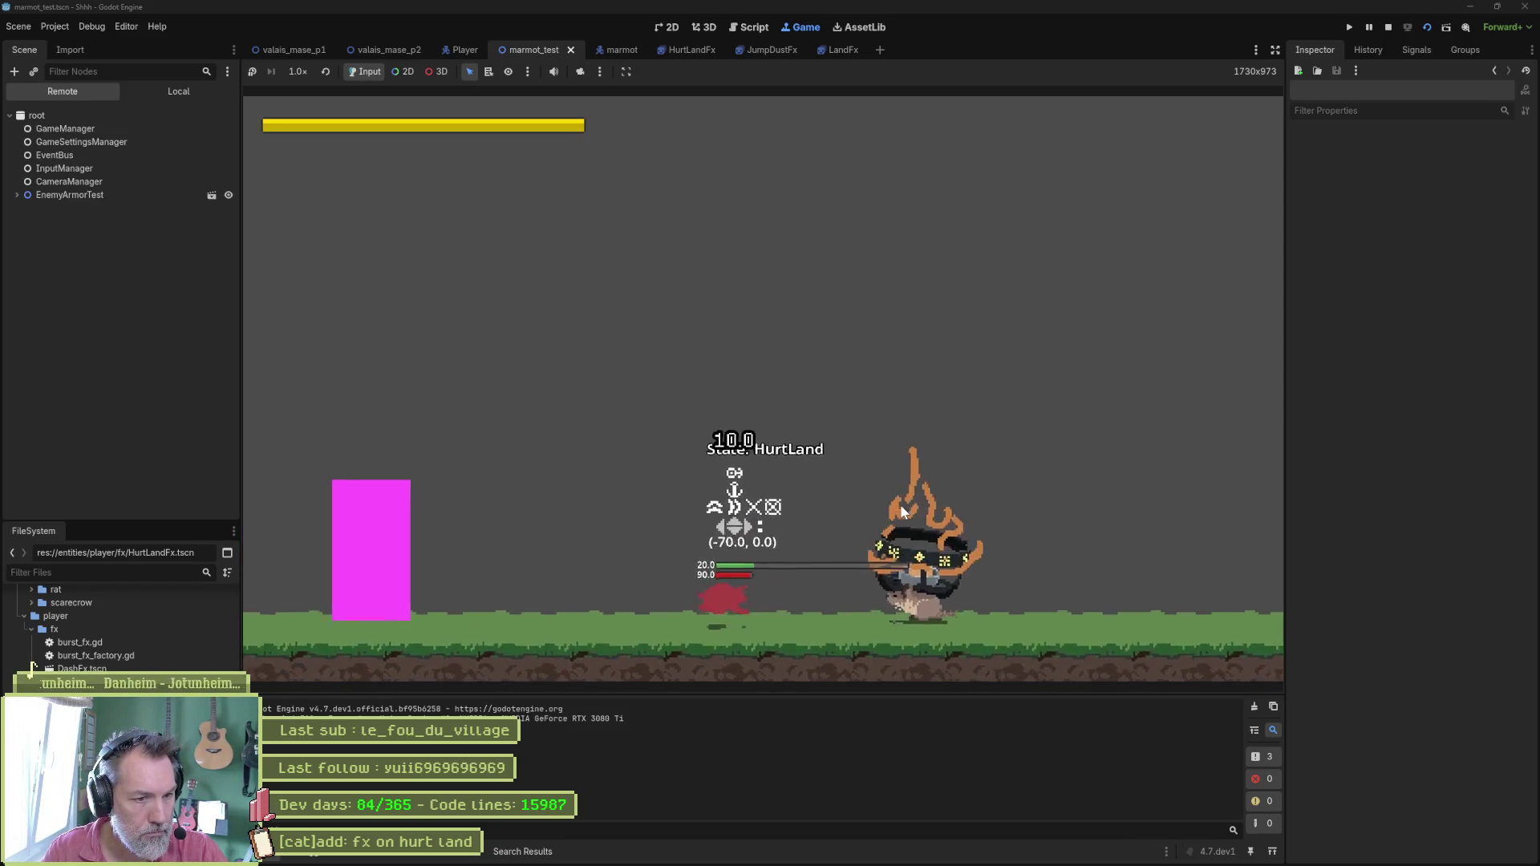
key("F8")
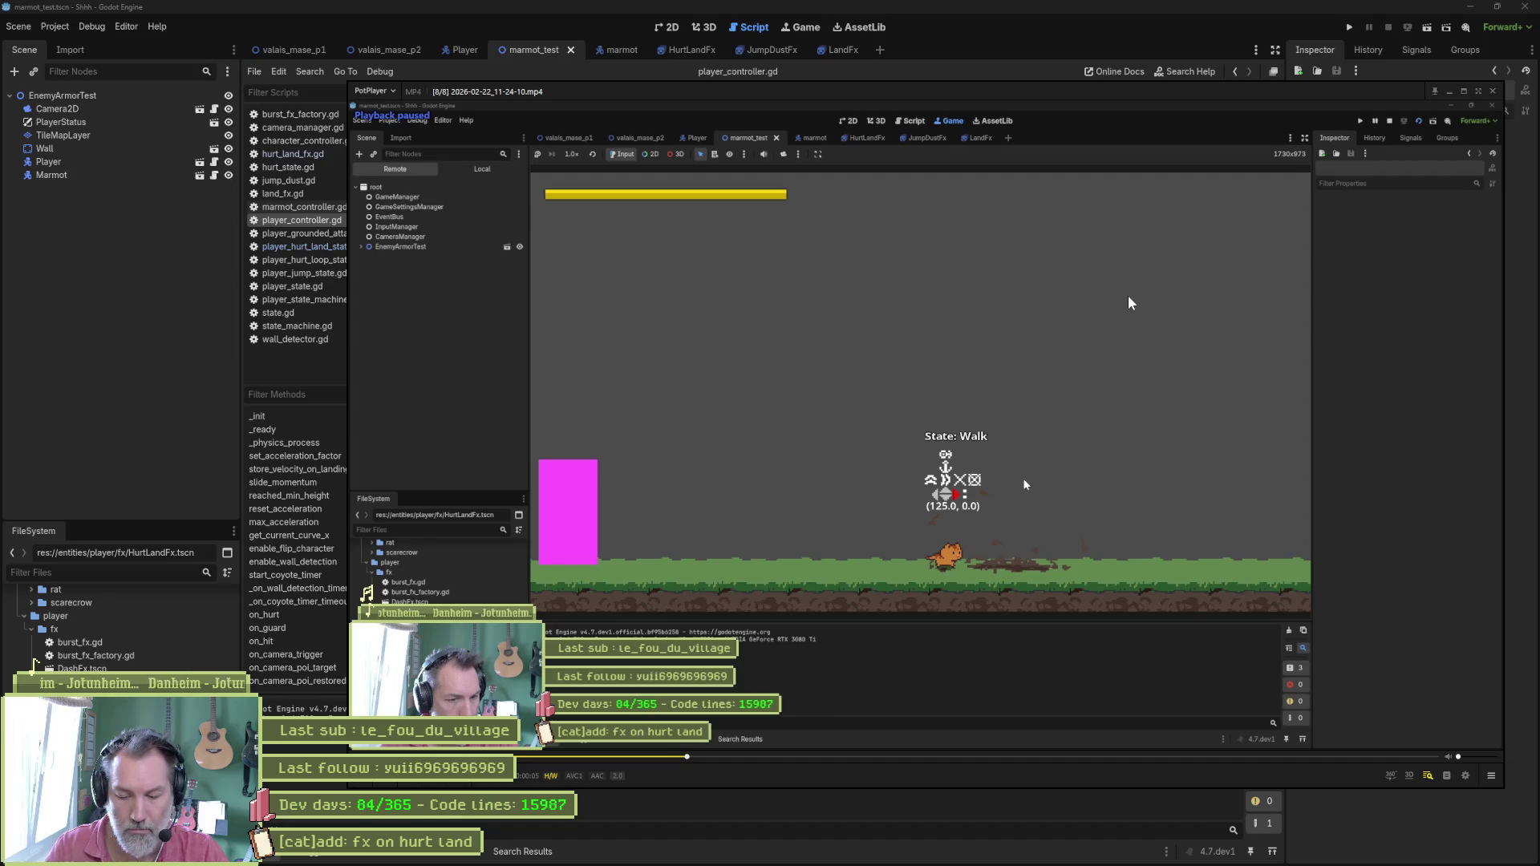
Loop the new clip's hurt landing, step between the HurtLoop and HurtLand frames, then return to Godot.
key("d")
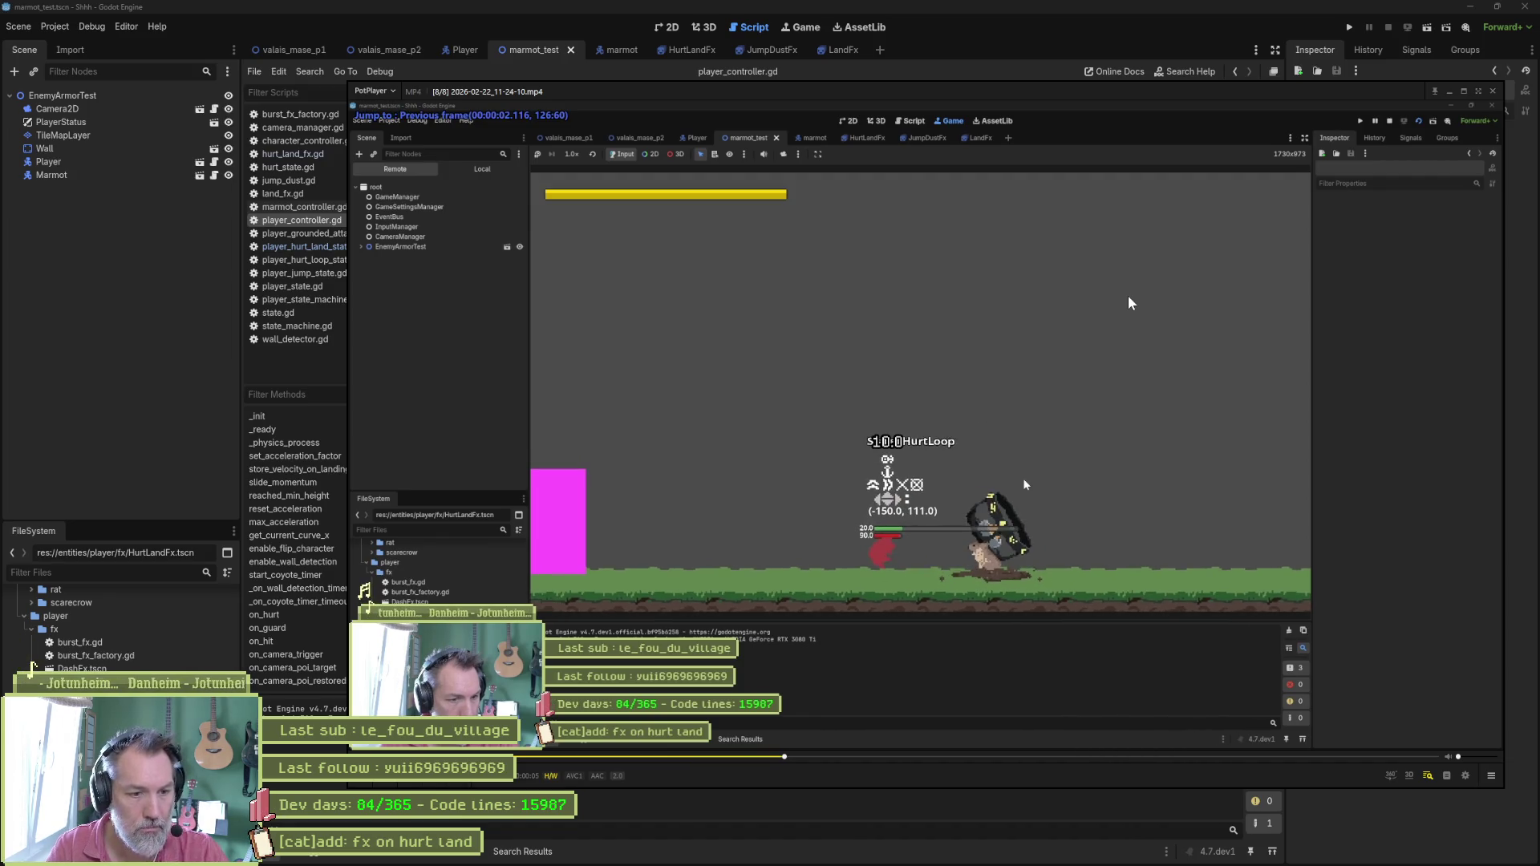
key("d")
key("d")
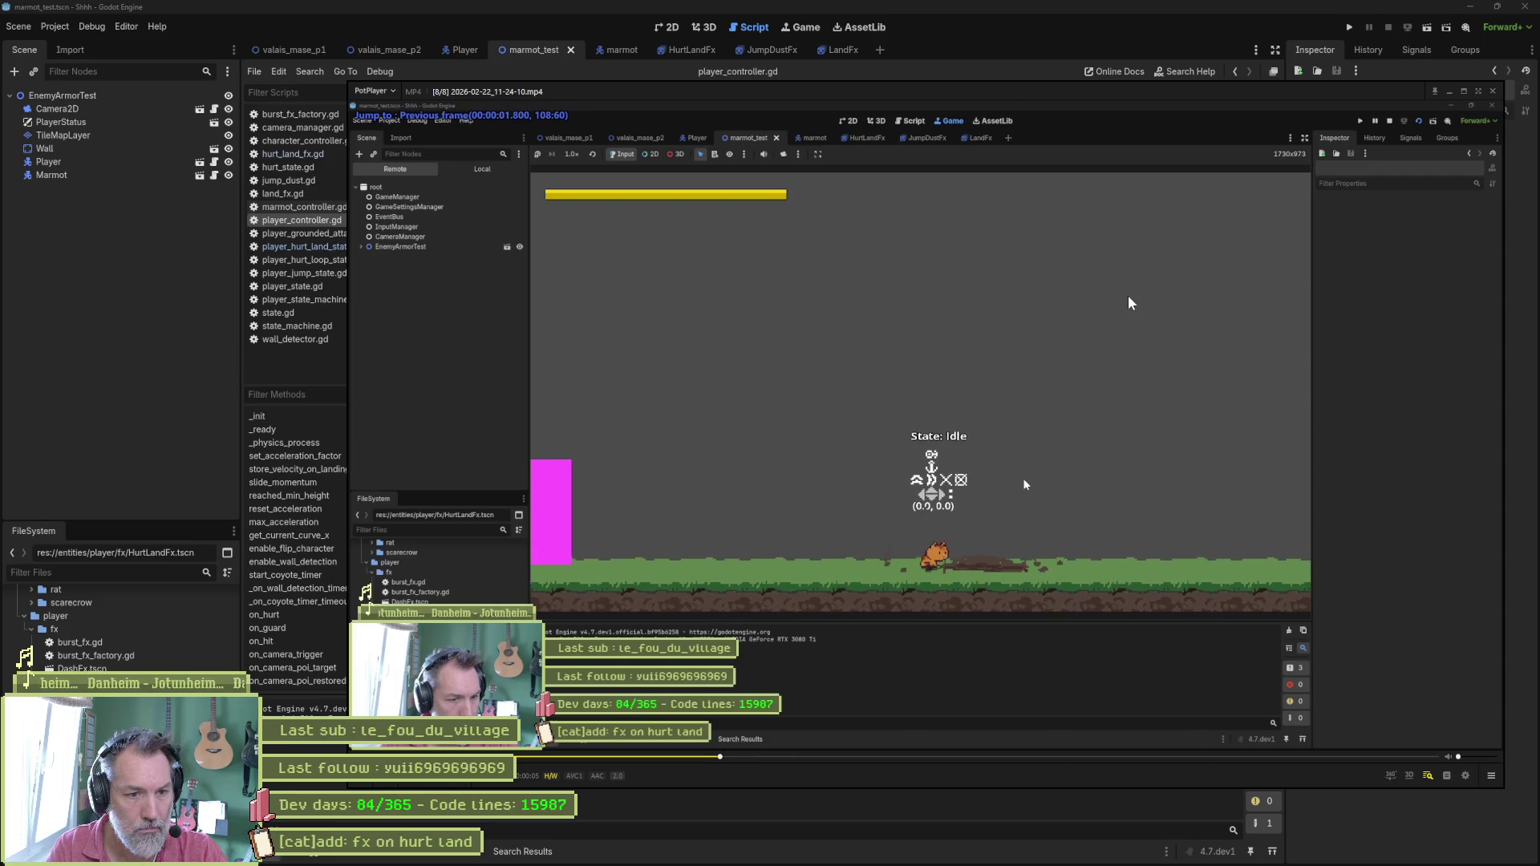
key("space")
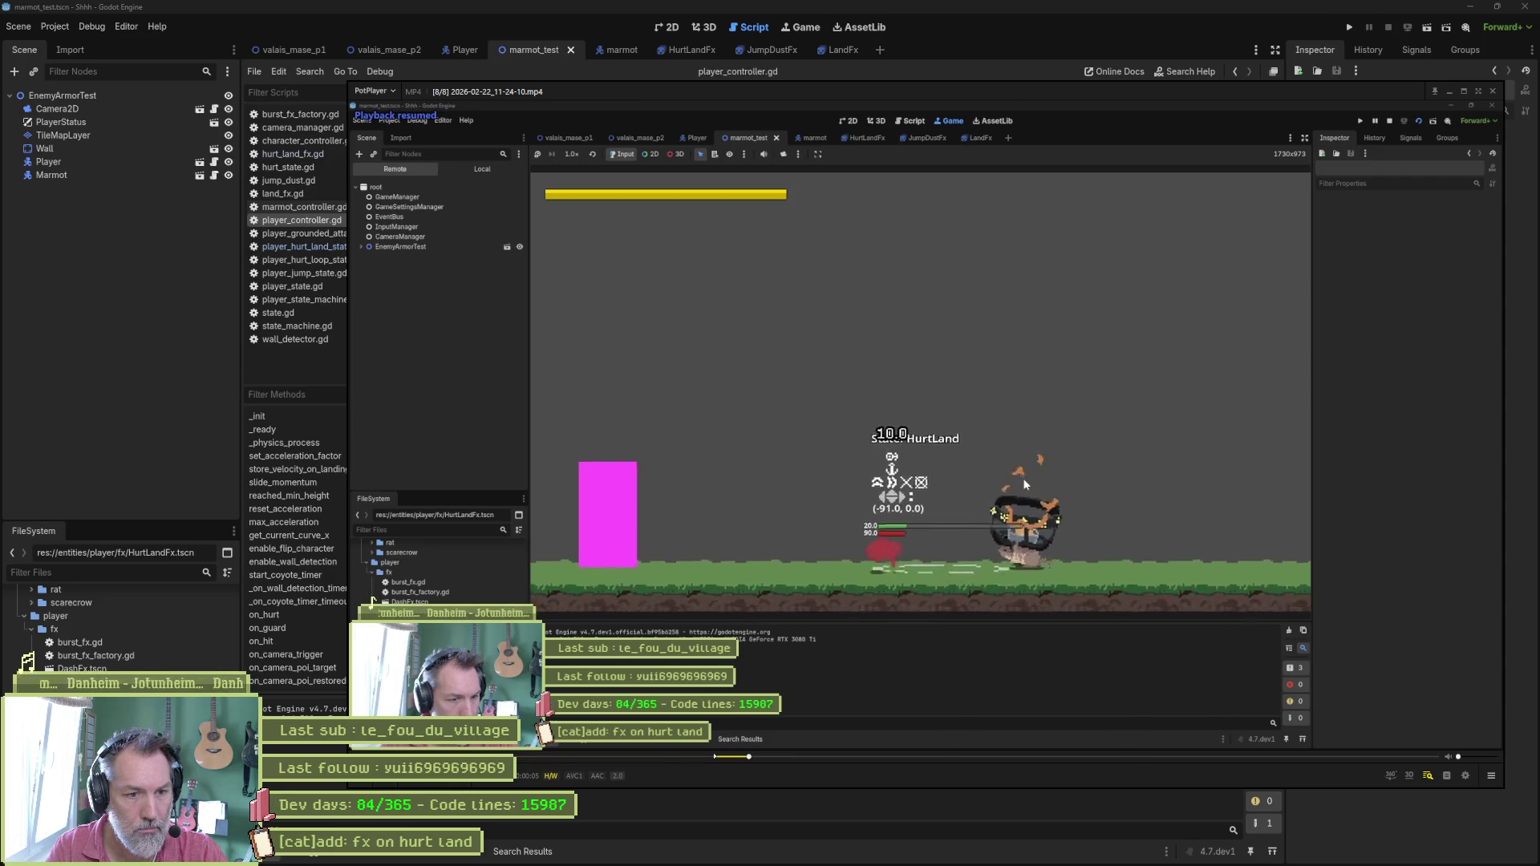
key("space")
key("]")
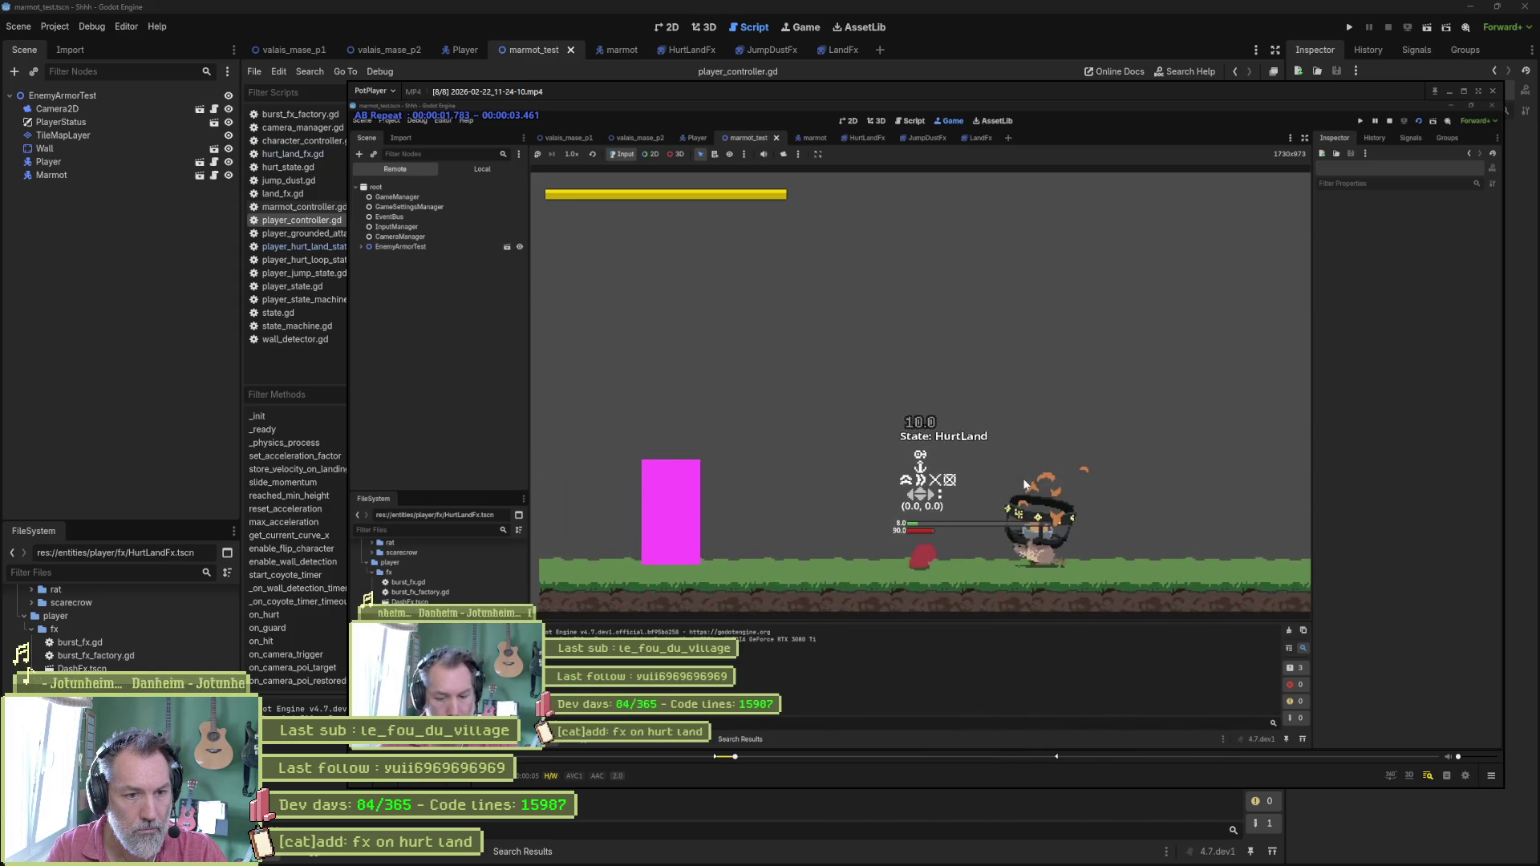
key("space")
key("d")
key("d")
key("d")
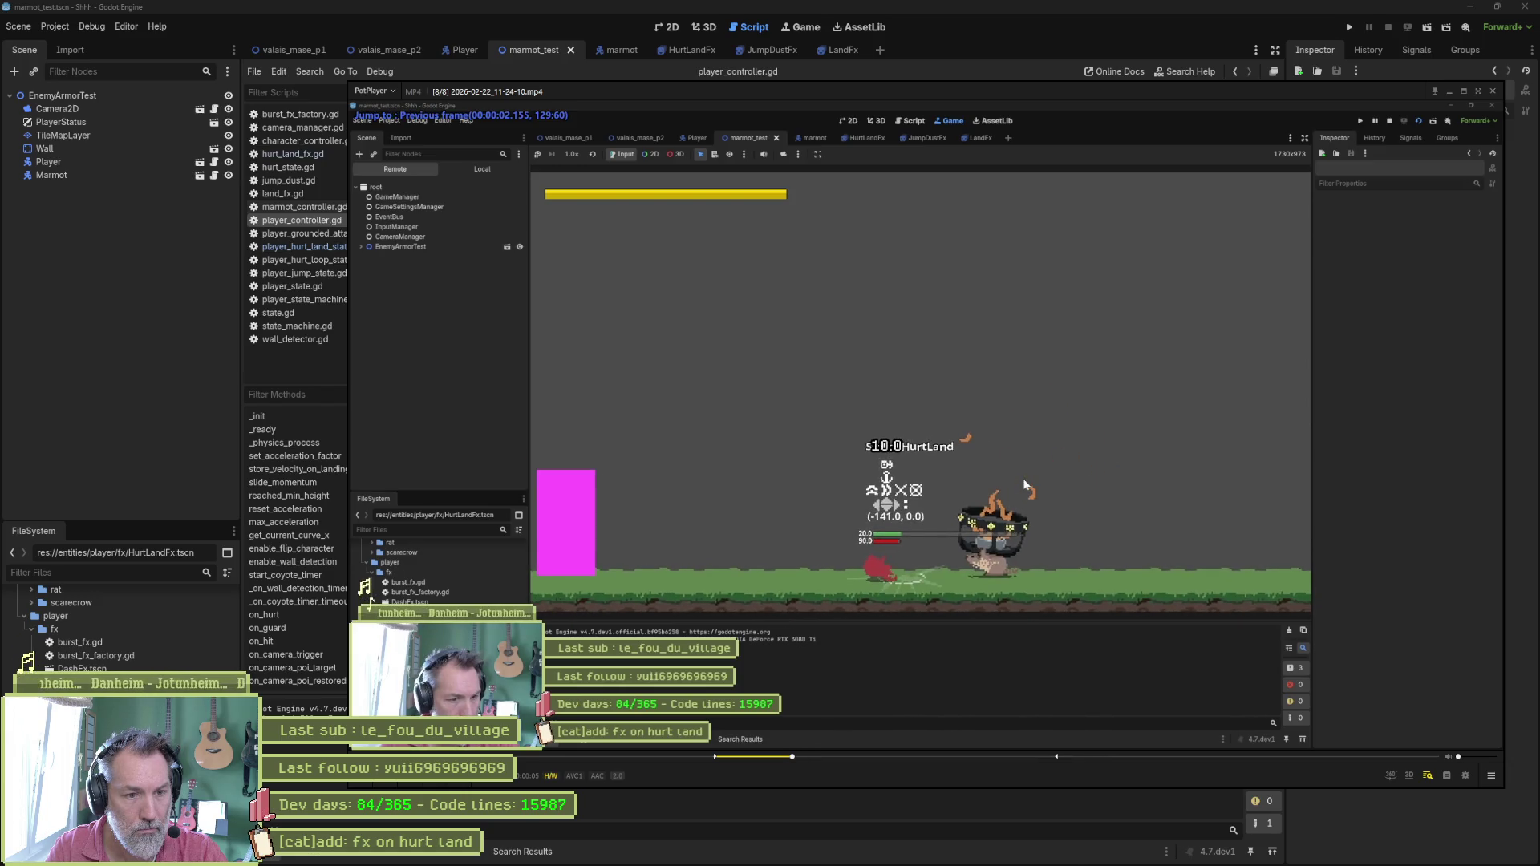
key("f")
key("f")
key("f")
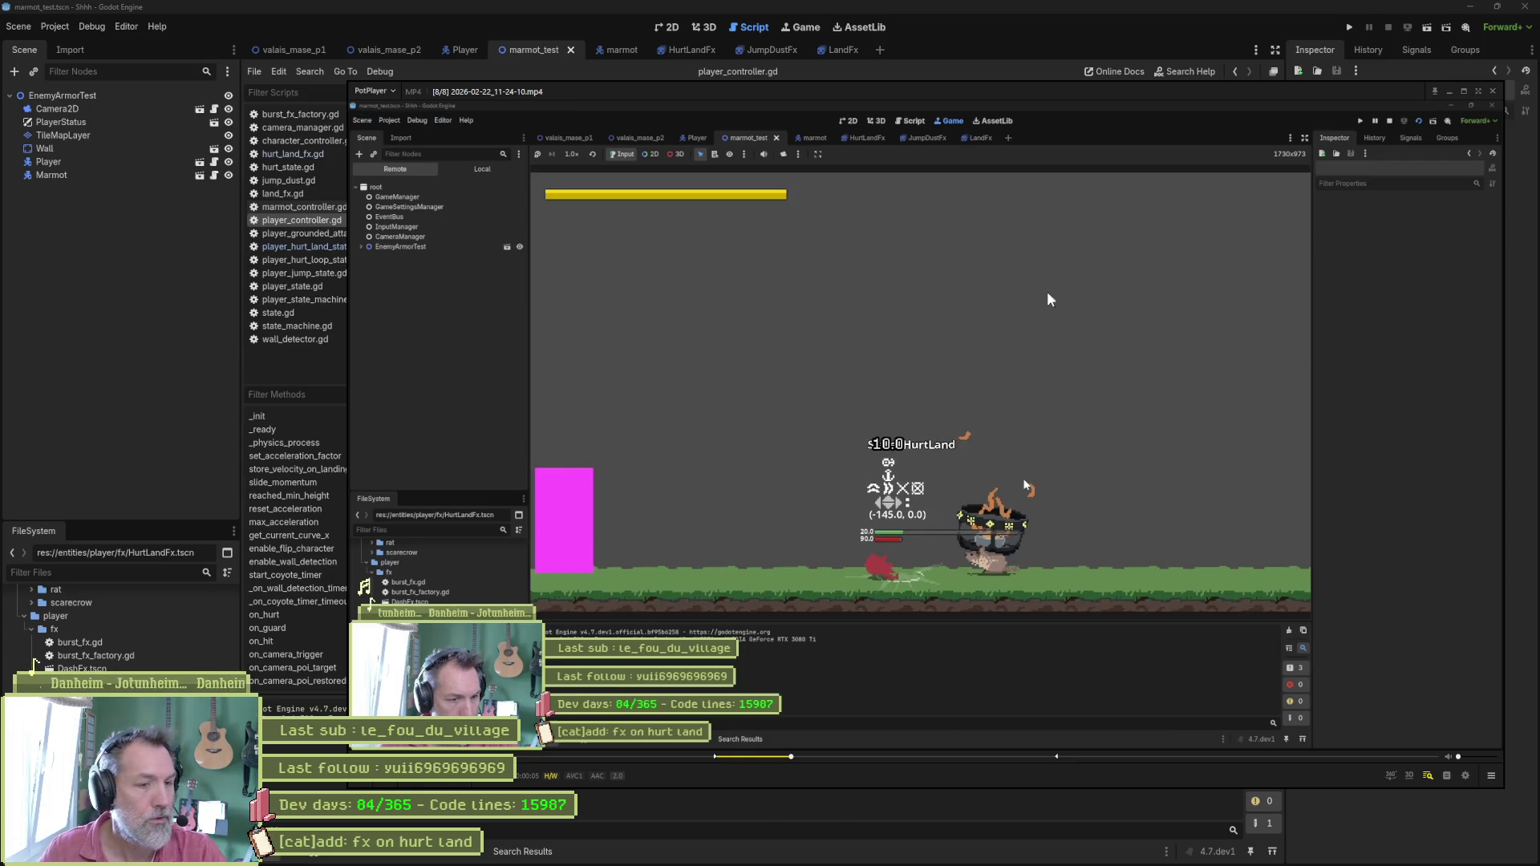
left_click(157, 267)
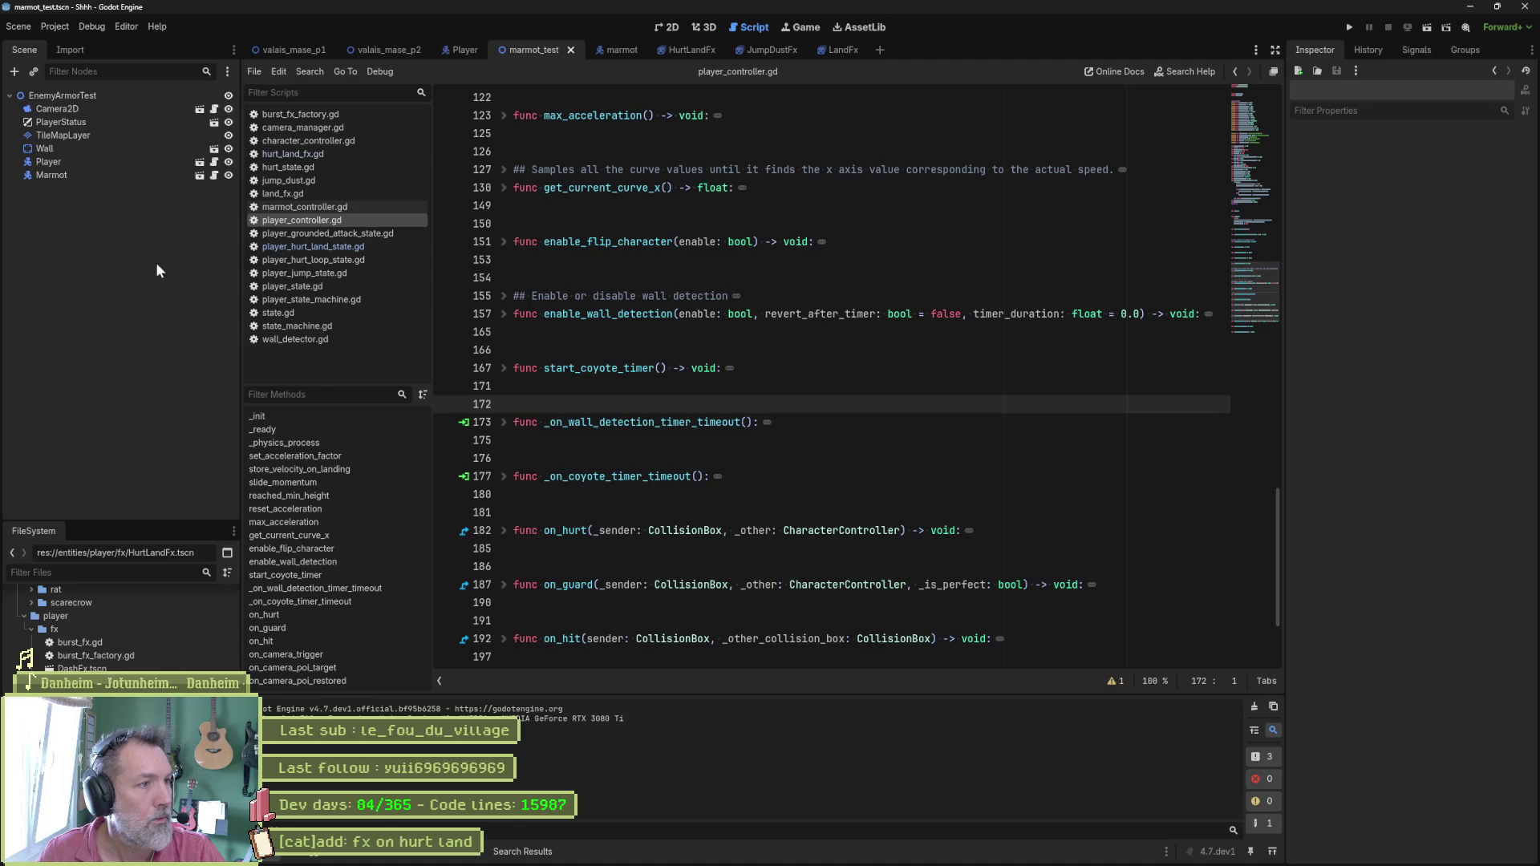
Reimport the HurtLandFx dust sprite from Aseprite, then run marmot_test into the flaming enemy and stop.
left_click(688, 51)
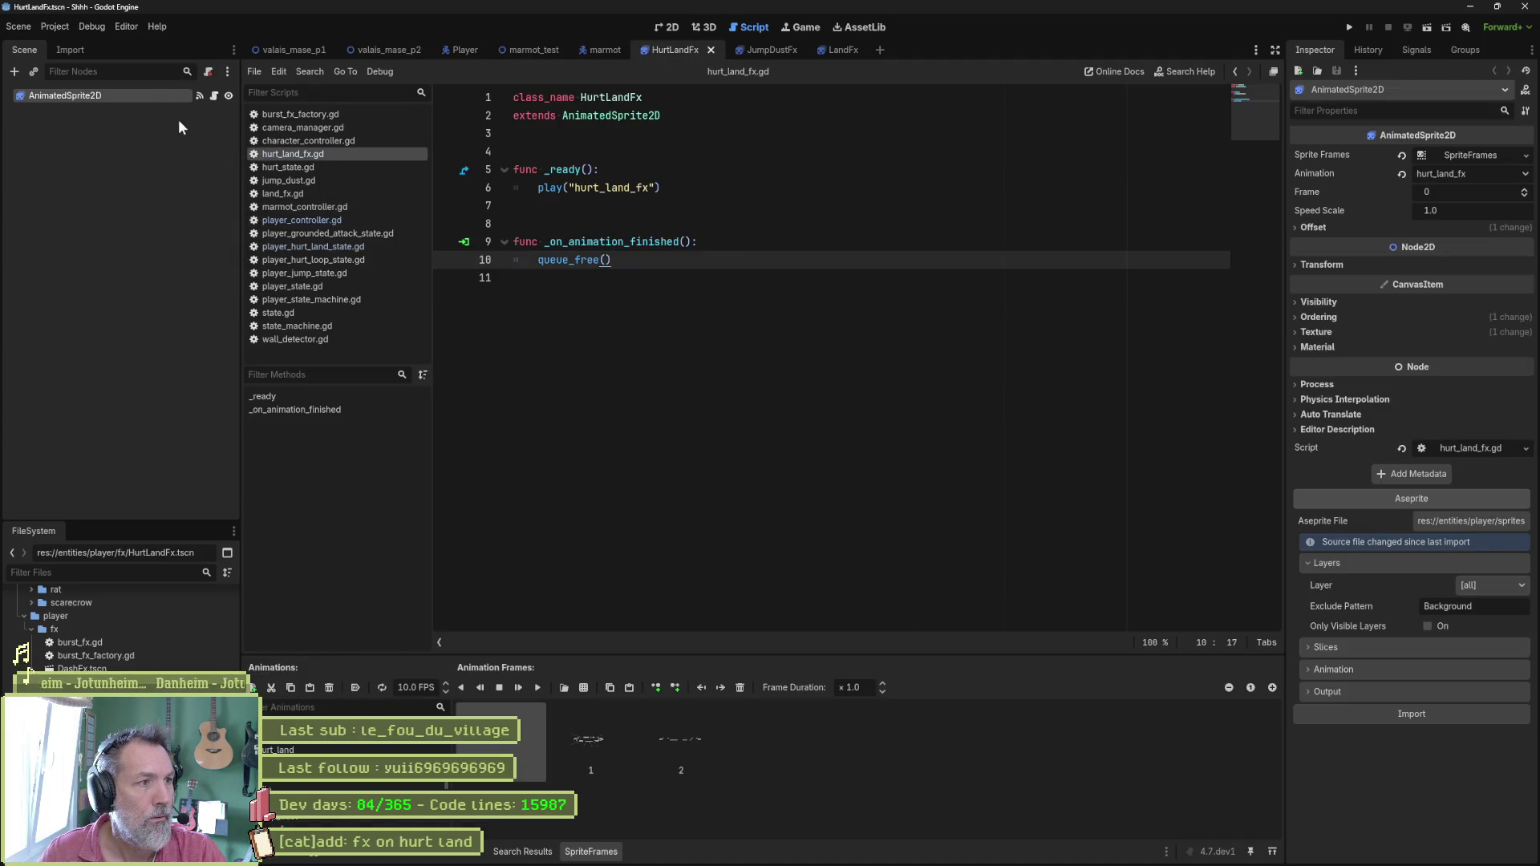
left_click(1397, 714)
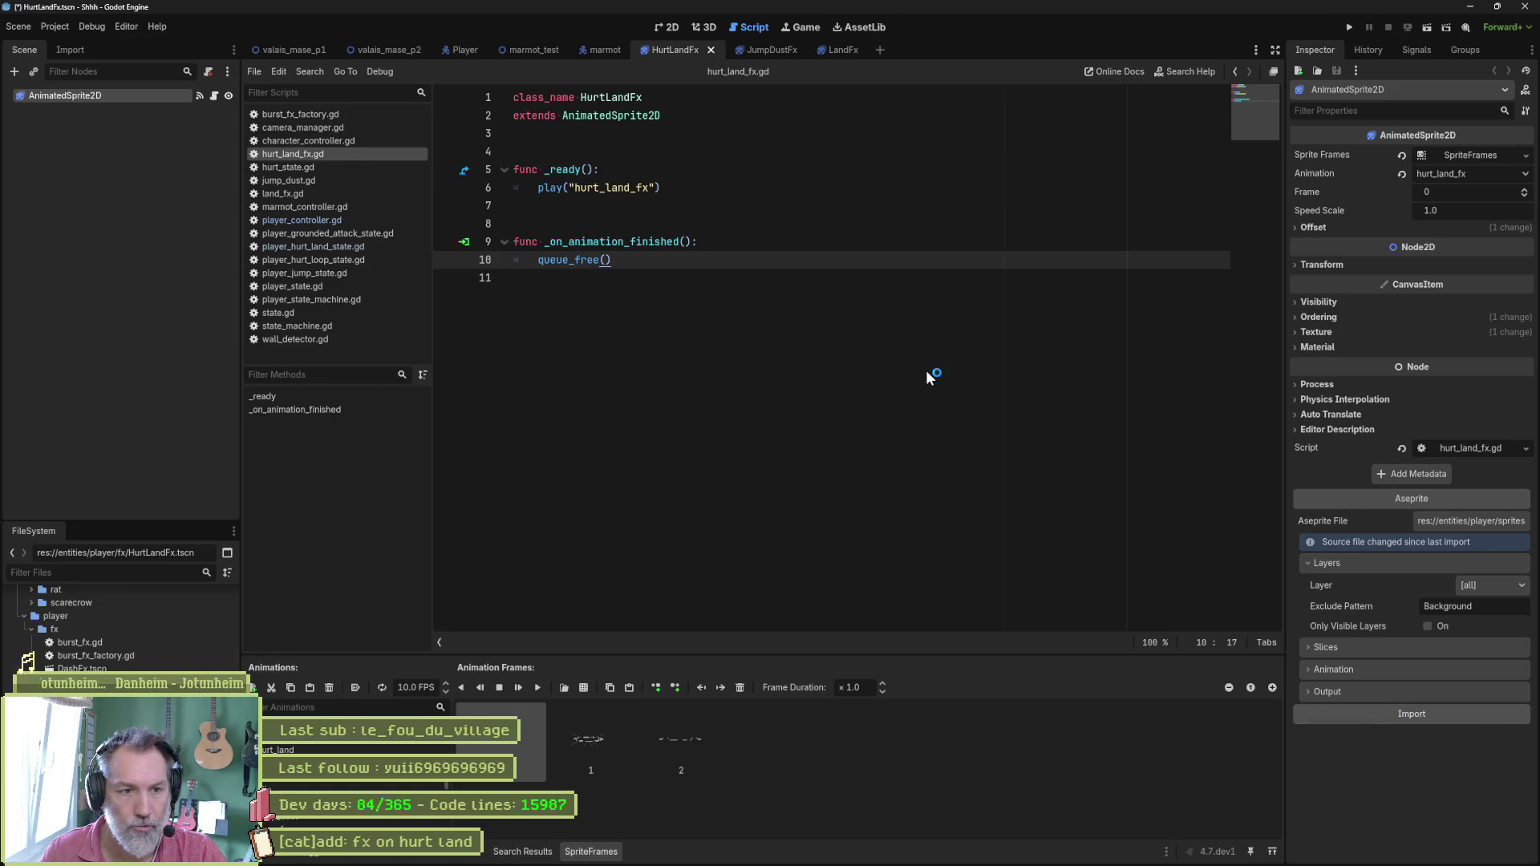
left_click(534, 50)
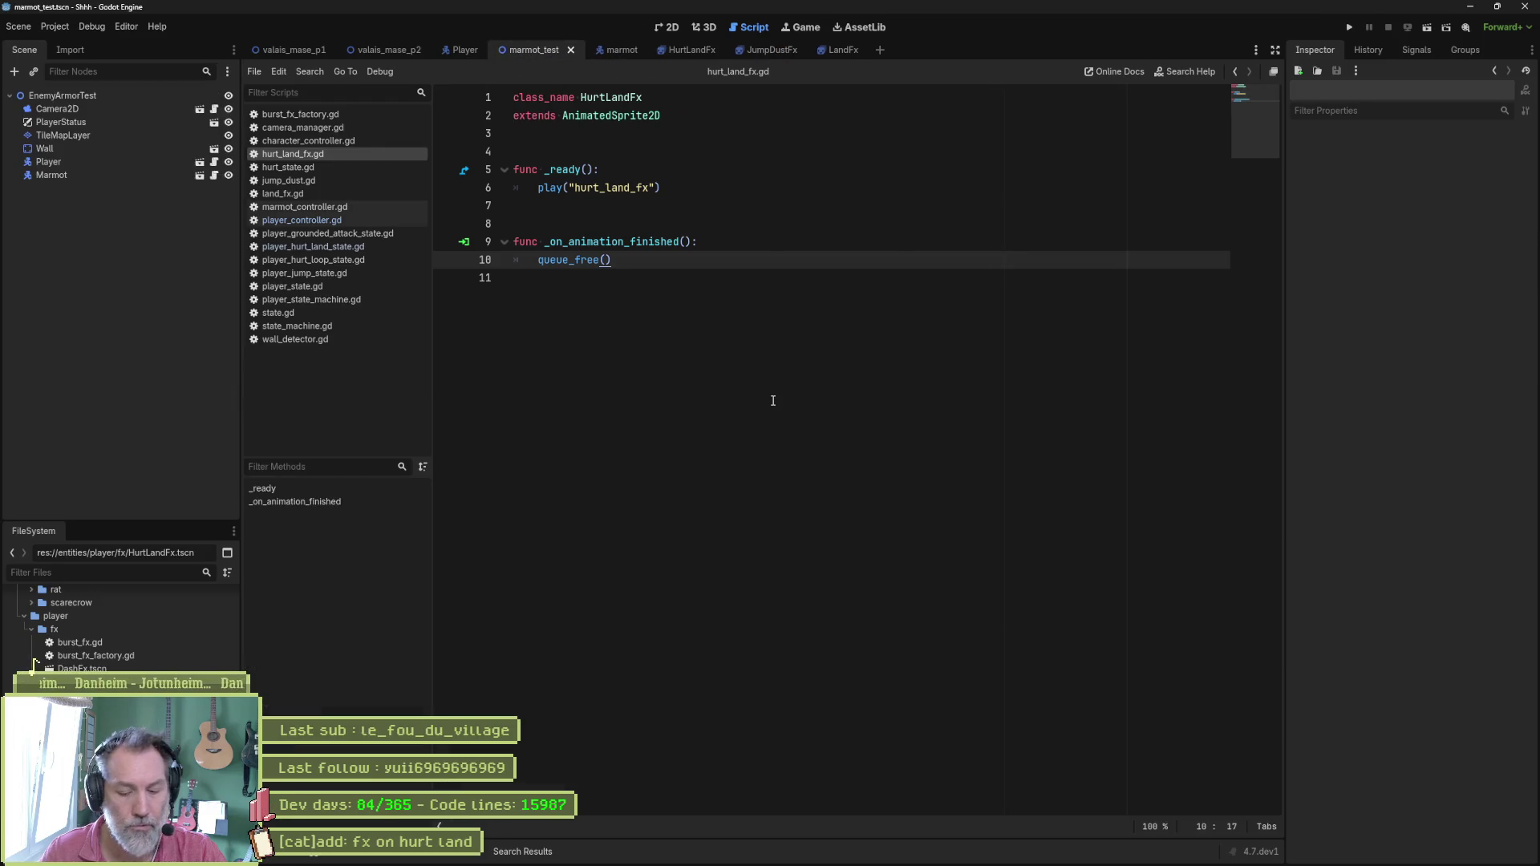
key("F6")
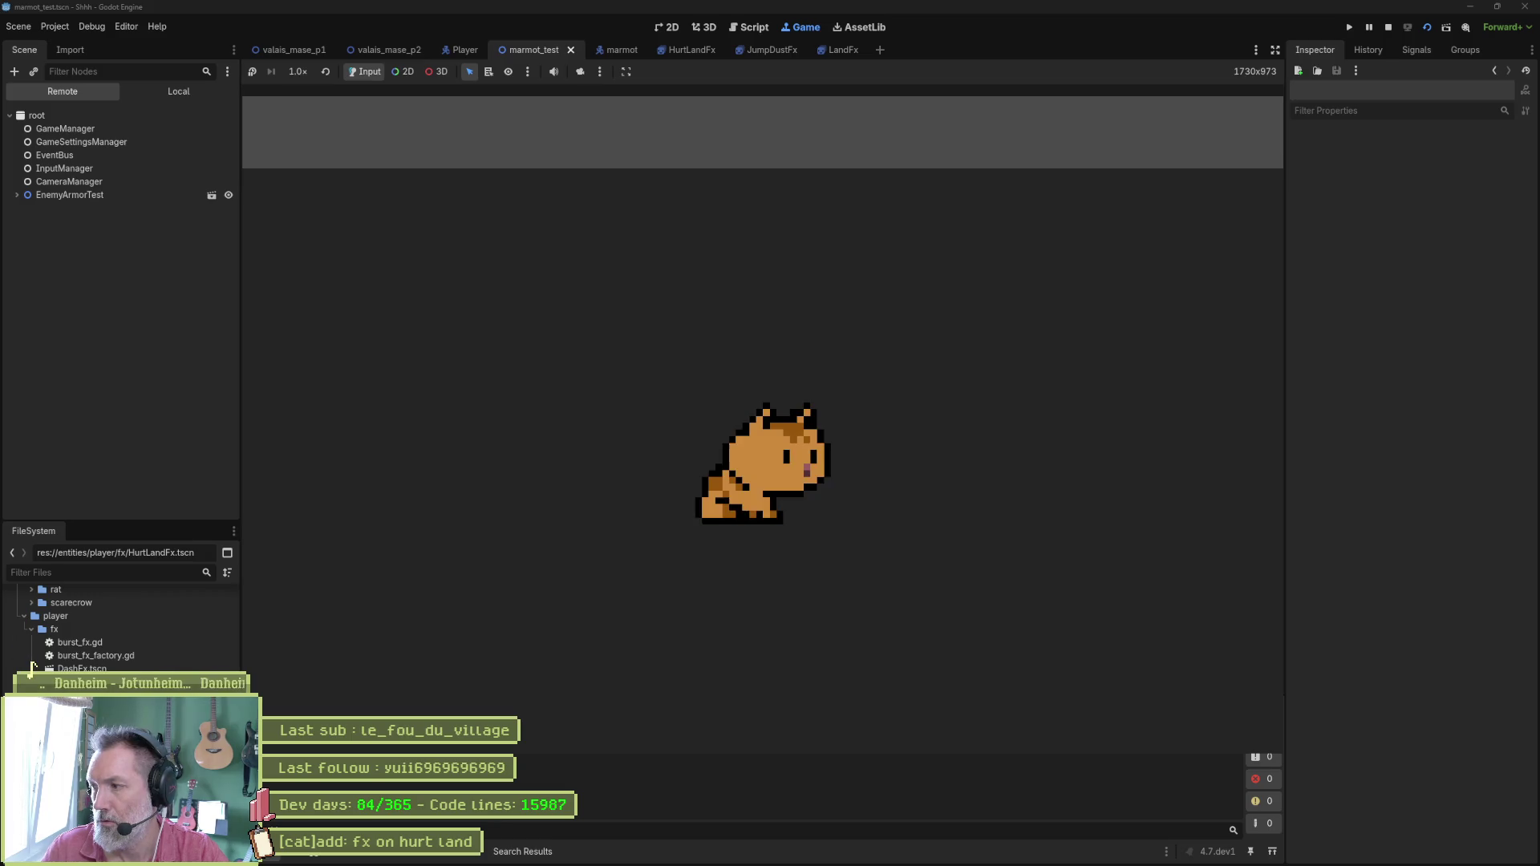
key("Right")
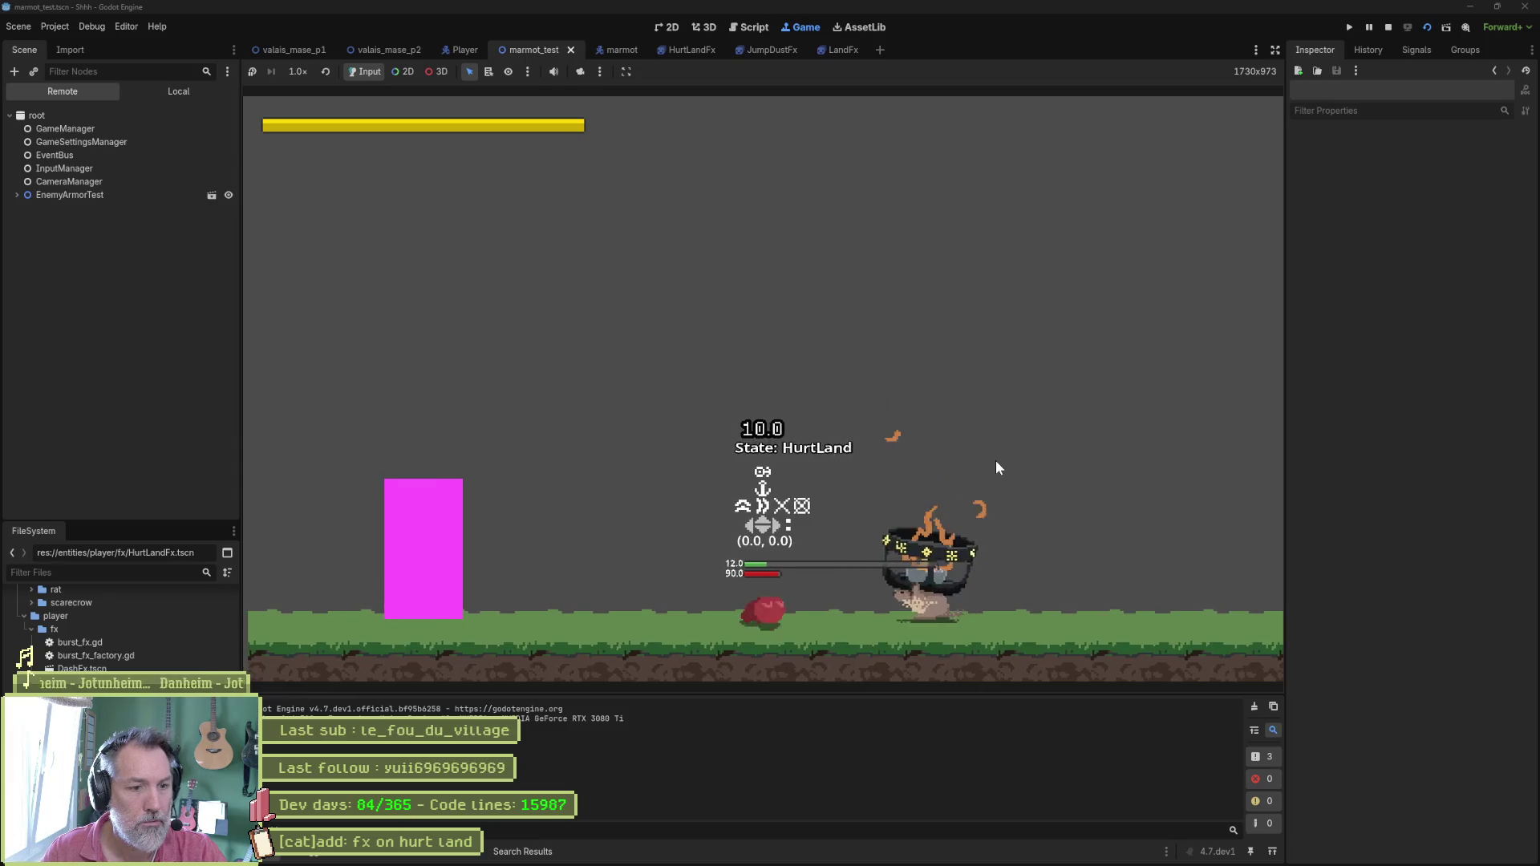
key("space")
key("F8")
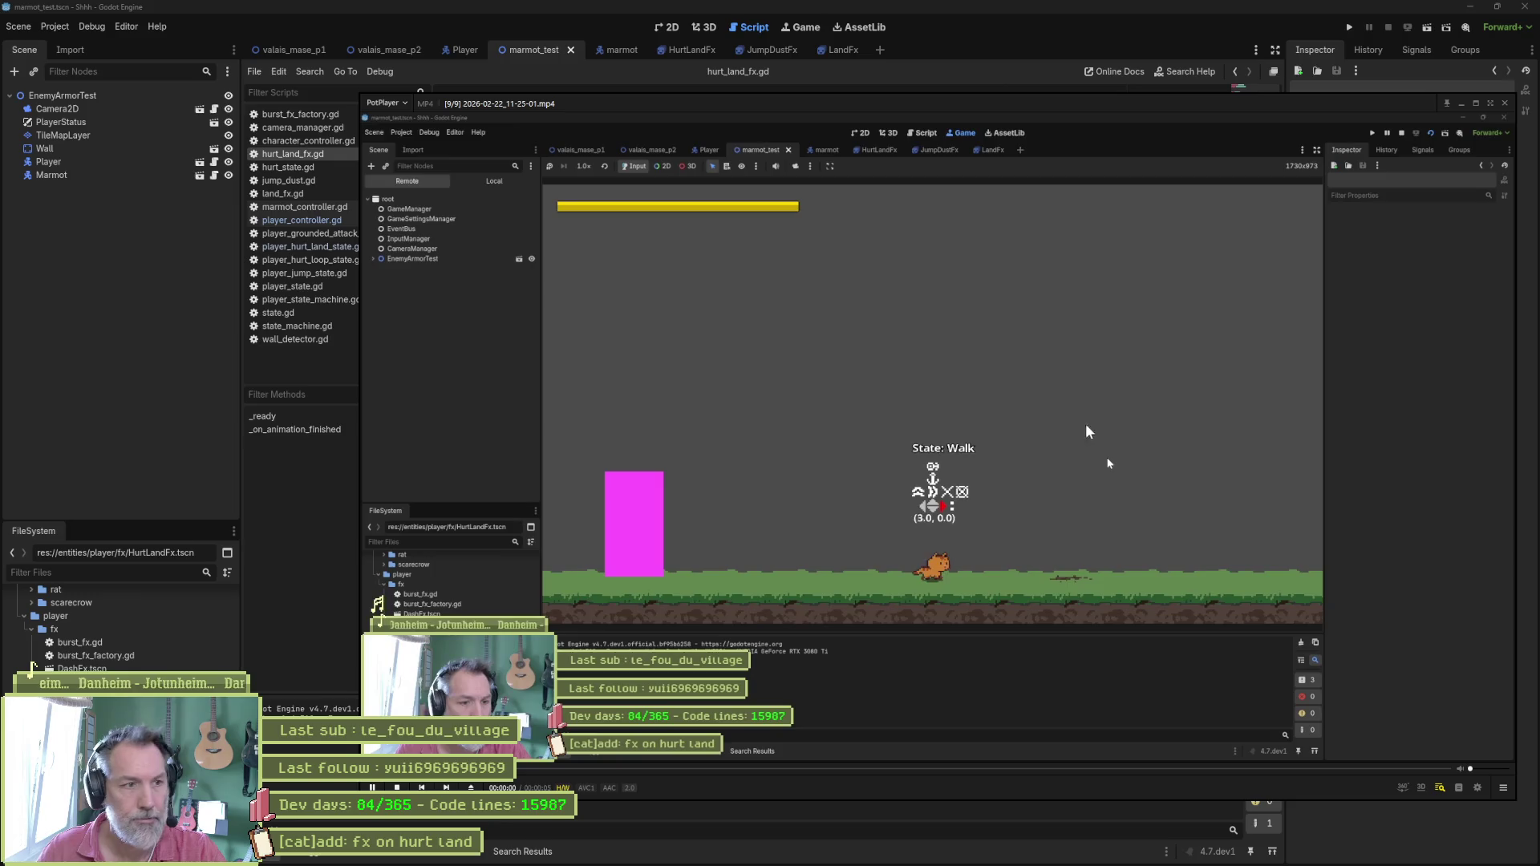
Loop the newest clip's hurt landing and hold at 00:00:01.365 on HurtLand with dust beneath the cat.
key("space")
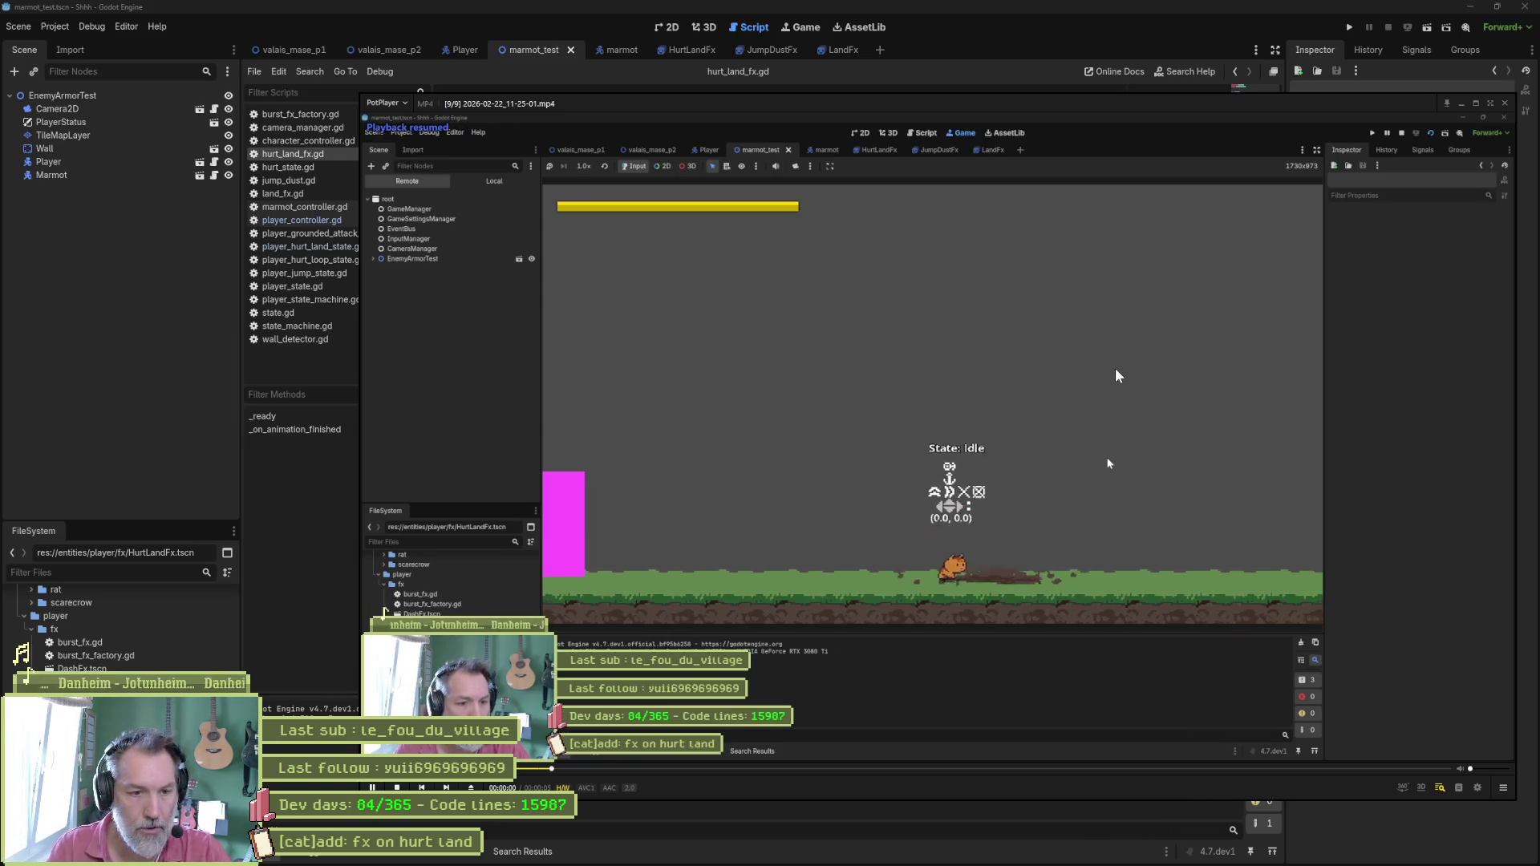
key("d")
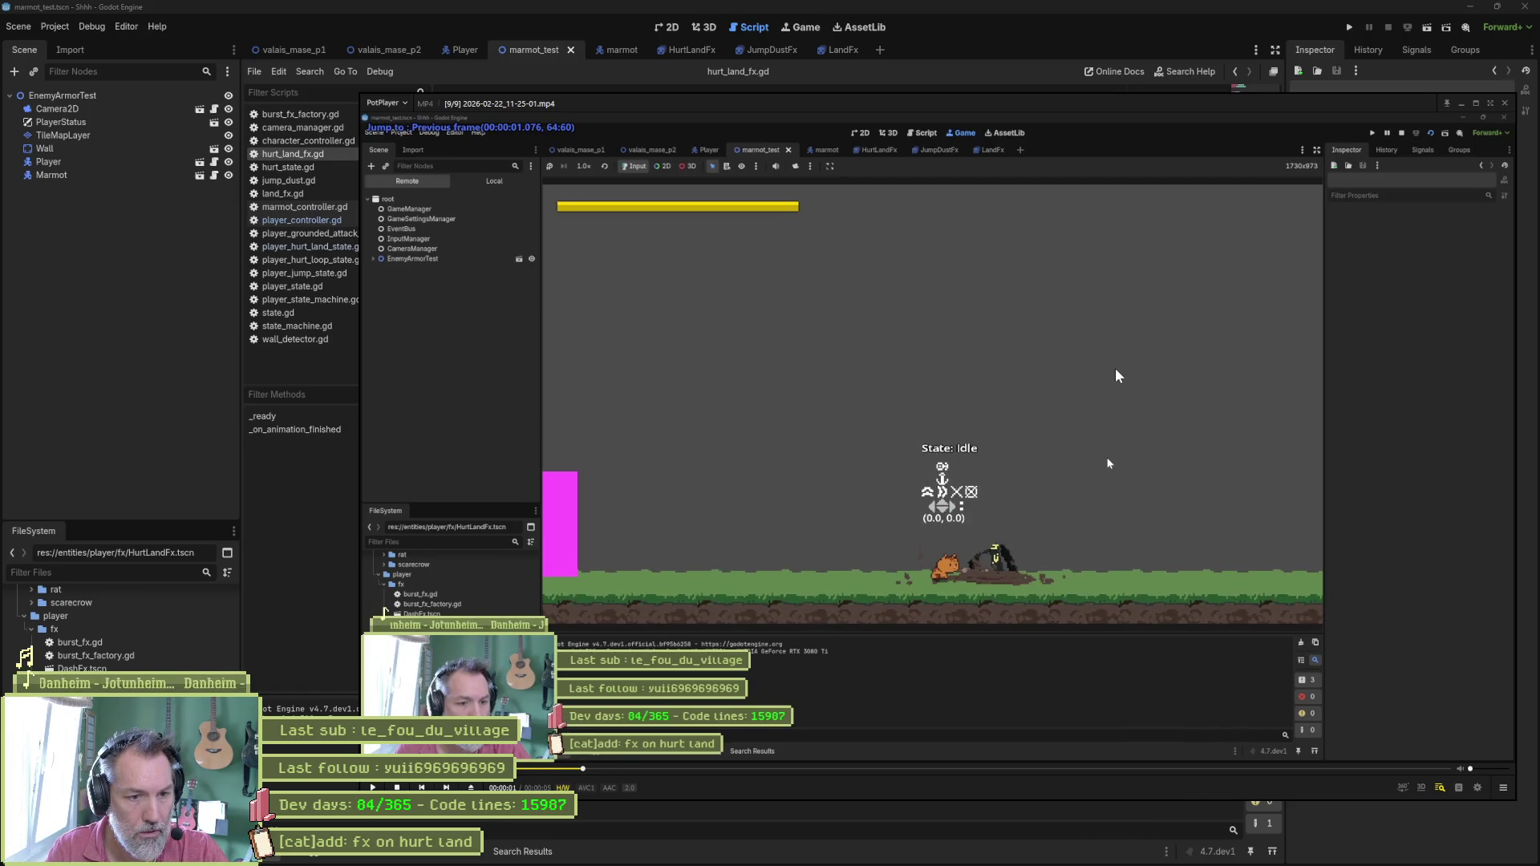
key("space")
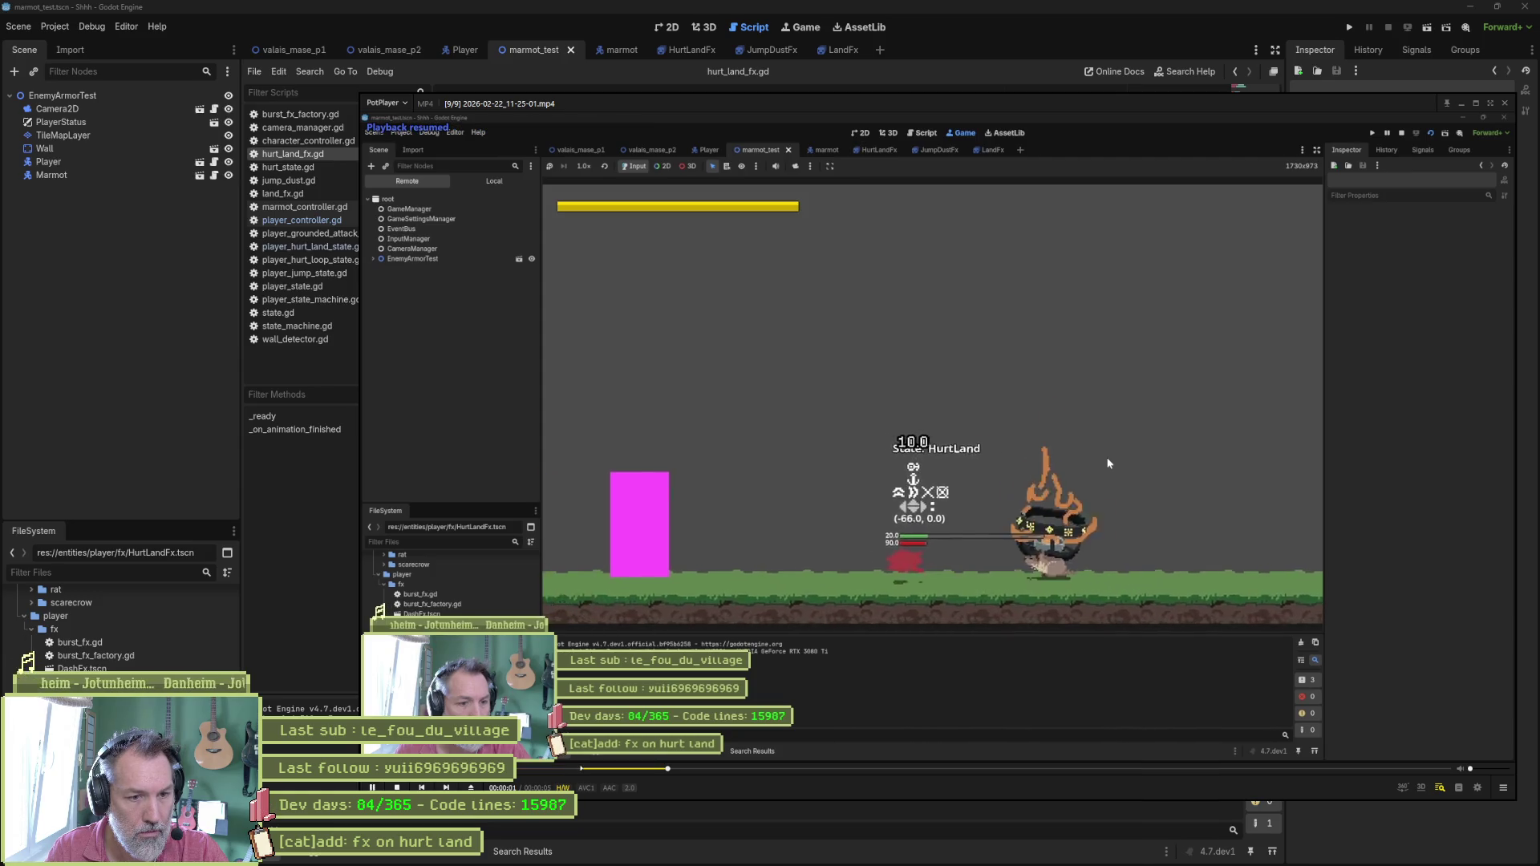
key("space")
key("]")
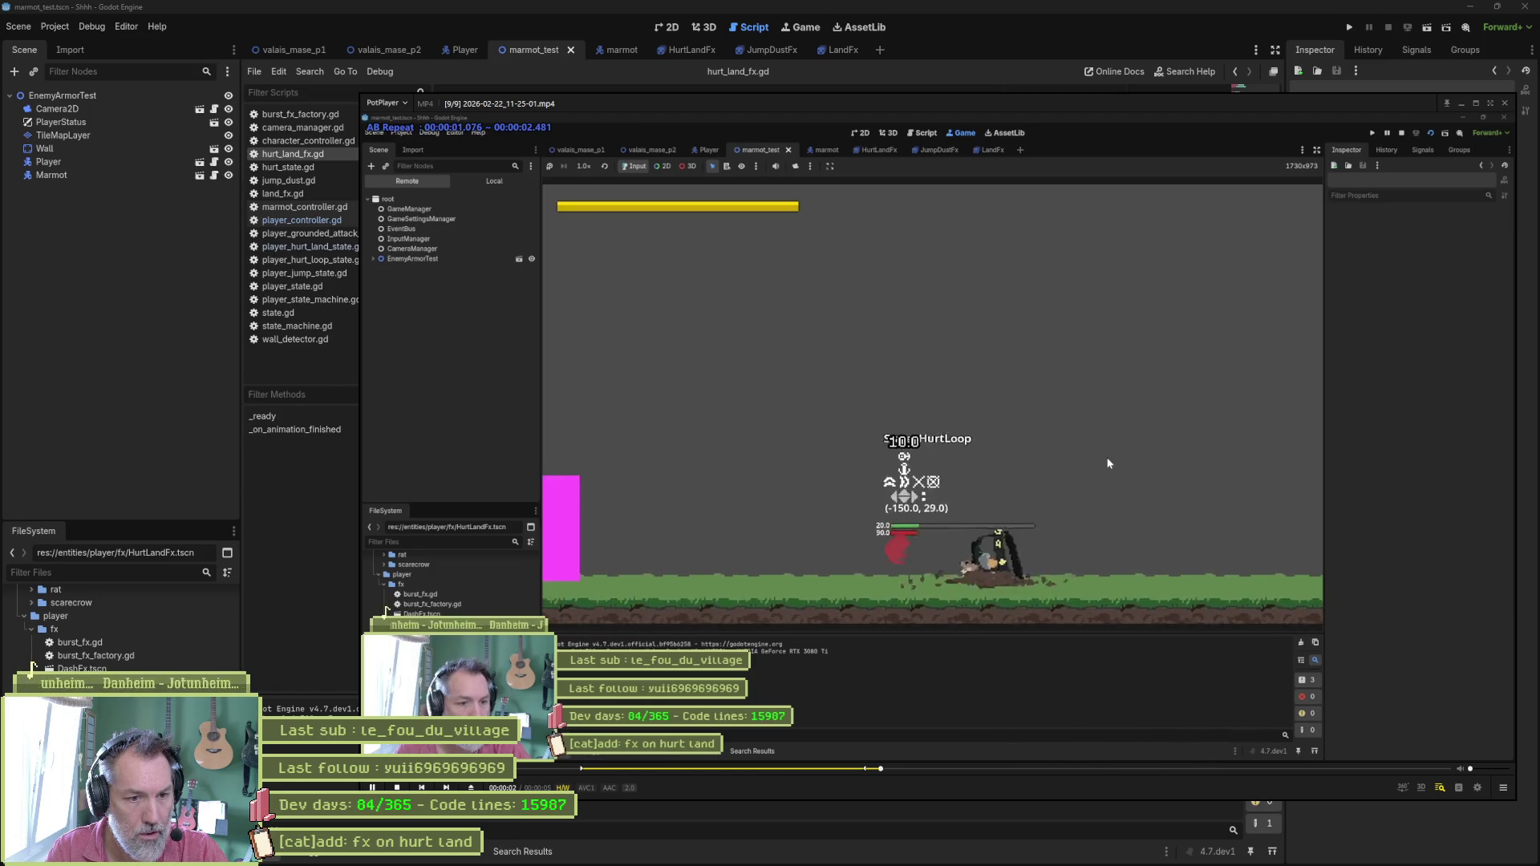
key("d")
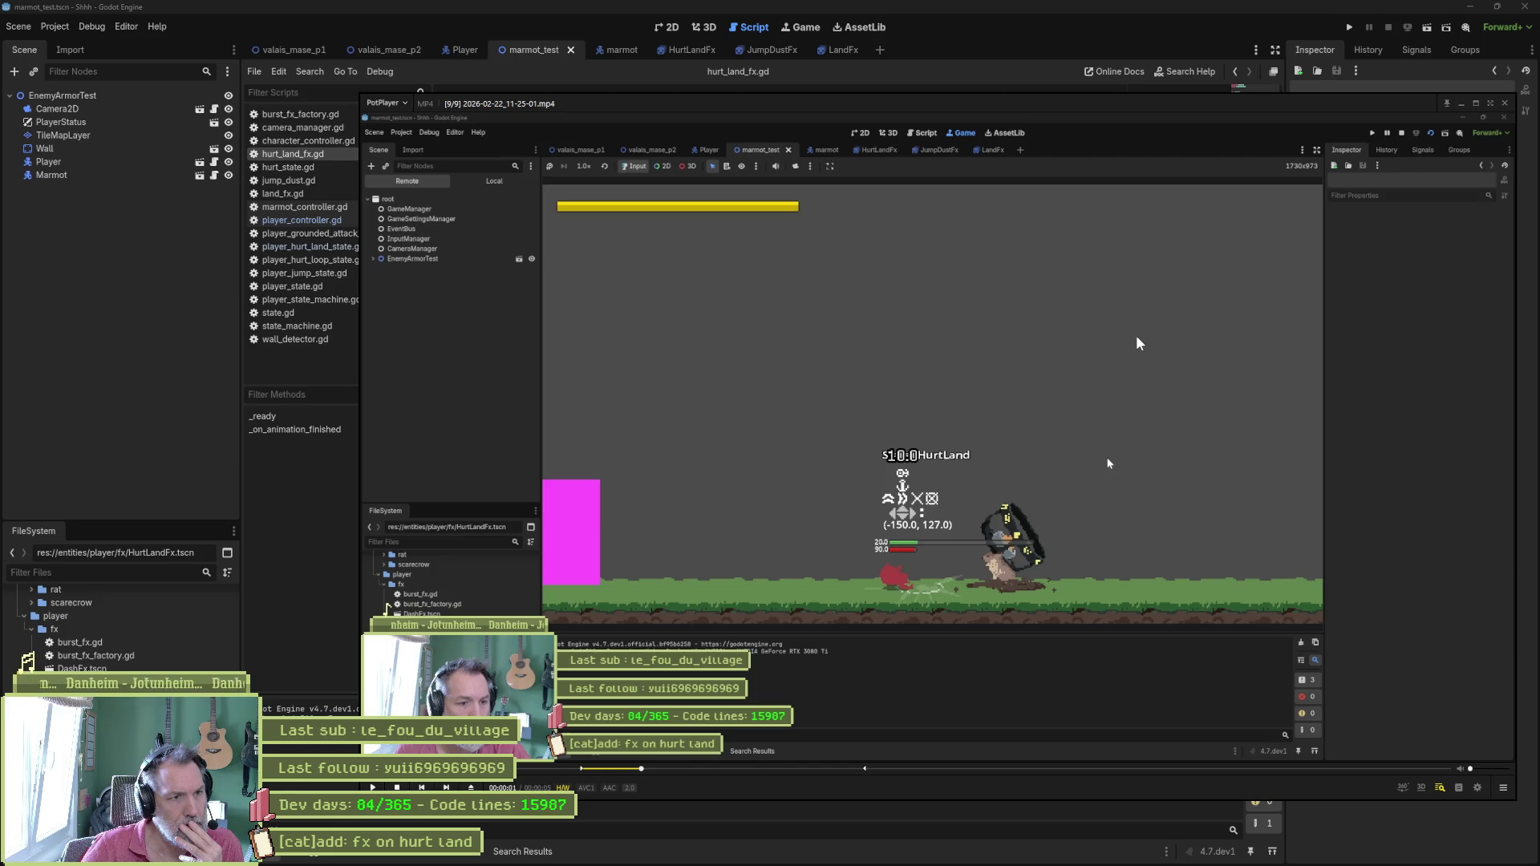
Open the HurtLandFx scene in the 2D view and select the dust animation's first frame.
left_click(183, 316)
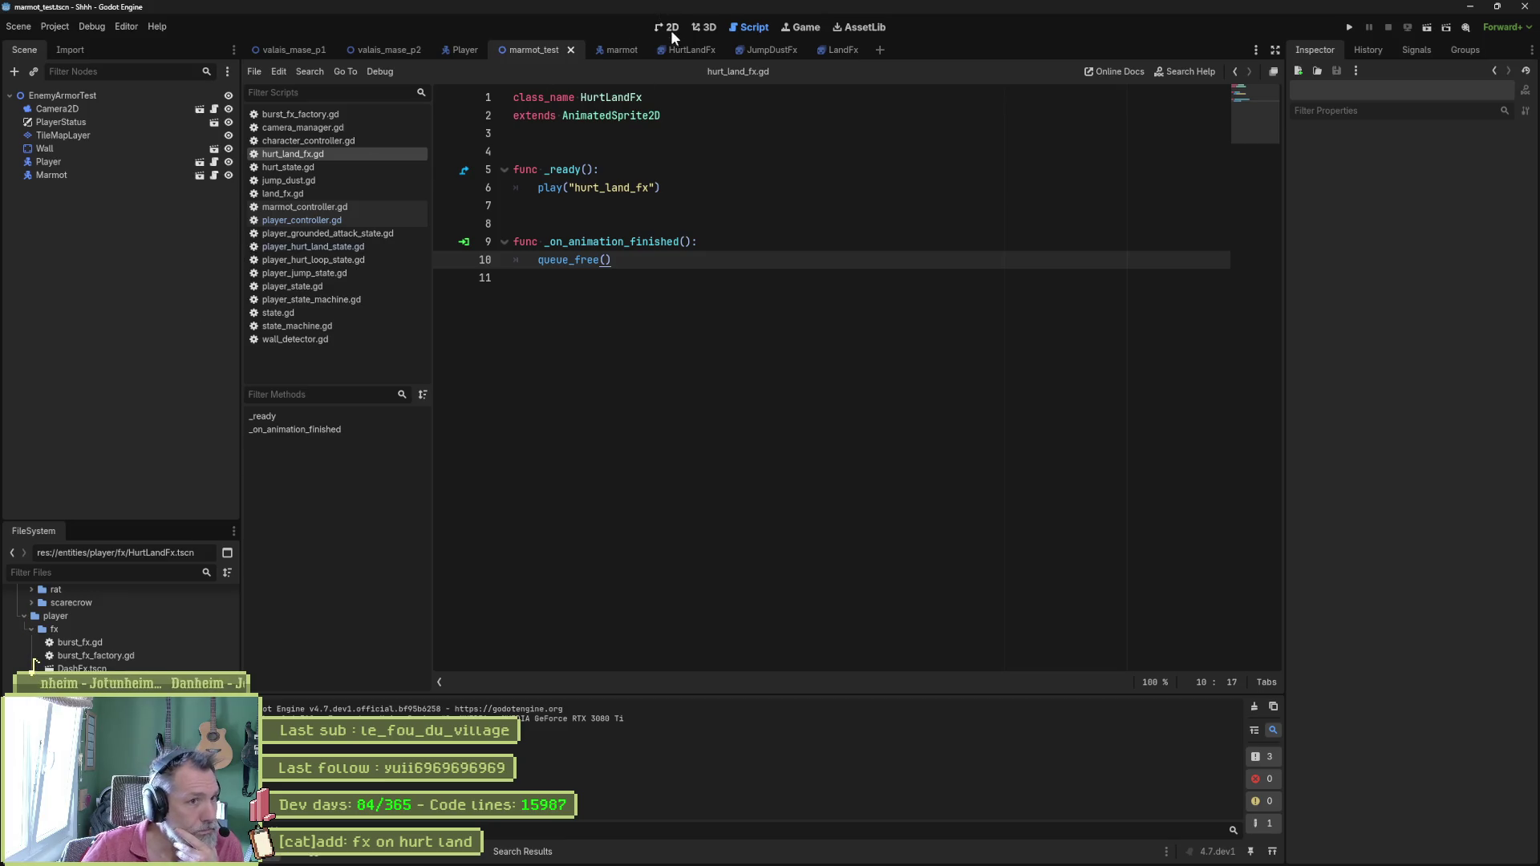
left_click(670, 32)
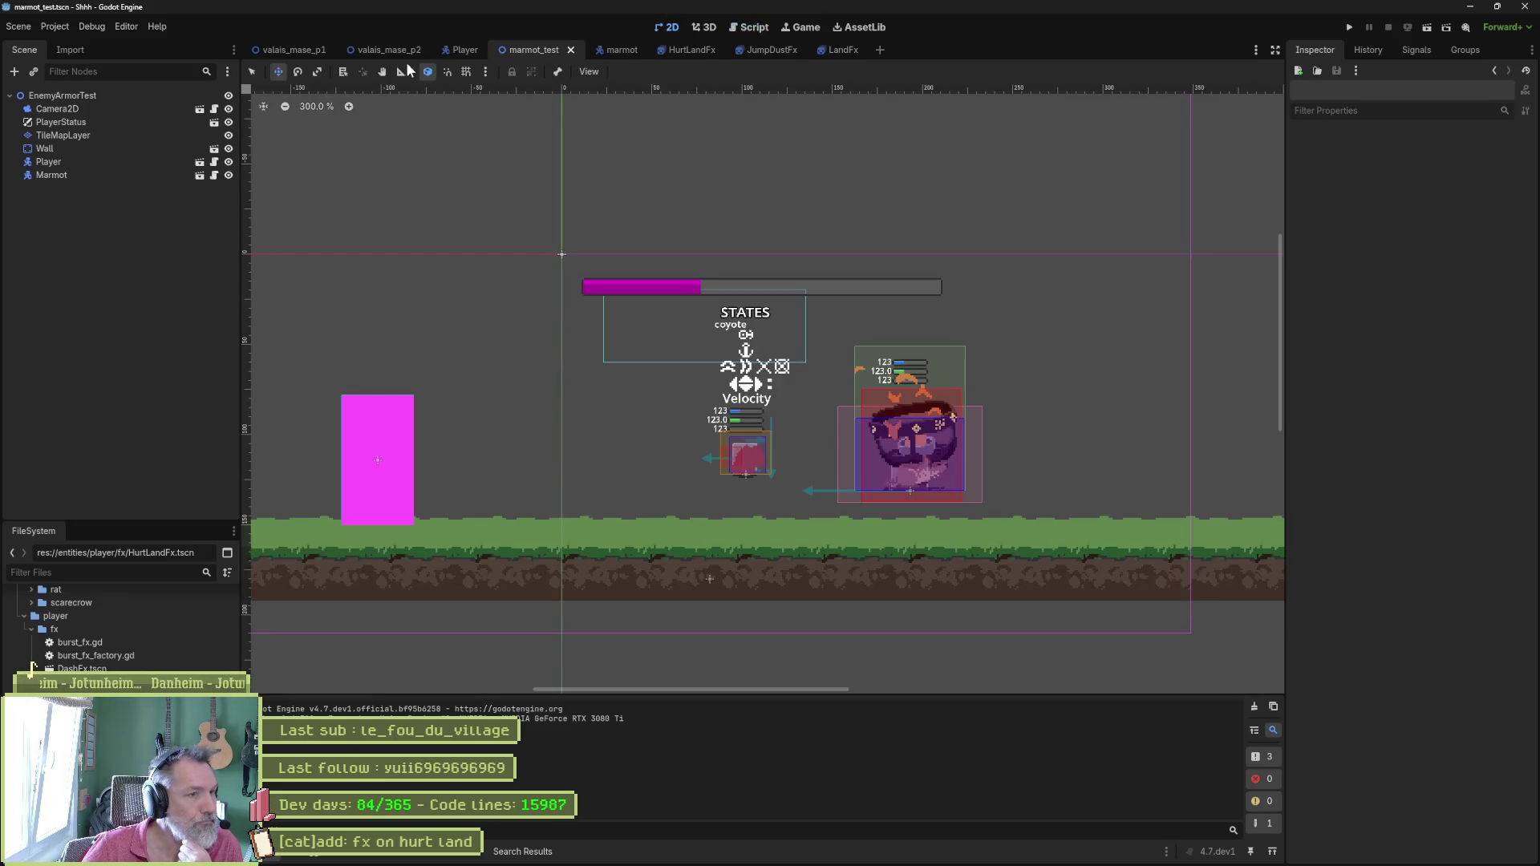
left_click(688, 50)
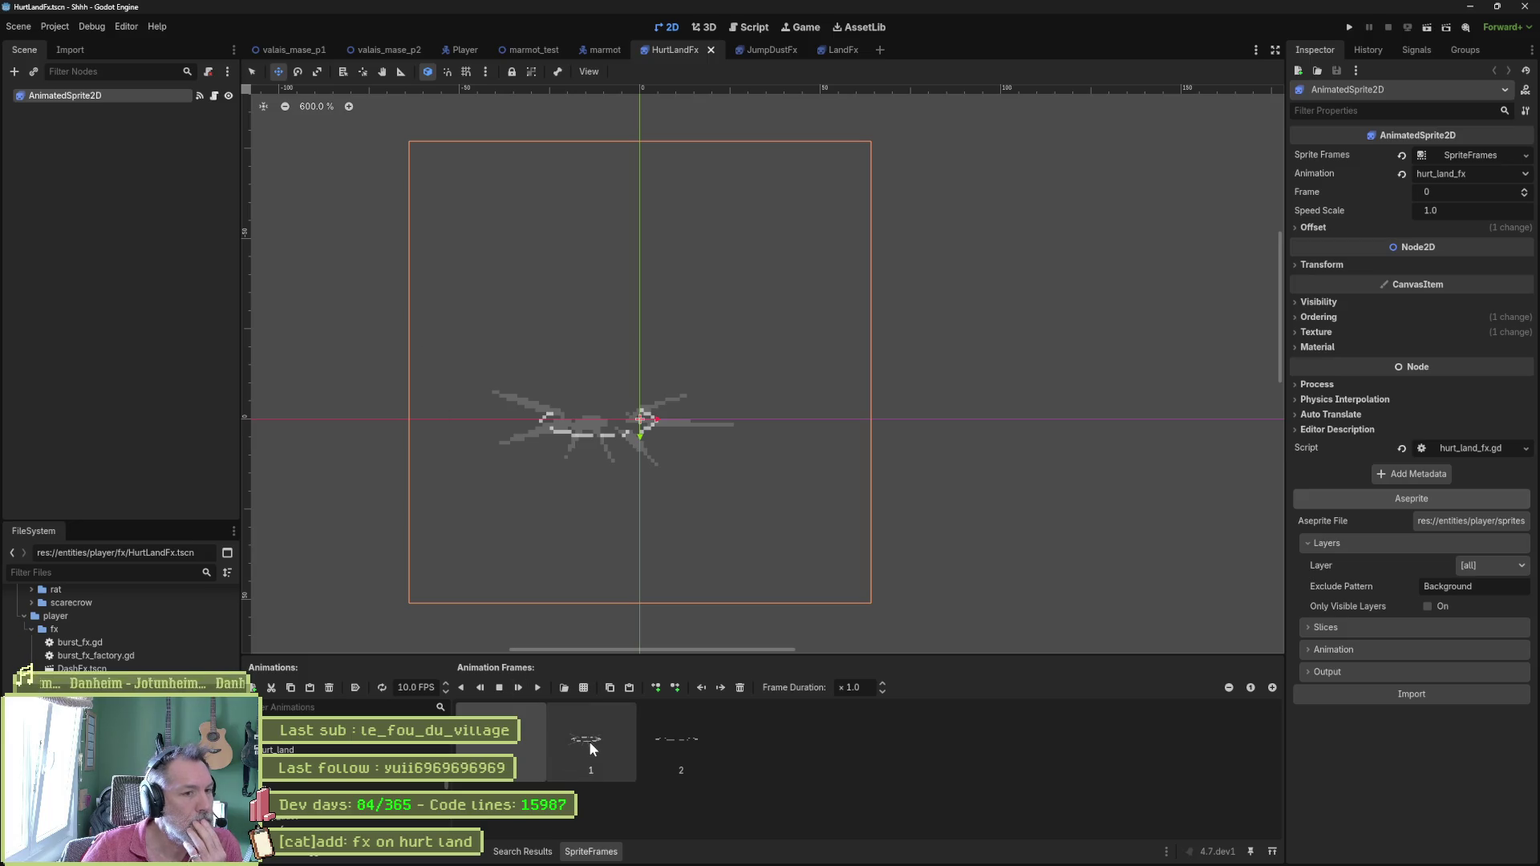
left_click(589, 741)
left_click(682, 746)
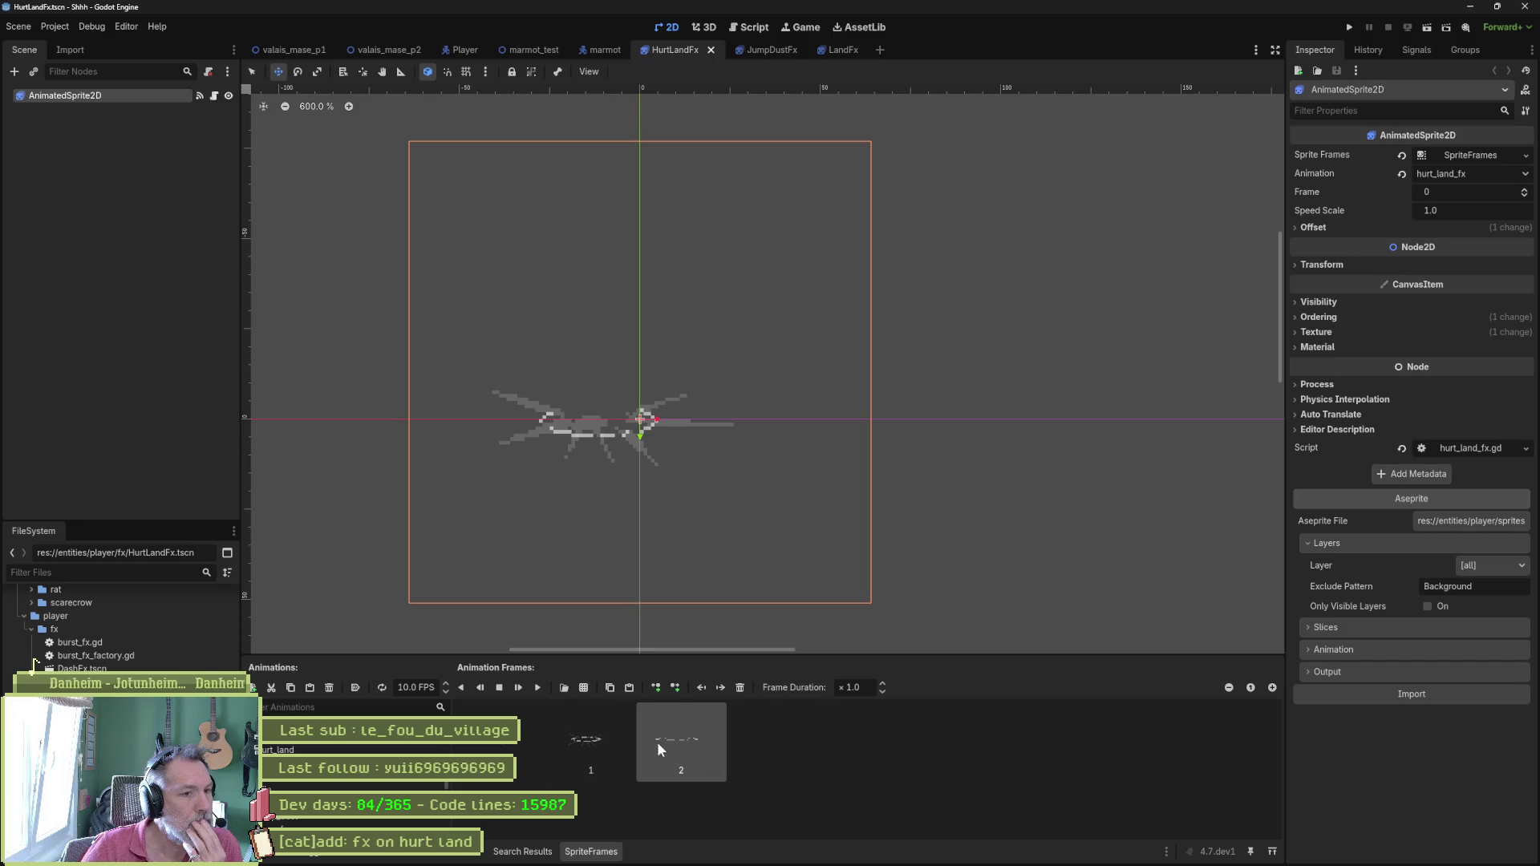
left_click(495, 749)
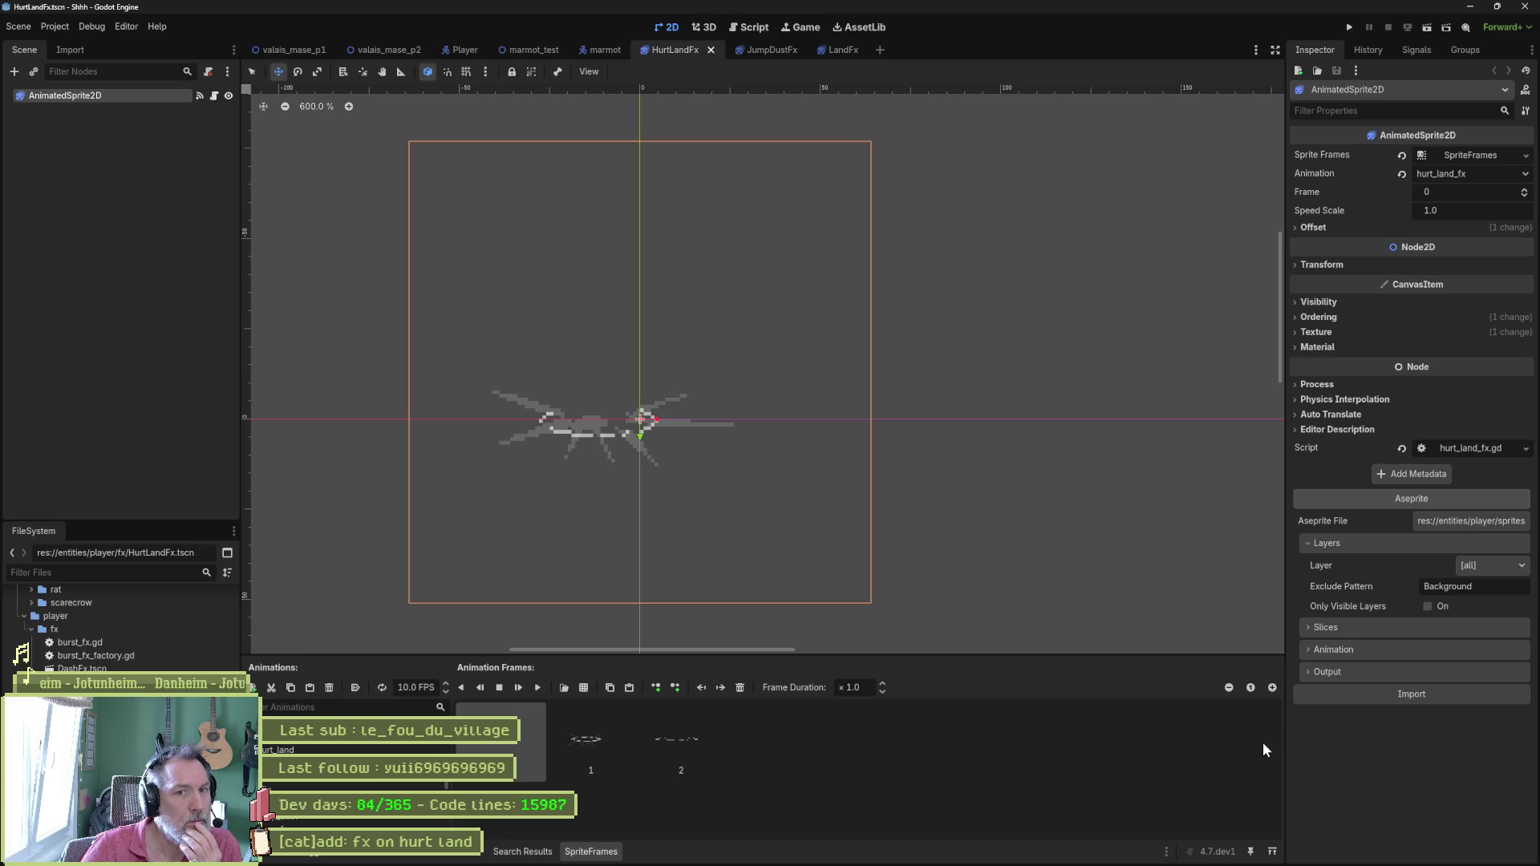
Compare the flat and burst-shaped dust frames and check the sprite's offset settings.
left_click(1525, 191)
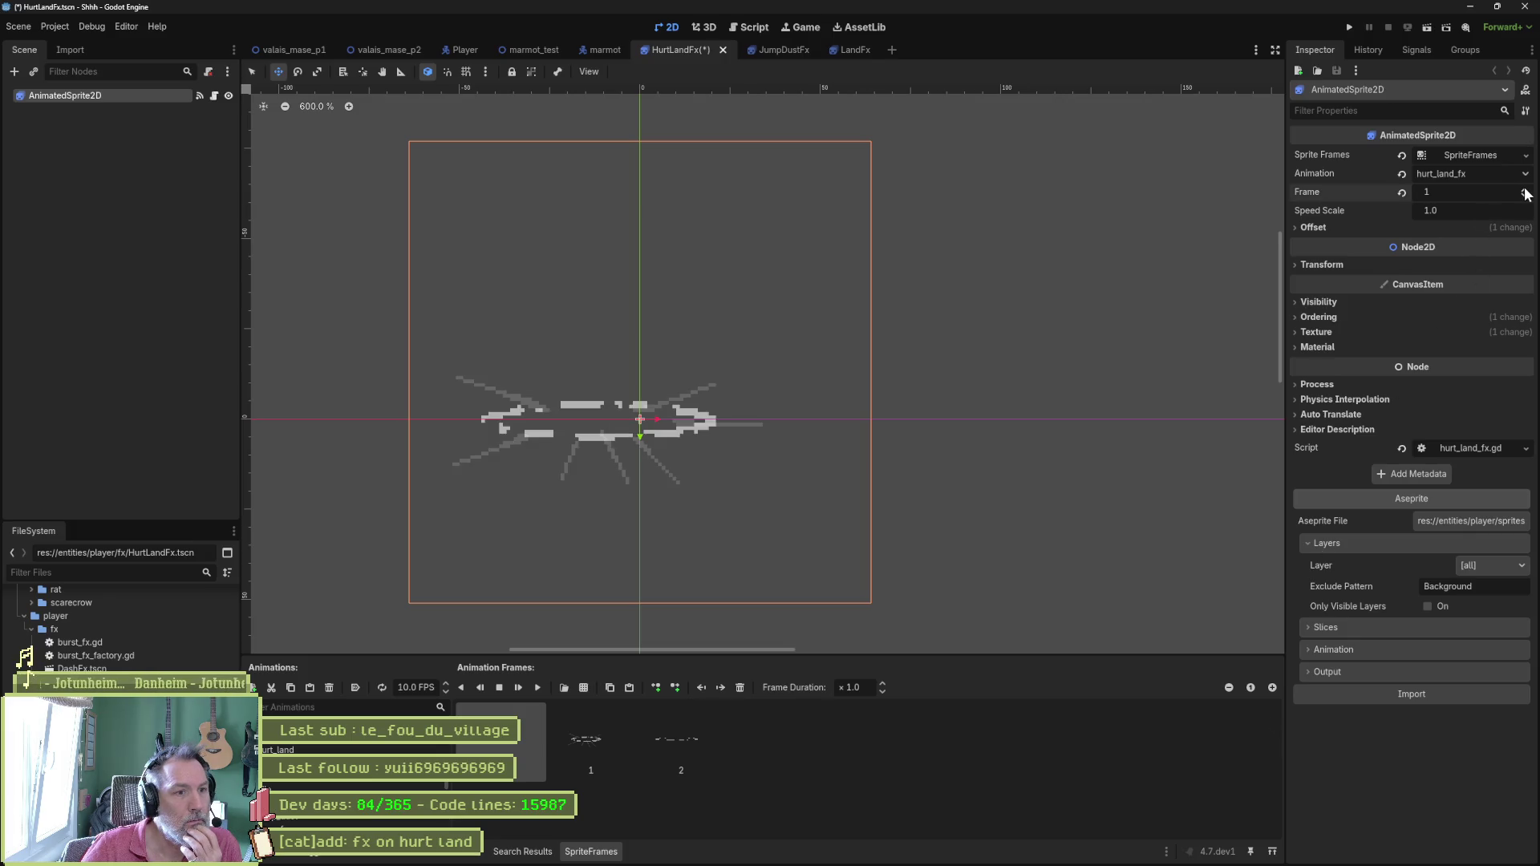
left_click(1525, 192)
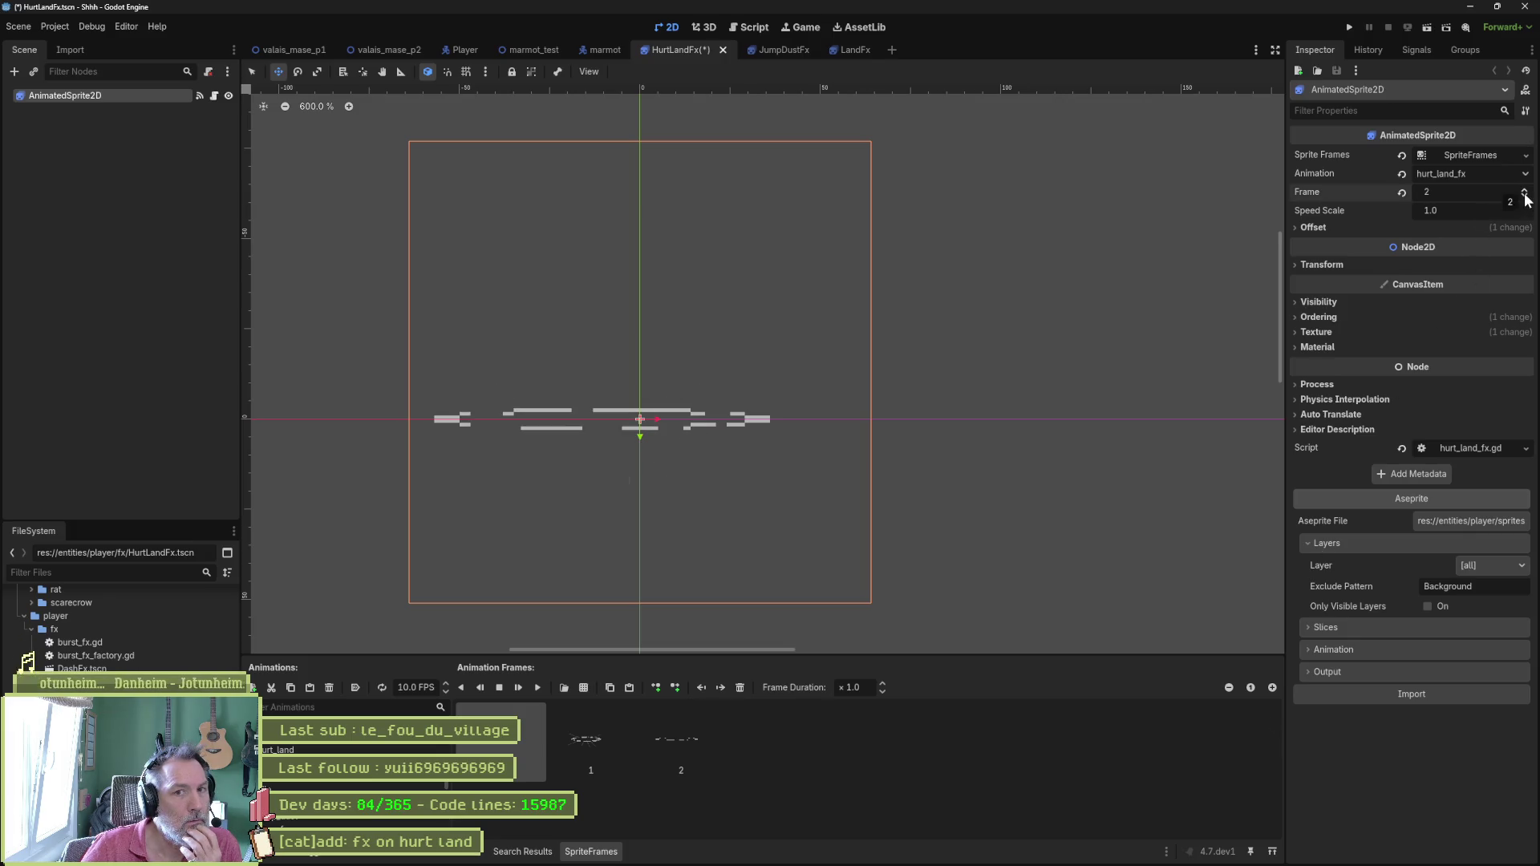
left_click(1525, 195)
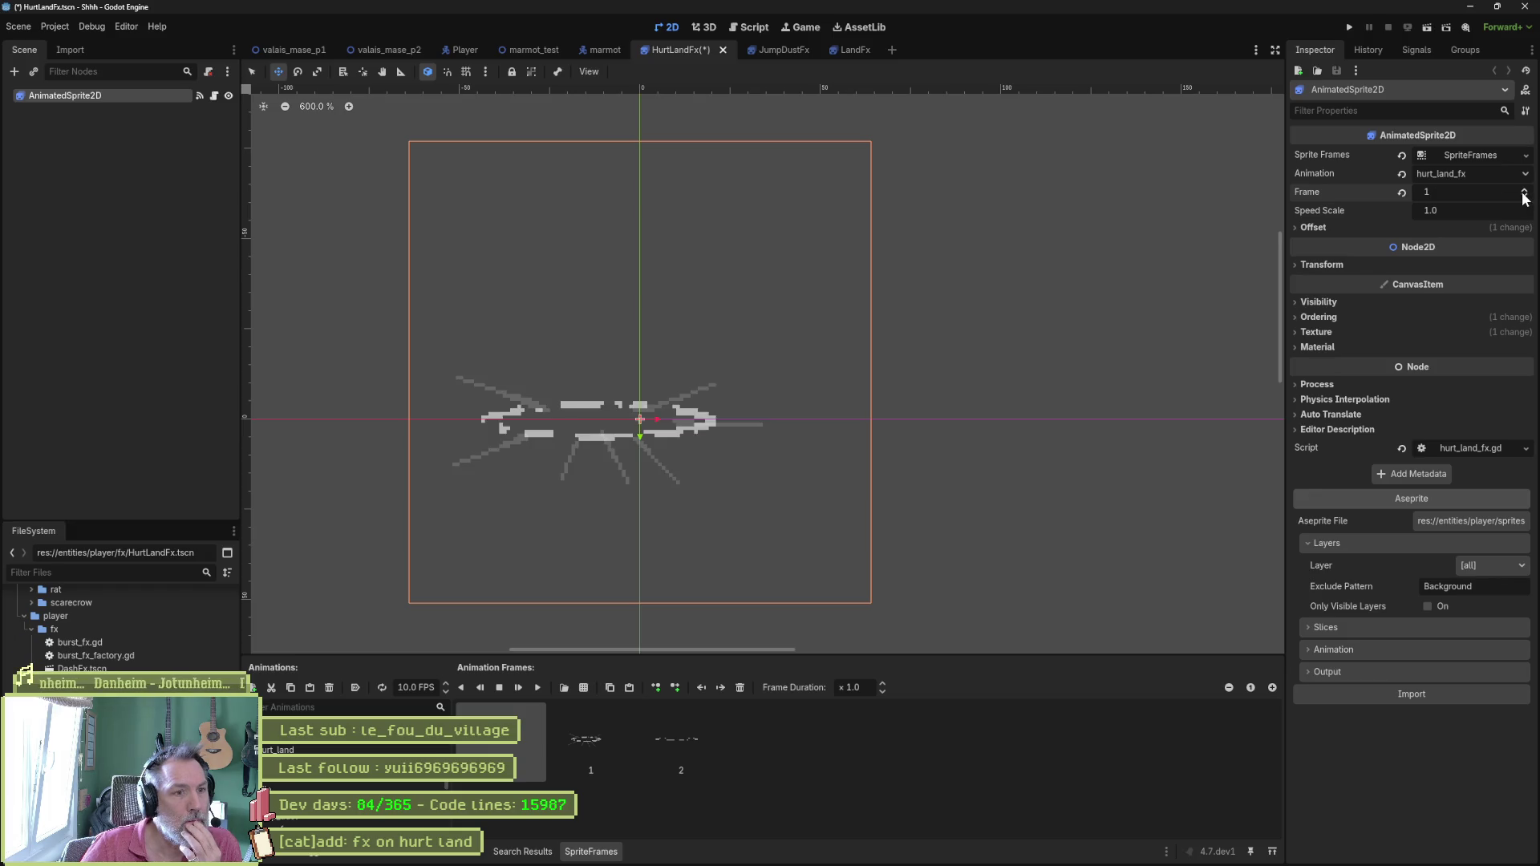
left_click(1524, 191)
left_click(1524, 195)
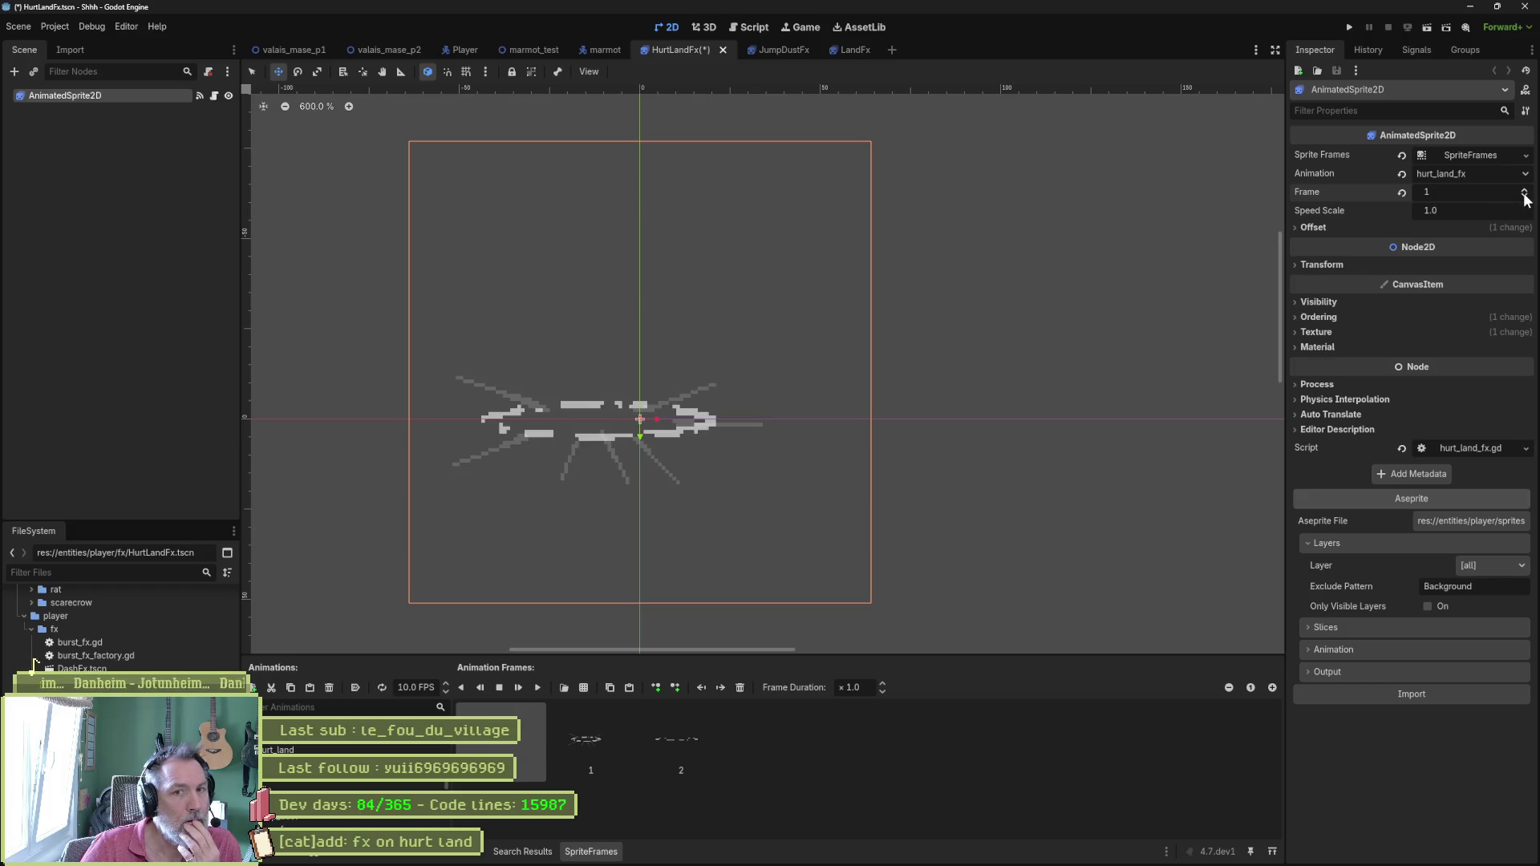
left_click(1312, 228)
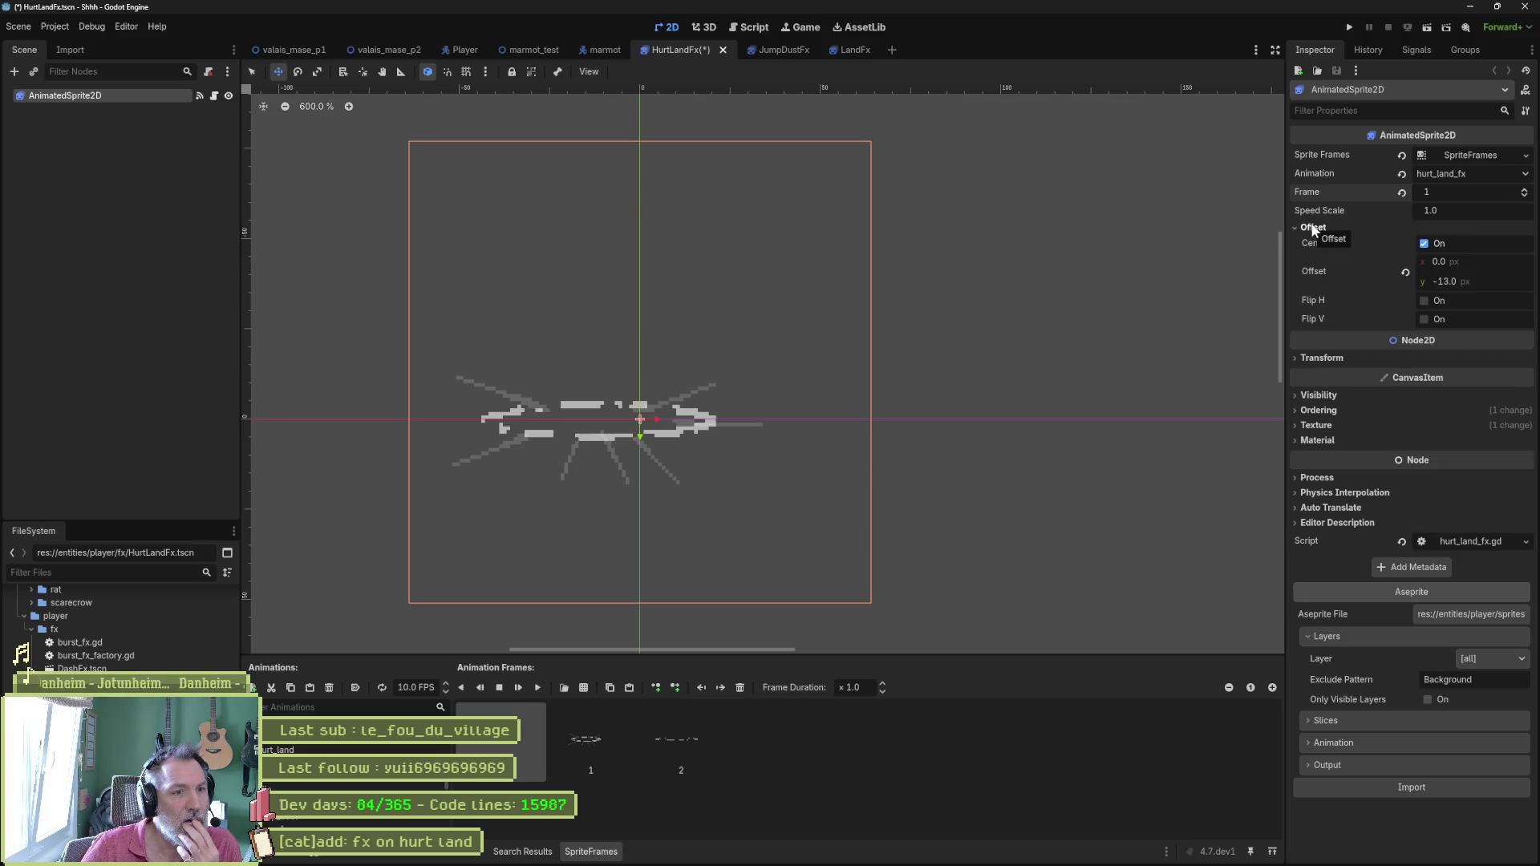
left_click(1314, 229)
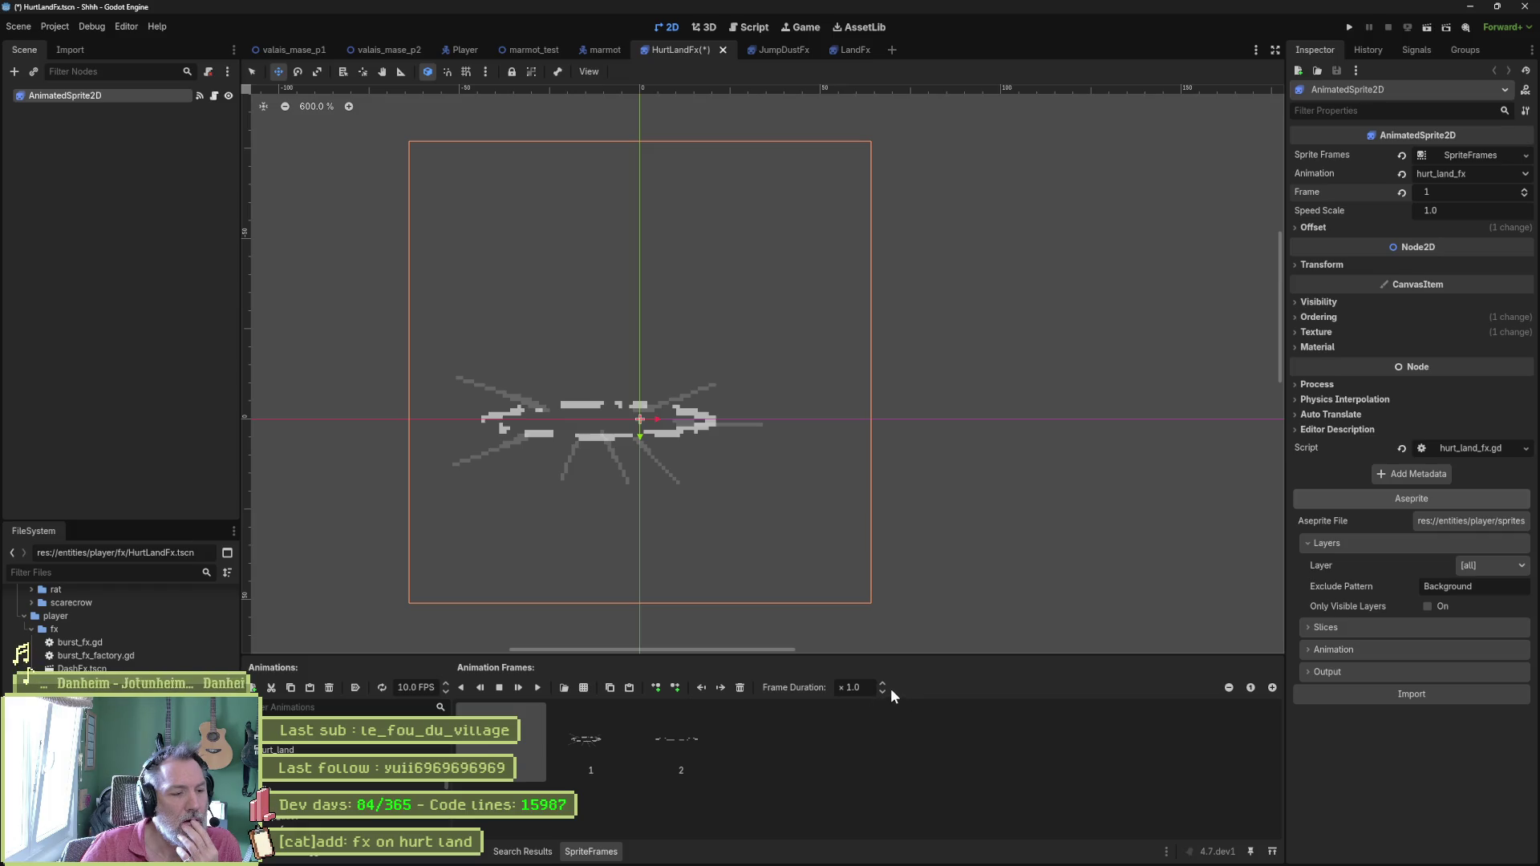
Turn on Visible Collision Shapes in the Debug menu and switch to the marmot_test scene.
left_click(93, 32)
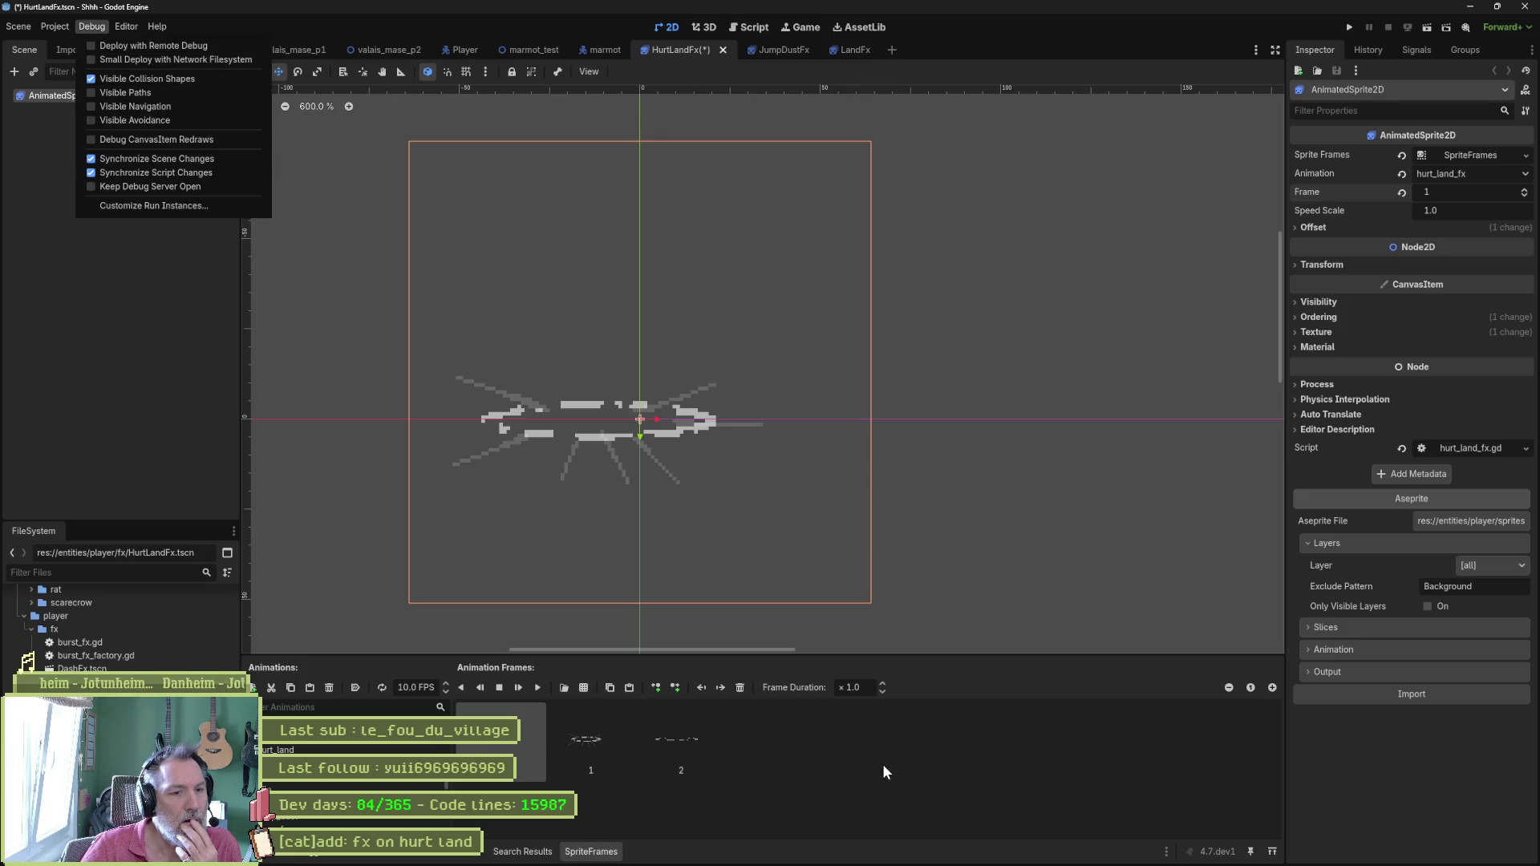
left_click(548, 51)
left_click(547, 51)
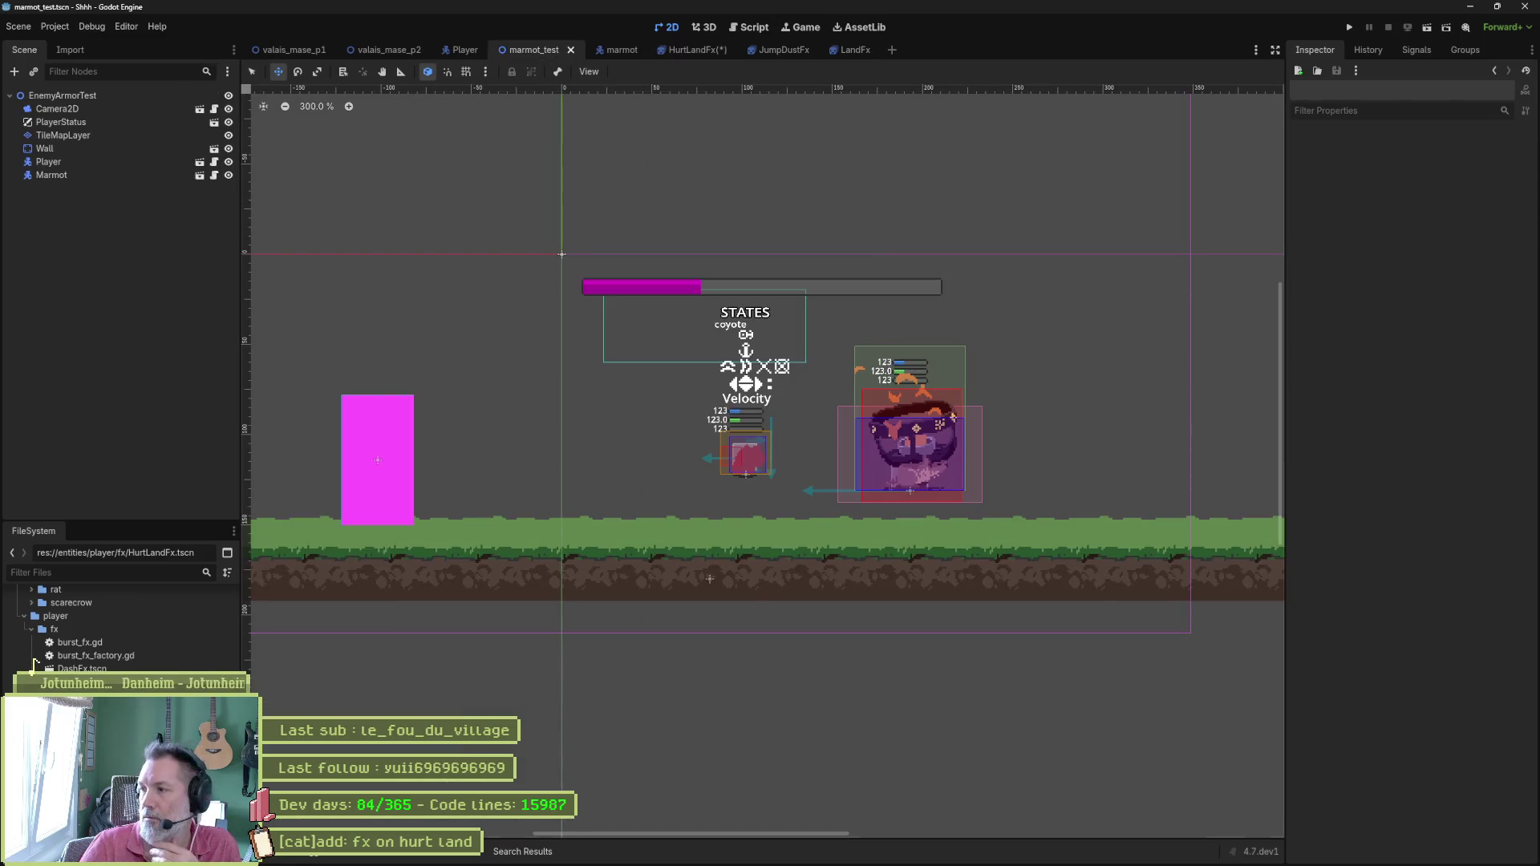
Run marmot_test until the cat reaches HurtLoop, stop it, and enlarge the recording.
key("F6")
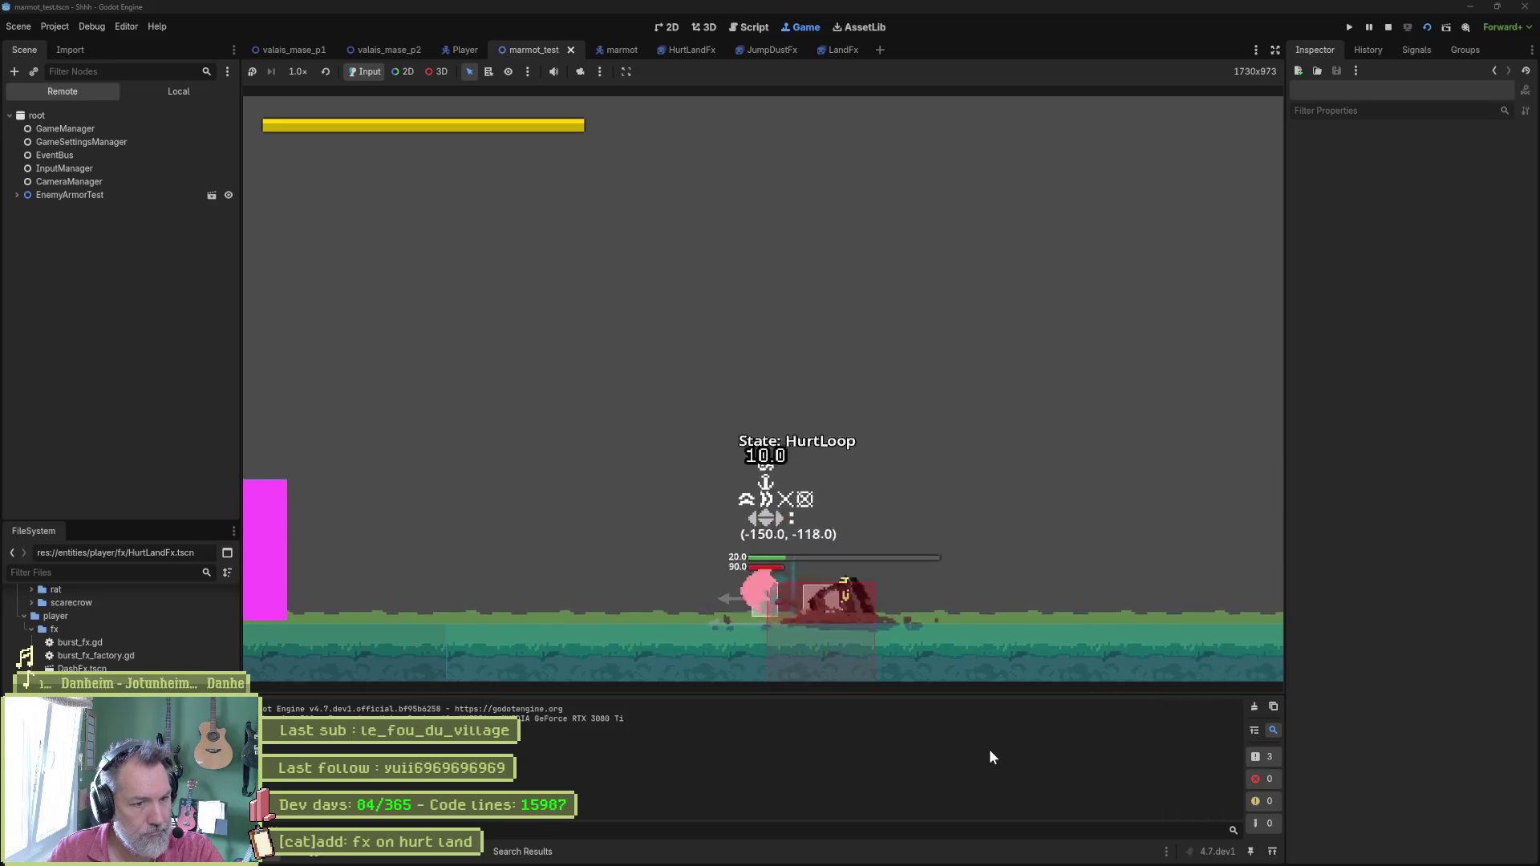
key("F8")
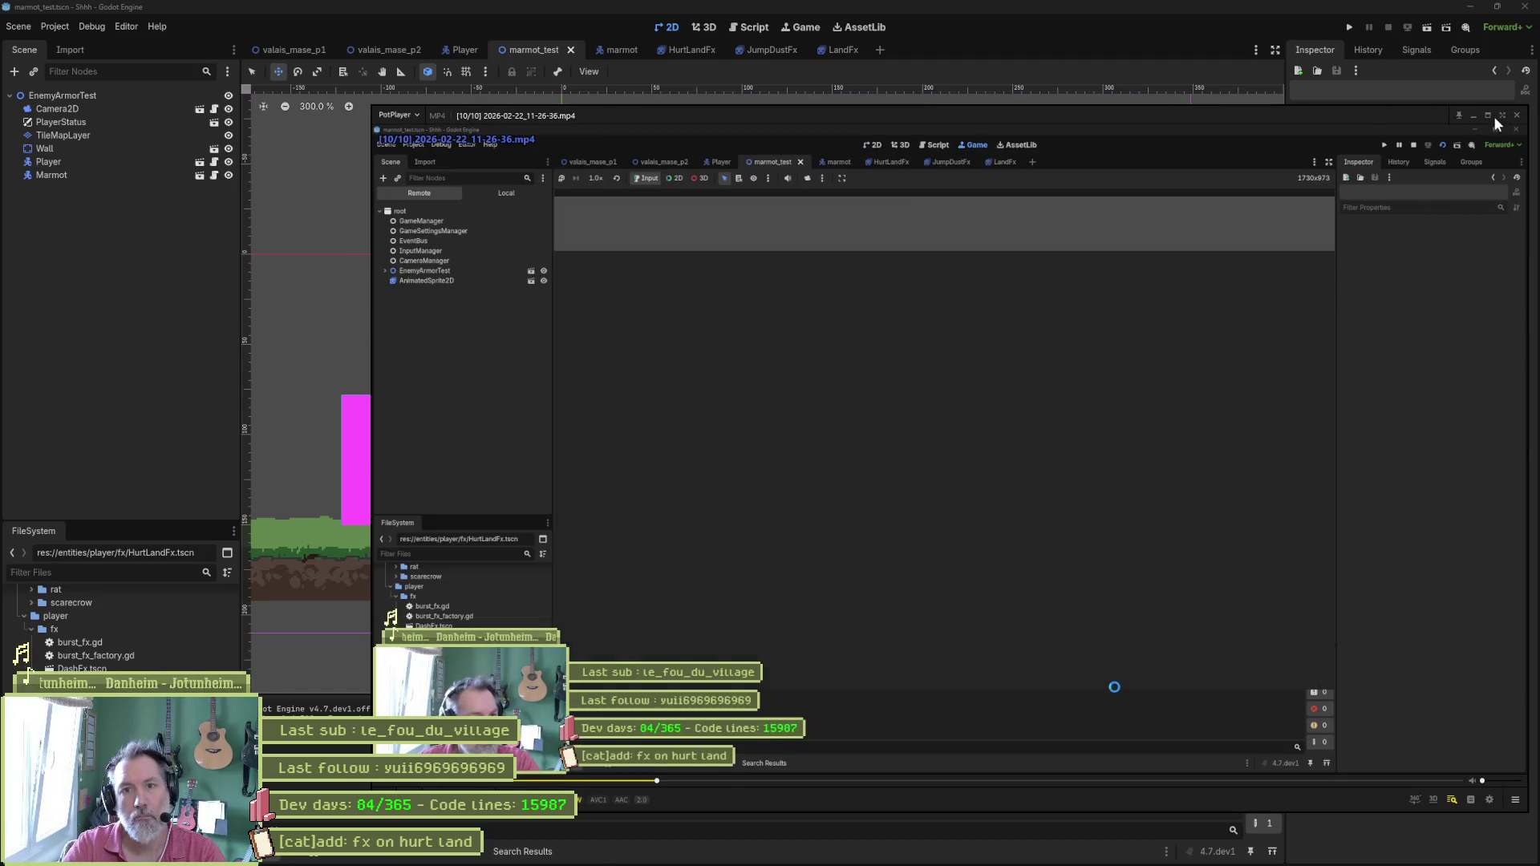
left_click(1491, 117)
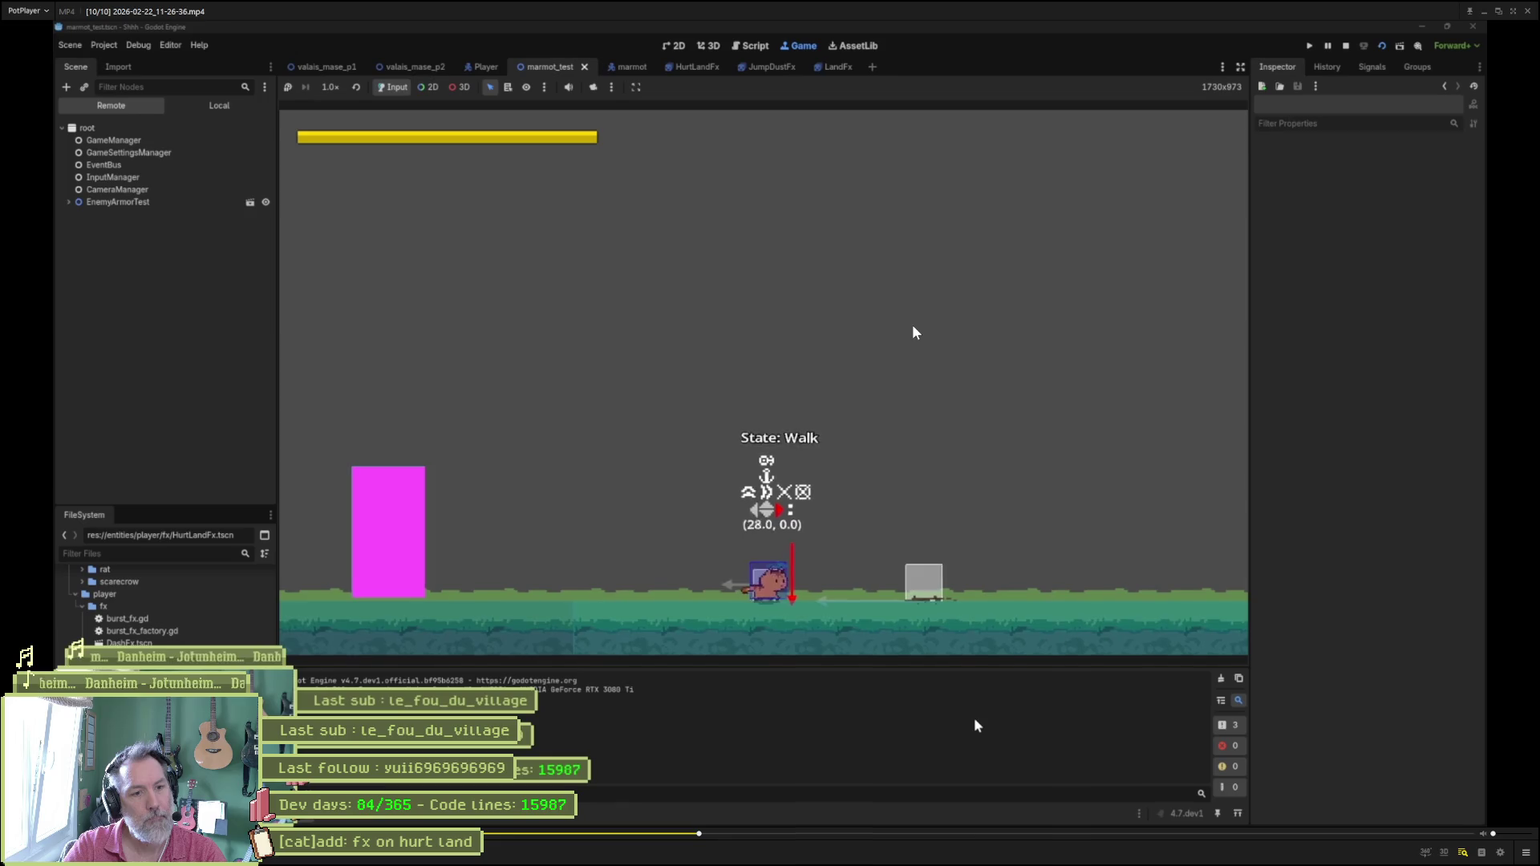
Step the collision-shape clip through HurtLoop to HurtLand and the dust frame, then return to the editor.
key("f")
key("f")
key("f")
key("f")
key("f")
key("f")
key("f")
key("f")
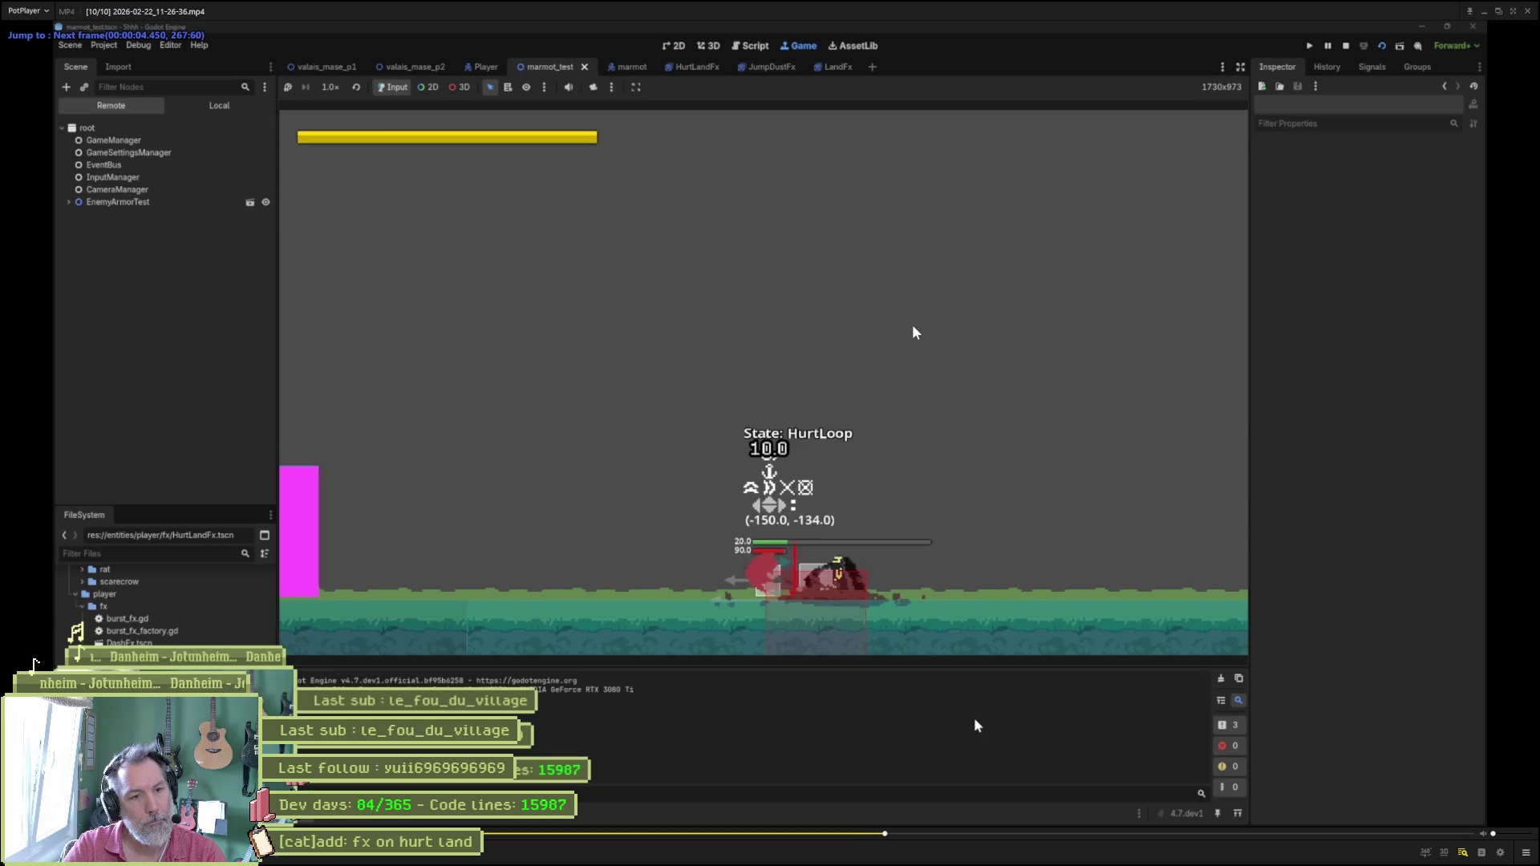
key("f")
key("f")
key("f")
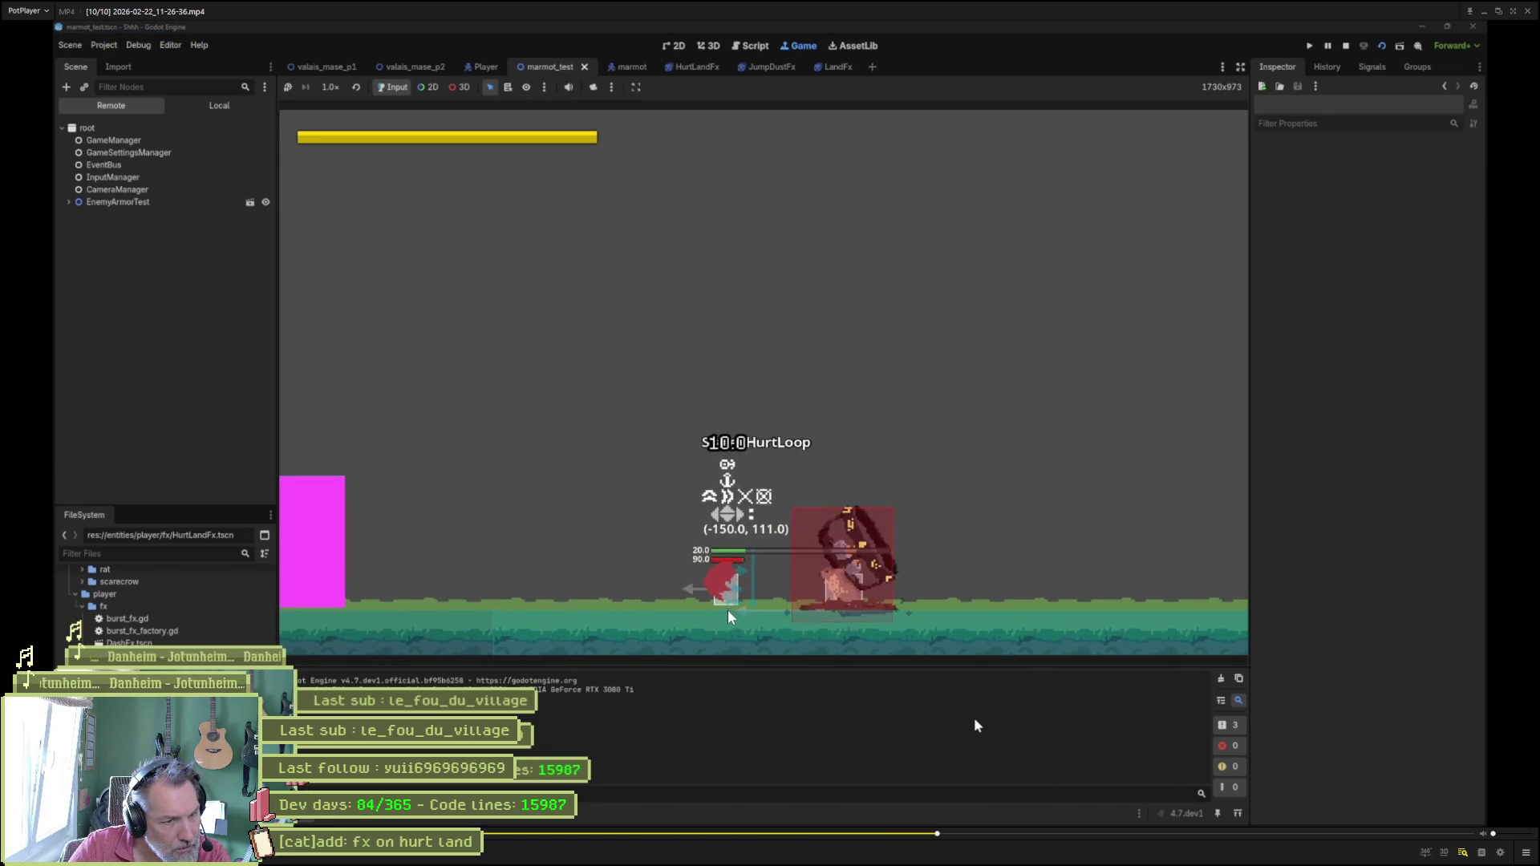
key("f")
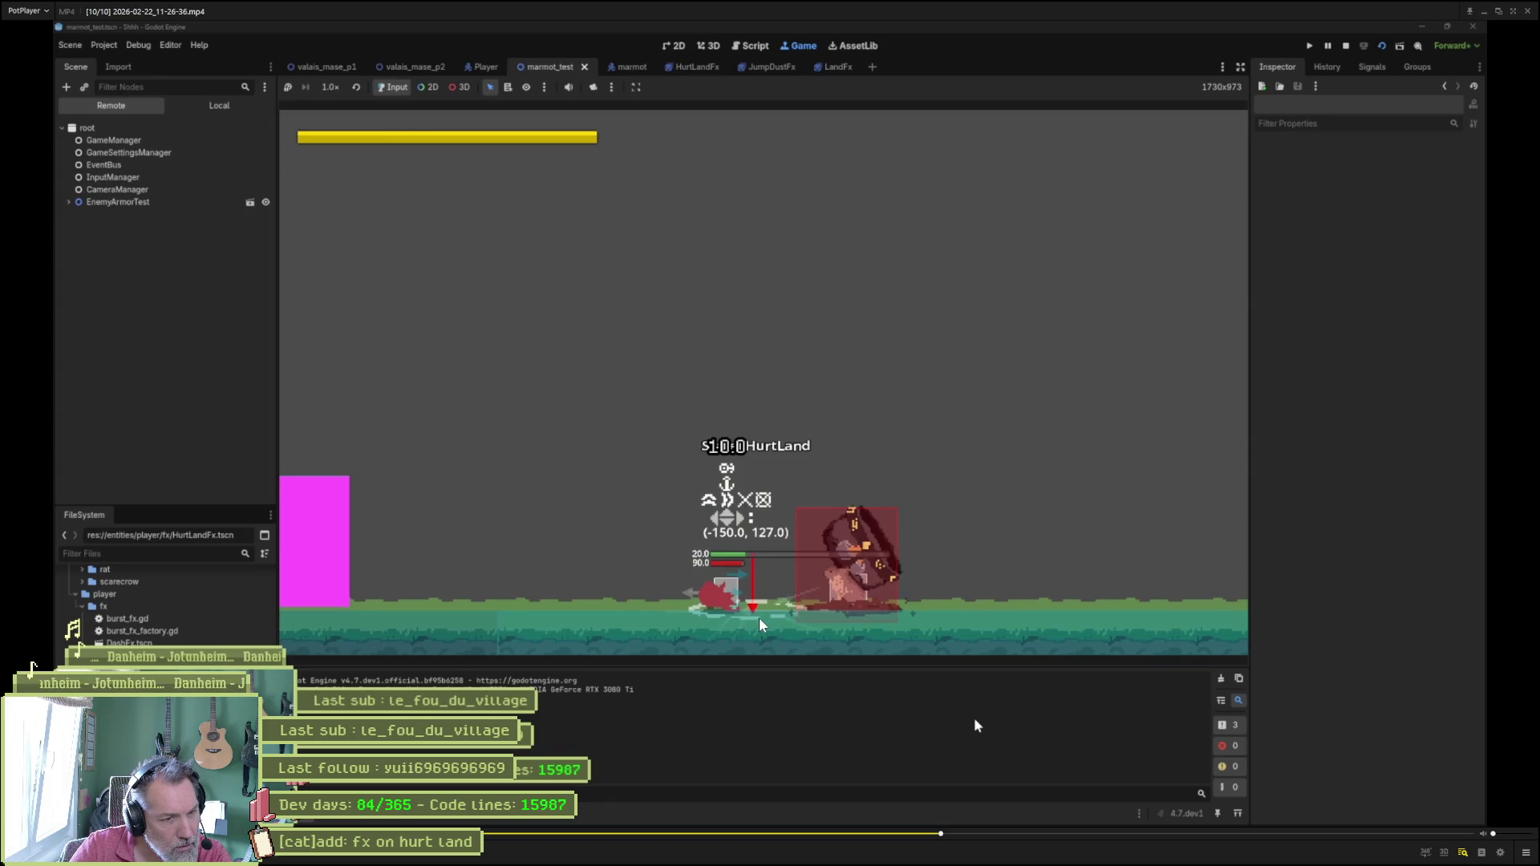
key("d")
key("d")
key("d")
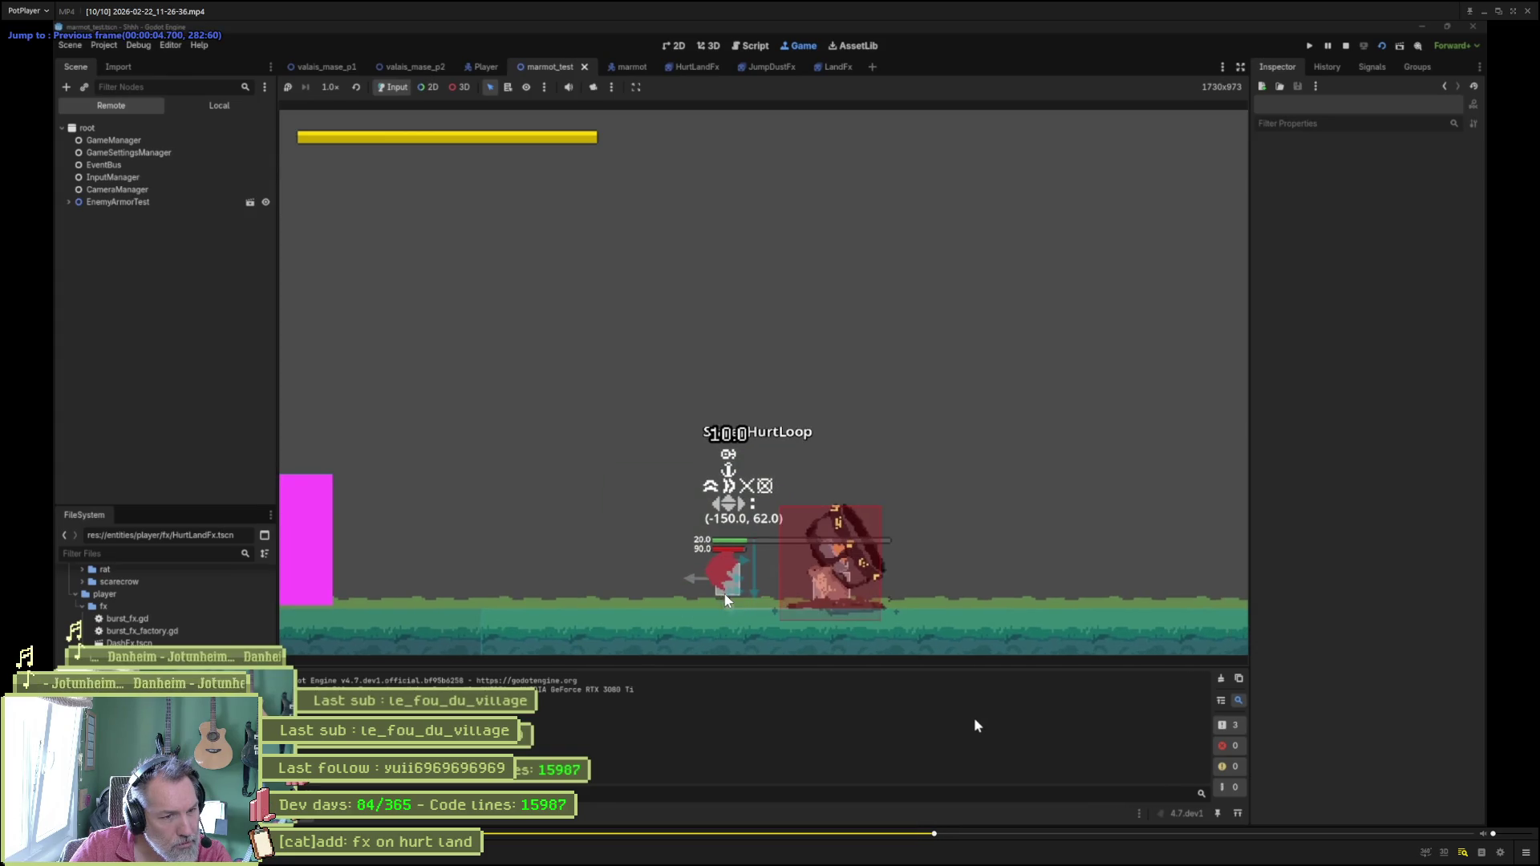
key("f")
key("f")
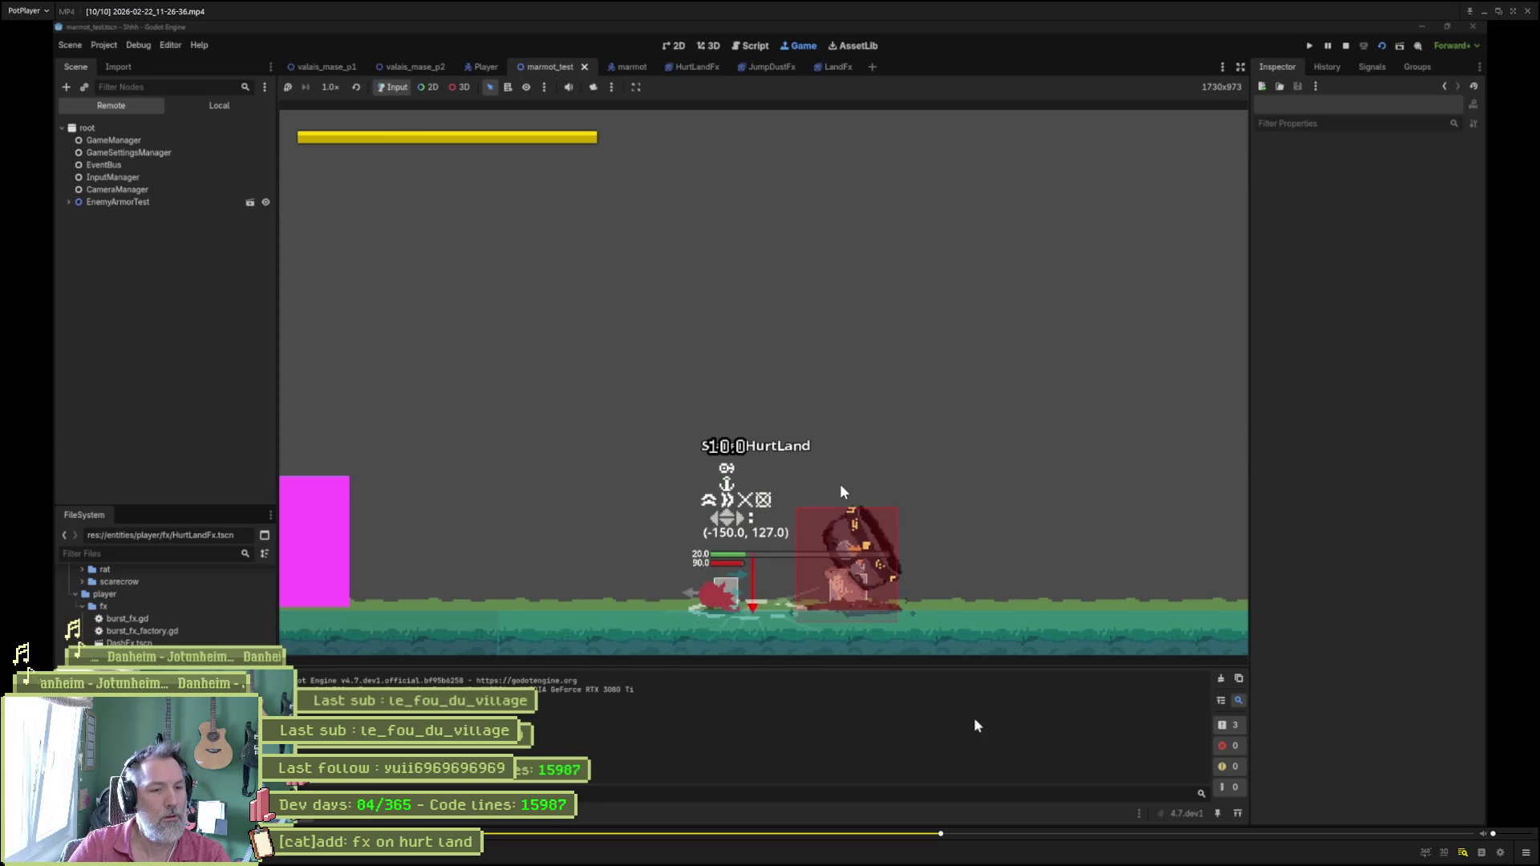
key("f")
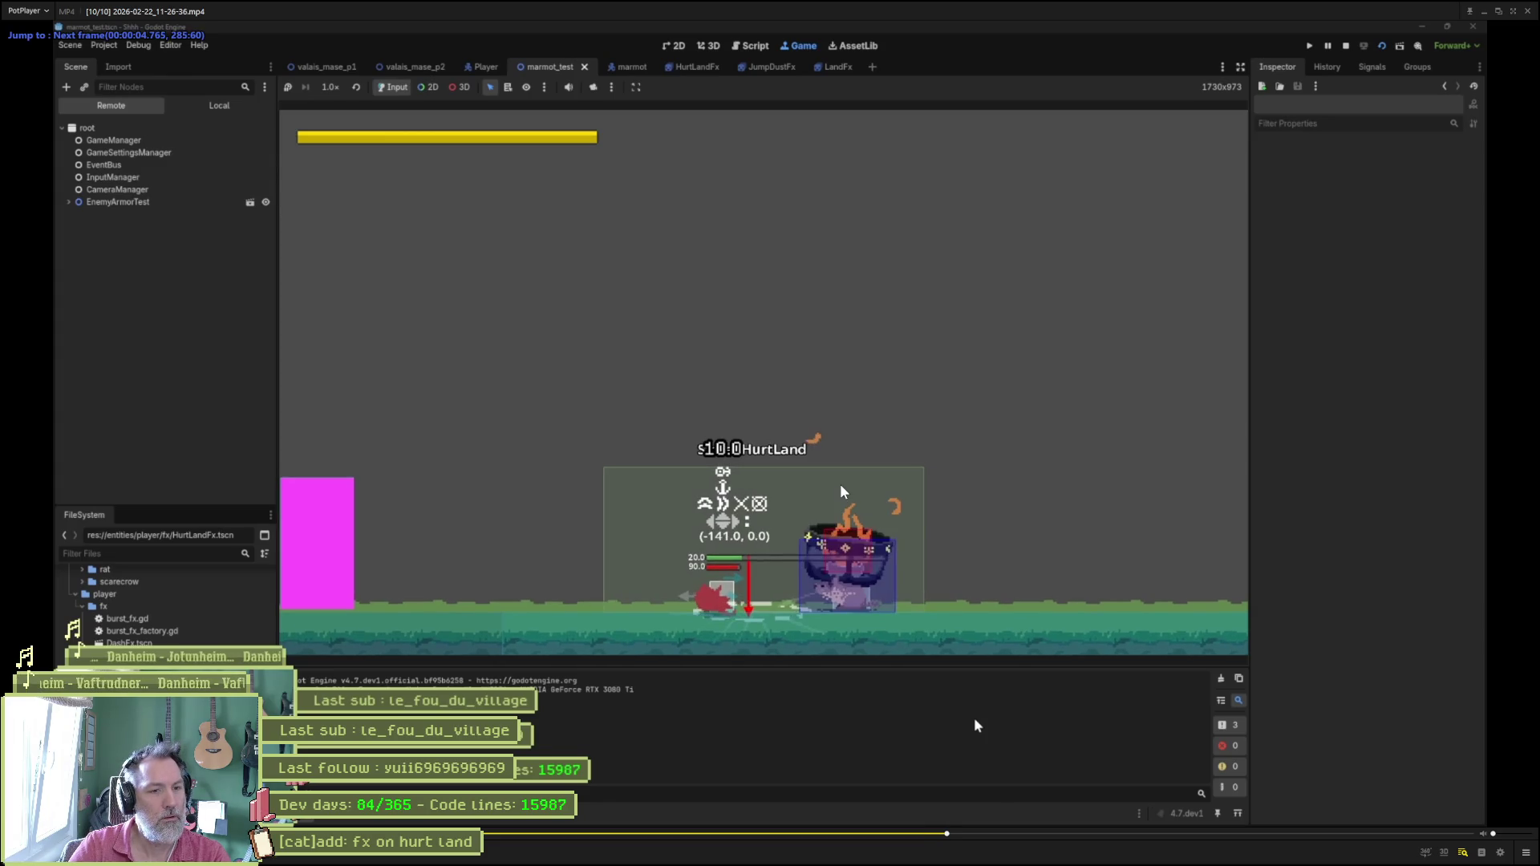
left_click(1487, 17)
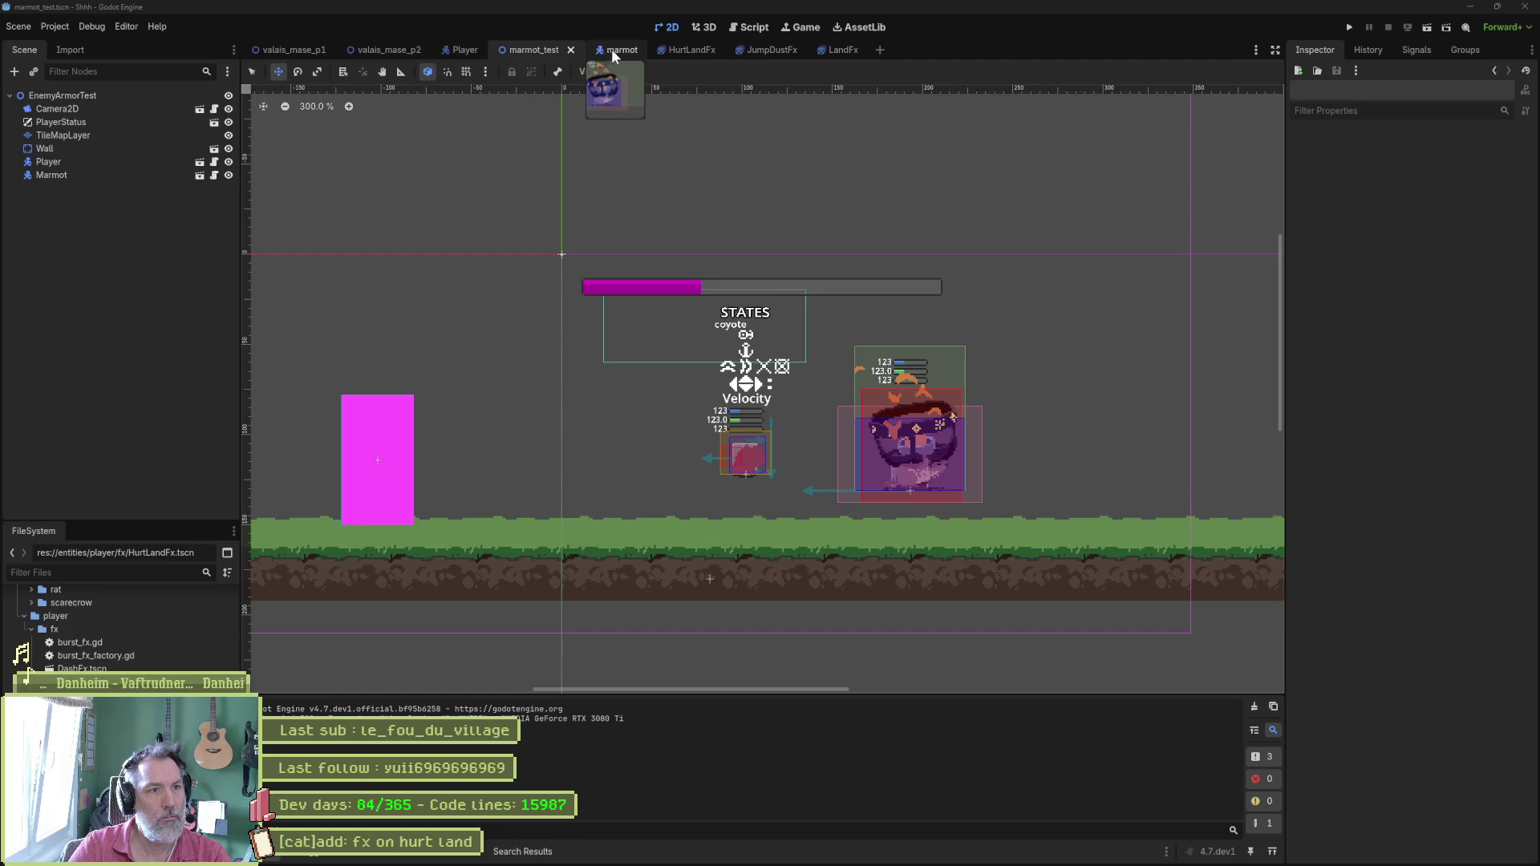
Inspect the cat's Body collision shape in the Player scene, then open the HurtLandFx scene.
left_click(468, 56)
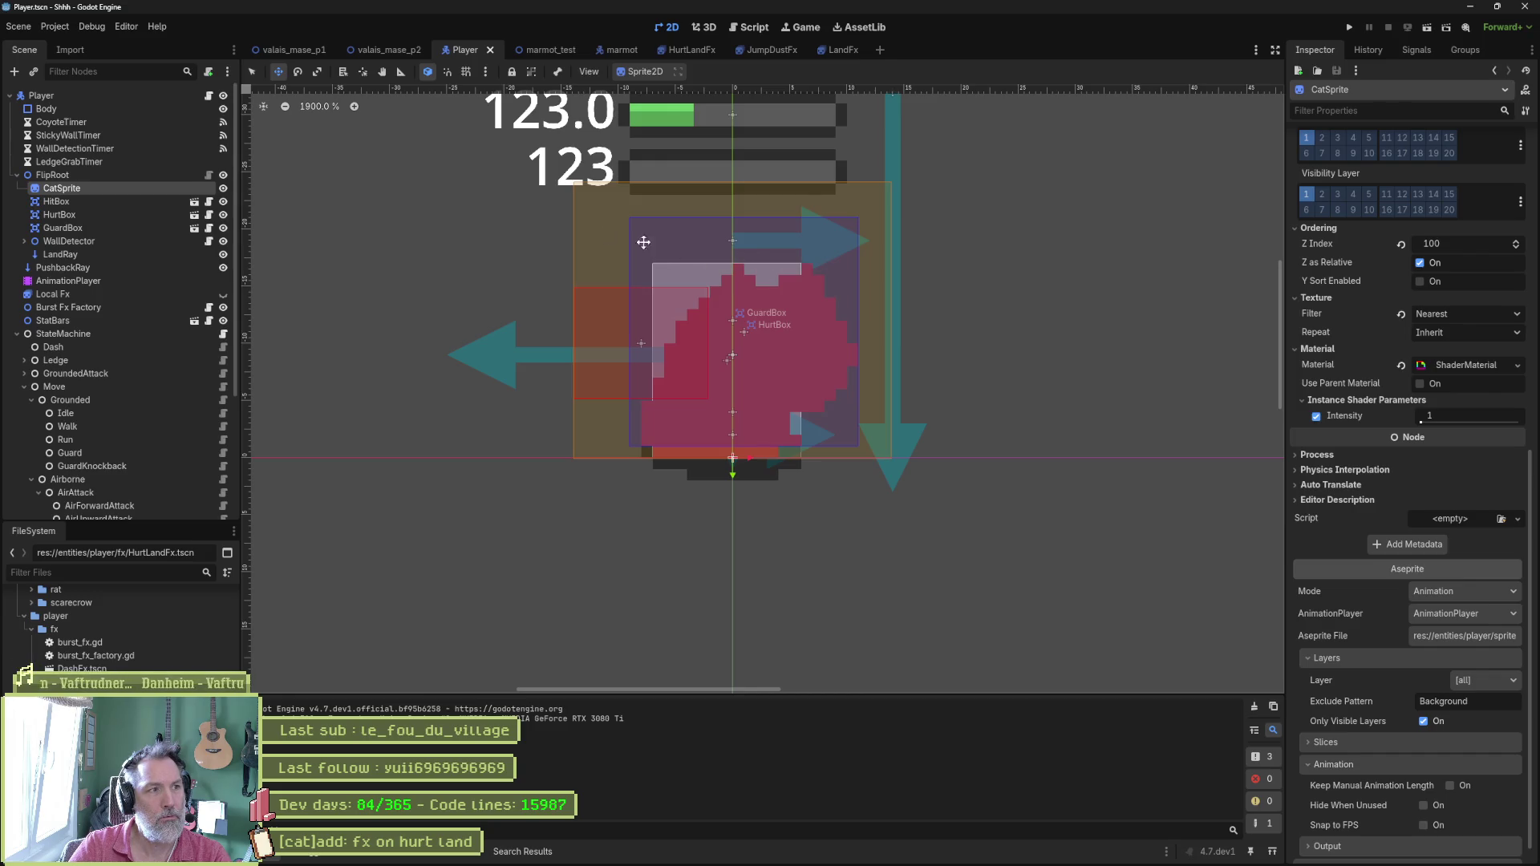
left_click(117, 110)
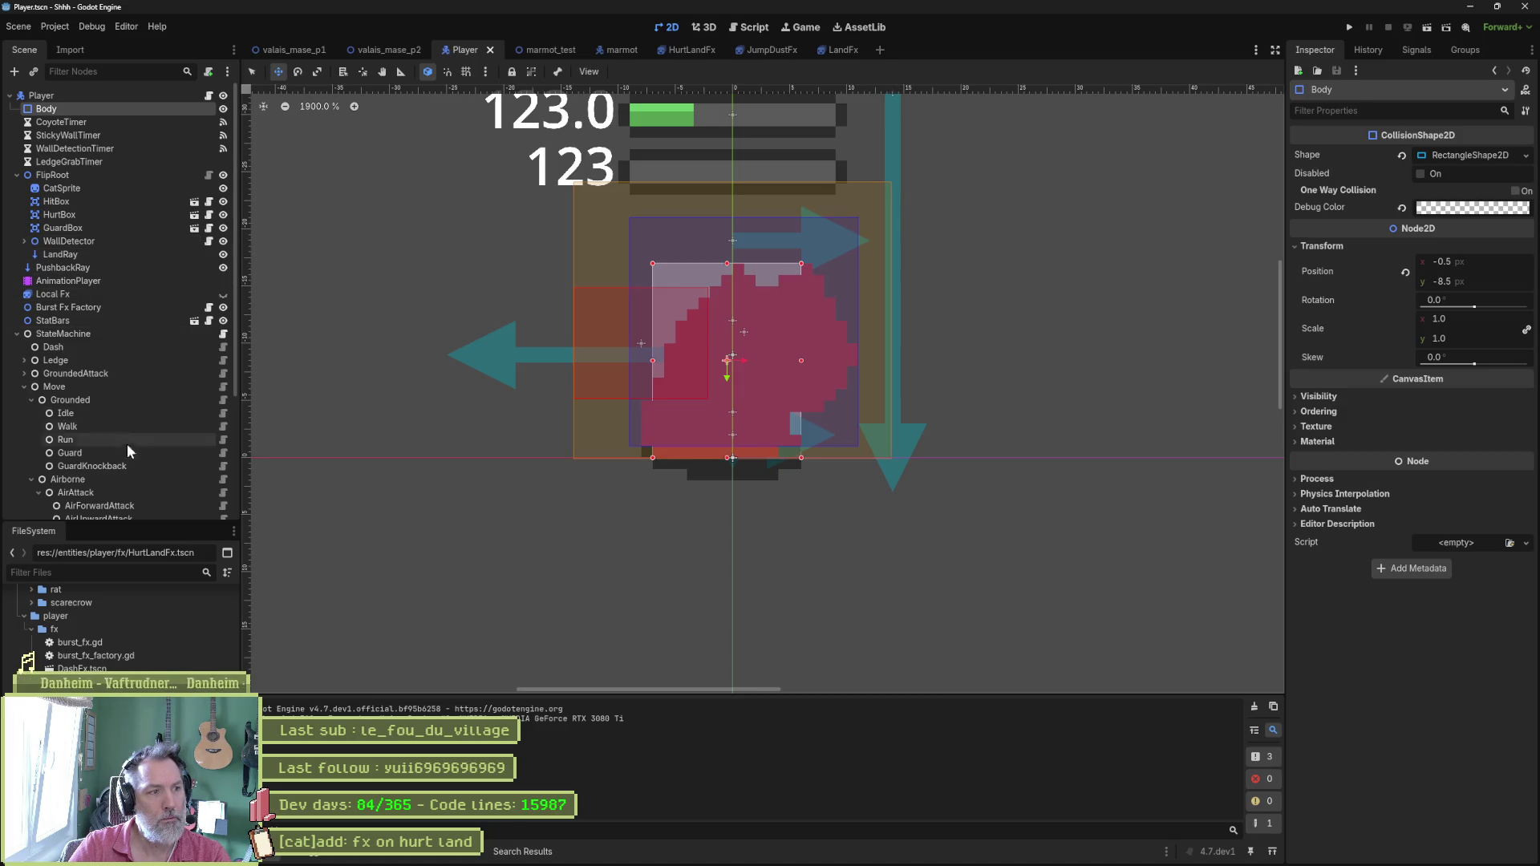
left_click(690, 50)
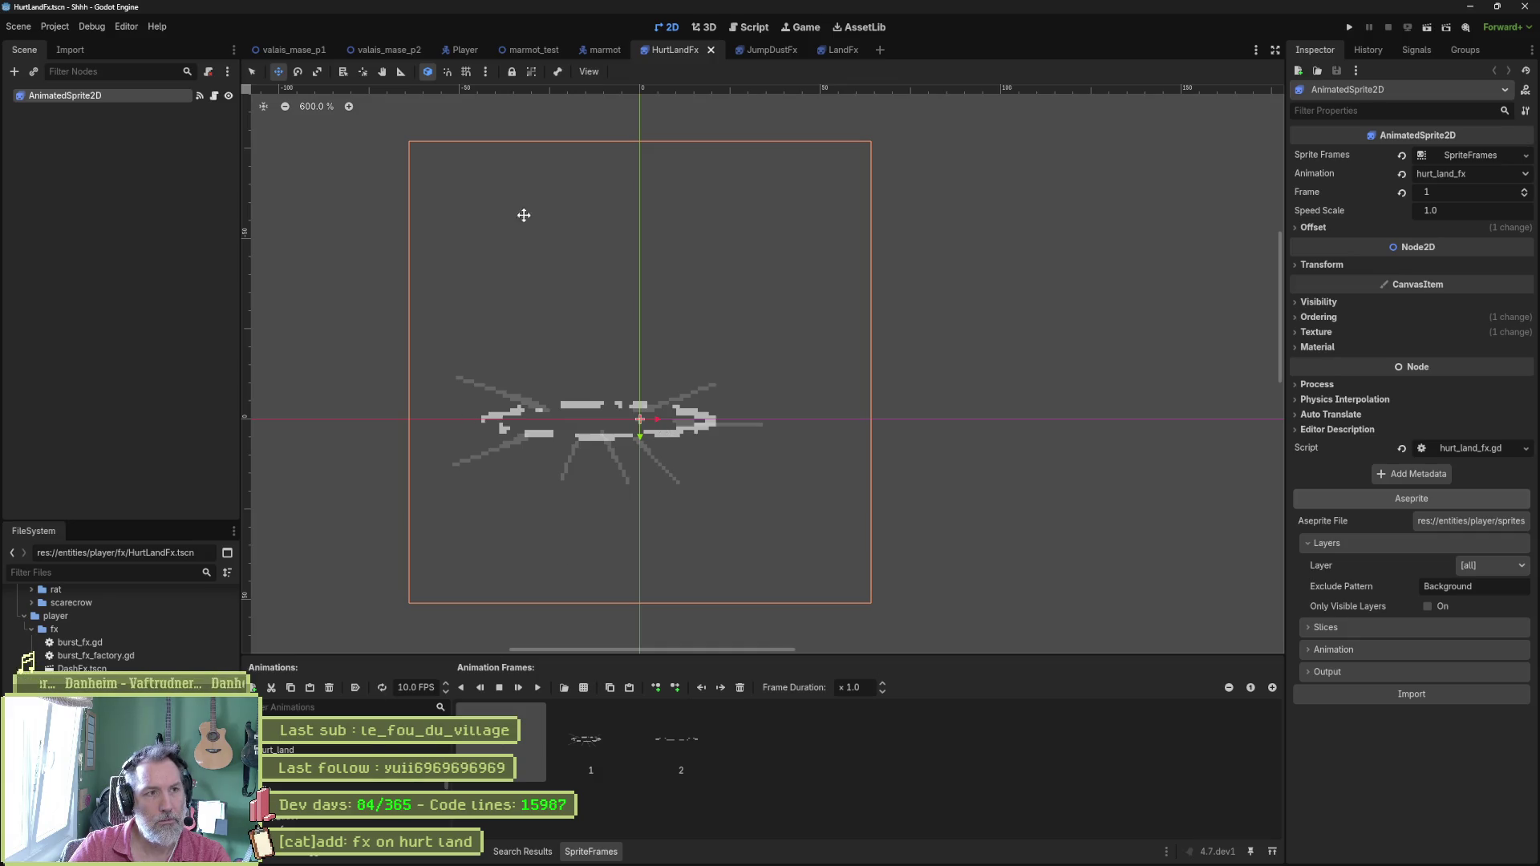
From the Player scene's HurtLand state, open the HurtLandFx scene through its Burst Fx Resource.
left_click(460, 51)
left_click(129, 468)
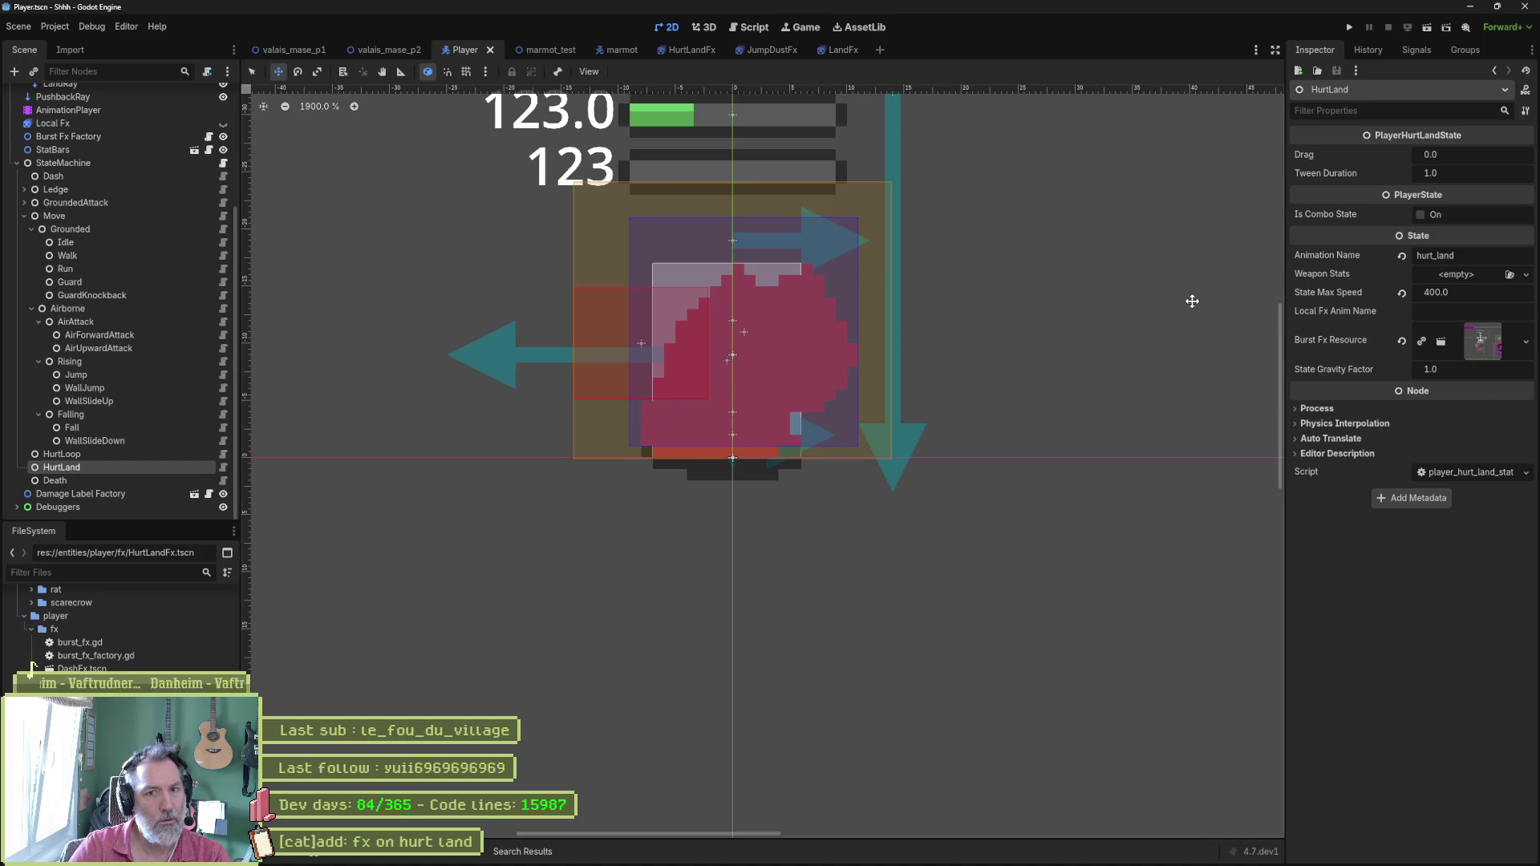
left_click(1491, 348)
left_click(1438, 373)
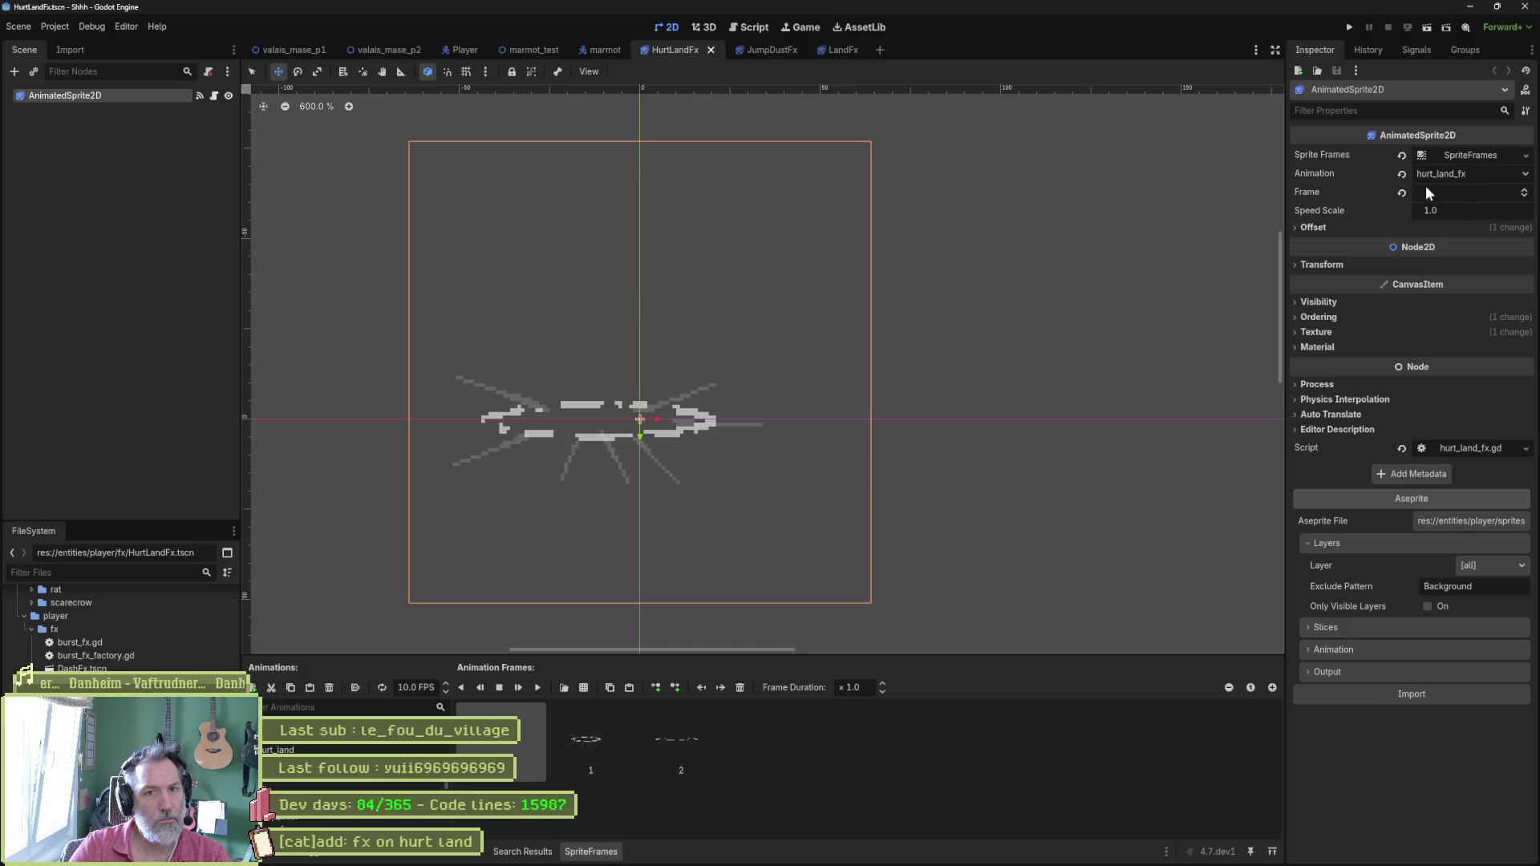
Drag the dust AnimatedSprite2D further left, save HurtLandFx, and go back to marmot_test.
left_click(1321, 227)
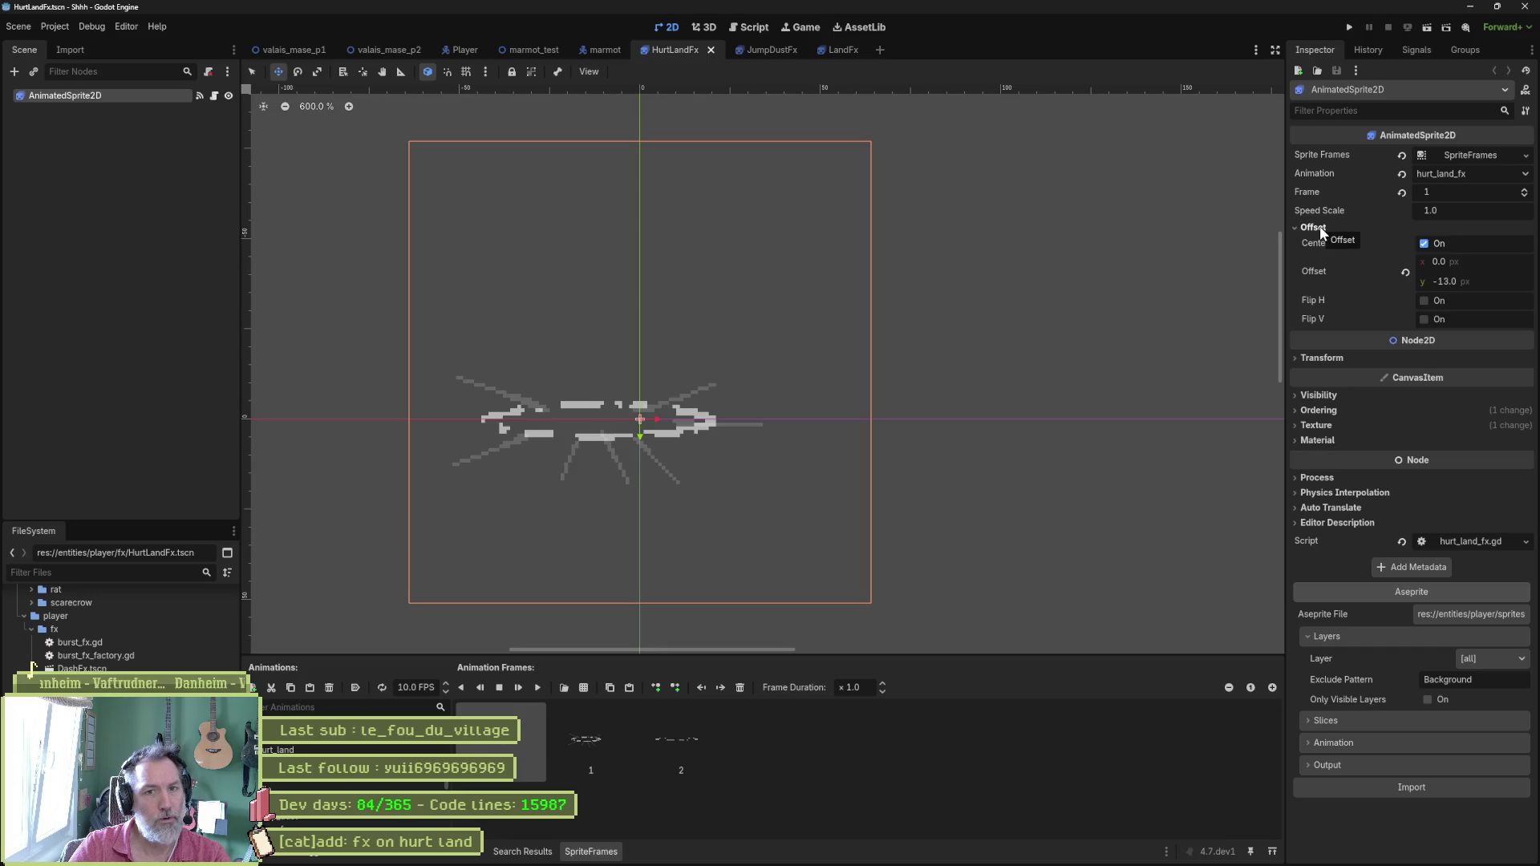
left_click_drag(656, 418, 565, 419)
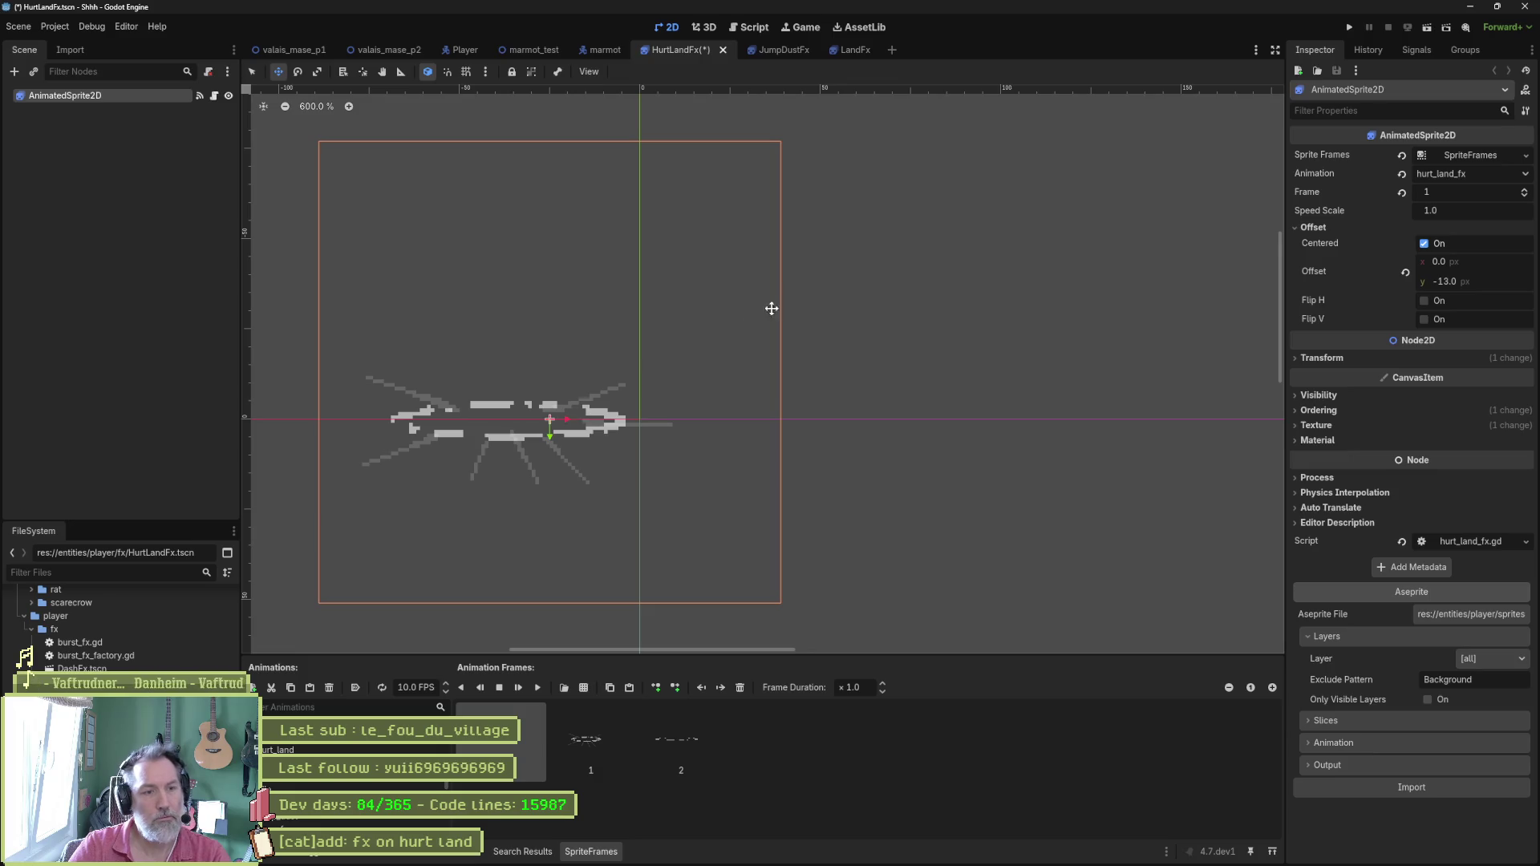
key("ctrl+s")
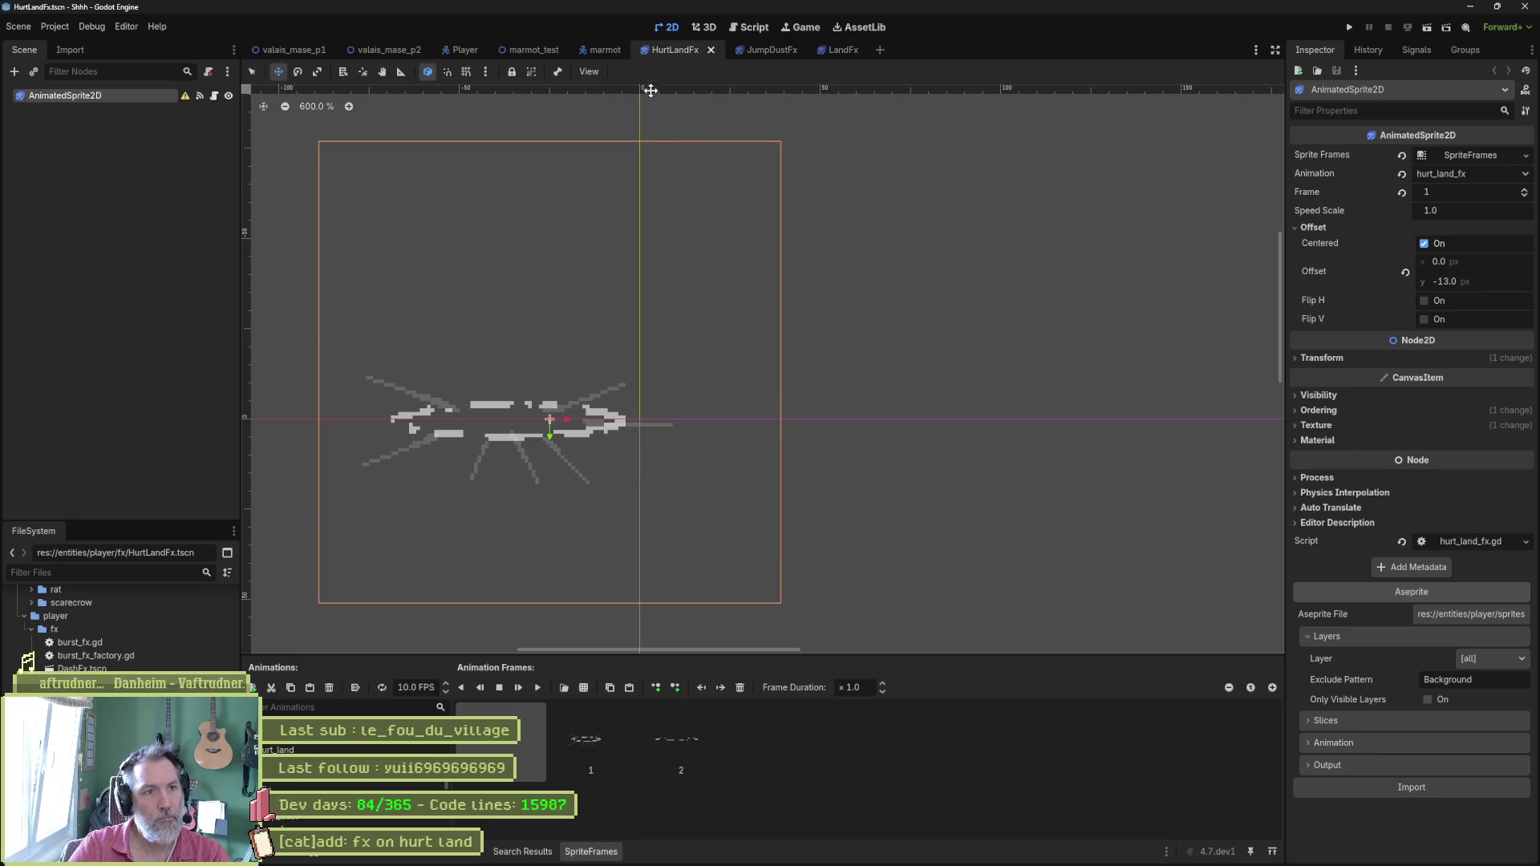
left_click(537, 50)
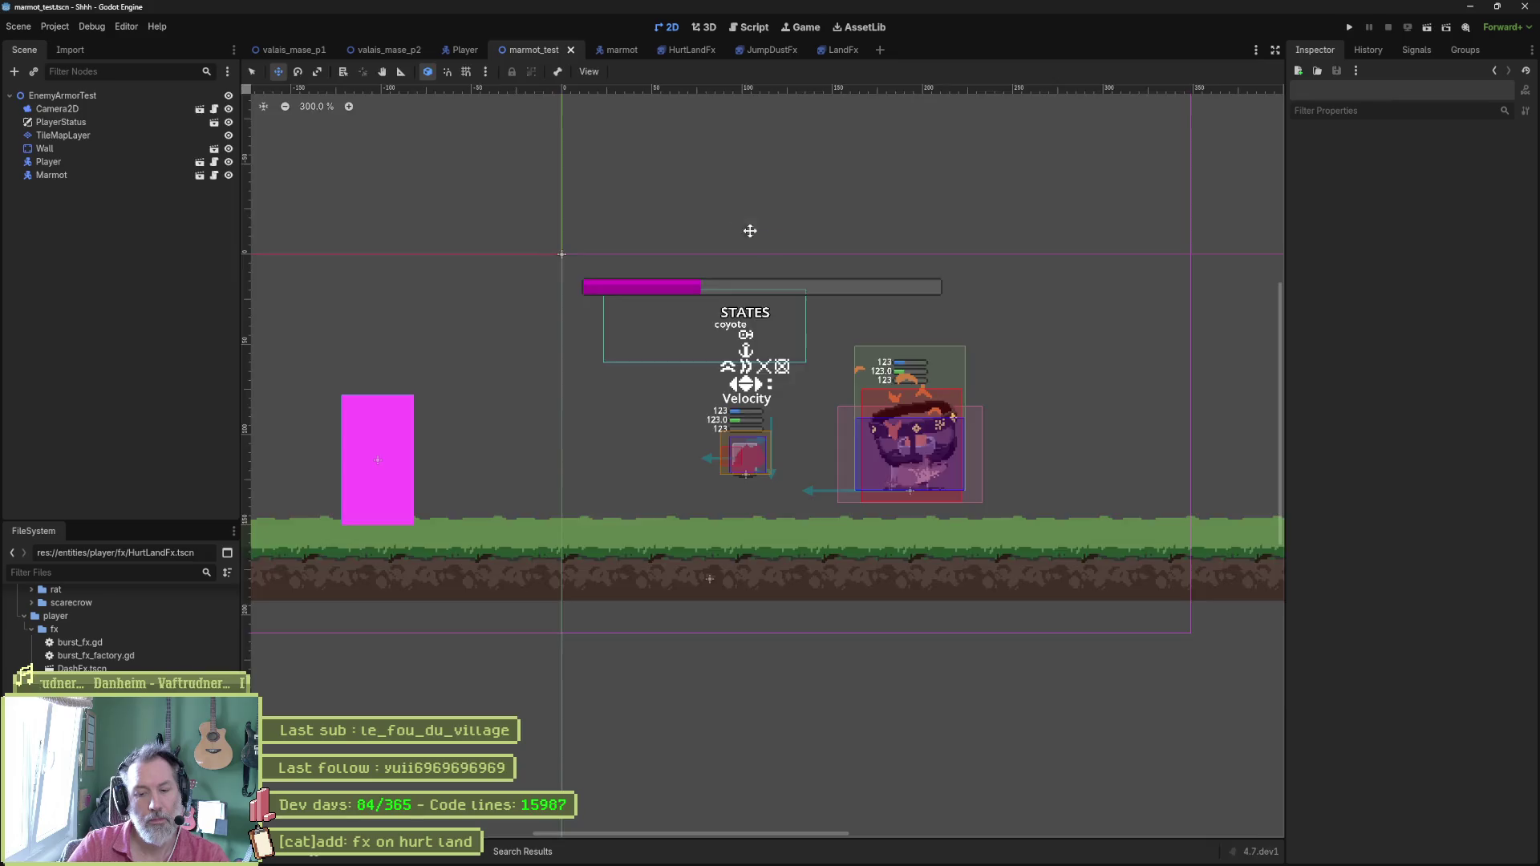
key("F6")
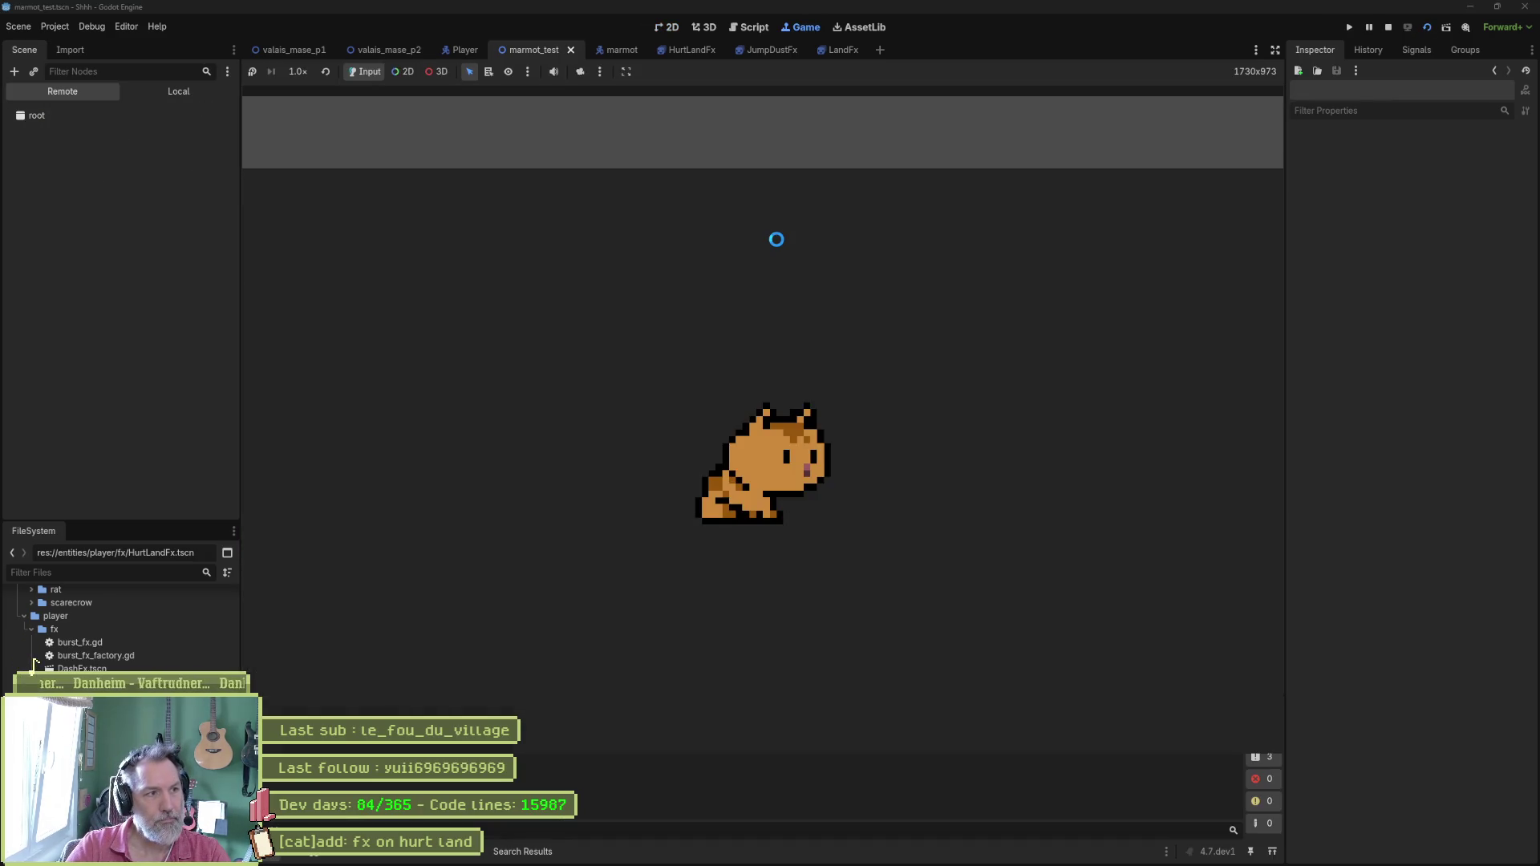
key("Right")
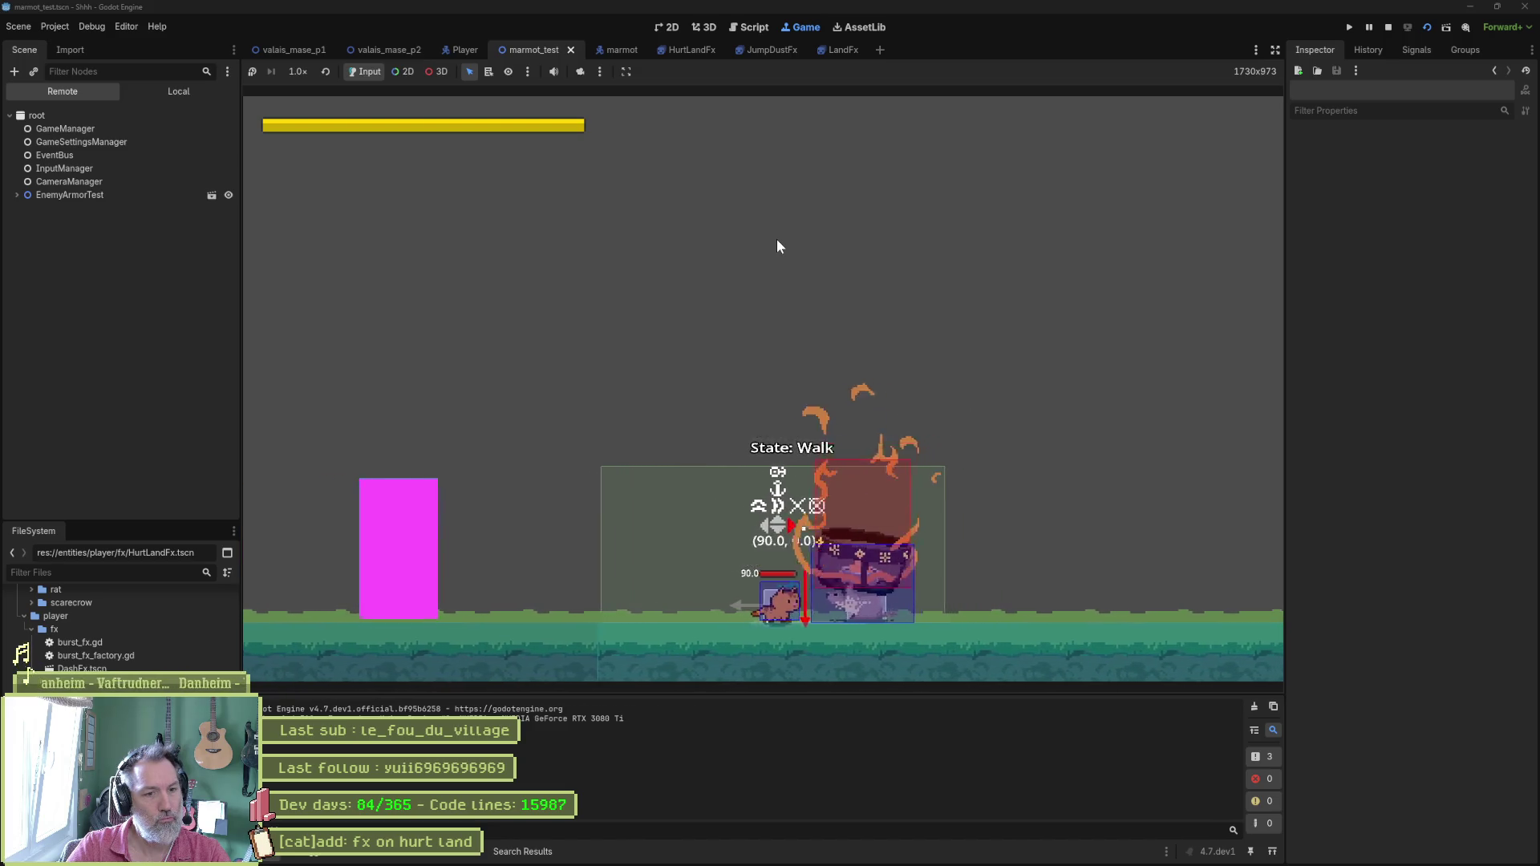
key("F8")
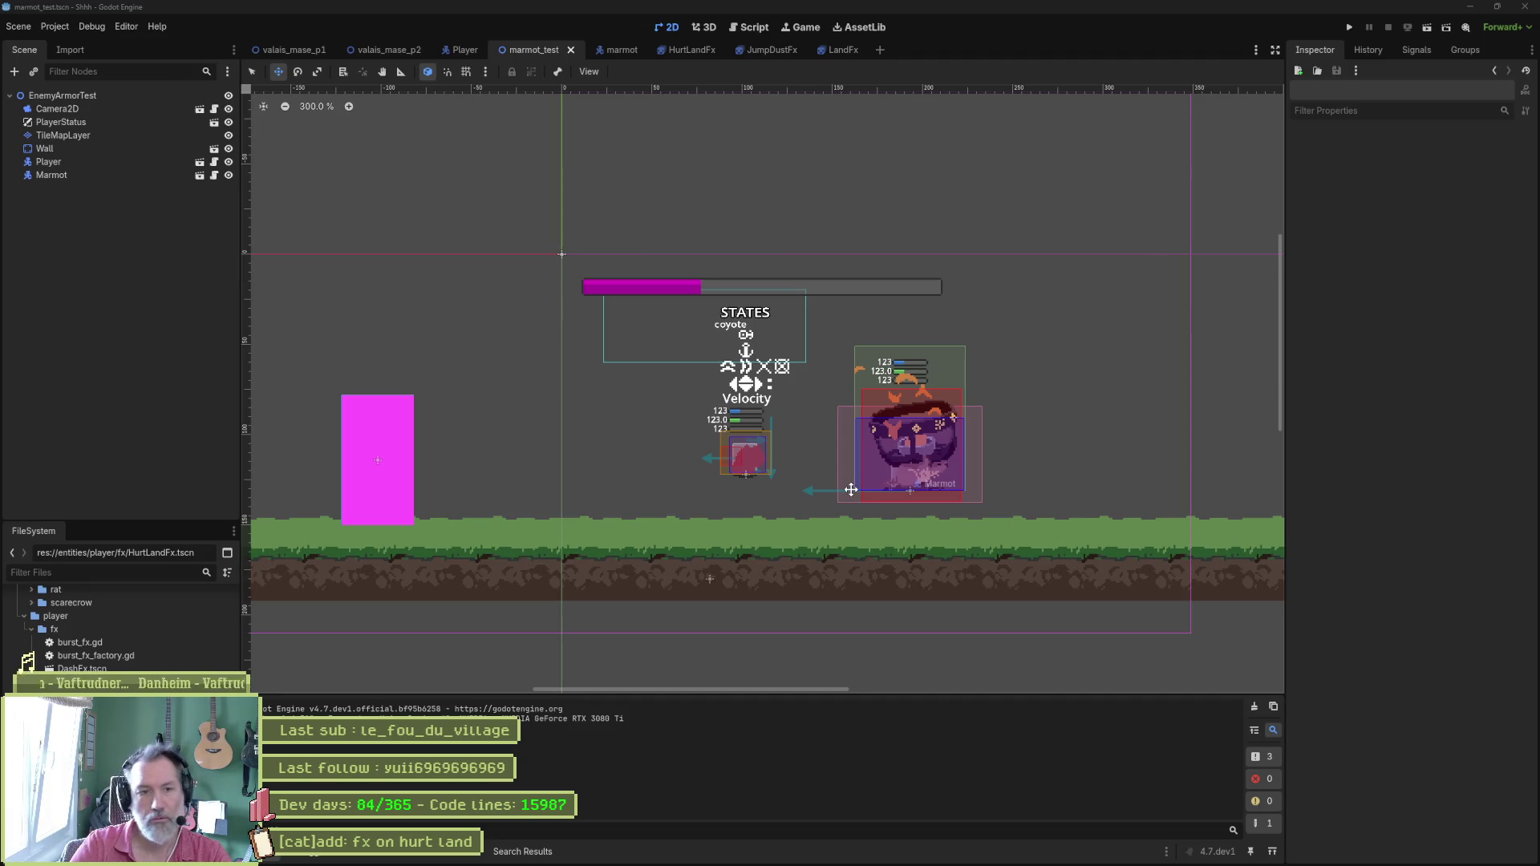
key("F6")
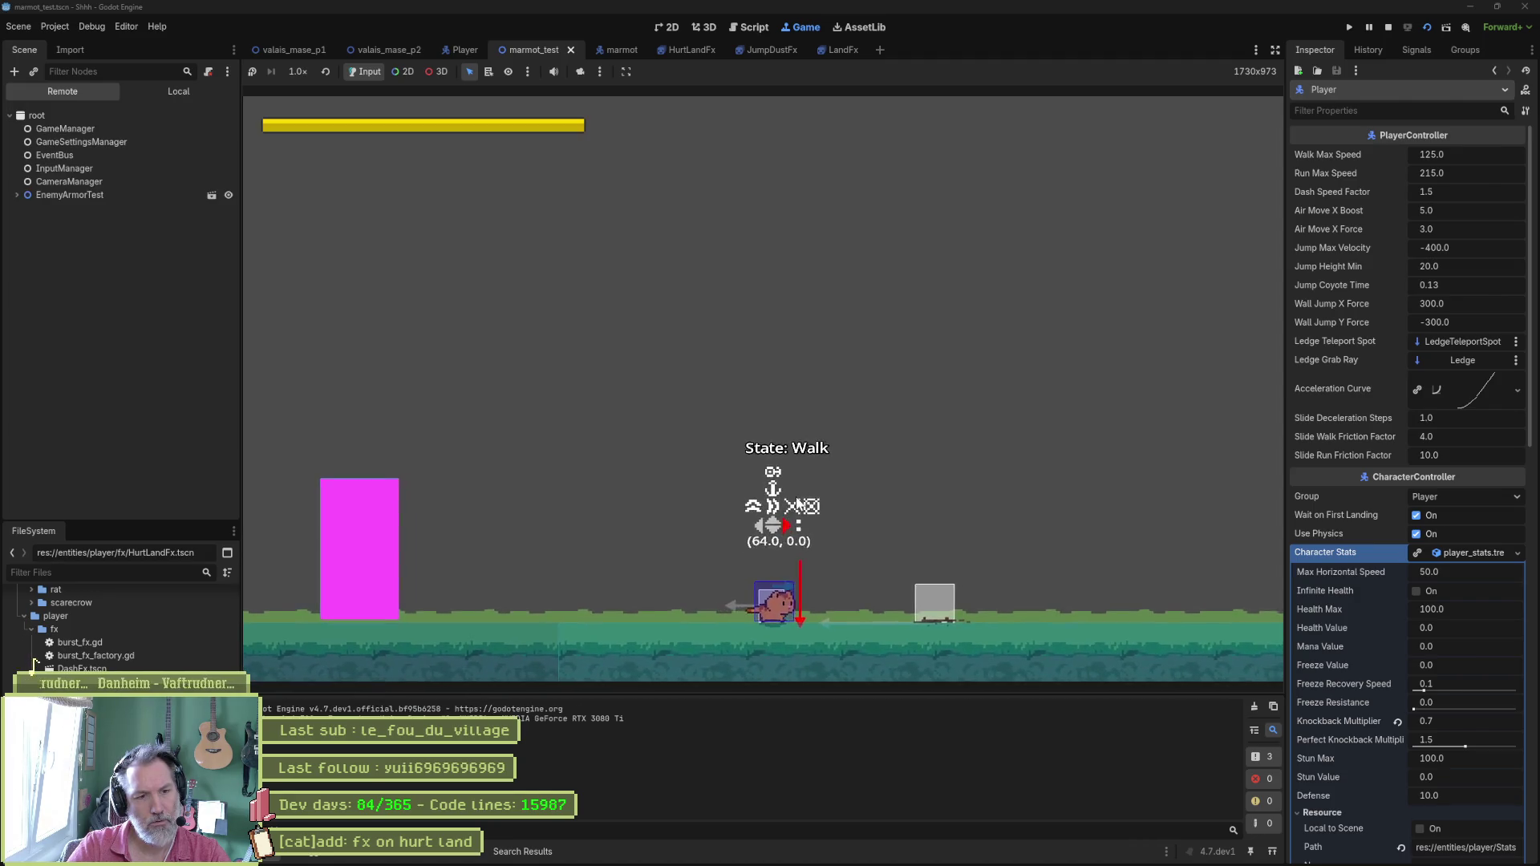
key("F8")
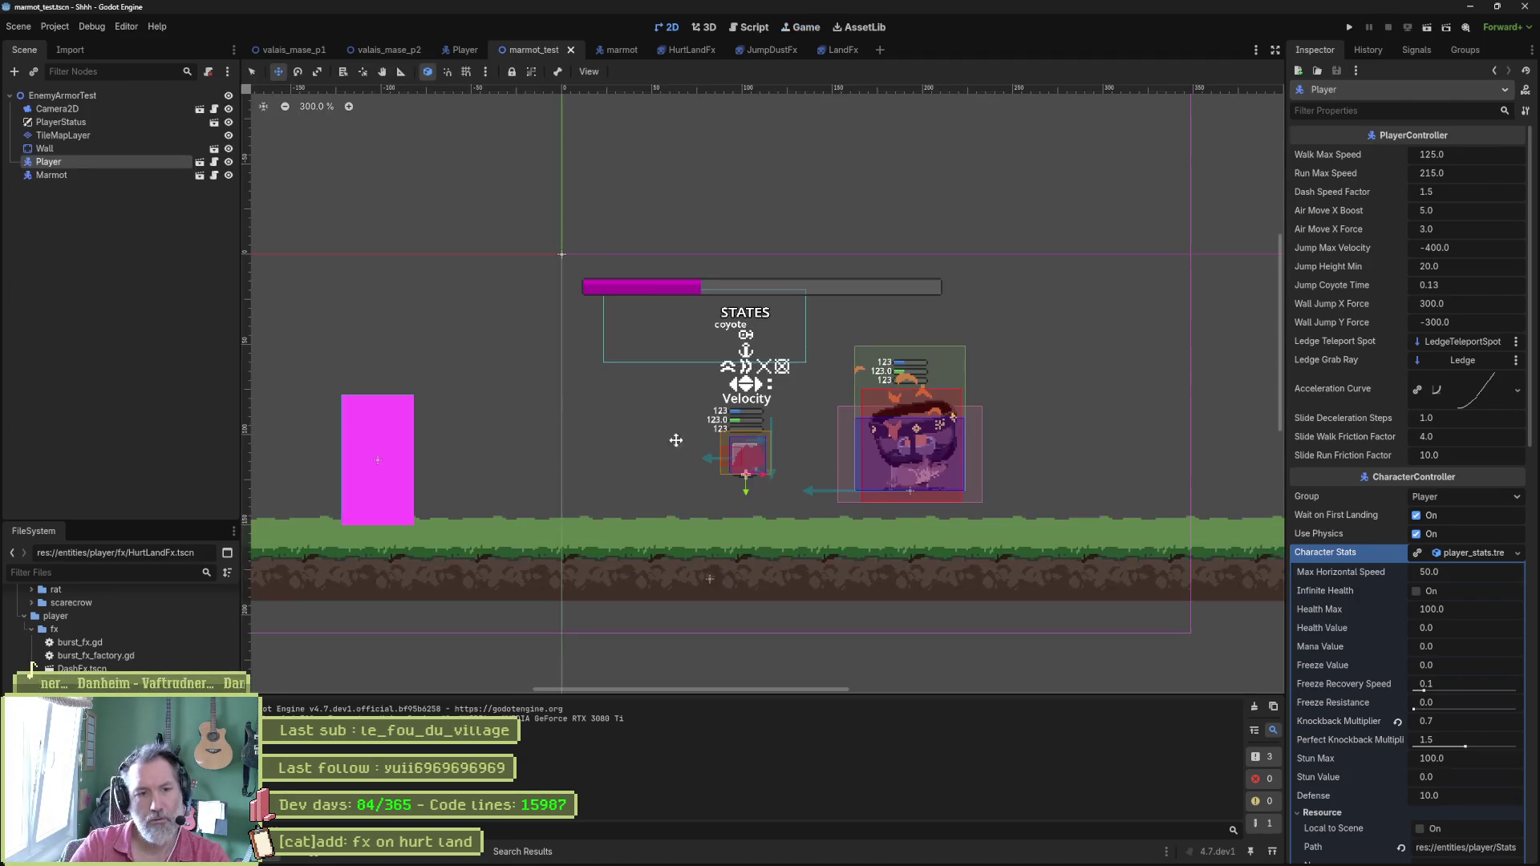
left_click(85, 26)
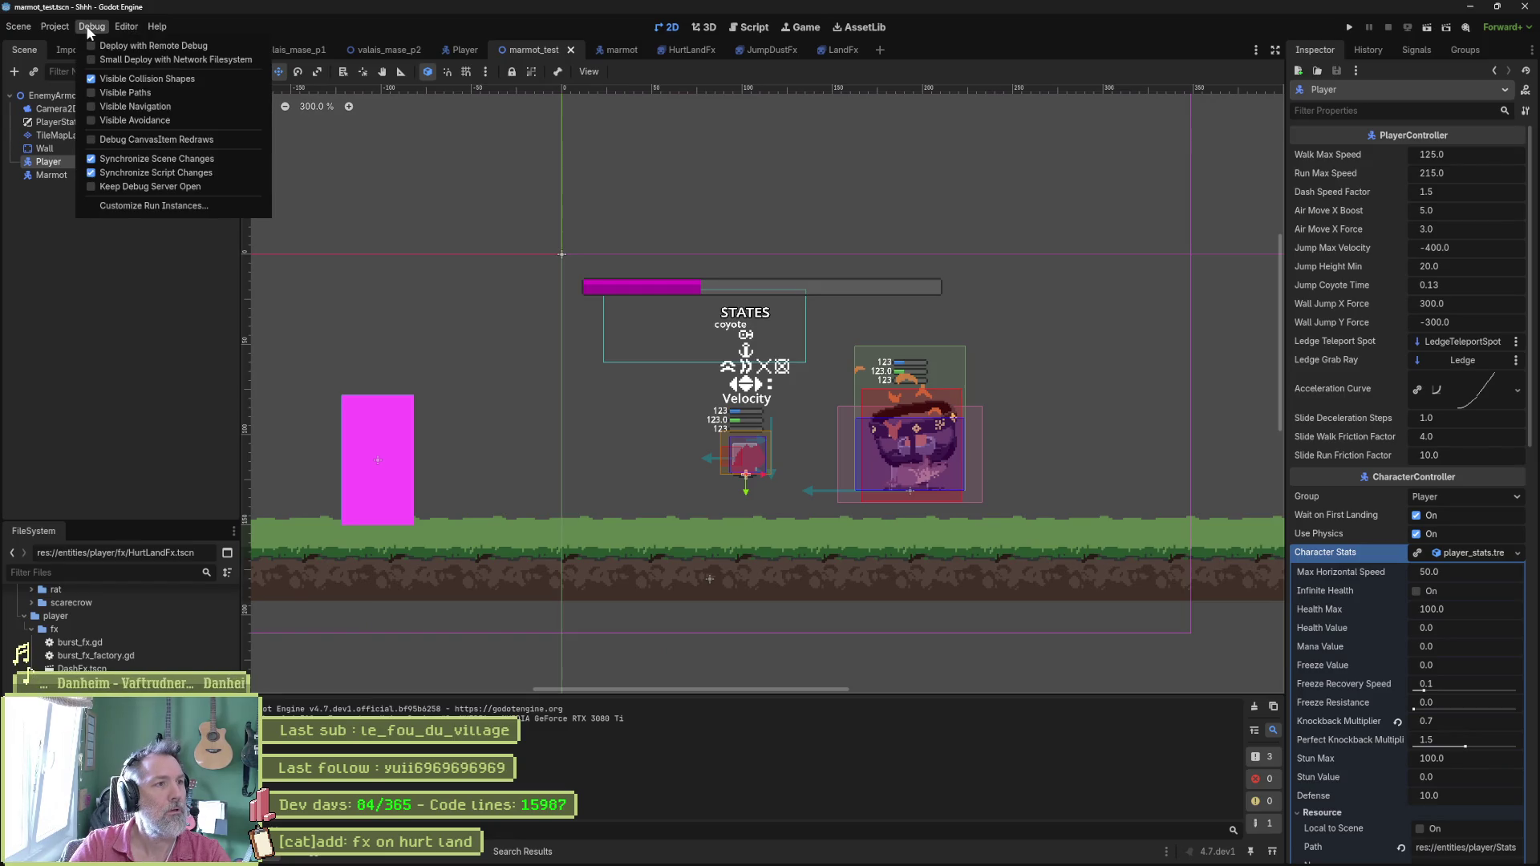
key("F6")
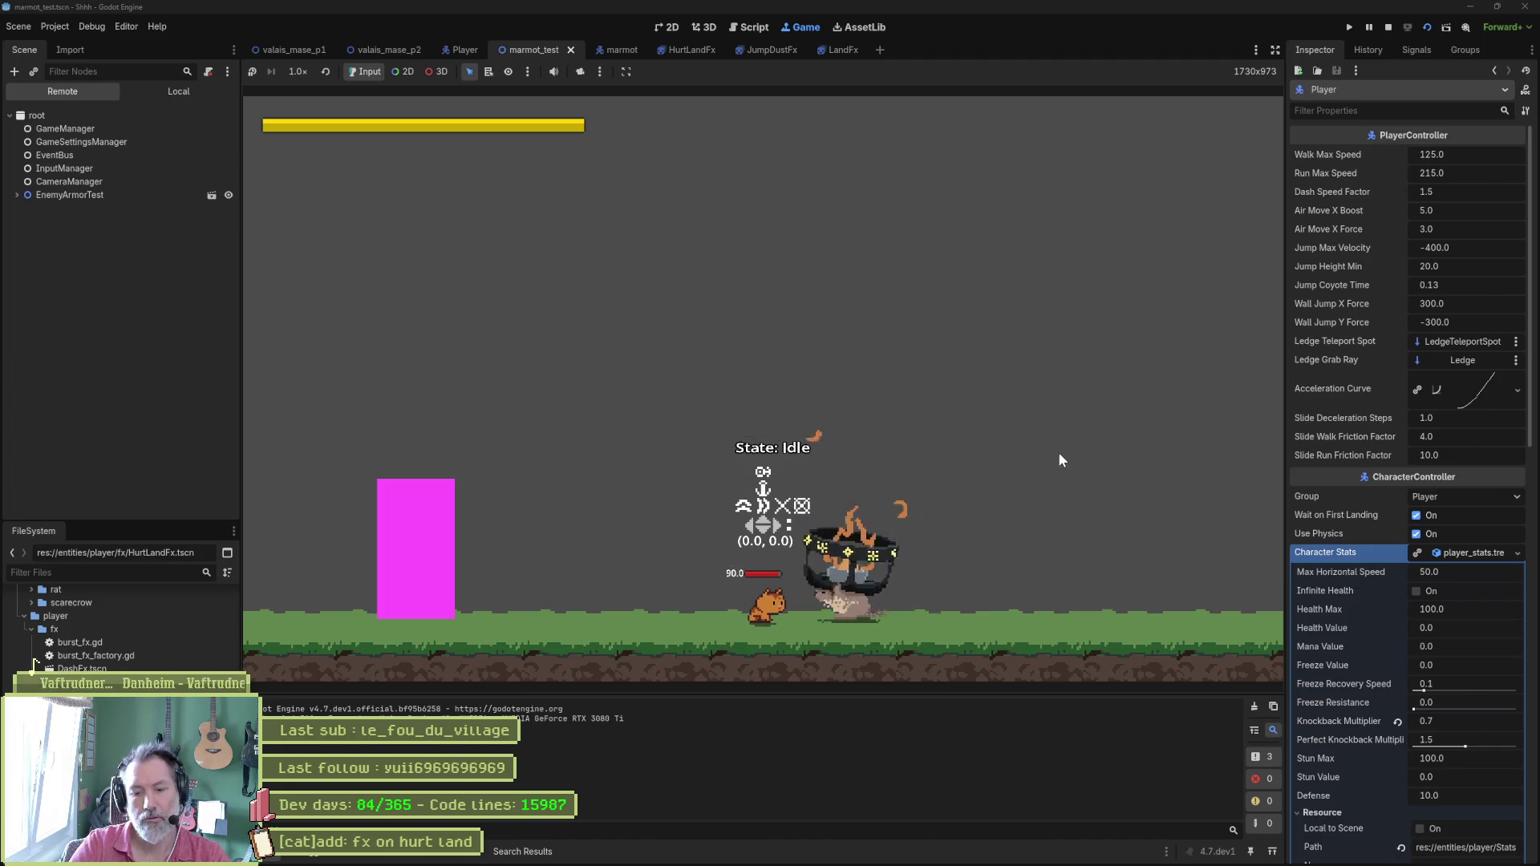
key("F8")
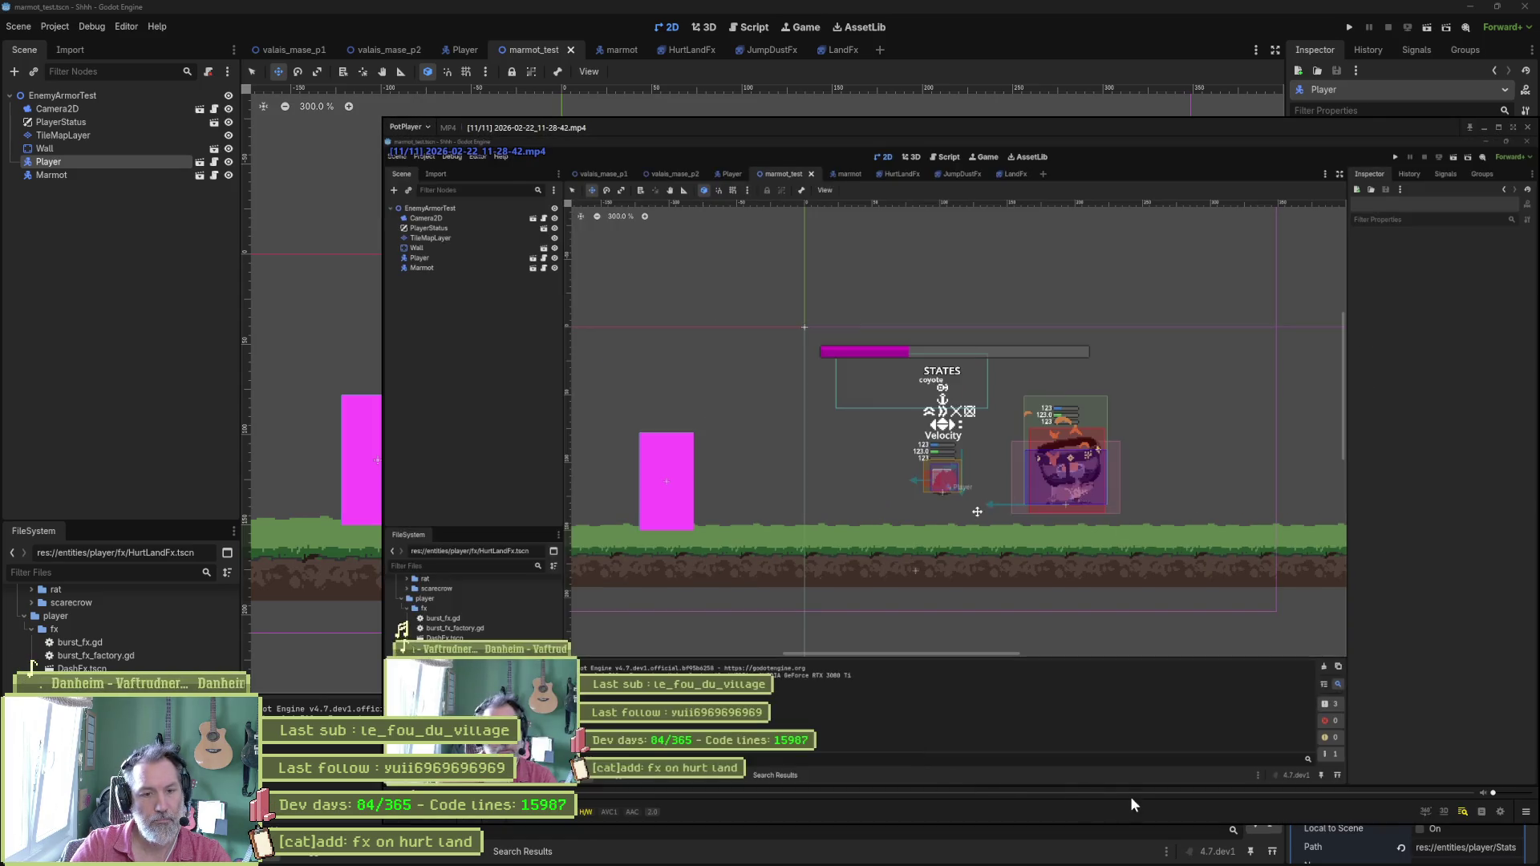
Step the new clip to its HurtLand dust frame, then dismiss the video and deselect Player in Godot.
left_click(1129, 795)
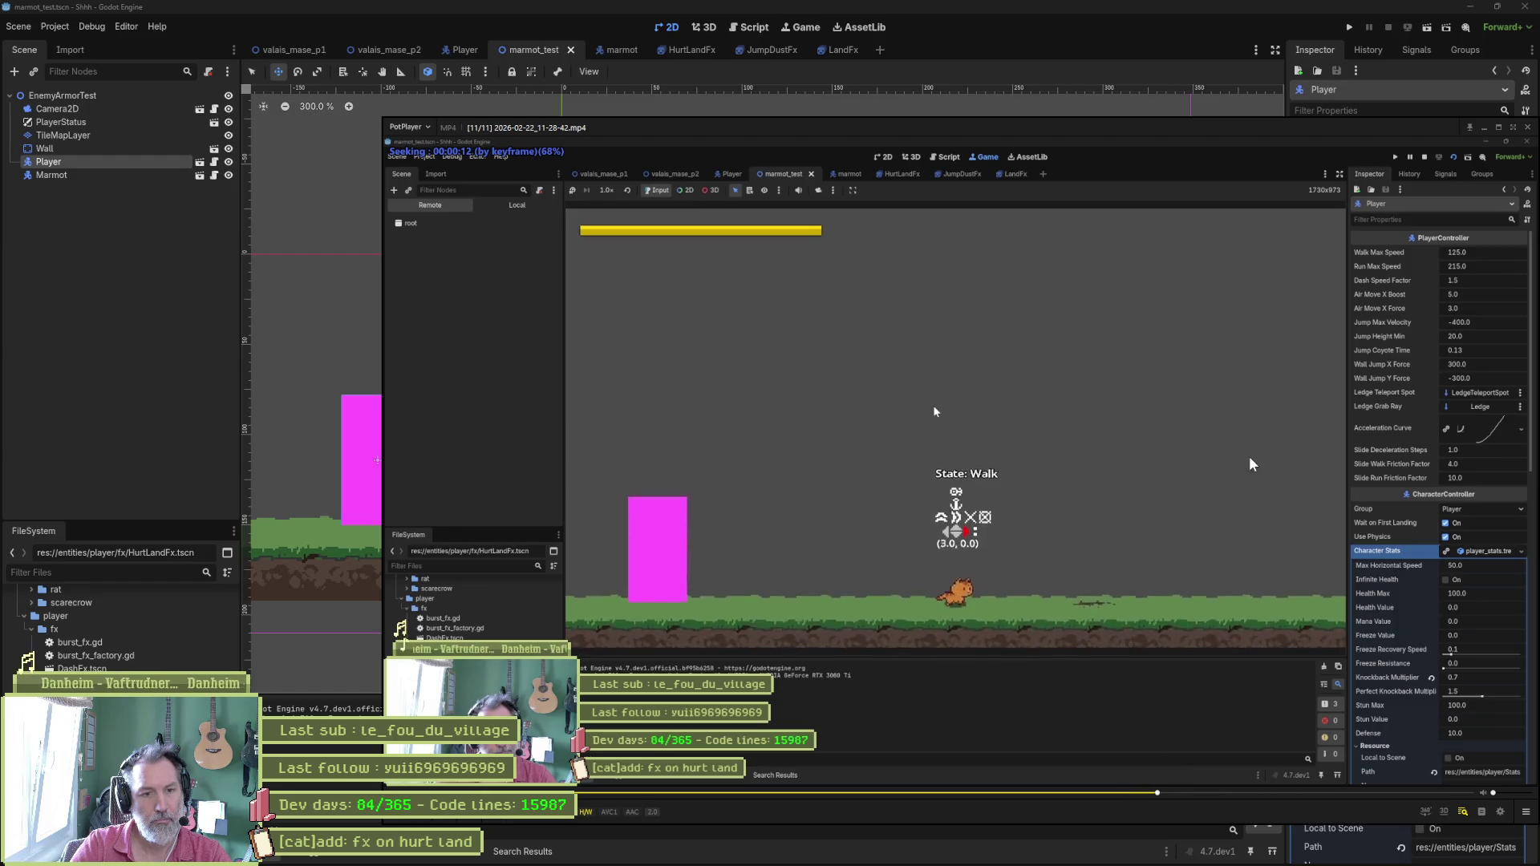
key("f")
key("d")
key("d")
key("f")
key("f")
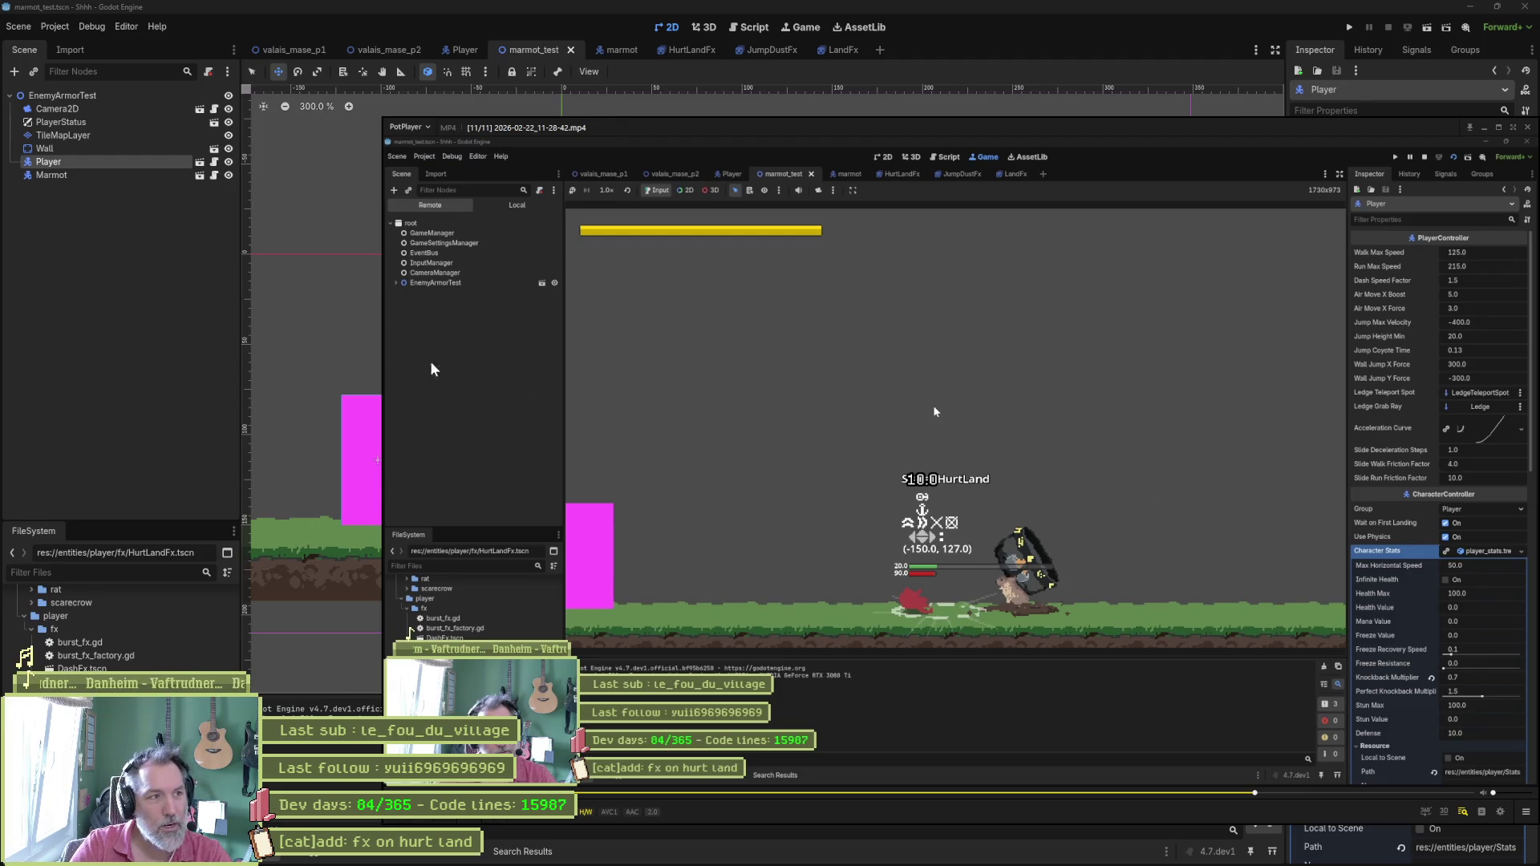
left_click(123, 288)
left_click(121, 279)
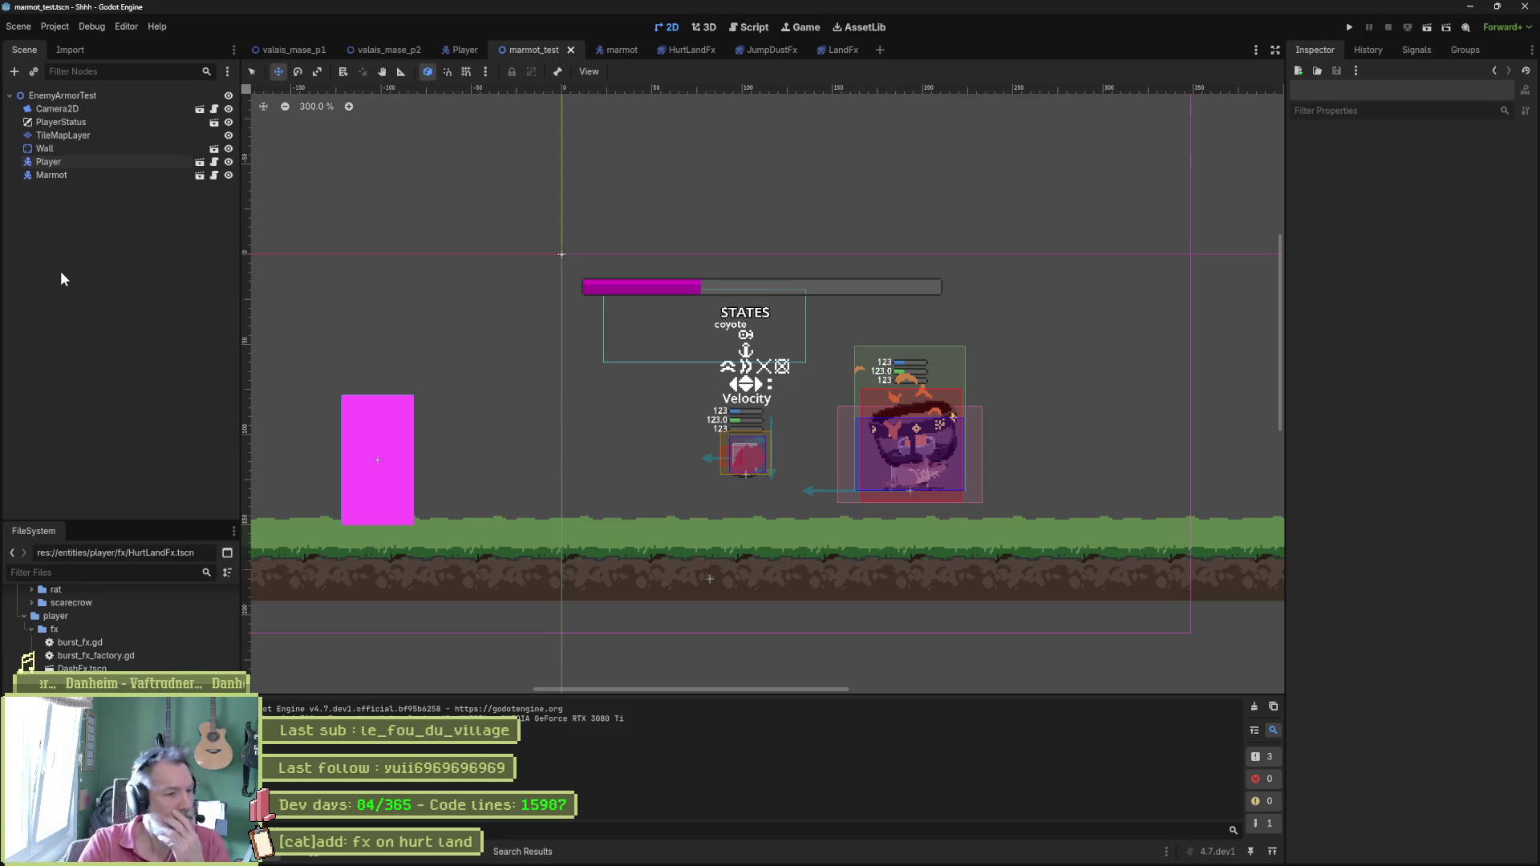
In HurtLandFx, undo the dust sprite's move so it sits back on the origin, and save.
left_click(687, 53)
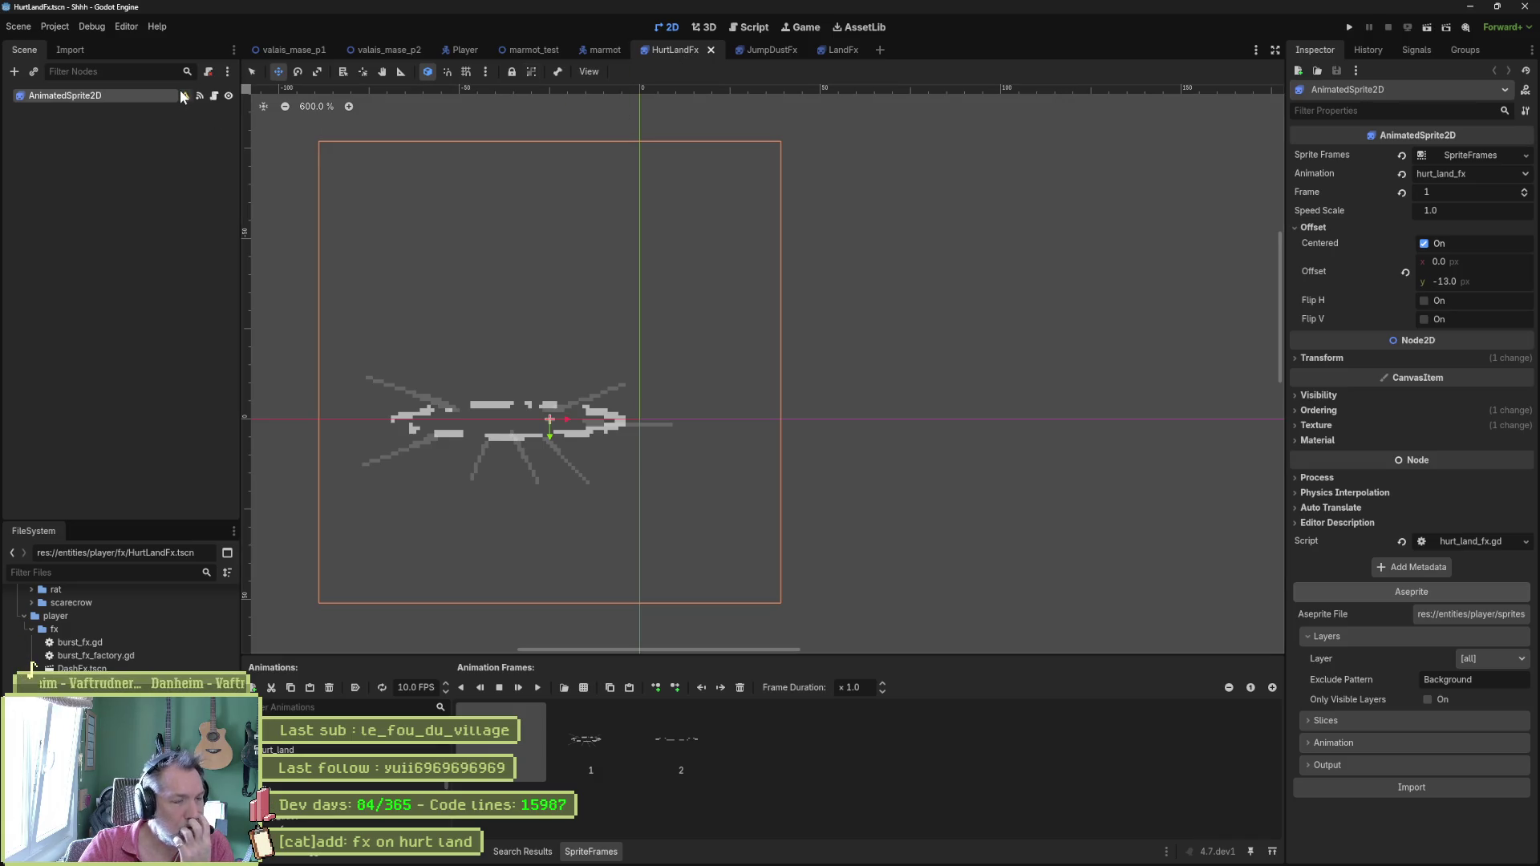
mouse_move(181, 96)
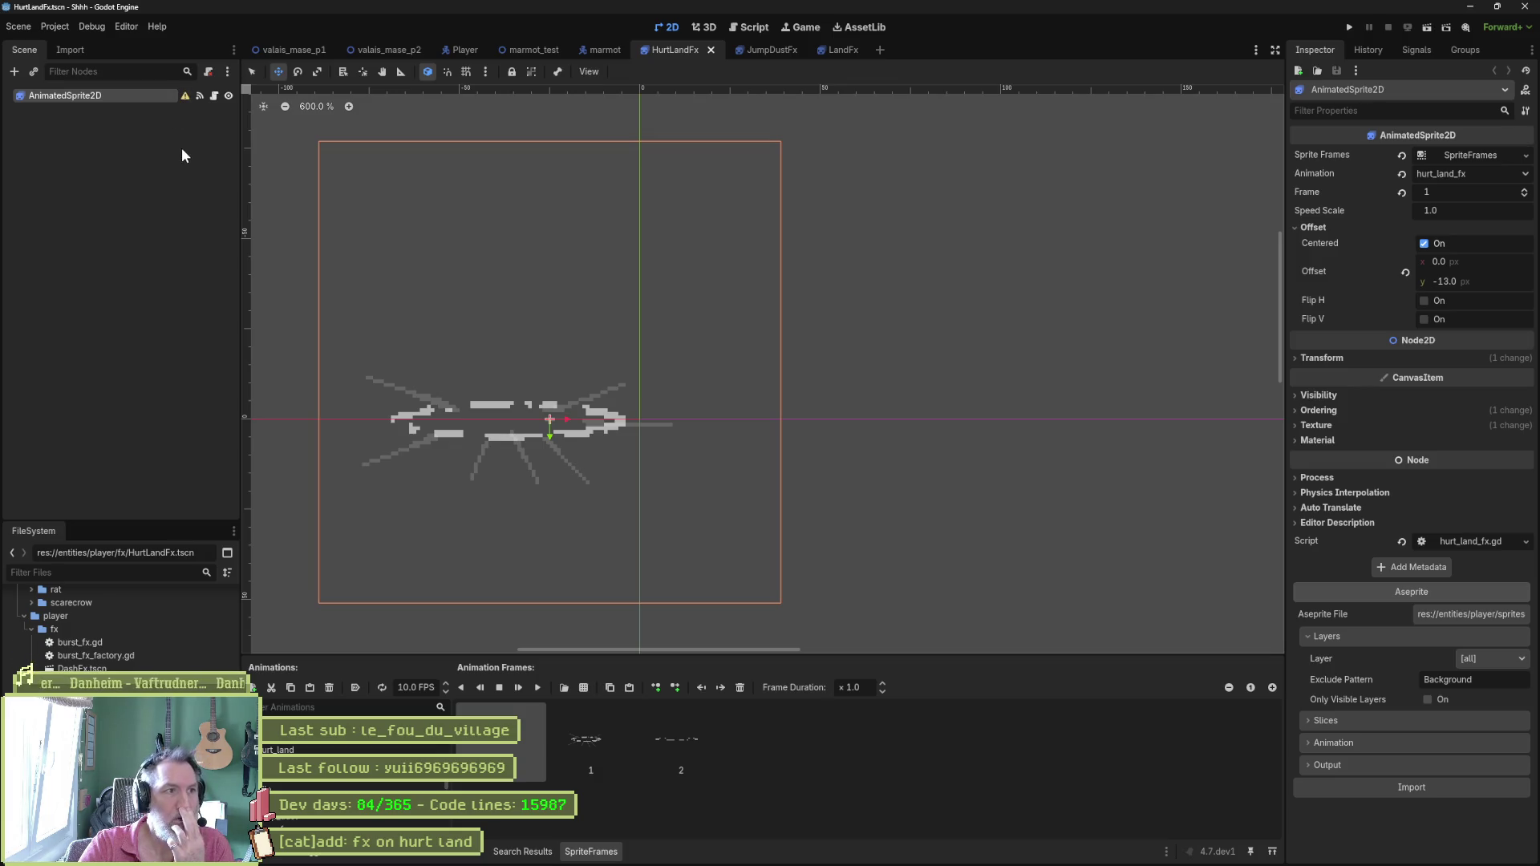
key("ctrl+z")
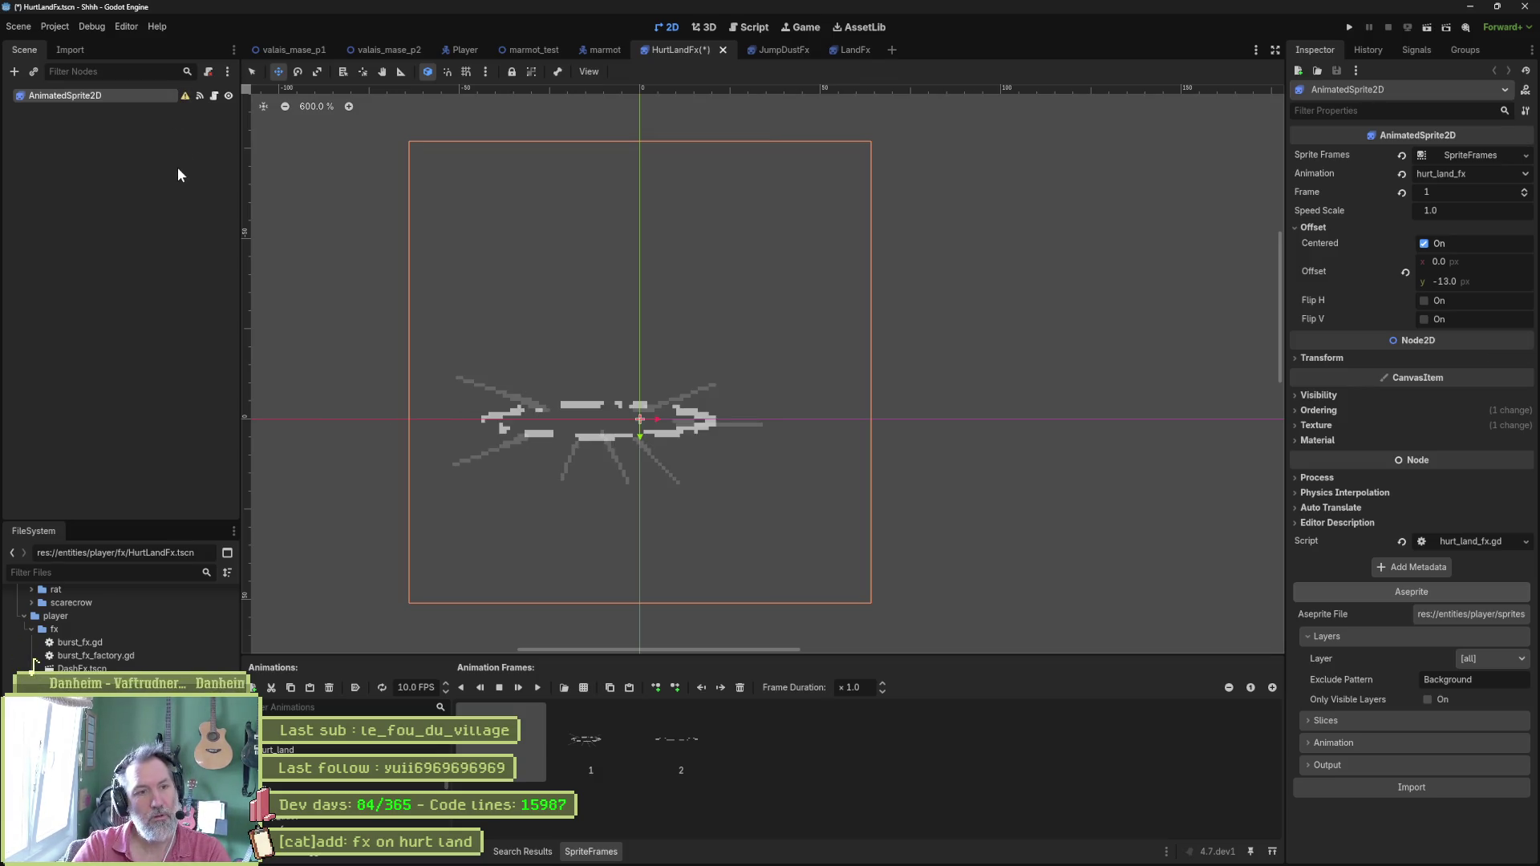
key("ctrl+s")
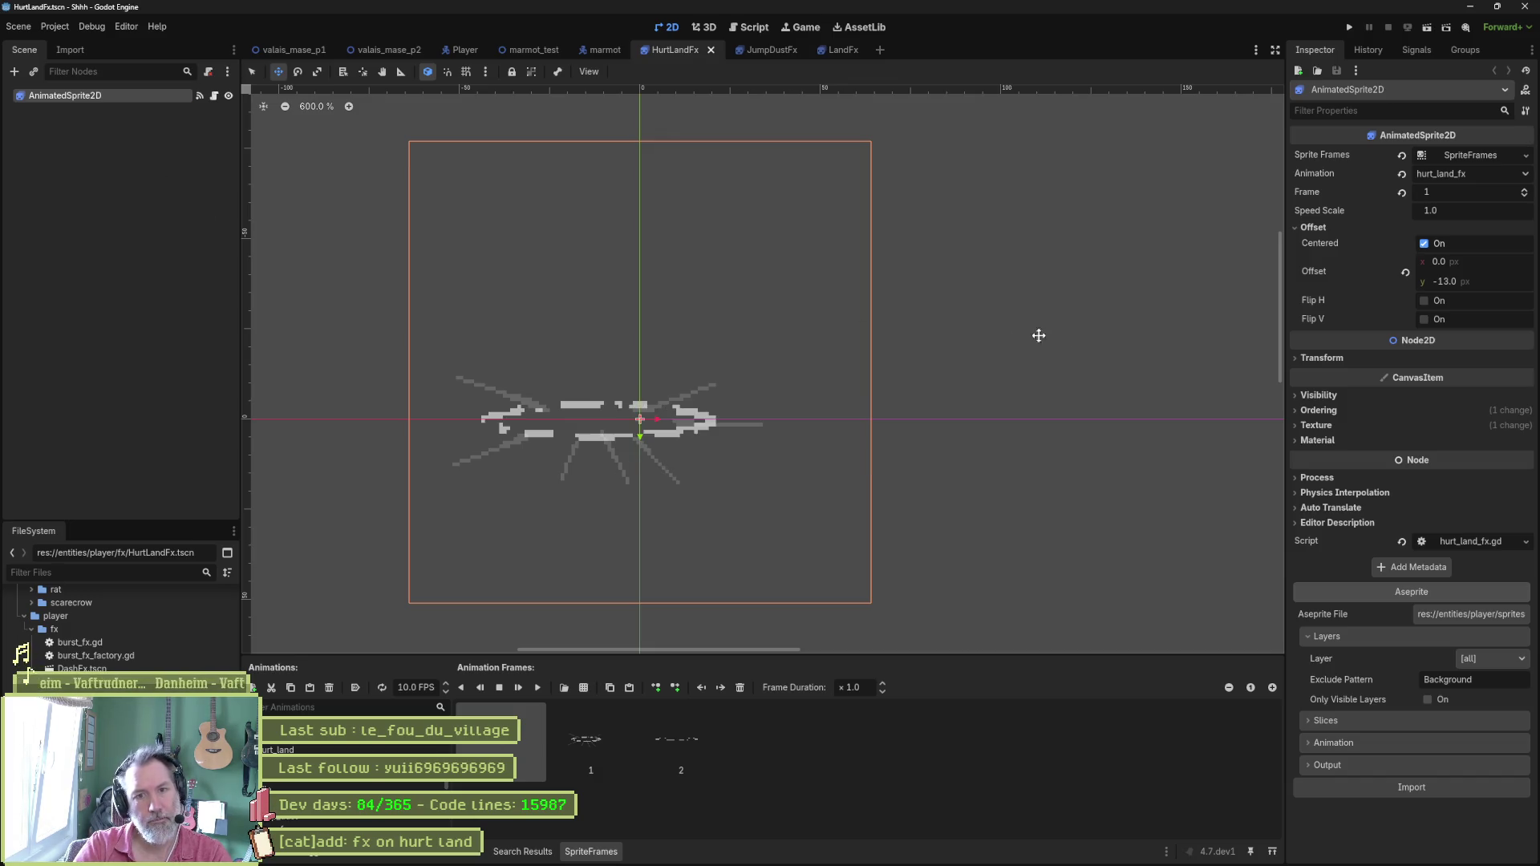
Inspect the sprite's texture and Aseprite import animation options, and toggle Centered off and on.
left_click(1326, 425)
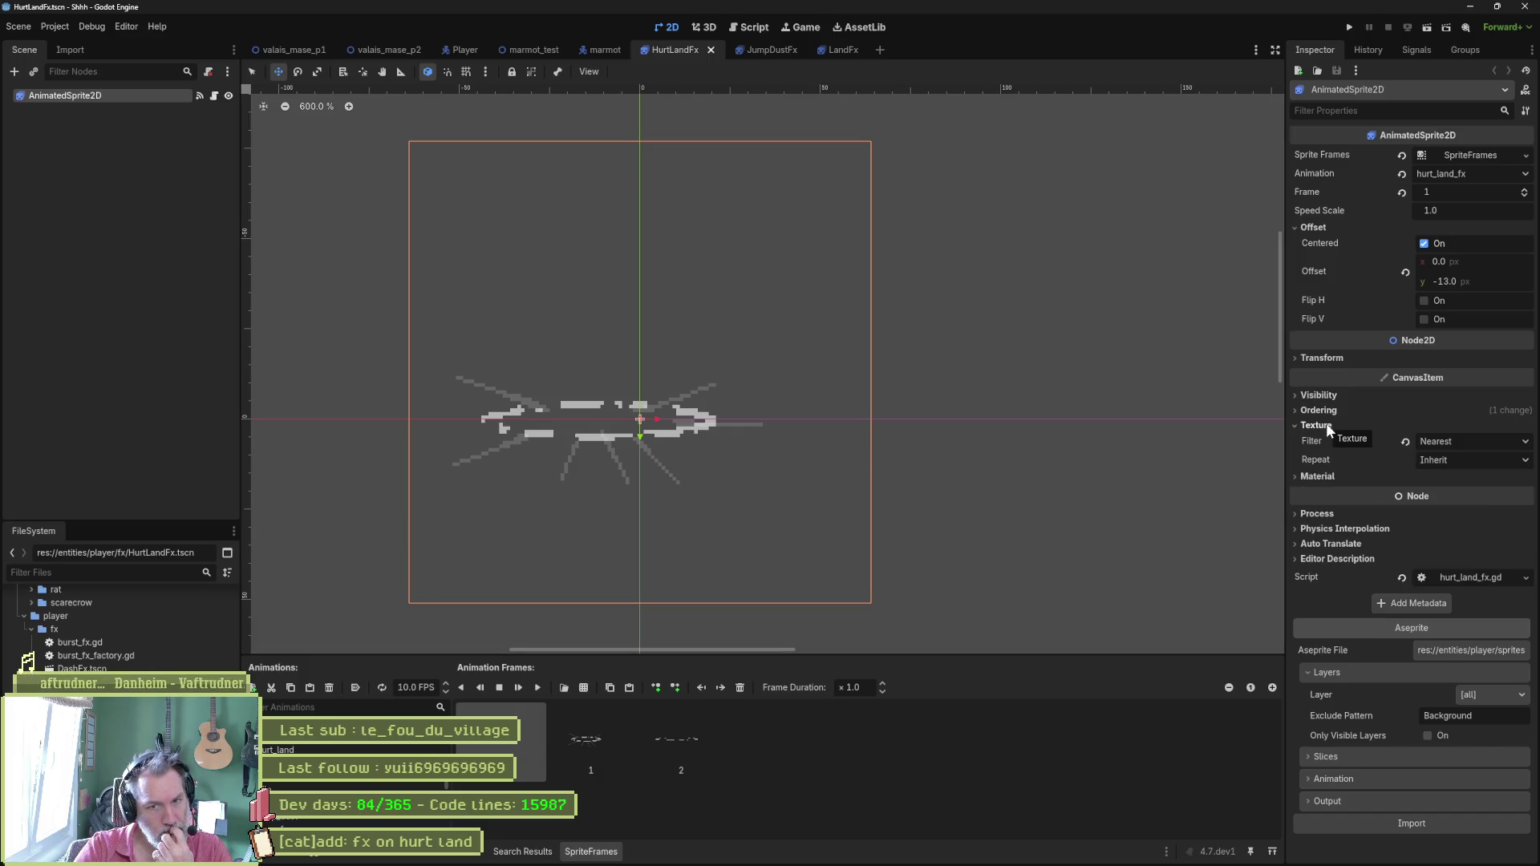
left_click(1317, 425)
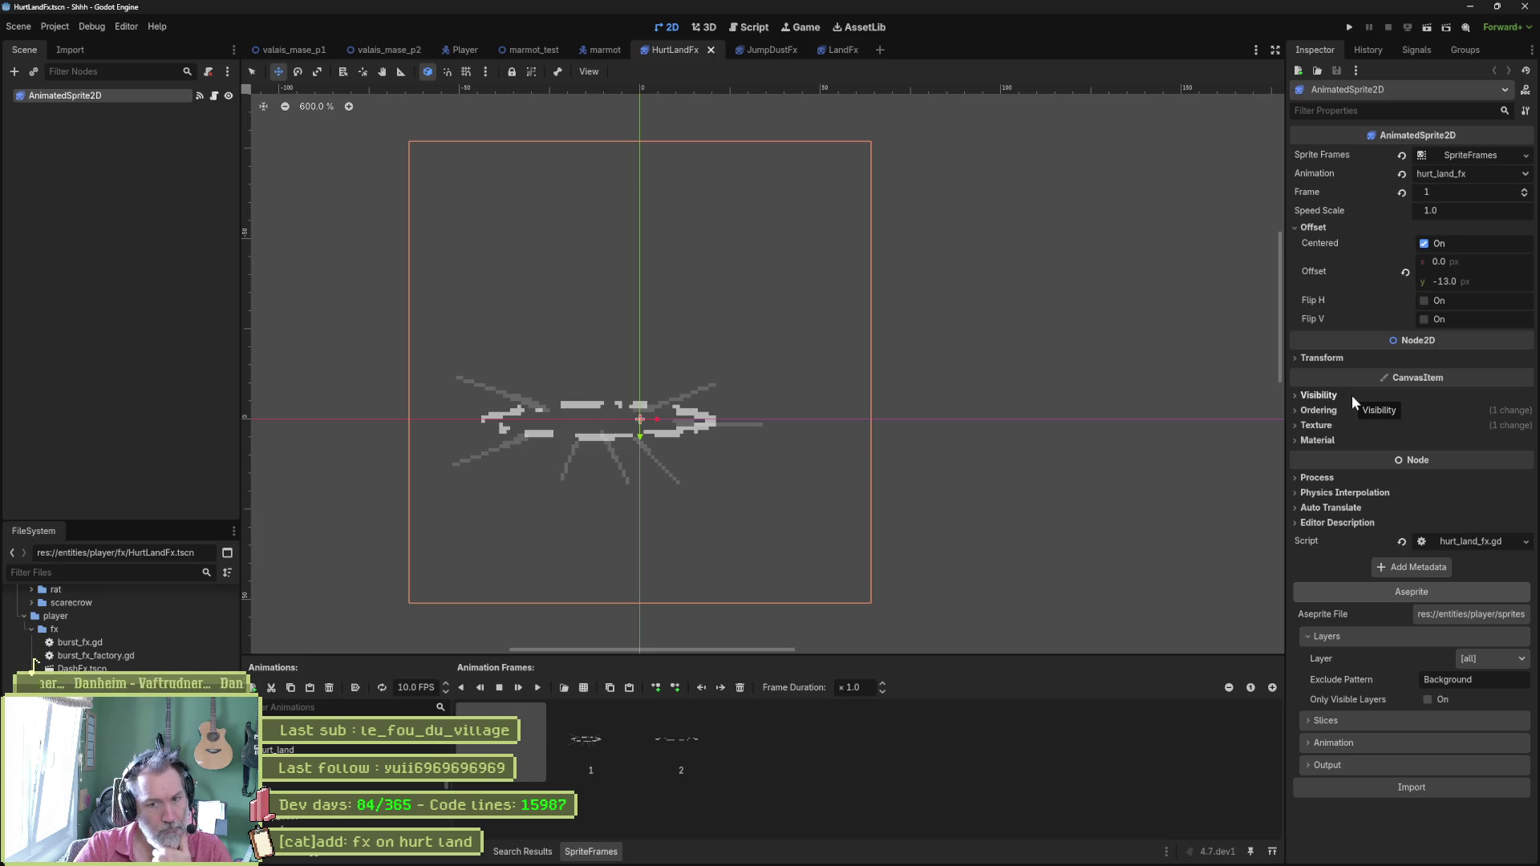
left_click(1356, 743)
left_click(1356, 742)
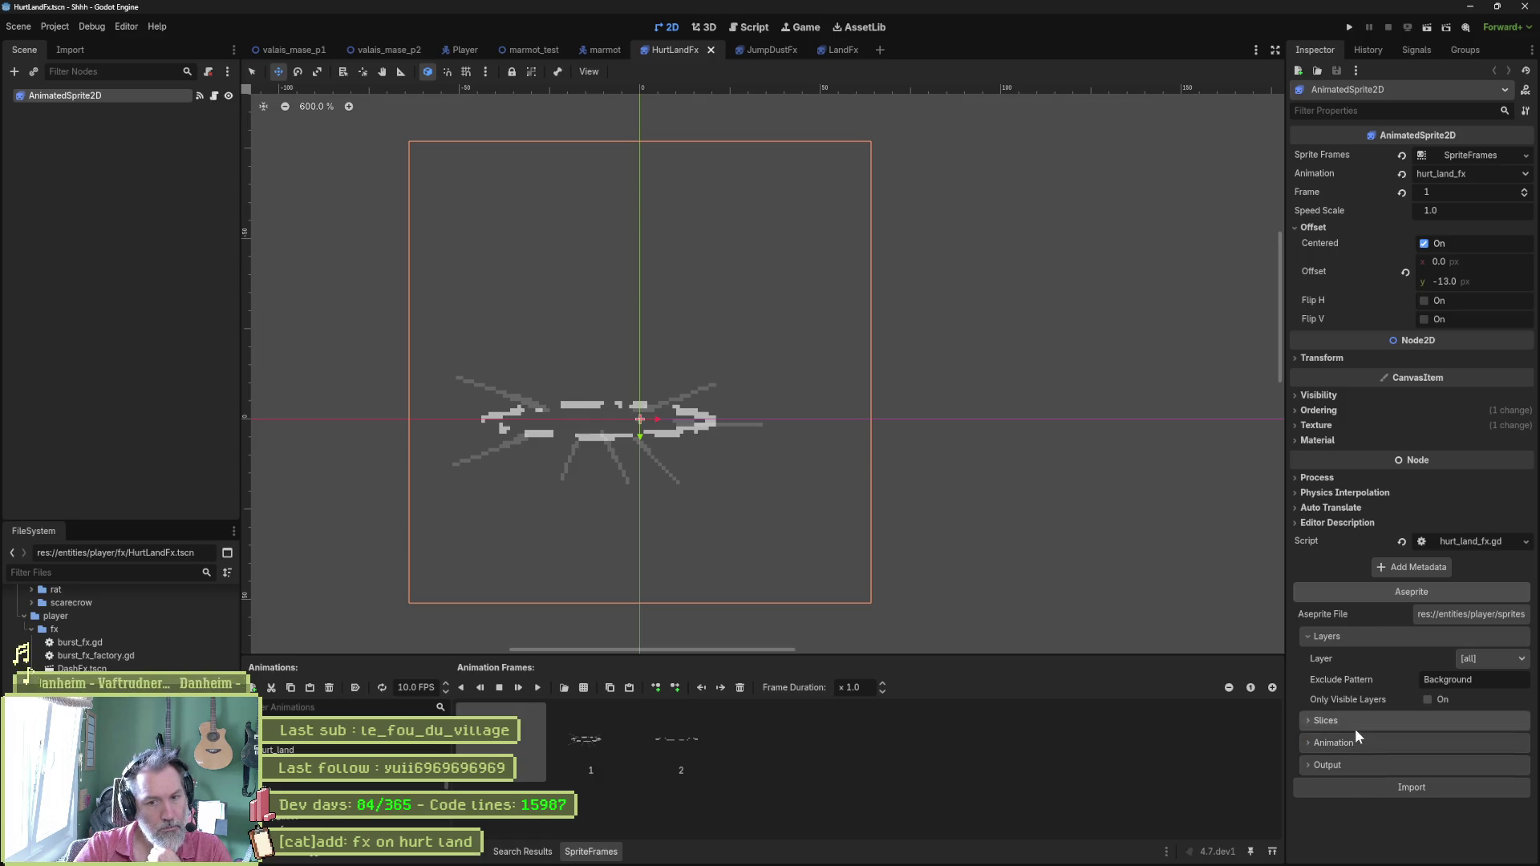
left_click(1424, 244)
left_click(1424, 244)
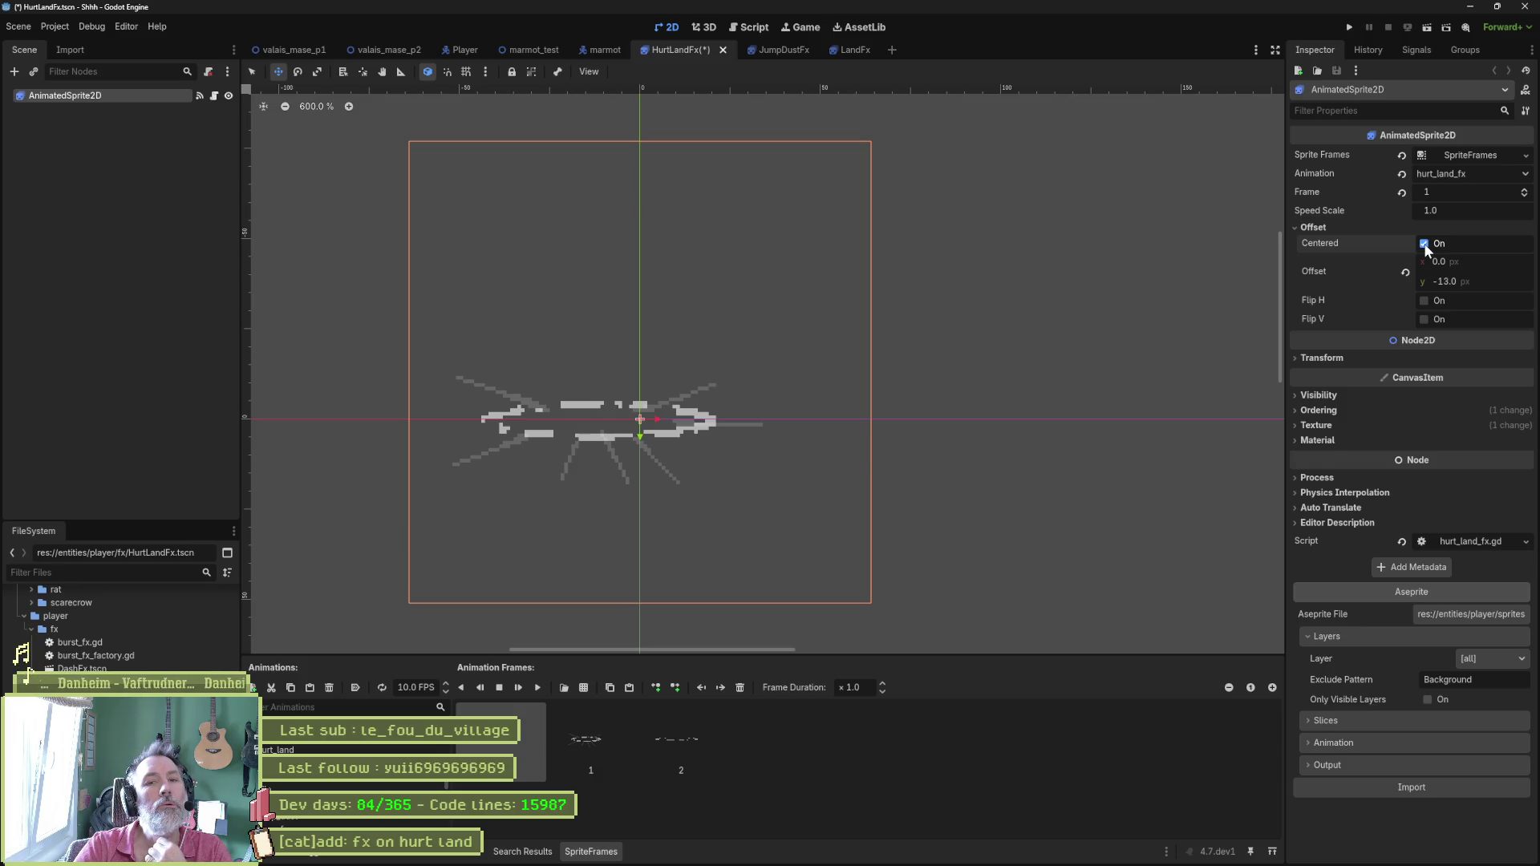
Set the dust sprite's Offset x to -41.81, save HurtLandFx, and return to marmot_test.
mouse_move(1477, 261)
left_mouse_down()
mouse_move(1501, 262)
mouse_move(1425, 261)
left_mouse_up()
key("ctrl+s")
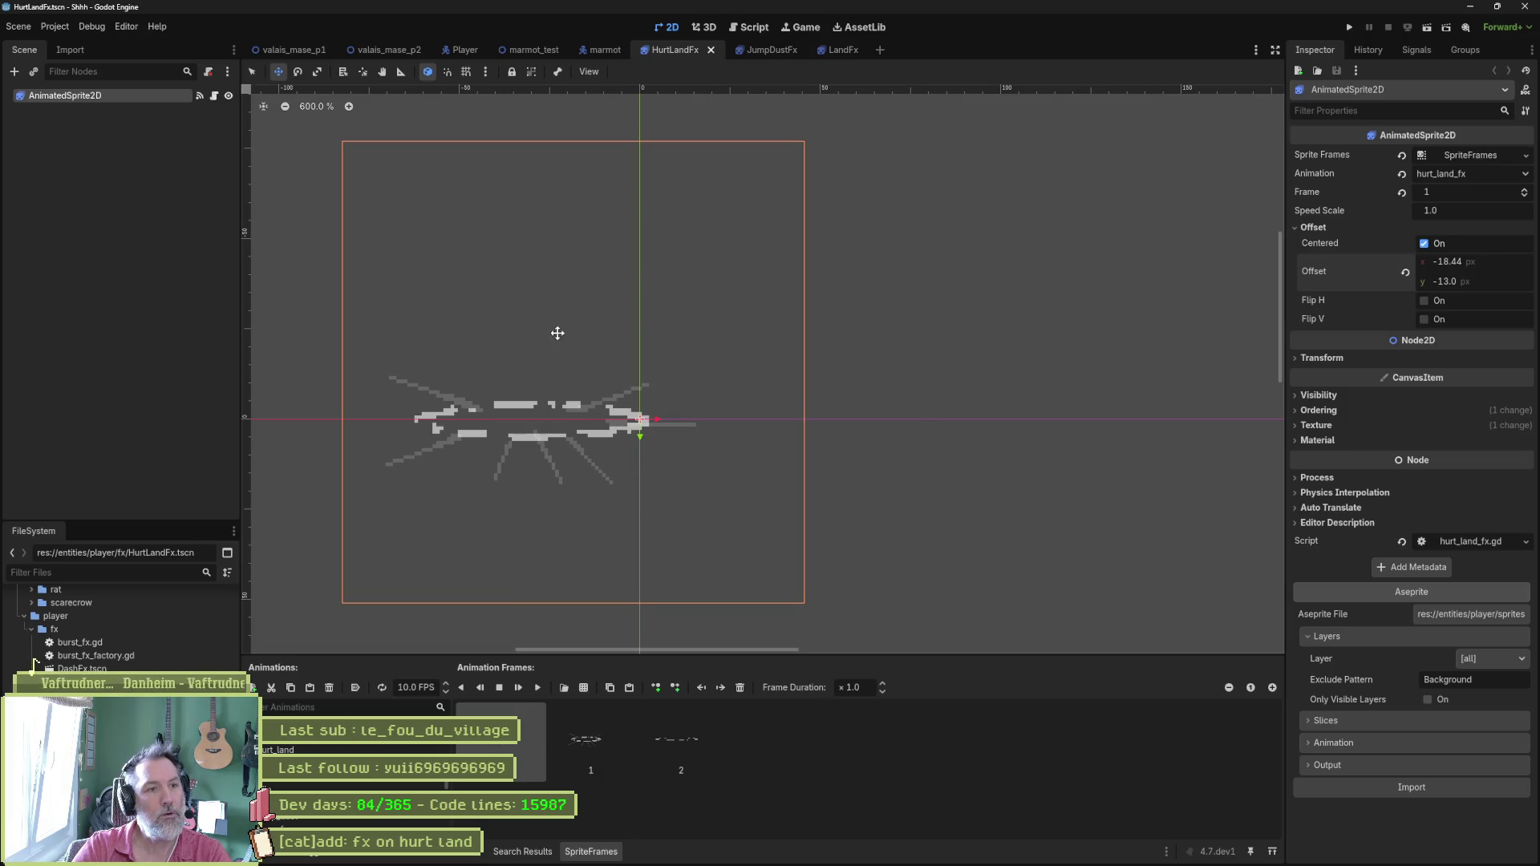
mouse_move(1497, 269)
left_mouse_down()
mouse_move(1481, 269)
mouse_move(1494, 268)
left_mouse_up()
key("ctrl+s")
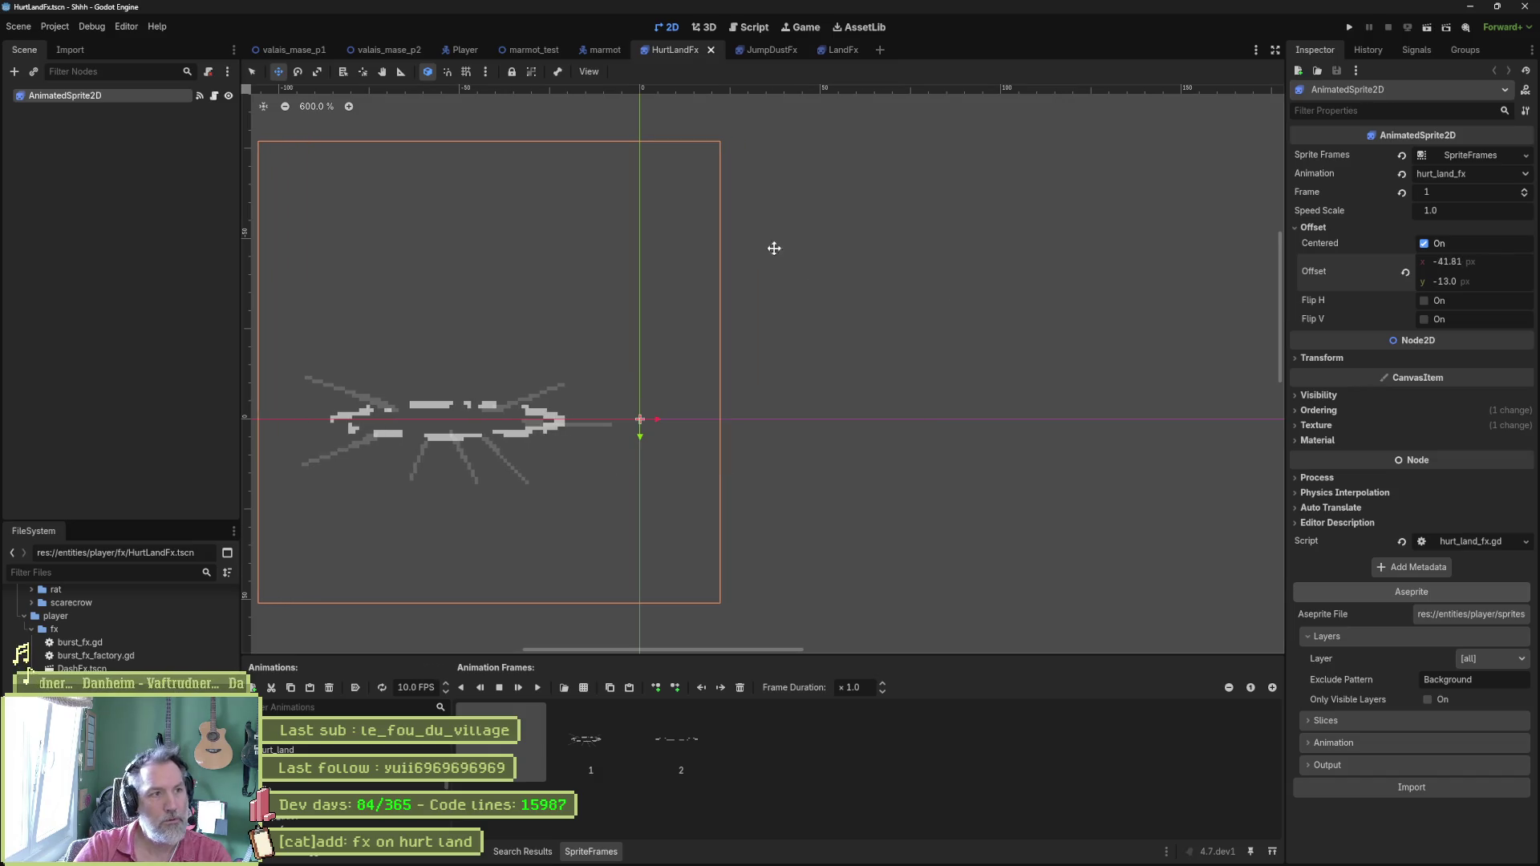
left_click(533, 53)
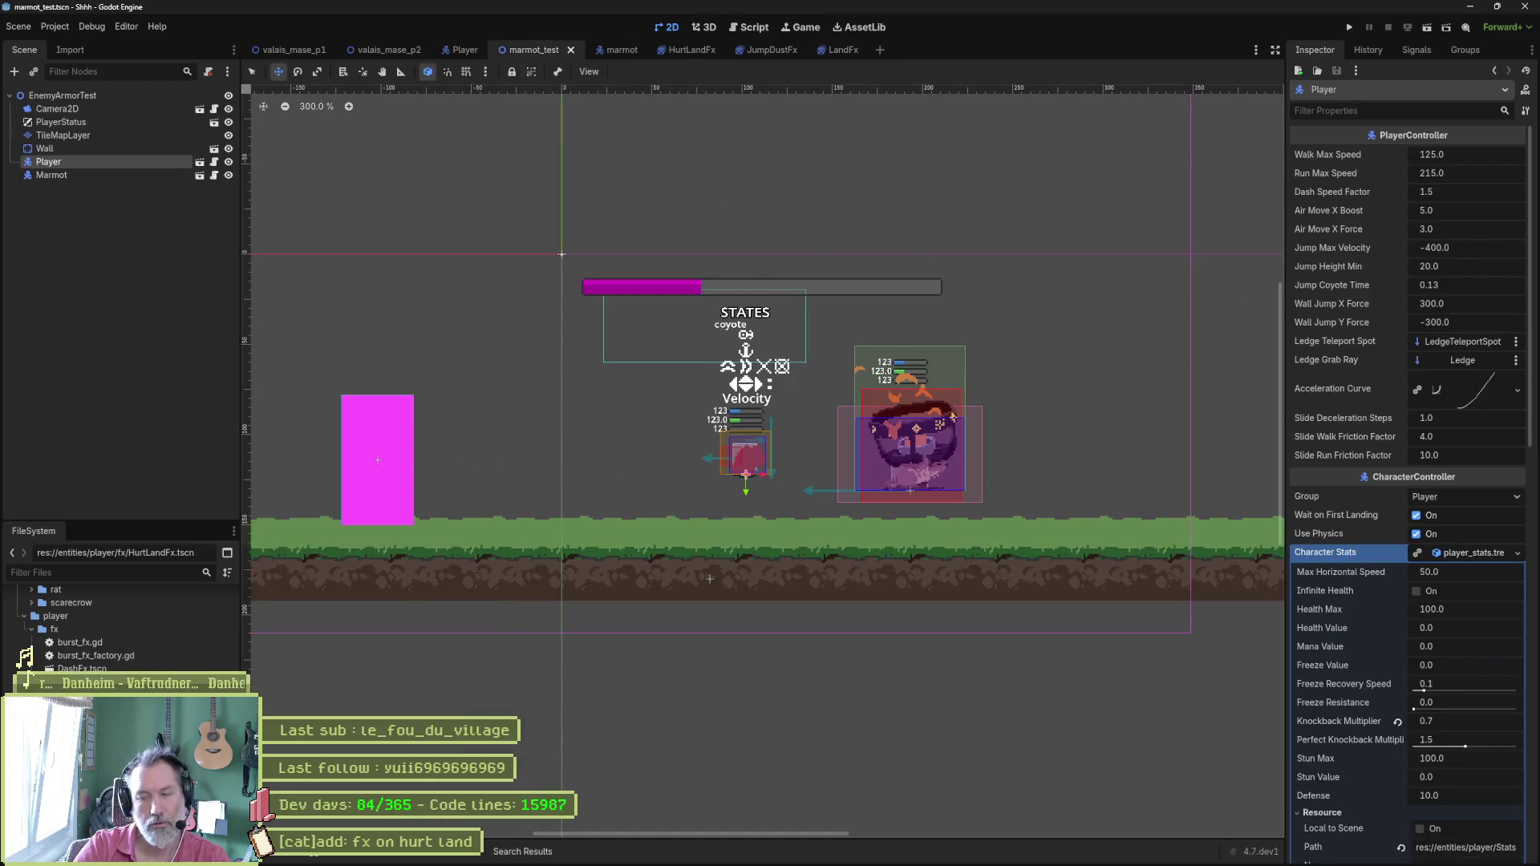
Test-run marmot_test, then set the HurtLandFx dust sprite's Offset x to 40.
key("F6")
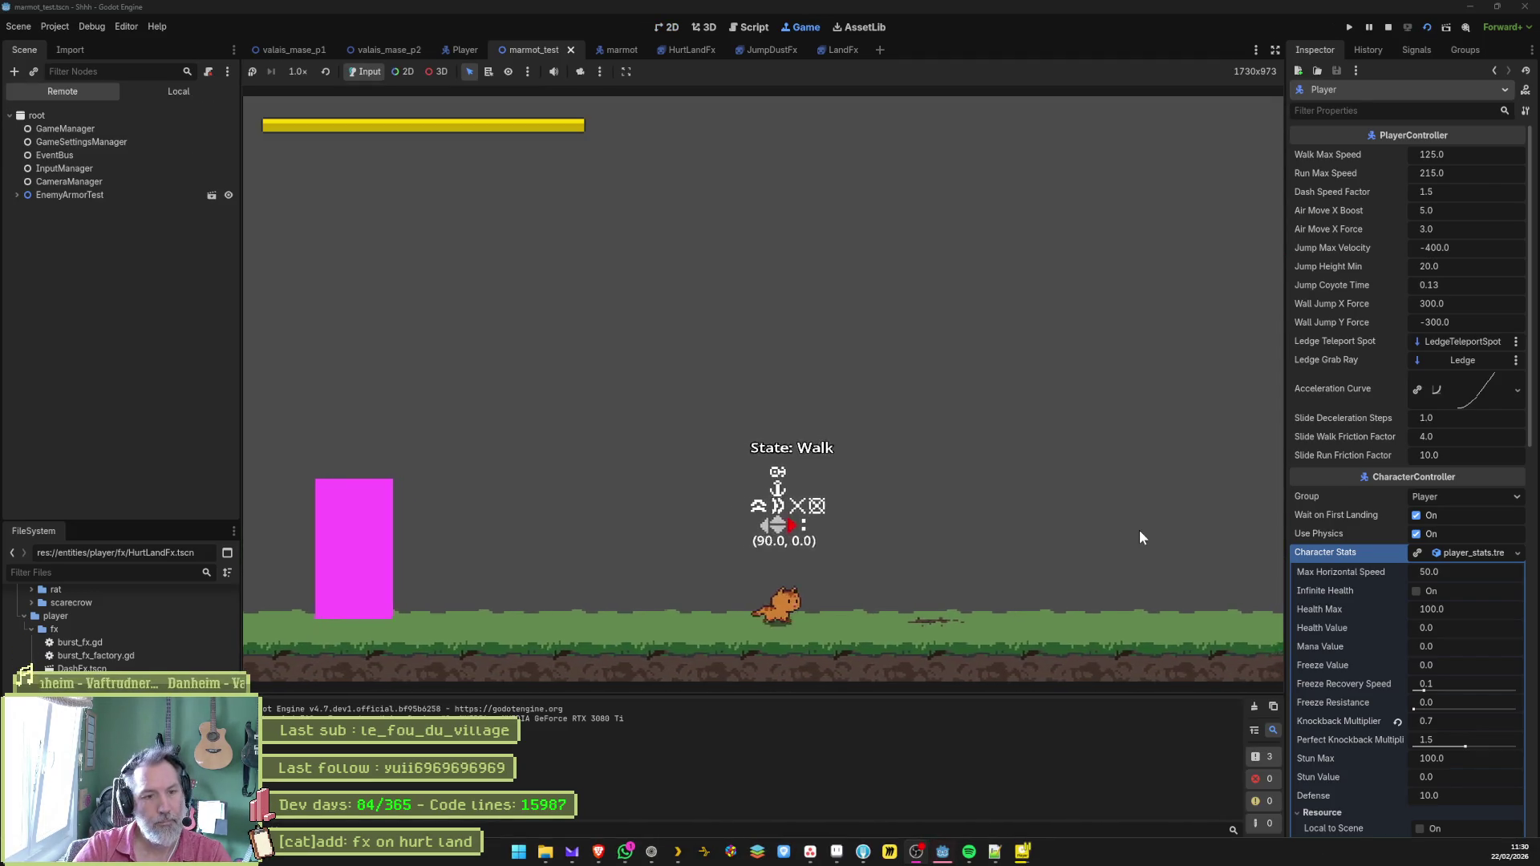
key("F8")
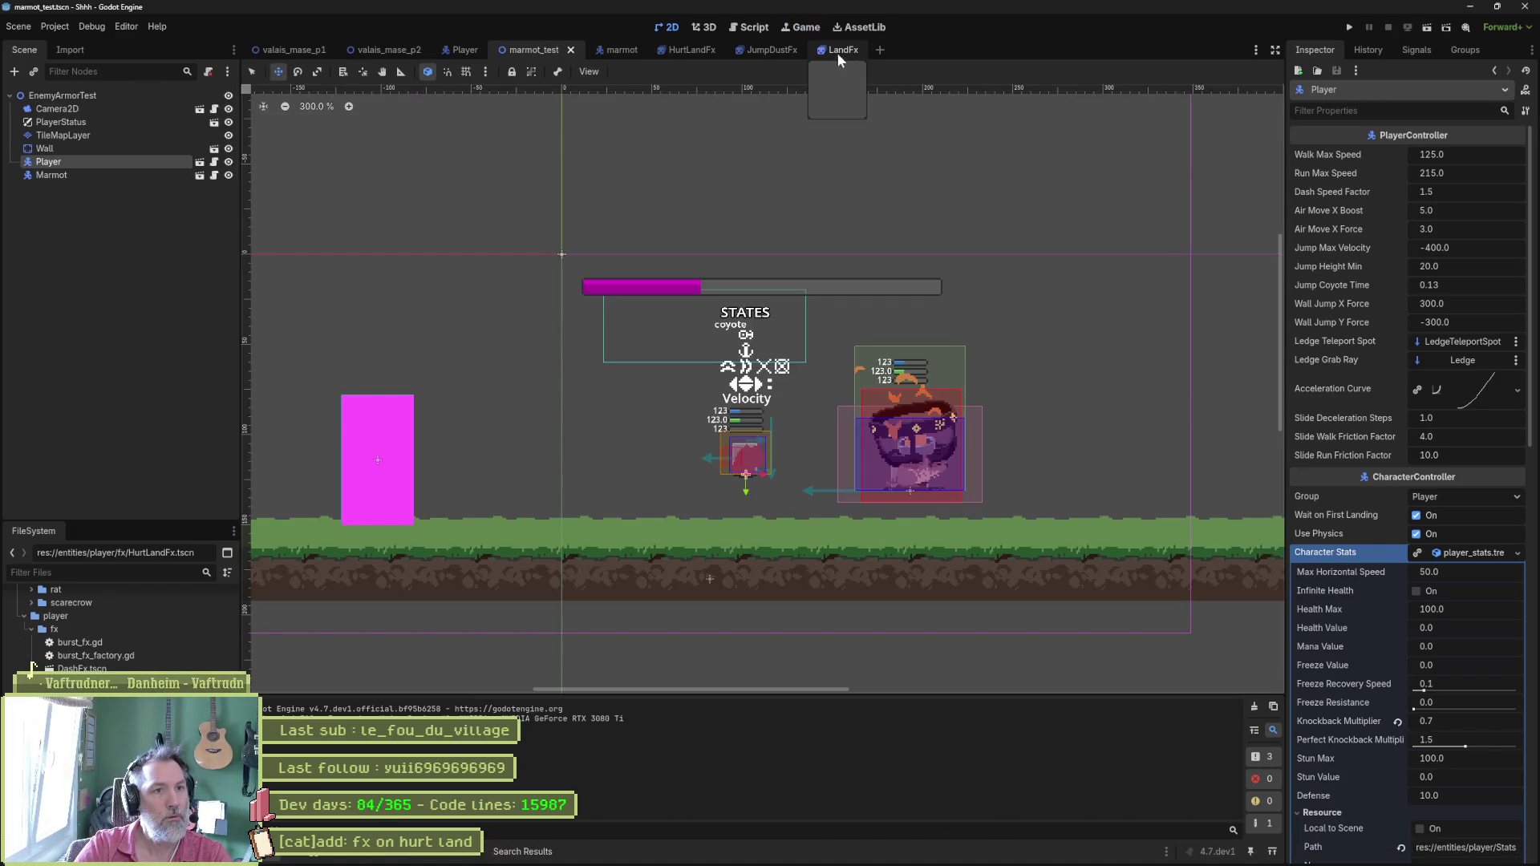
left_click(686, 51)
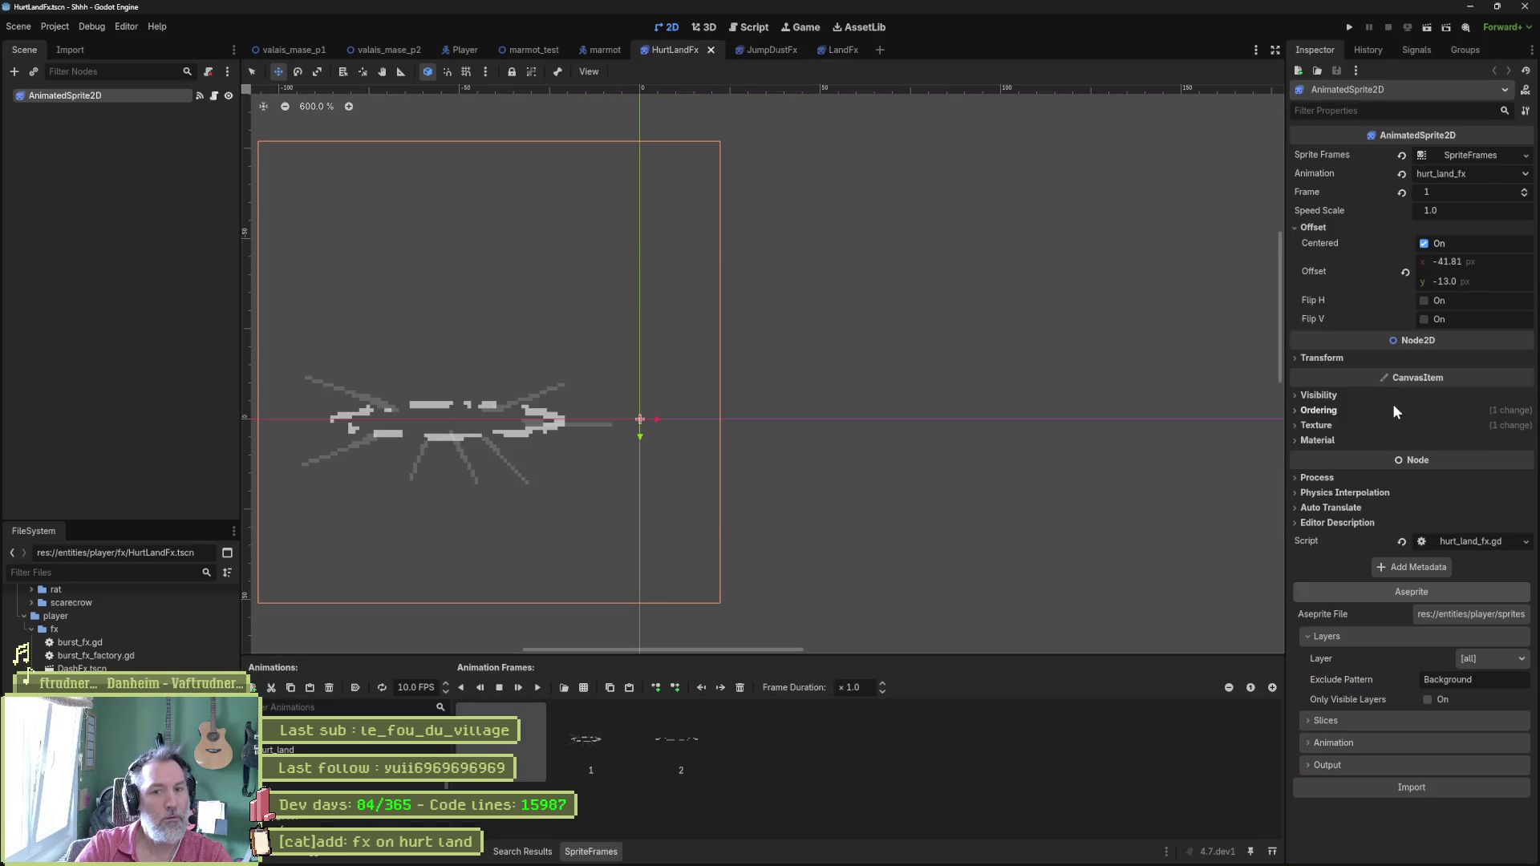
left_click(1486, 260)
type("40")
key("Return")
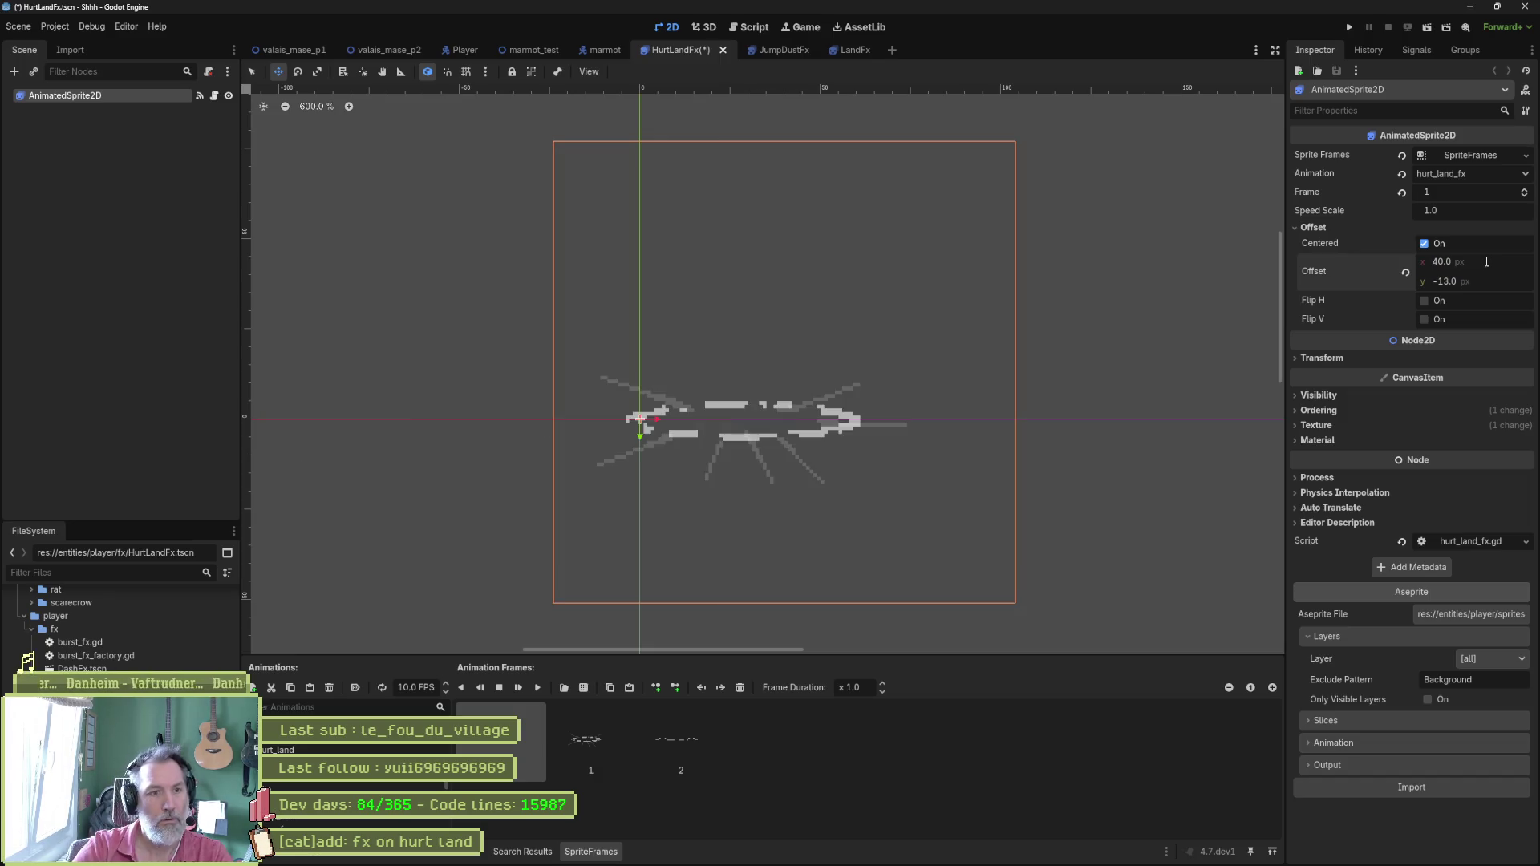
left_click(529, 49)
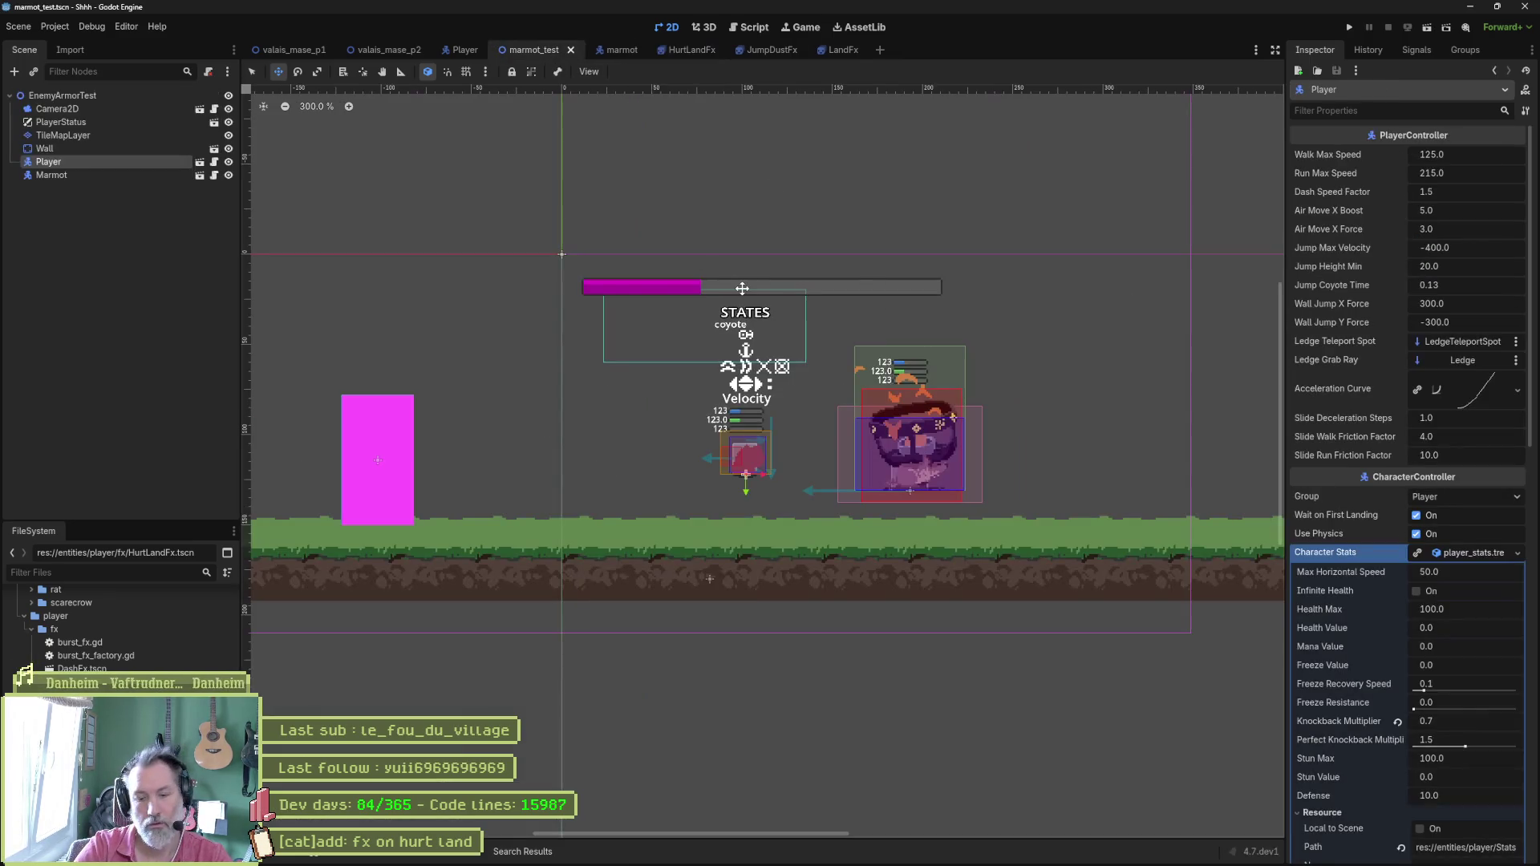
Run marmot_test to trigger a hurt landing, stop it, and bring up the new recording in PotPlayer.
key("F6")
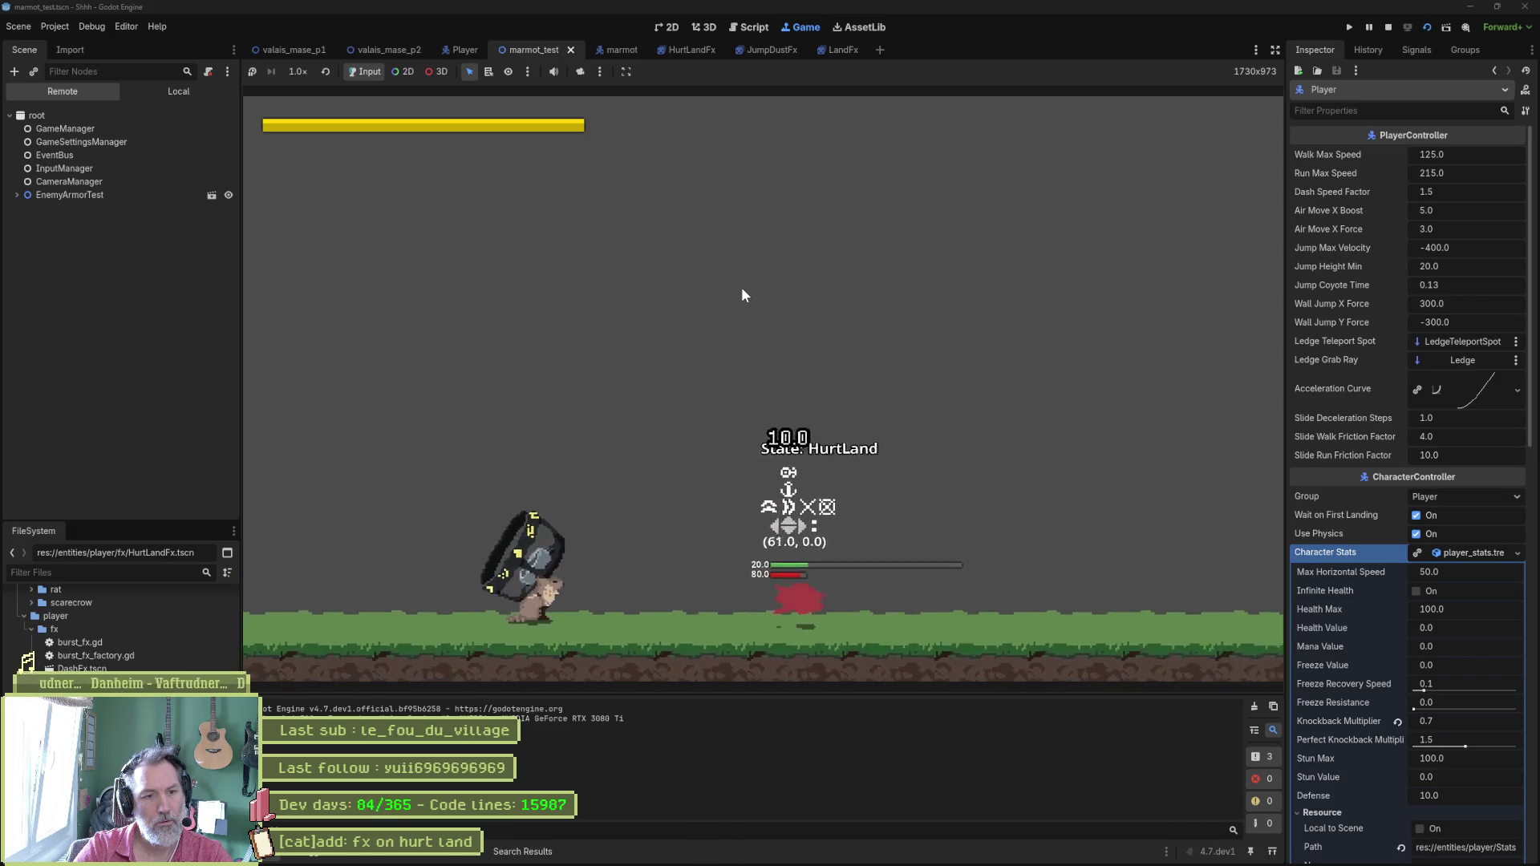
key("F8")
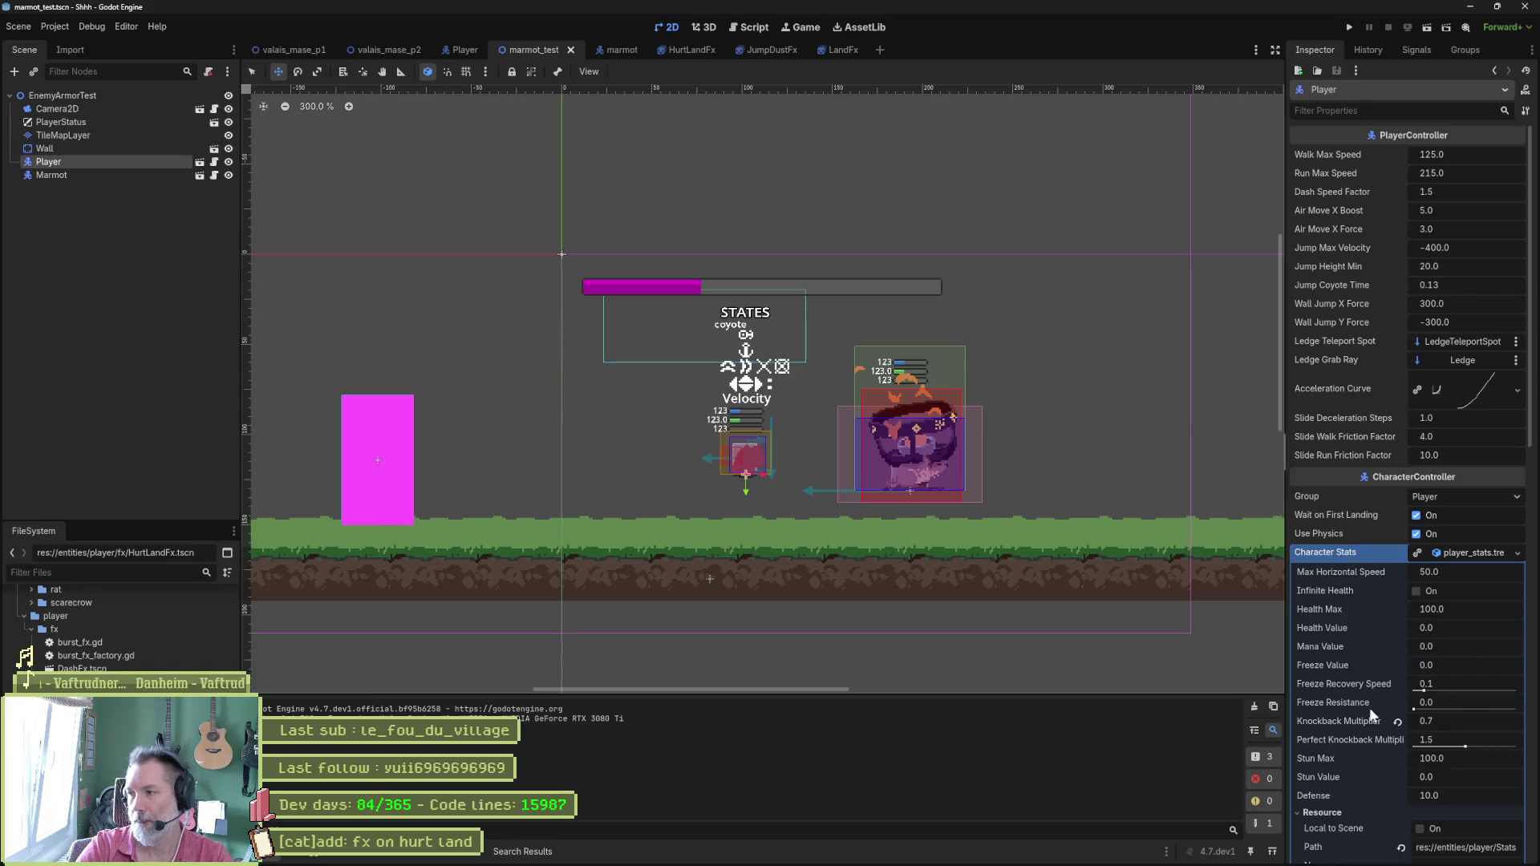
mouse_move(546, 857)
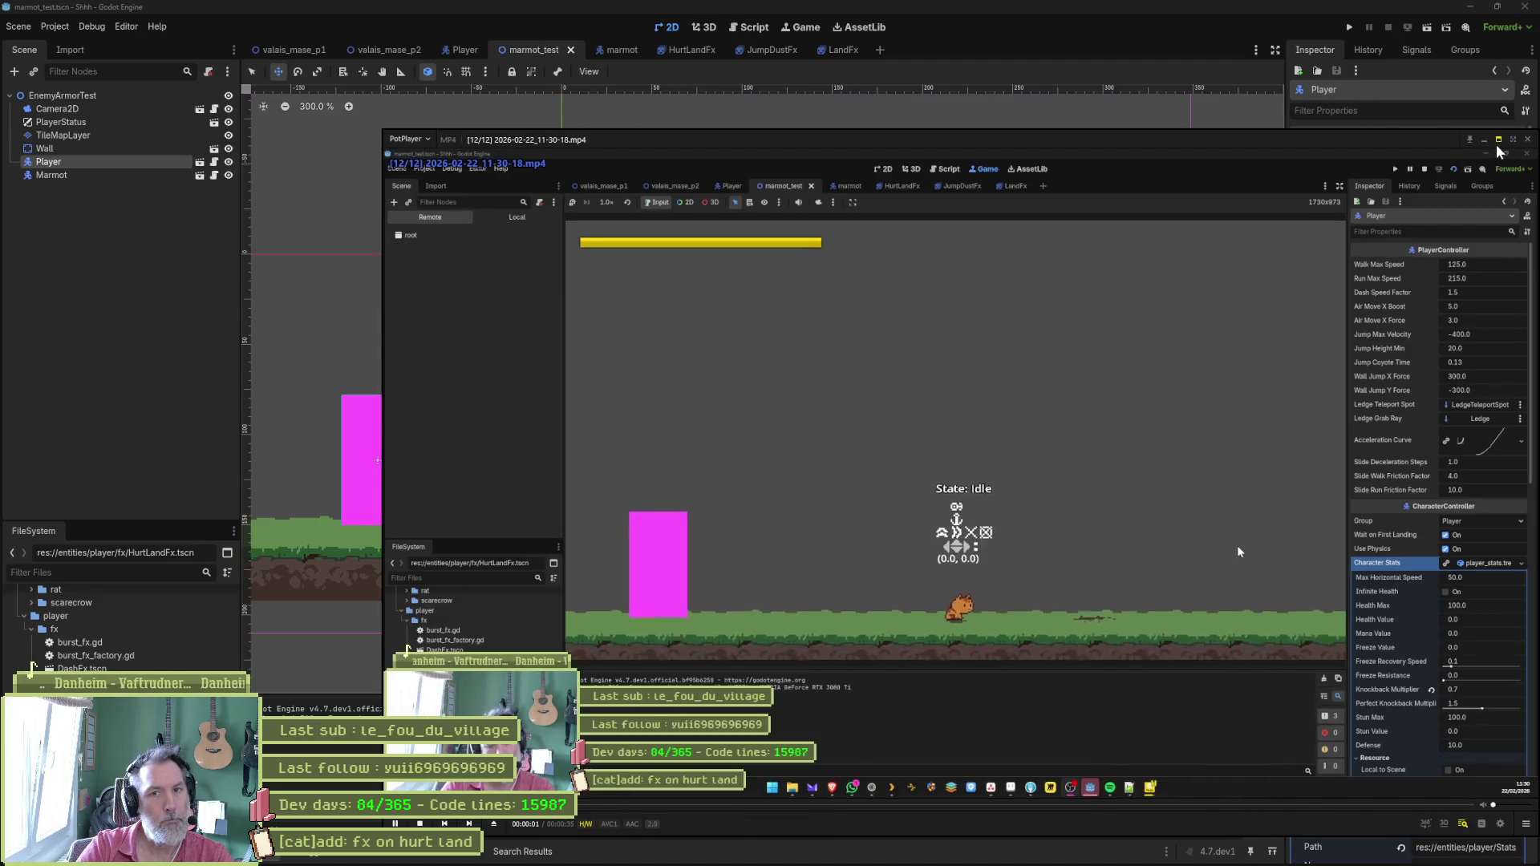
Enlarge the clip, step through the hurt landing frame by frame, and jump back to about 16 s.
double_click(1208, 325)
key("f")
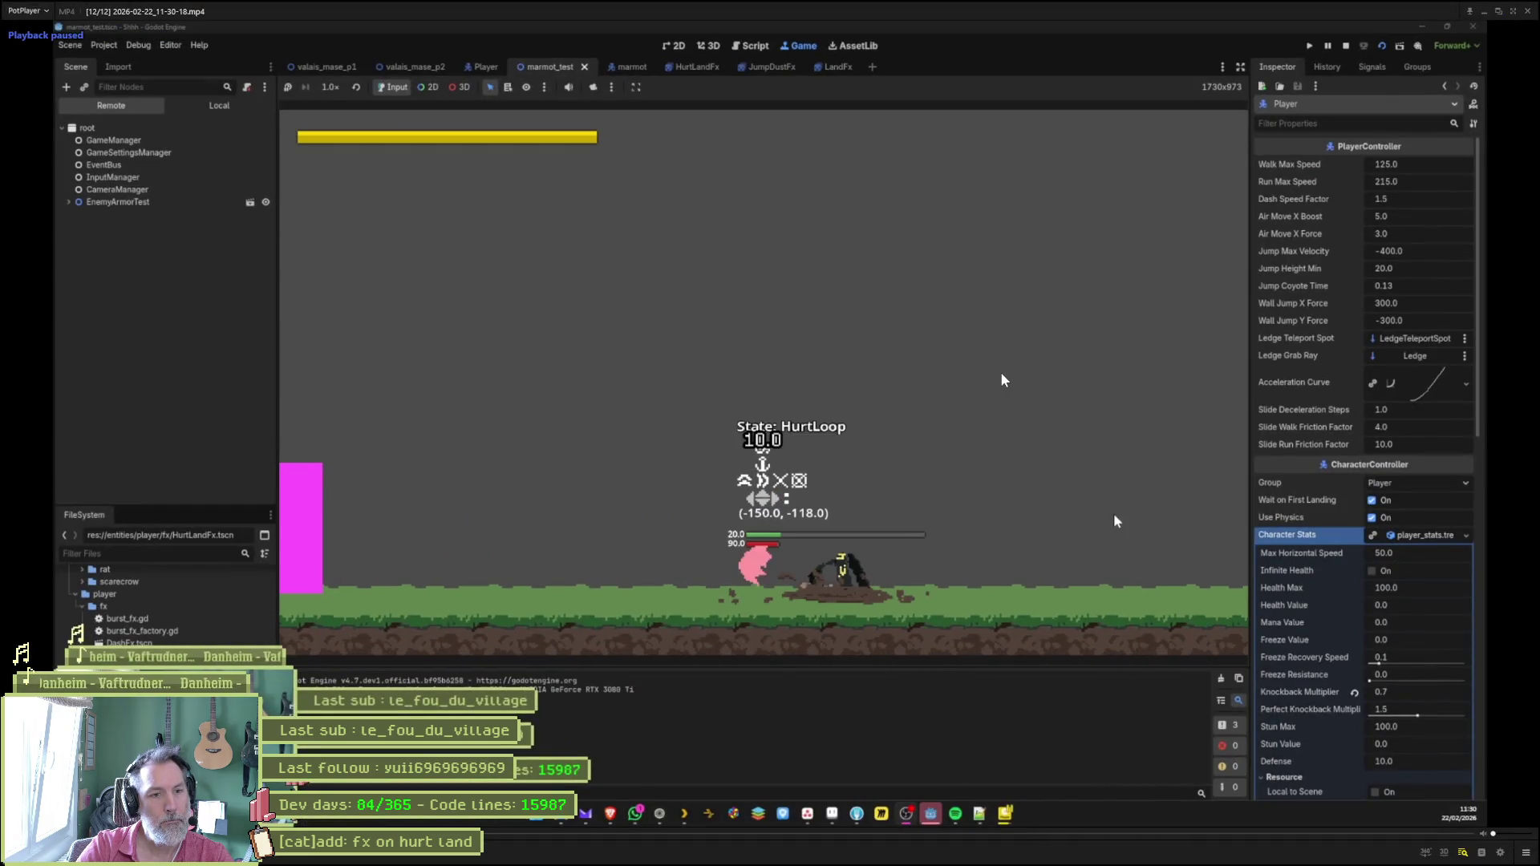
key("f")
key("f")
key("f")
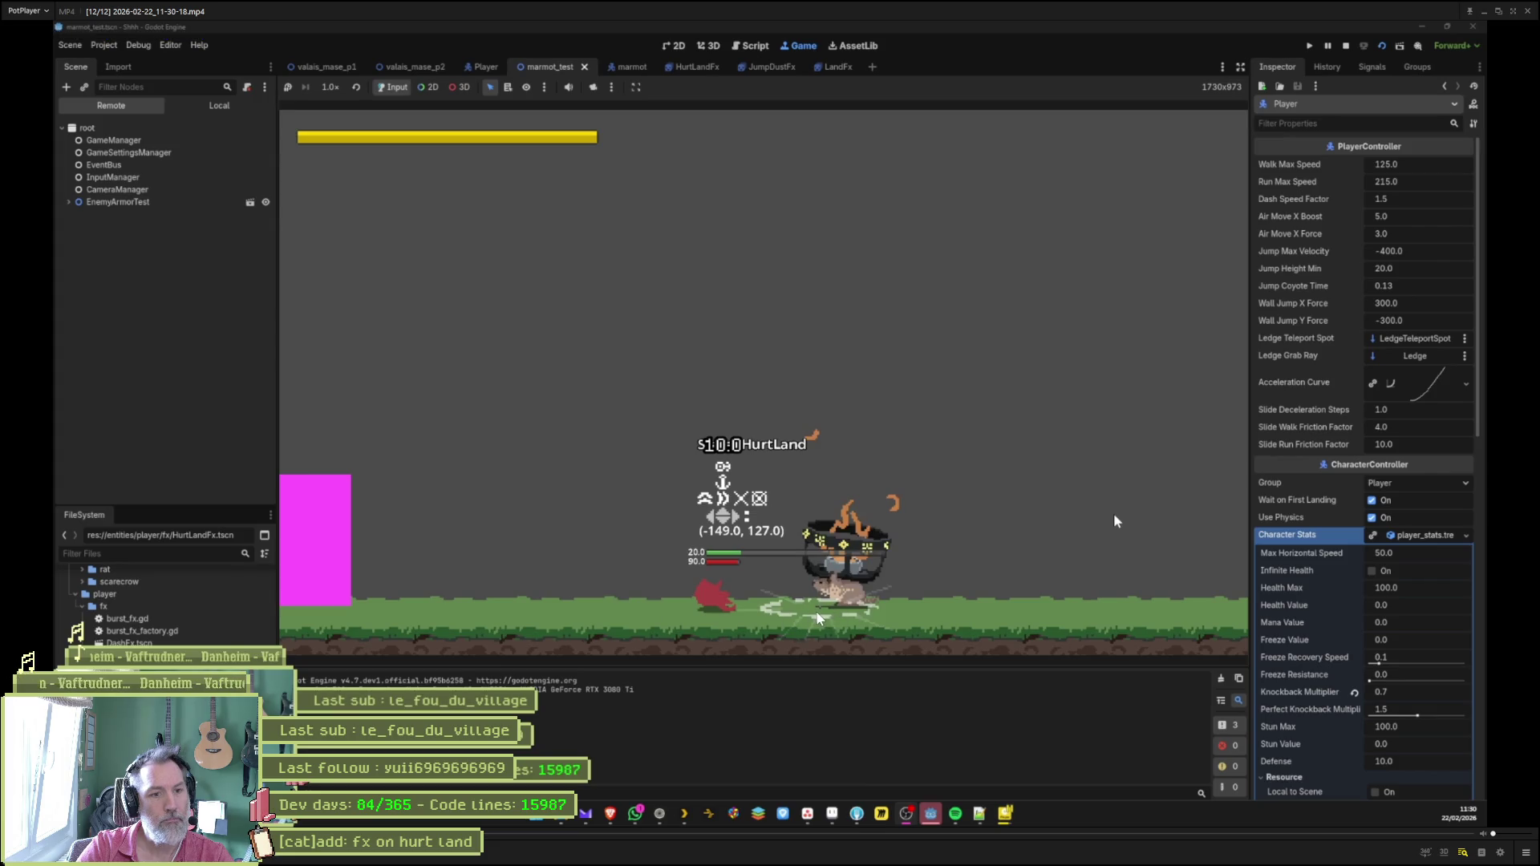
key("space")
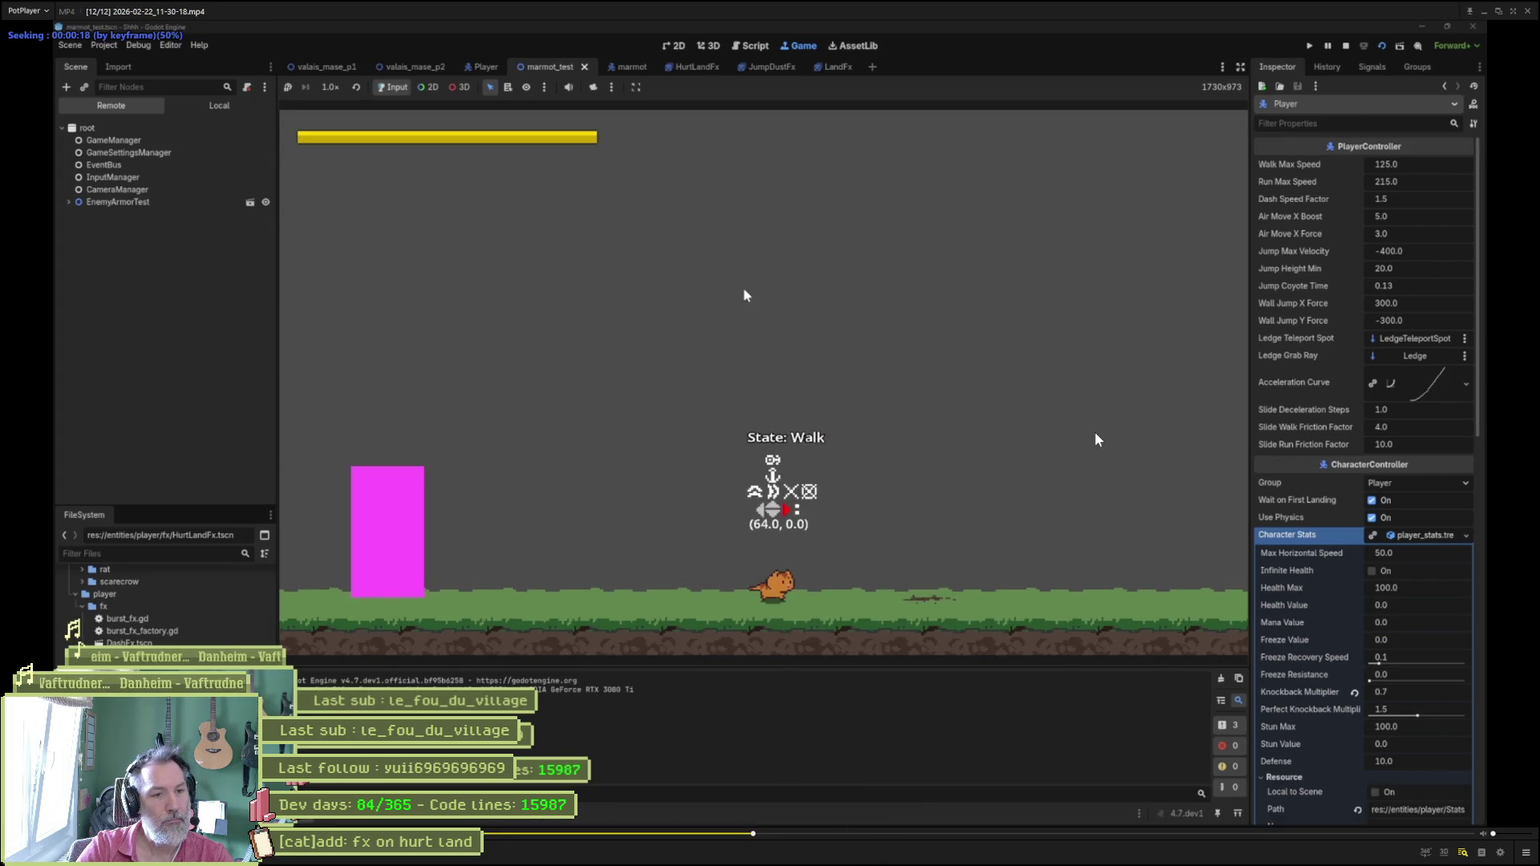
key("space")
key("f")
key("f")
key("f")
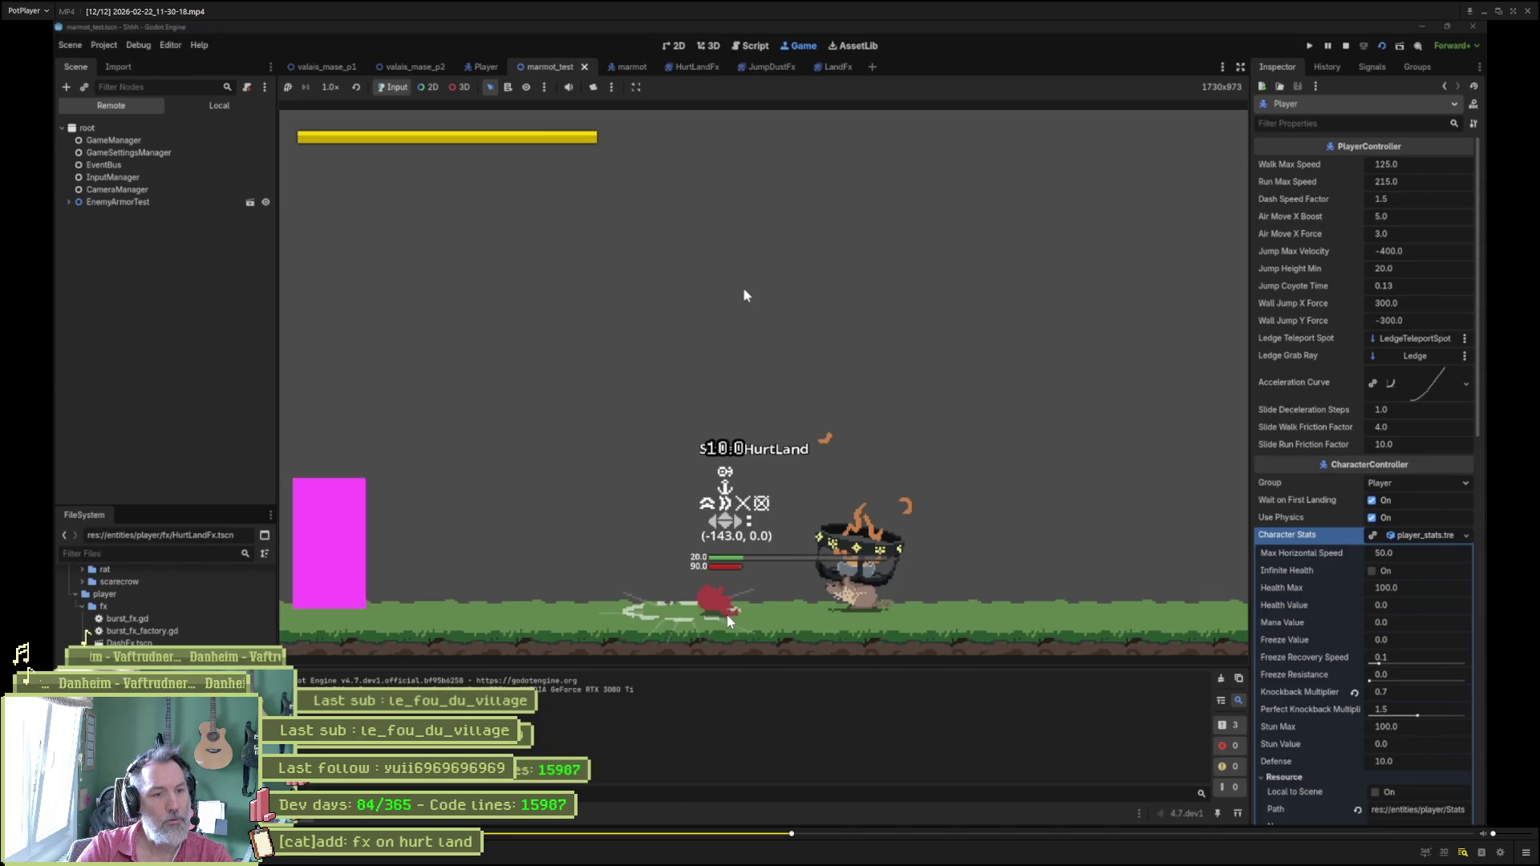
key("f")
key("f")
key("f")
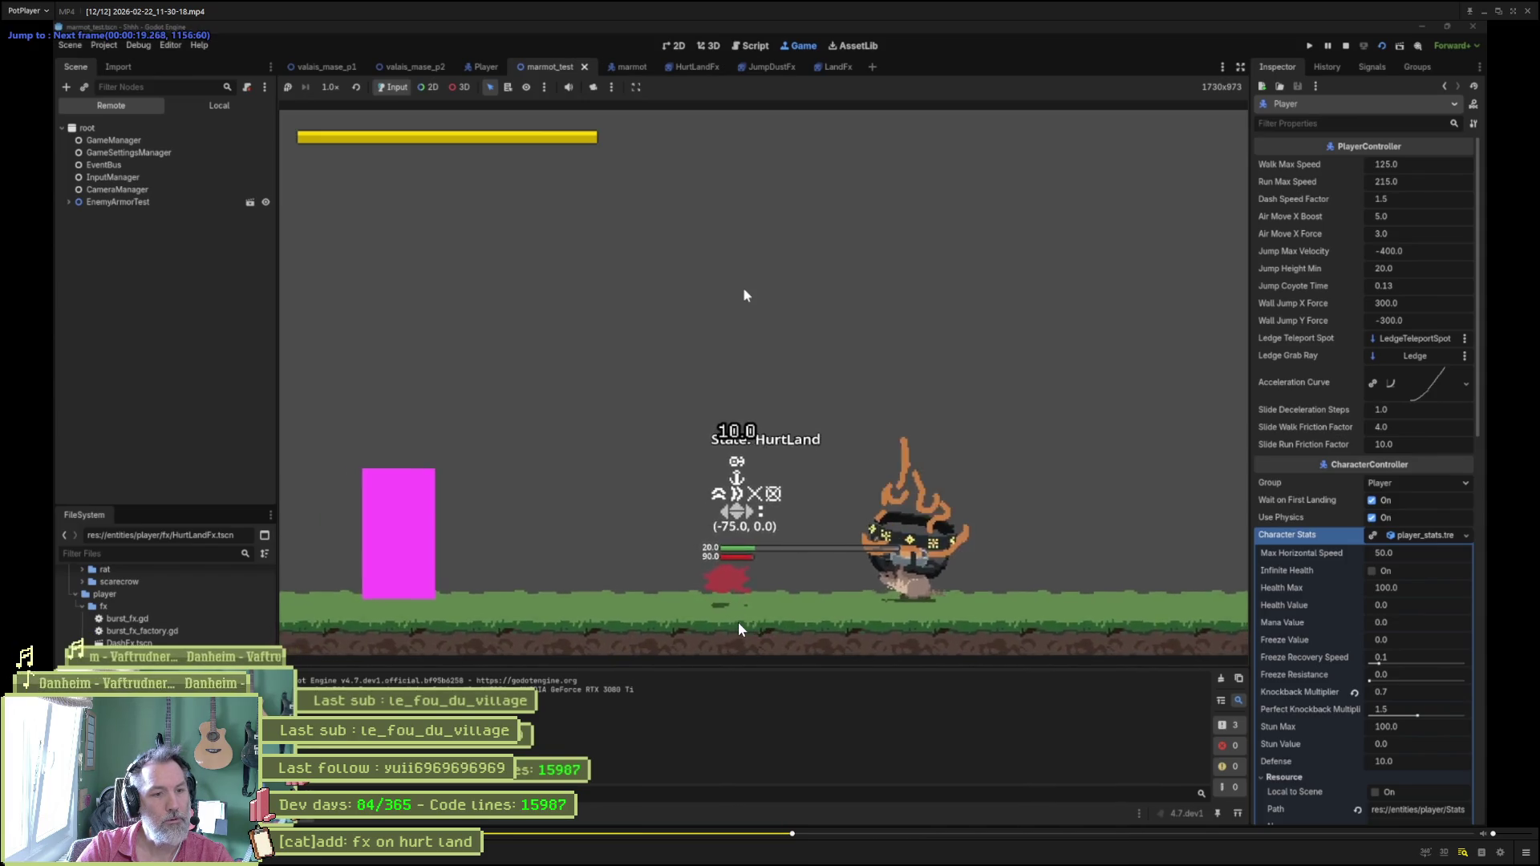
key("space")
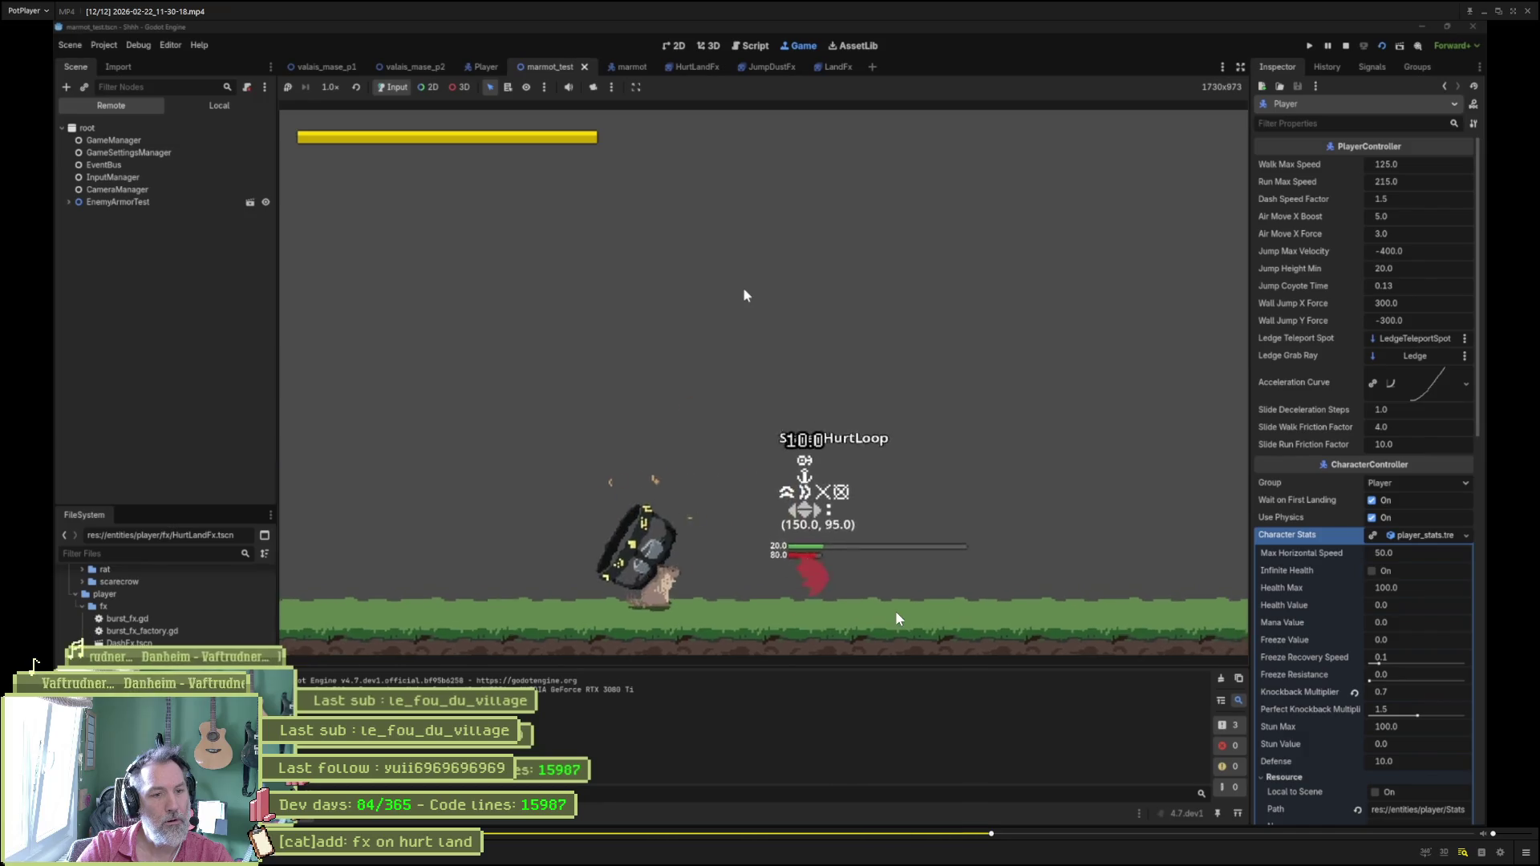
key("d")
key("d")
key("d")
key("d")
key("f")
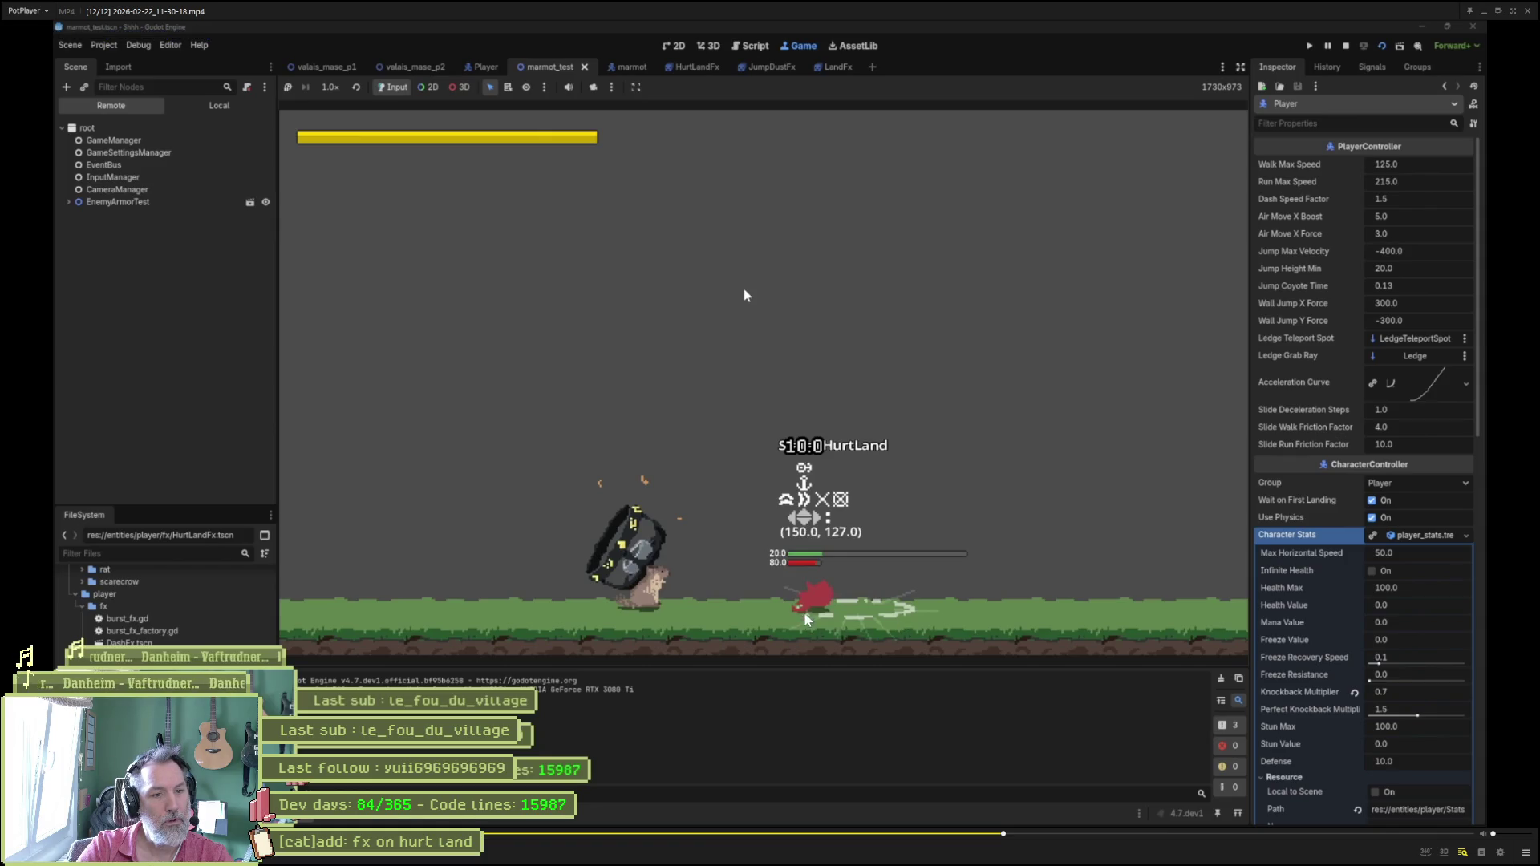
key("Left")
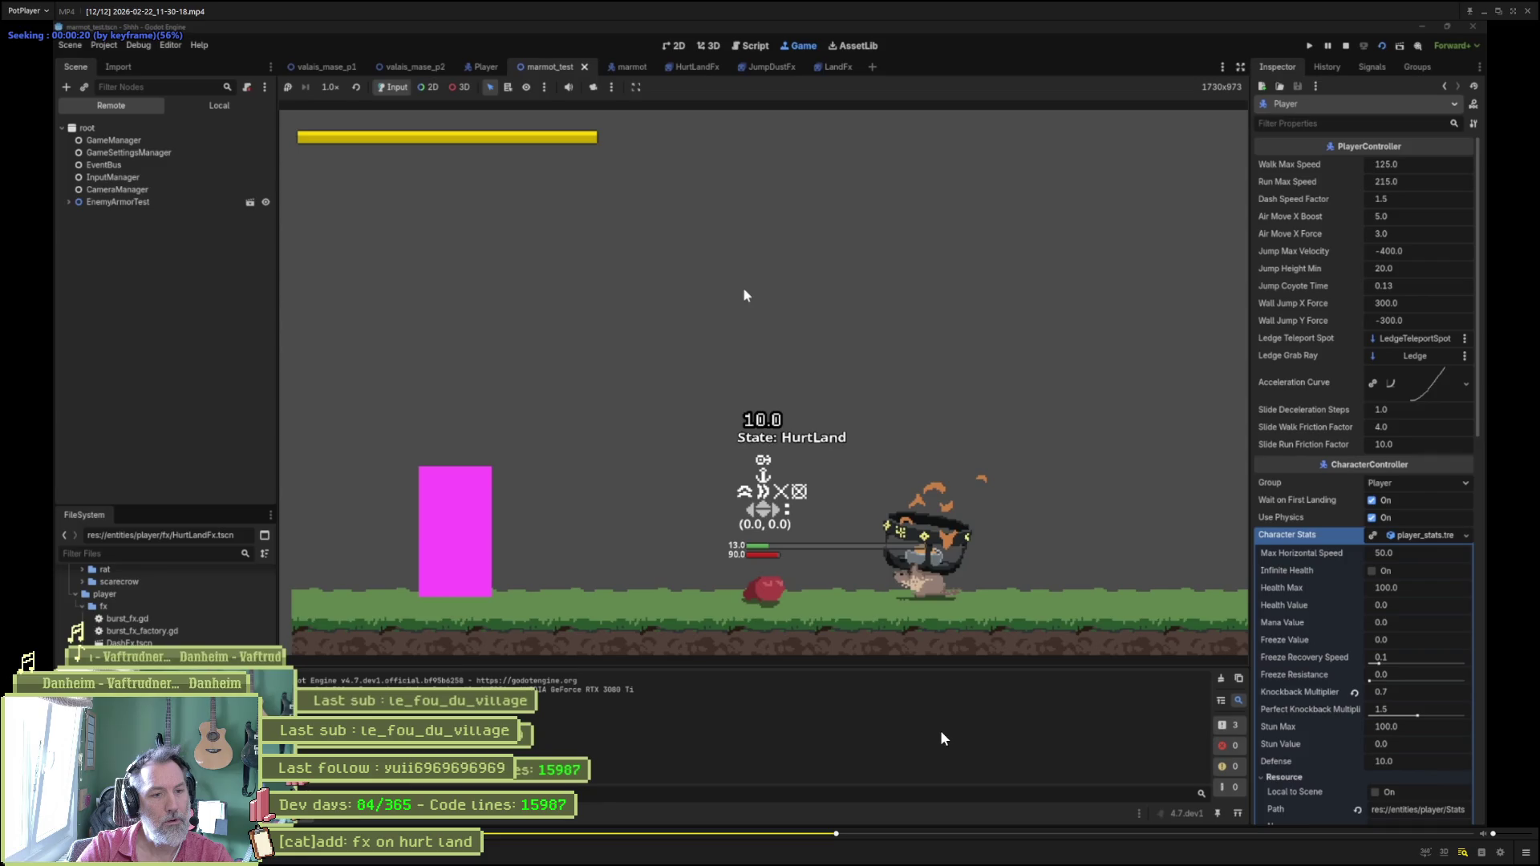
left_click(747, 835)
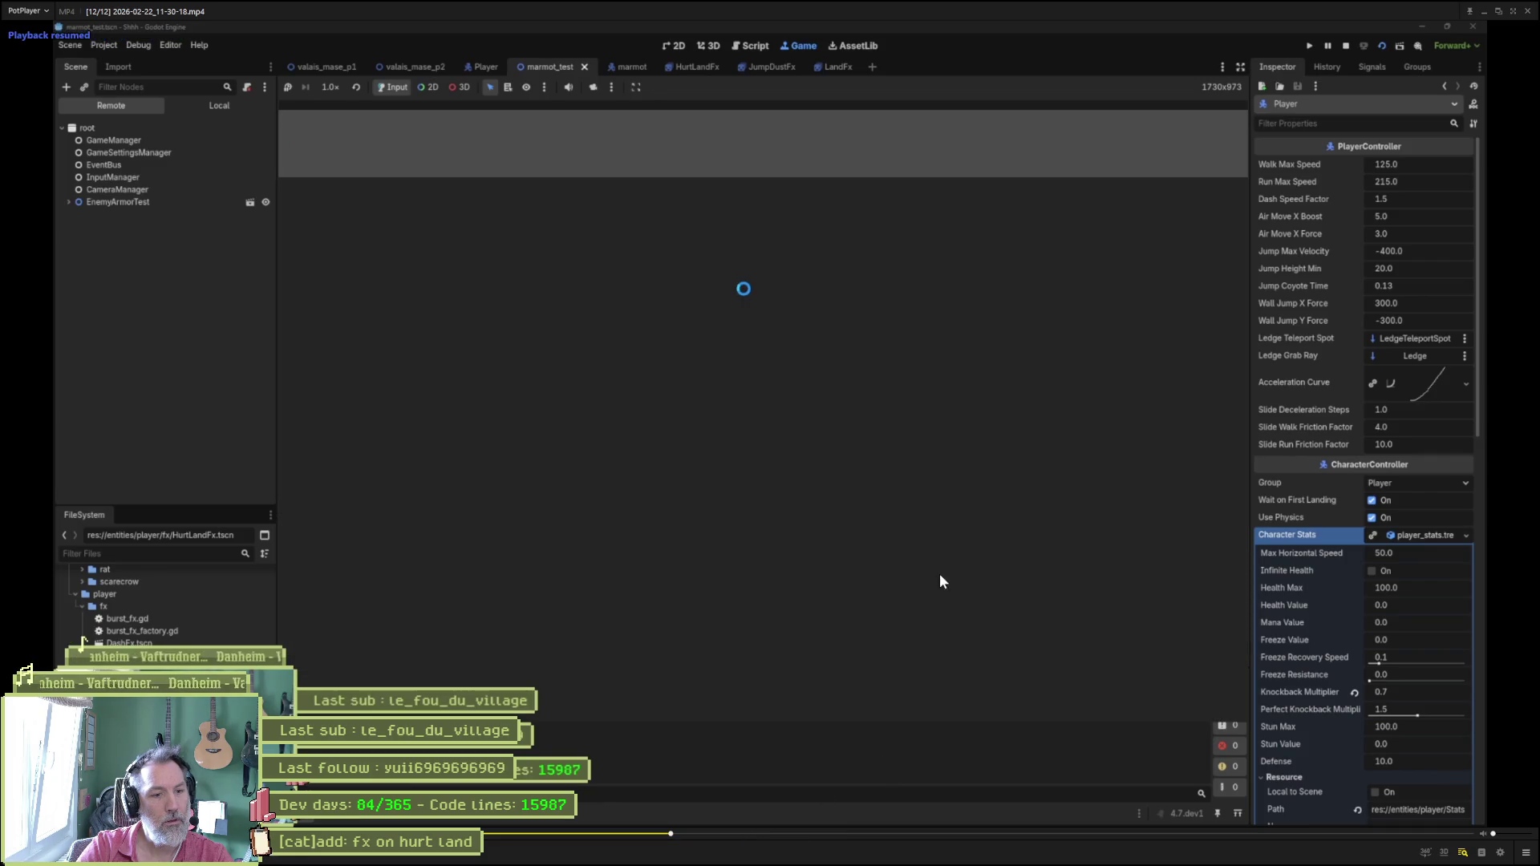
Stop the Godot game, re-check the HurtLand frames, close PotPlayer, and bring up cat.aseprite.
key("alt+Tab")
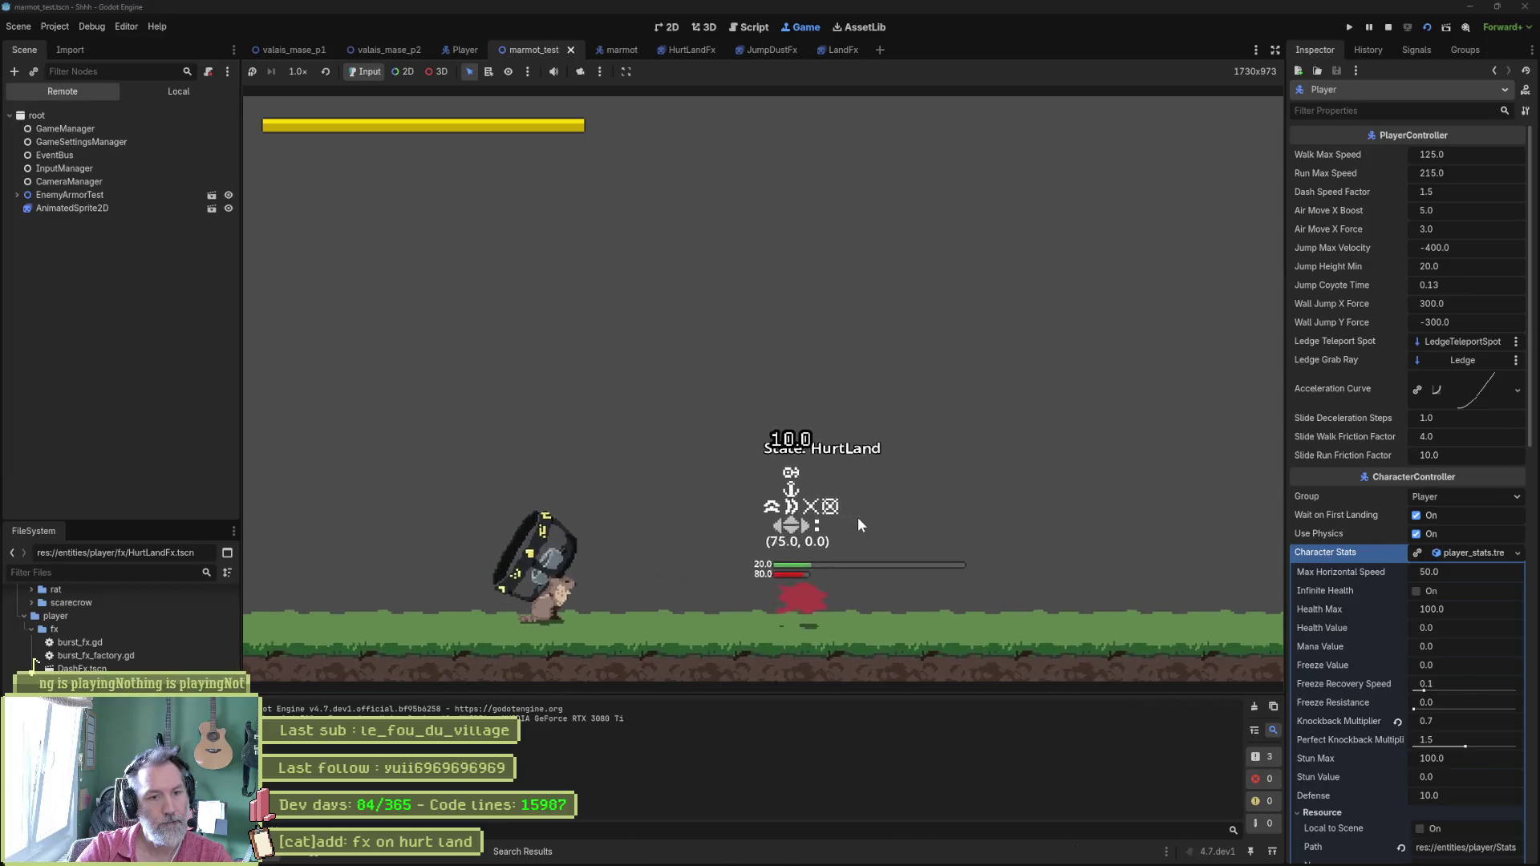
key("F8")
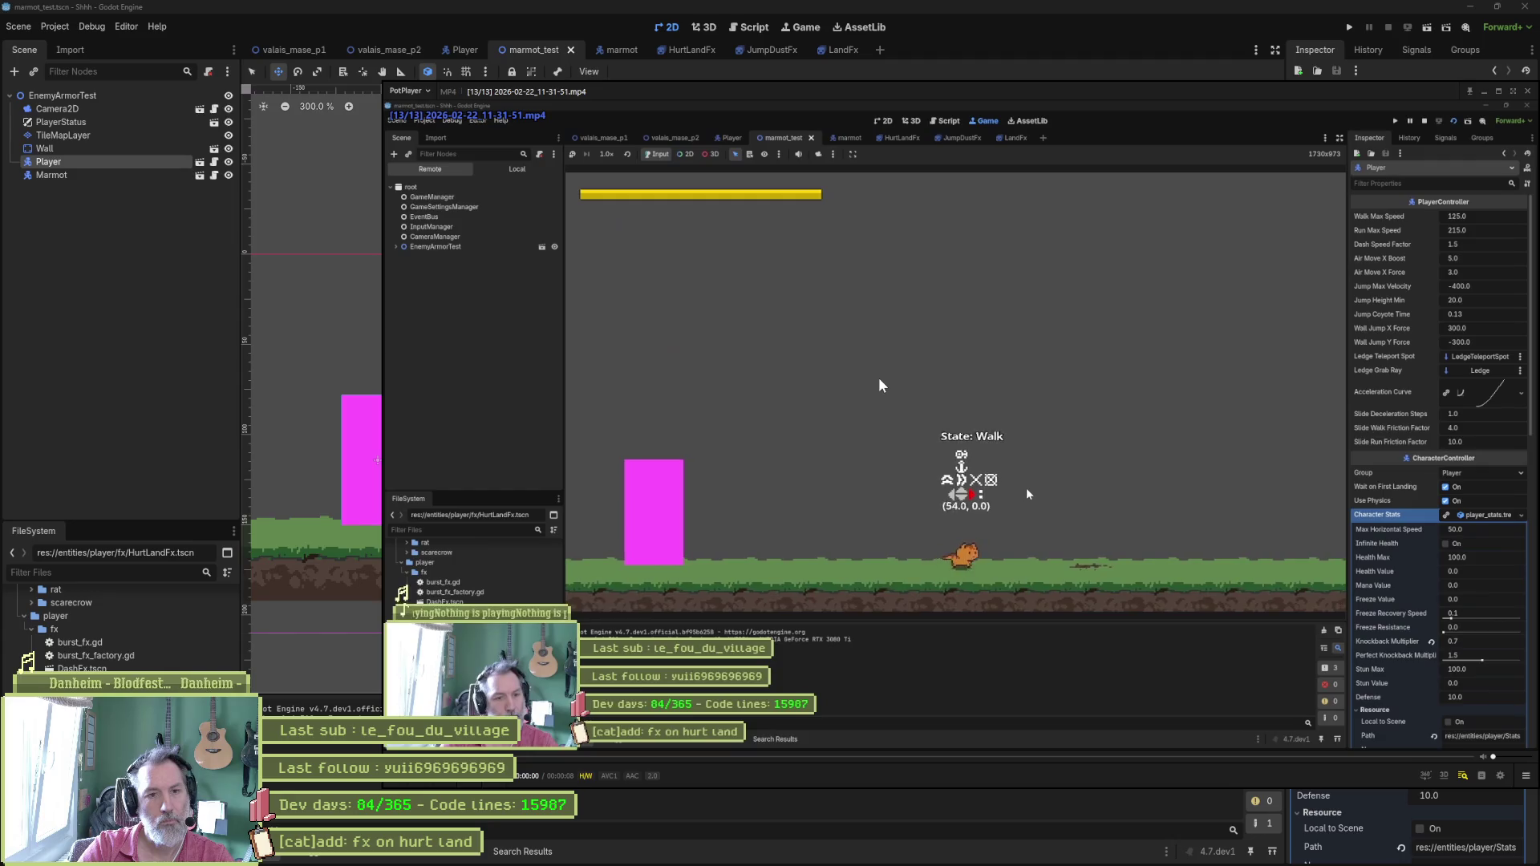
key("f")
key("f")
key("f")
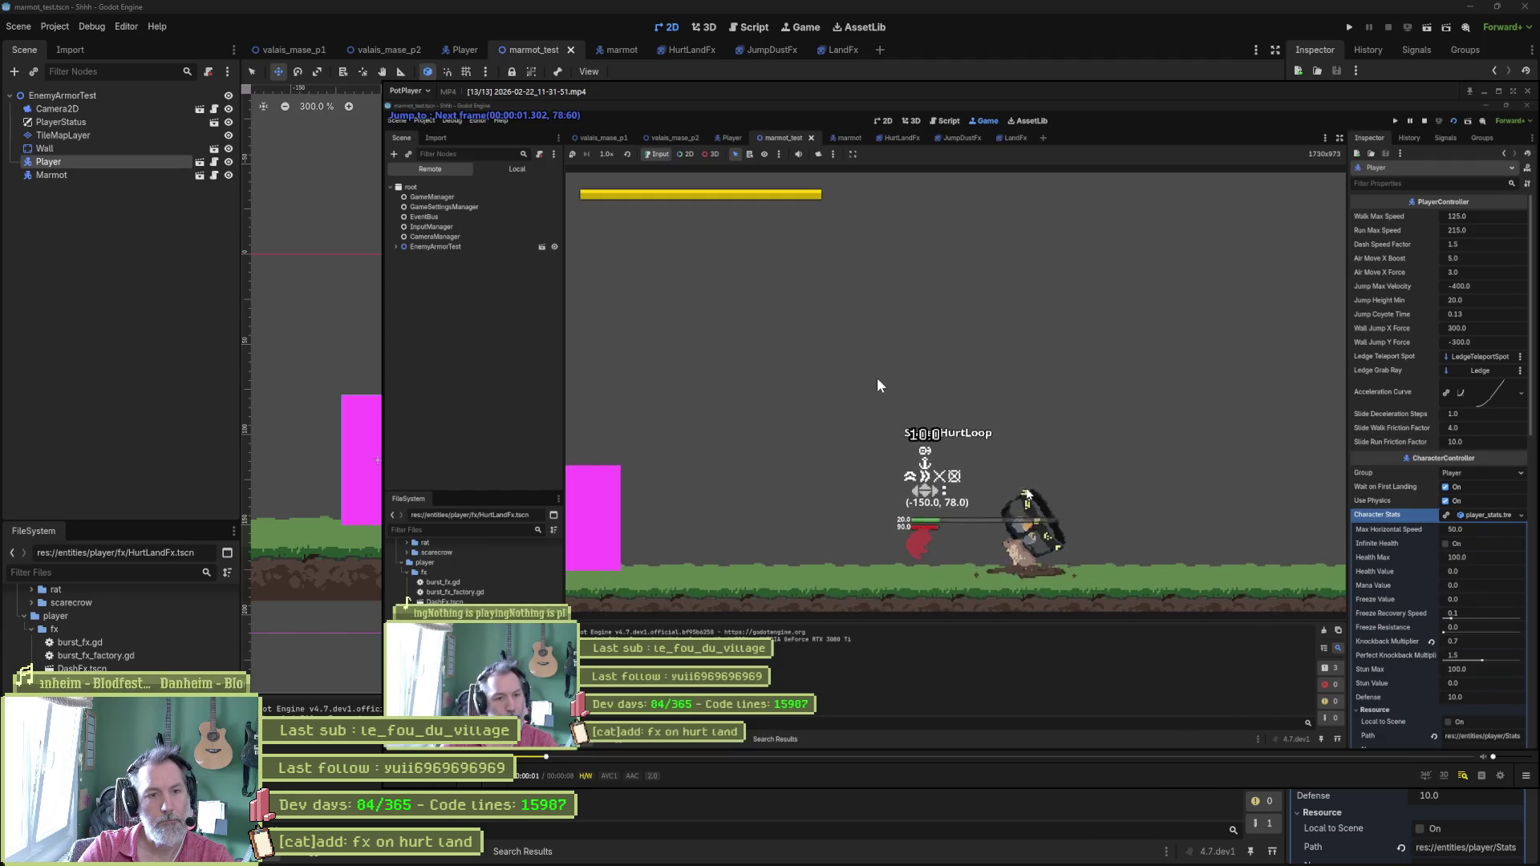
key("d")
key("d")
key("d")
key("d")
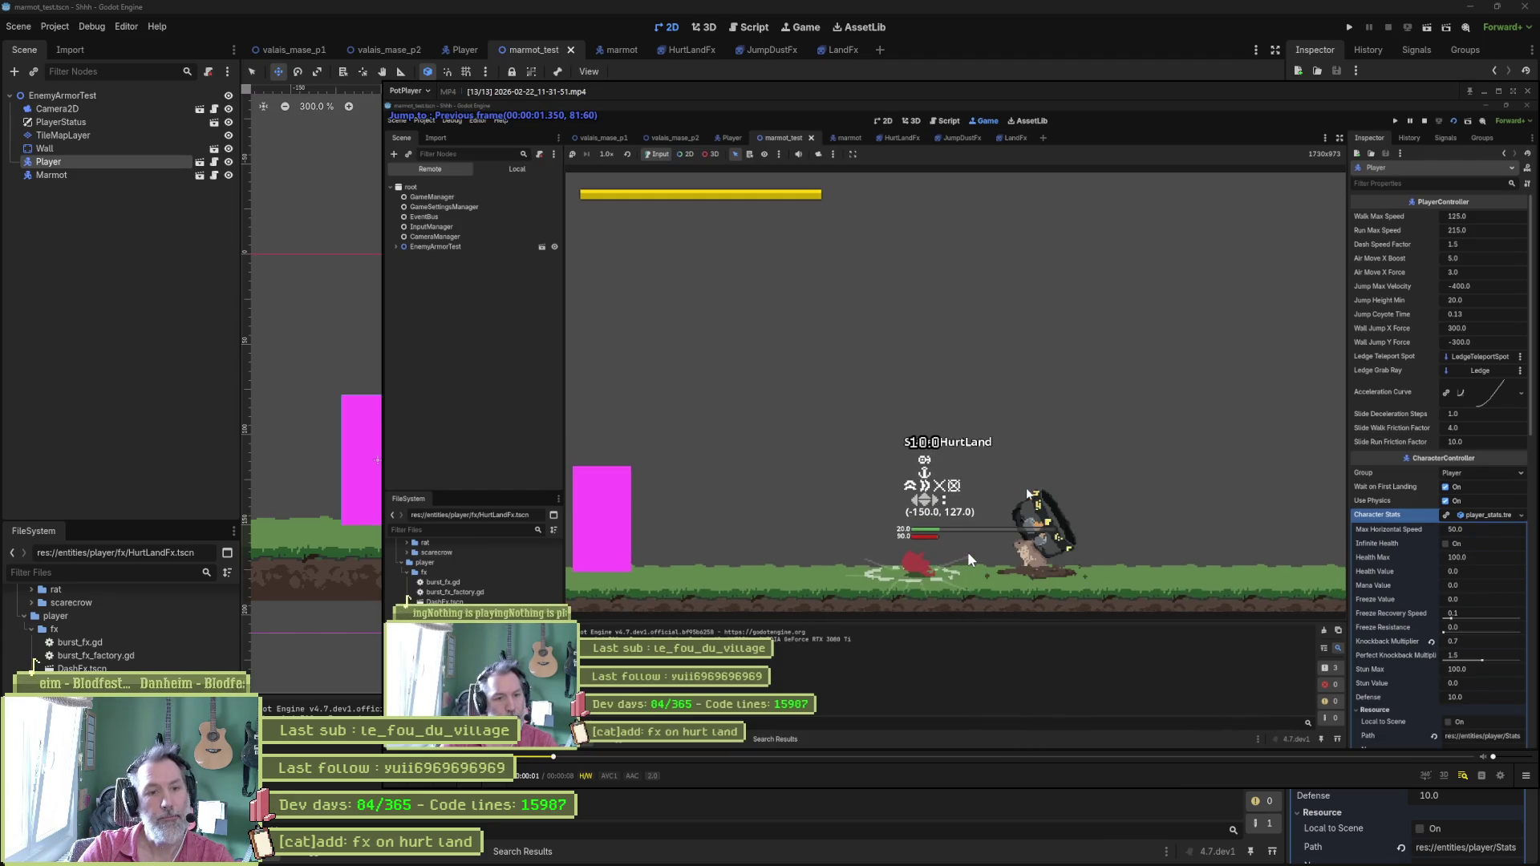
key("f")
key("f")
key("f")
key("f")
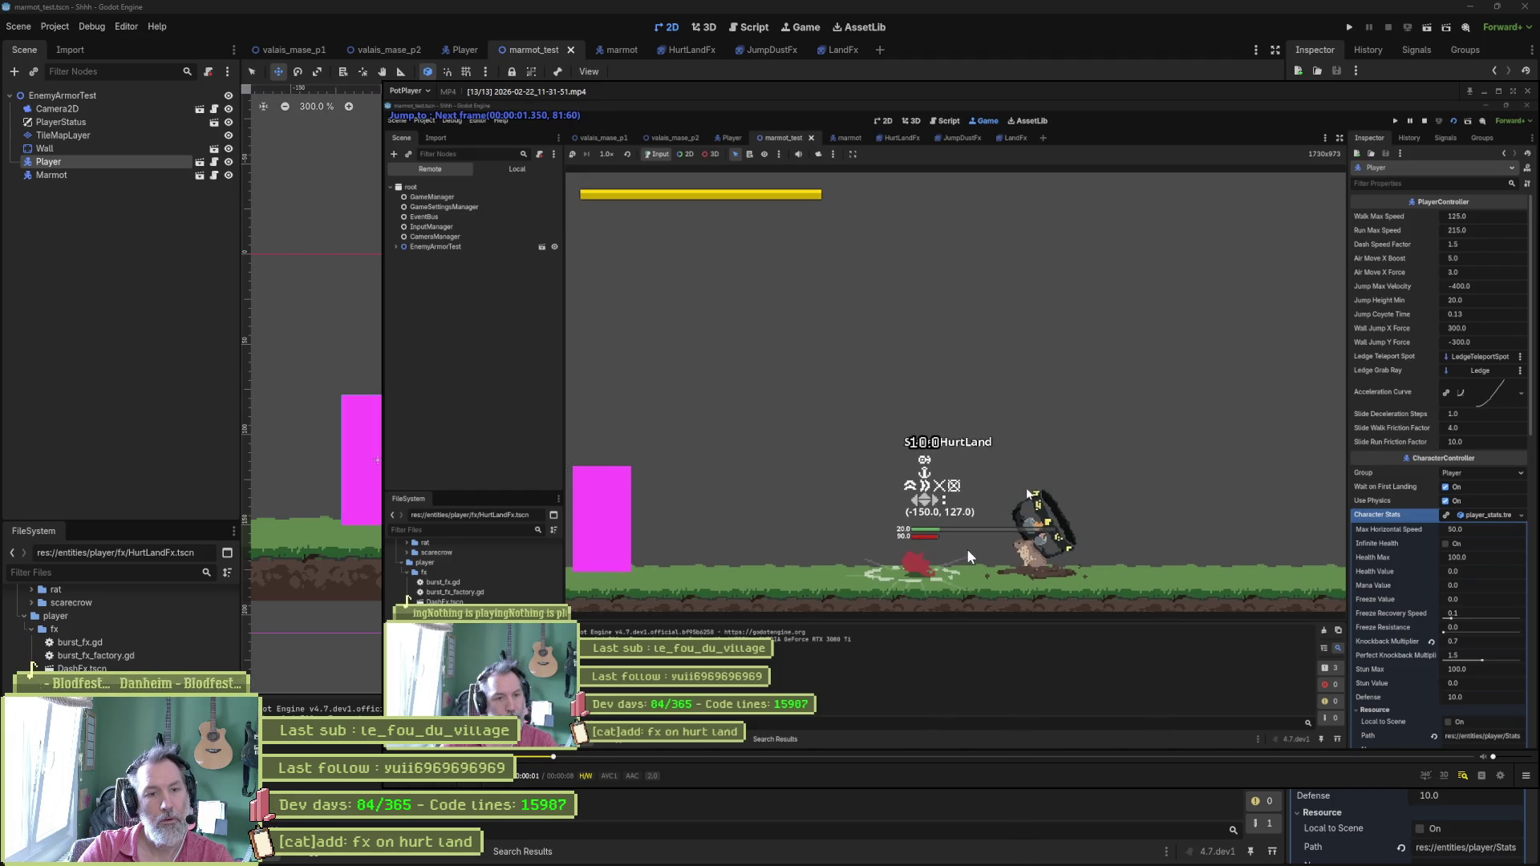
key("f")
key("f")
key("f")
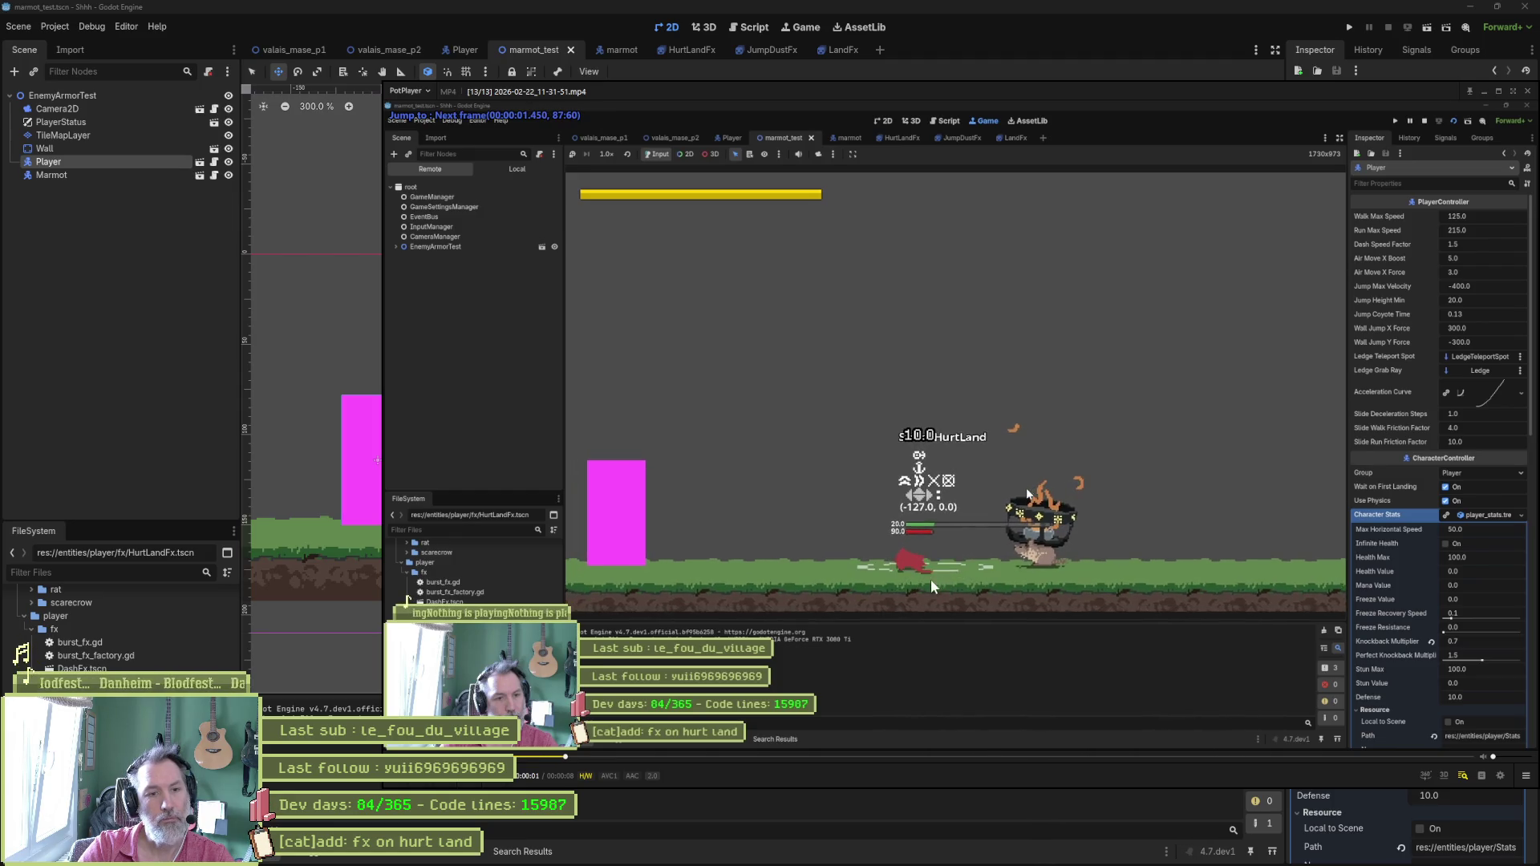
key("f")
key("f")
key("space")
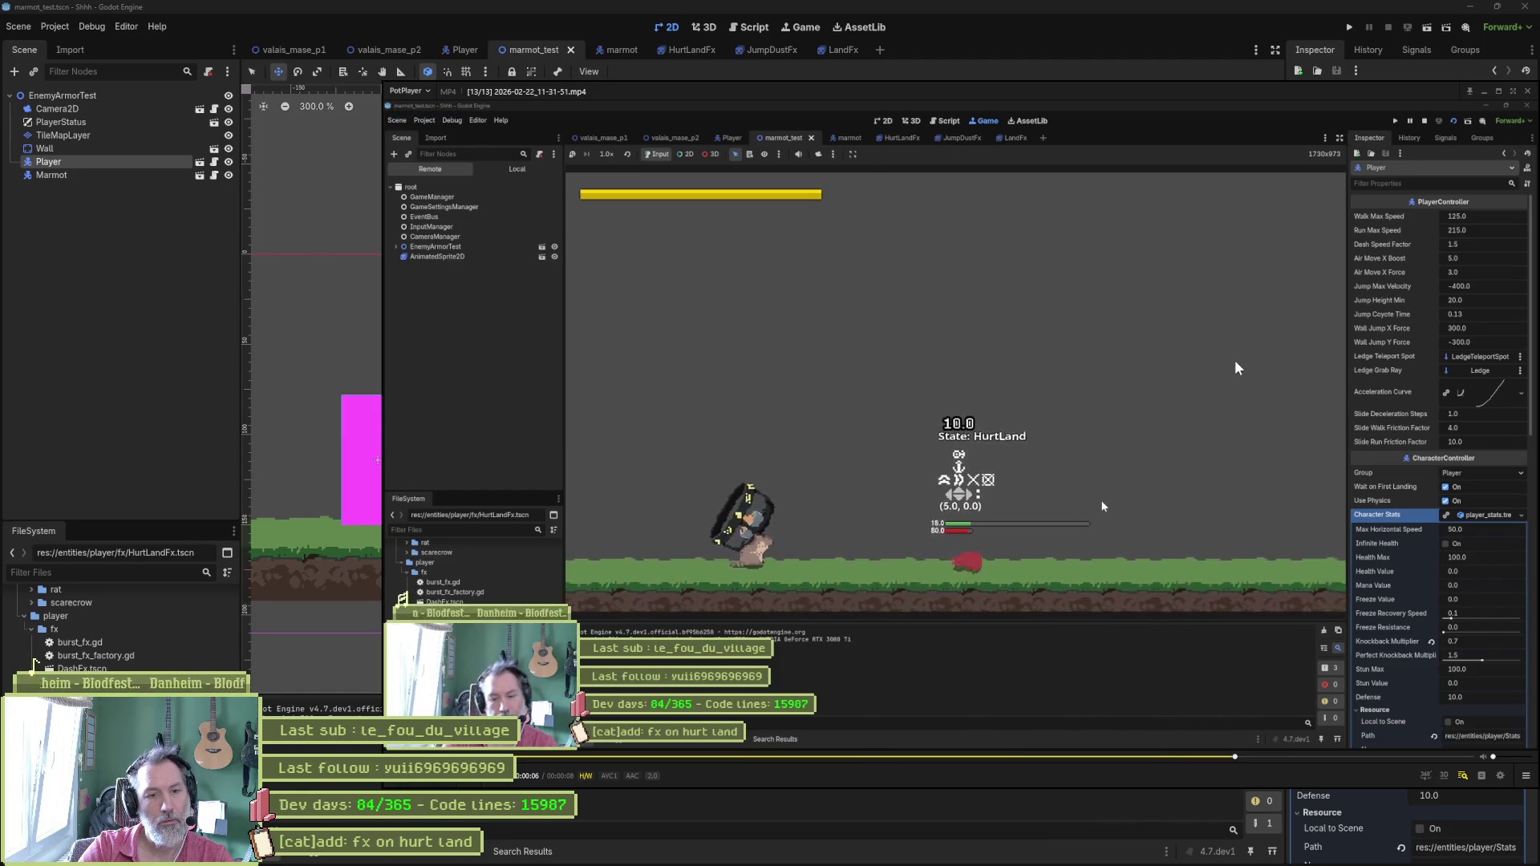
key("space")
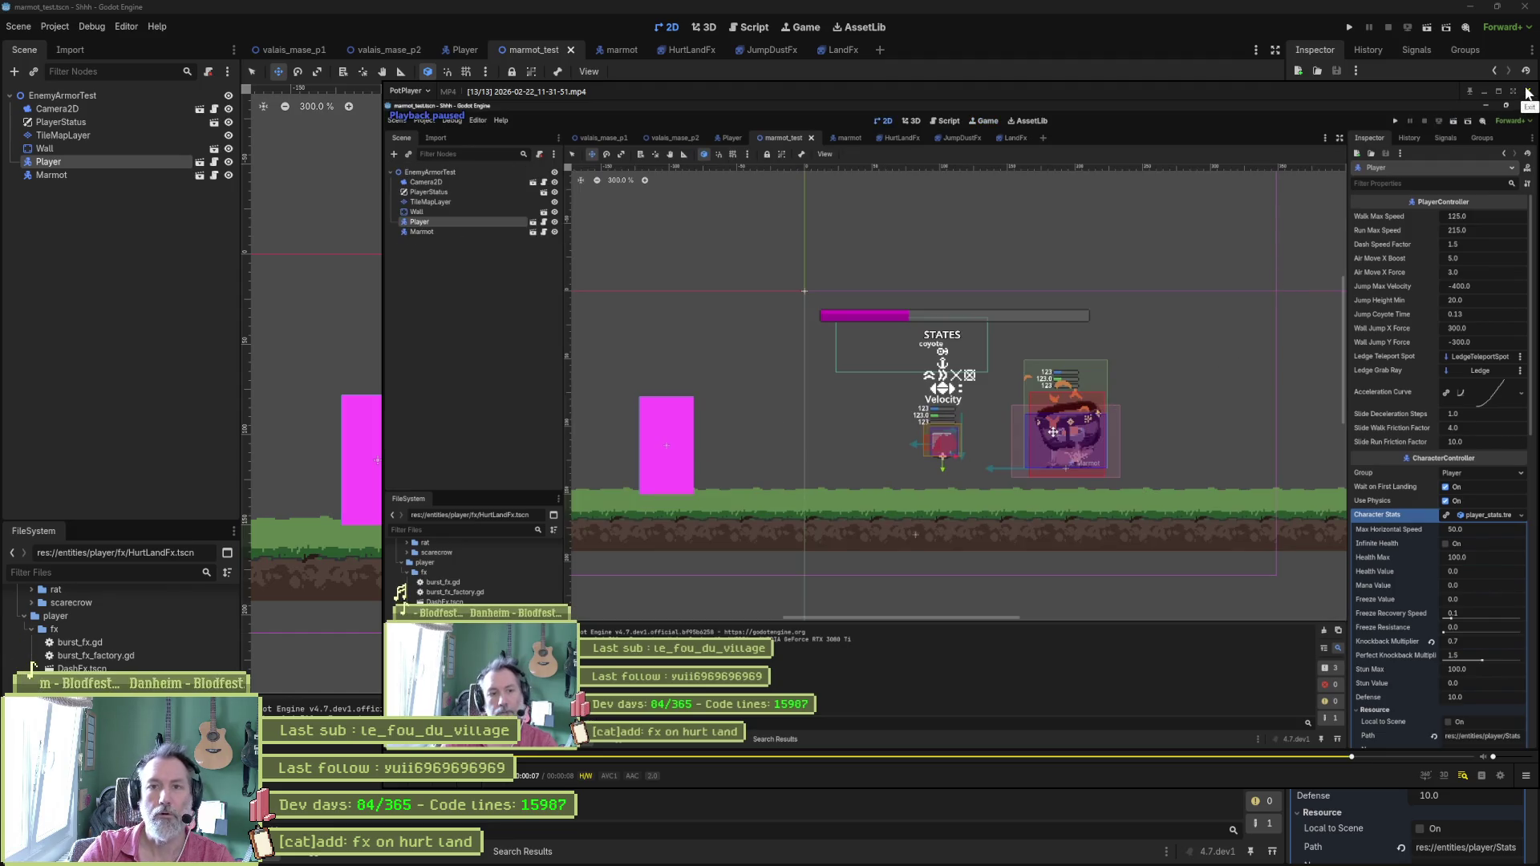
left_click(1527, 91)
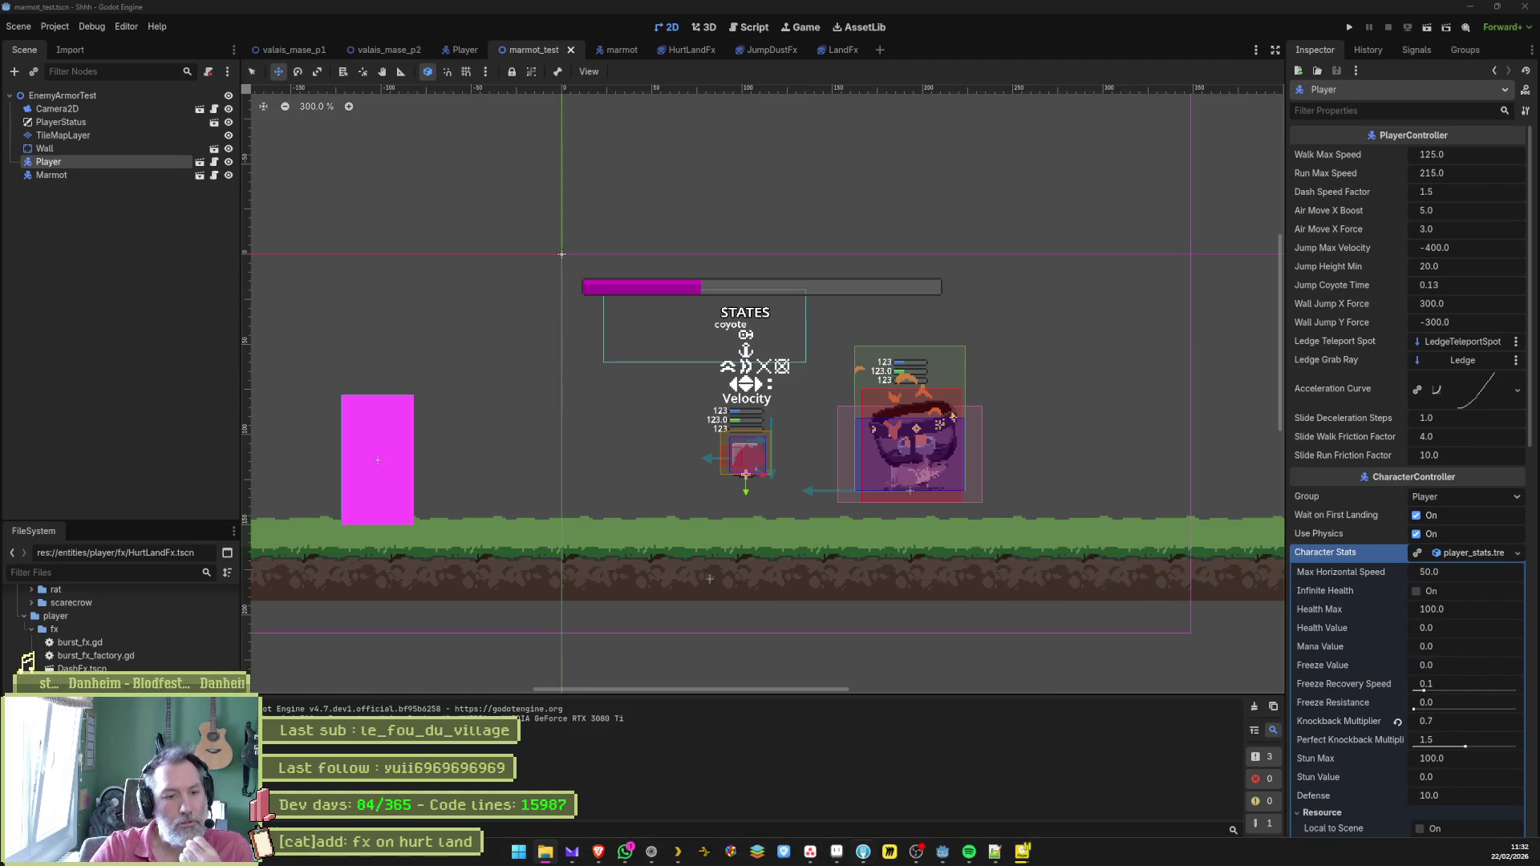
left_click(836, 852)
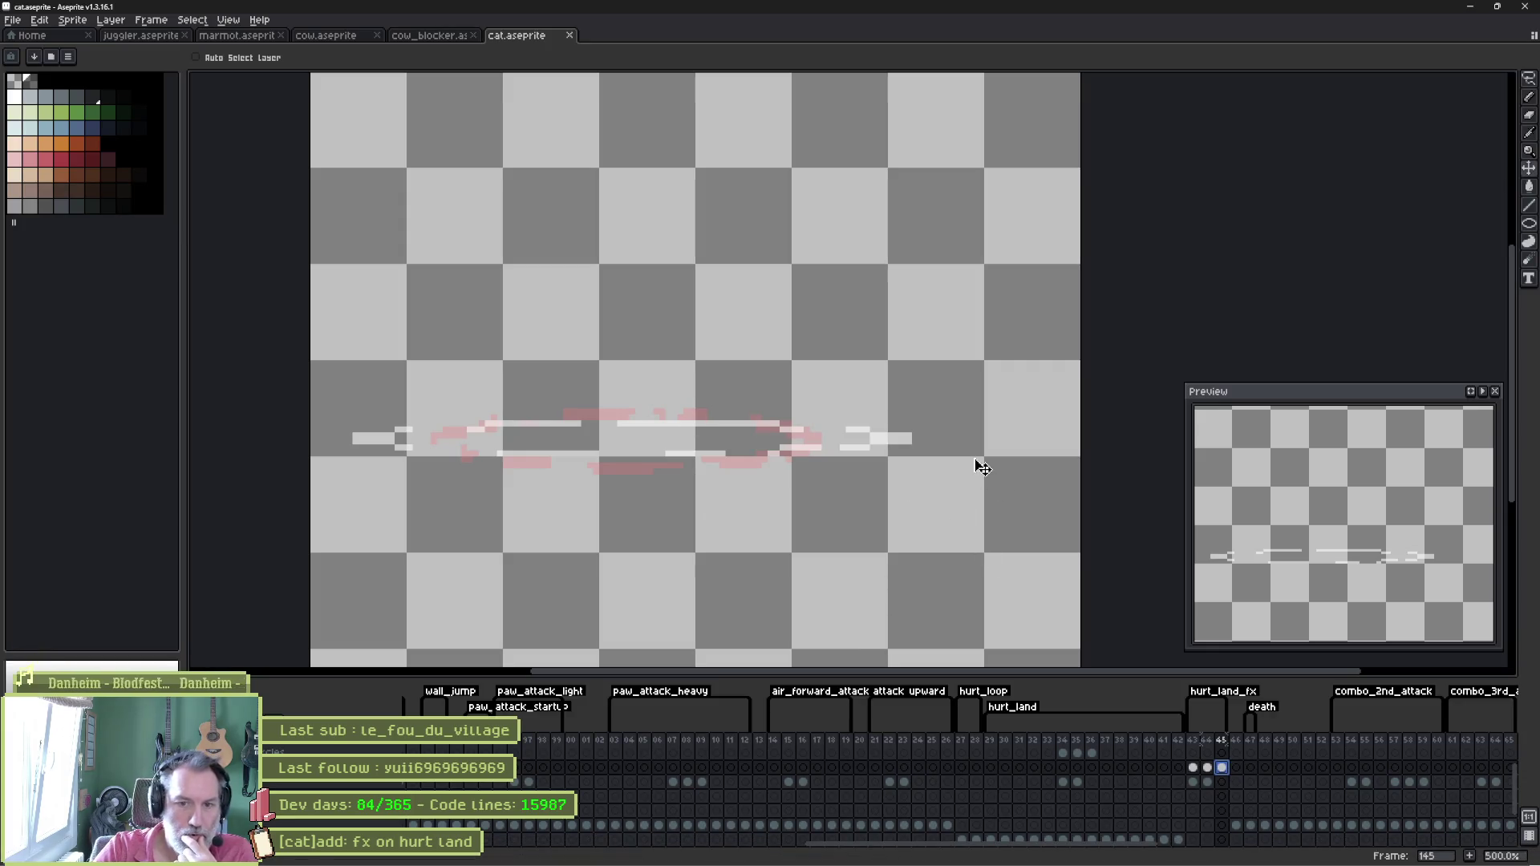
Move the dust pixels of each of the three hurt_land_fx cels to the right, then minimize Aseprite.
left_click(1194, 768)
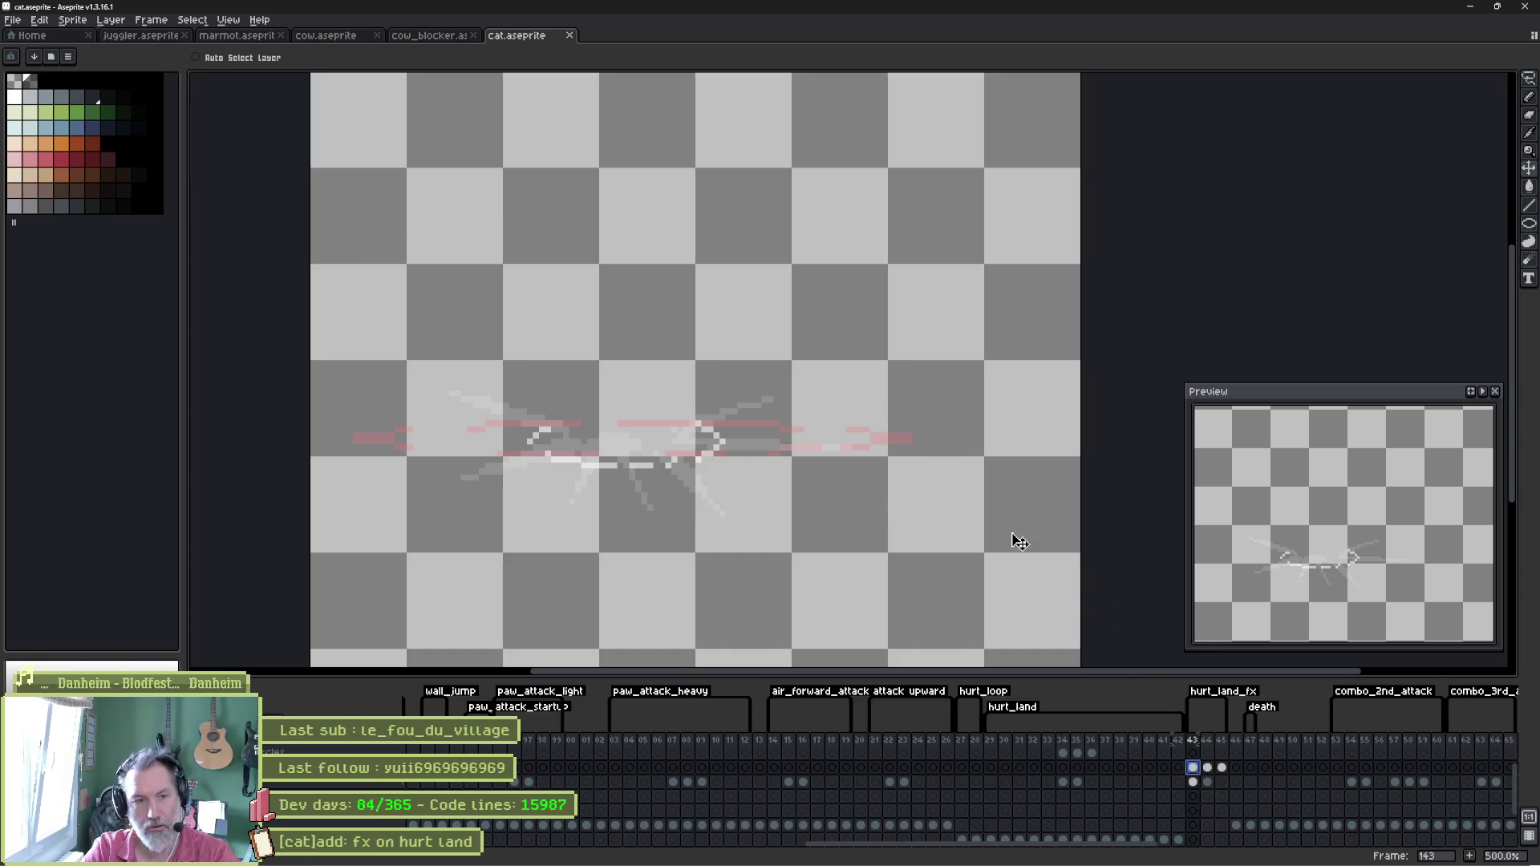
left_click(1193, 782)
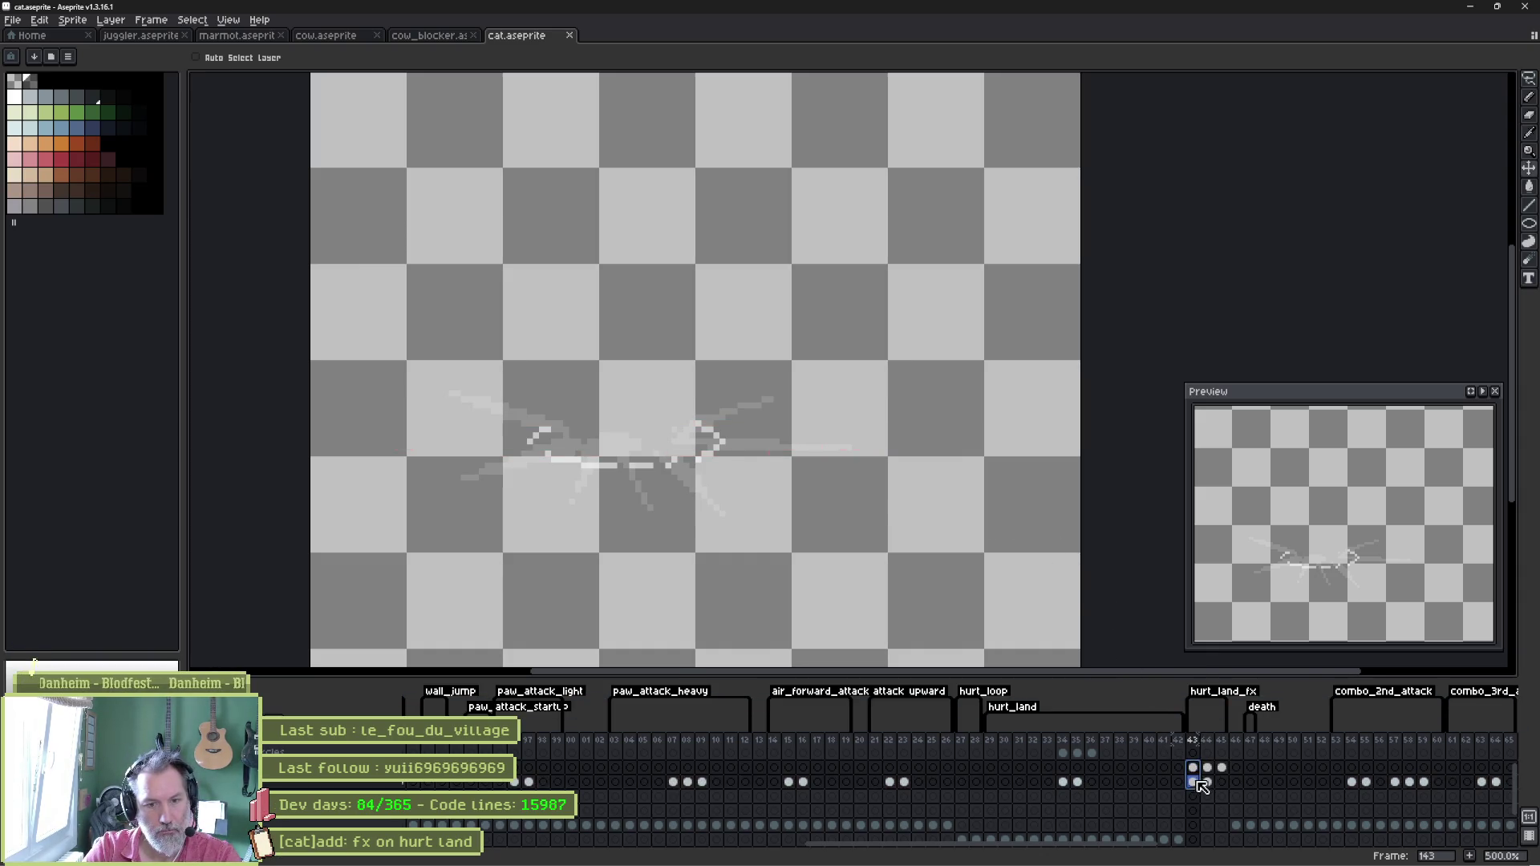
left_click_drag(645, 459, 715, 460)
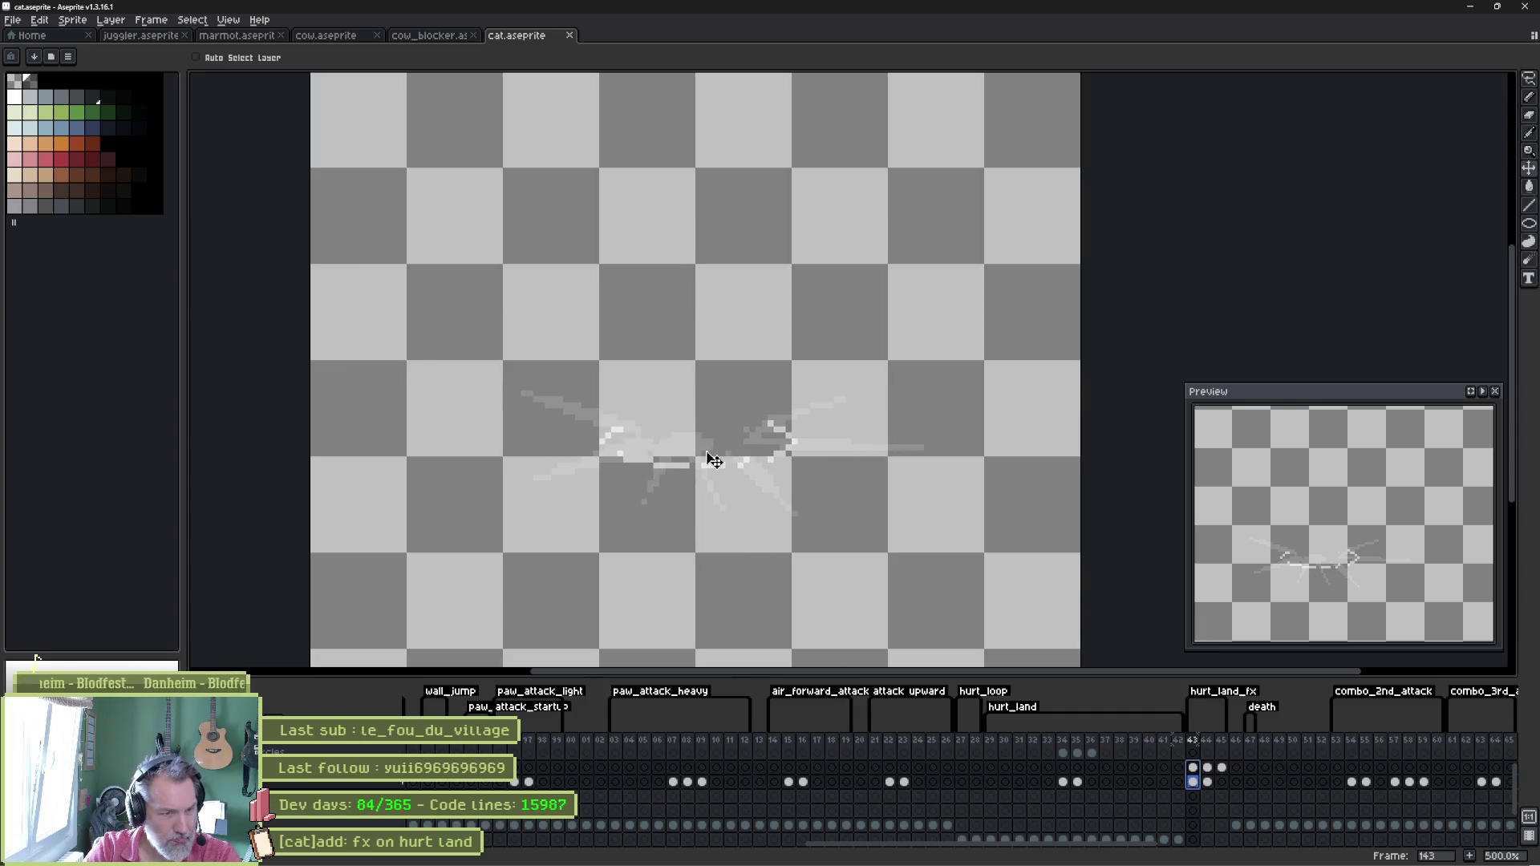
left_click(1208, 780)
left_click_drag(686, 454, 768, 456)
left_click(1208, 768)
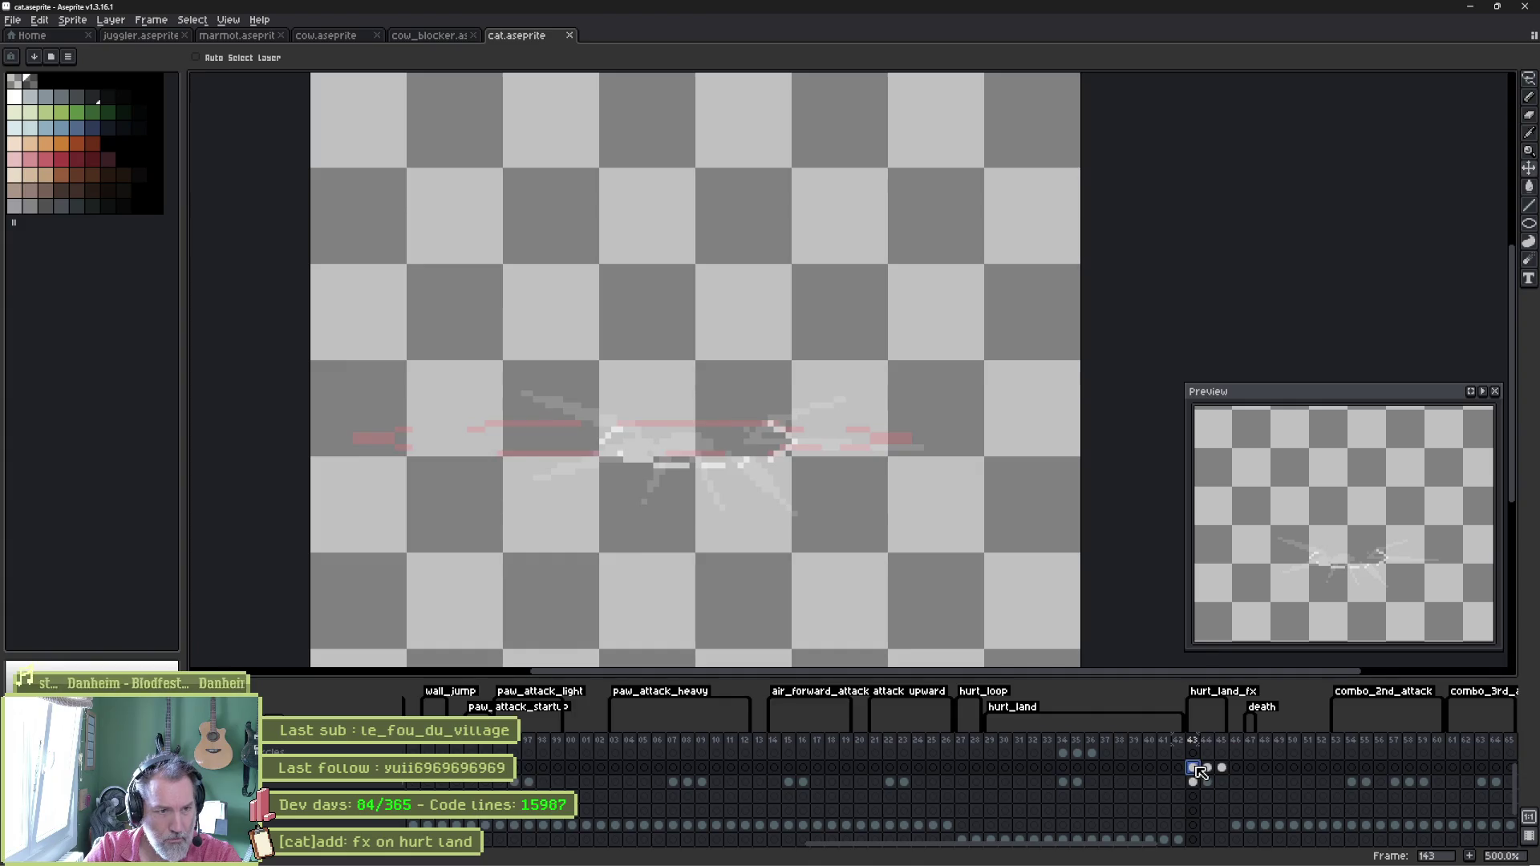
left_click(1222, 768)
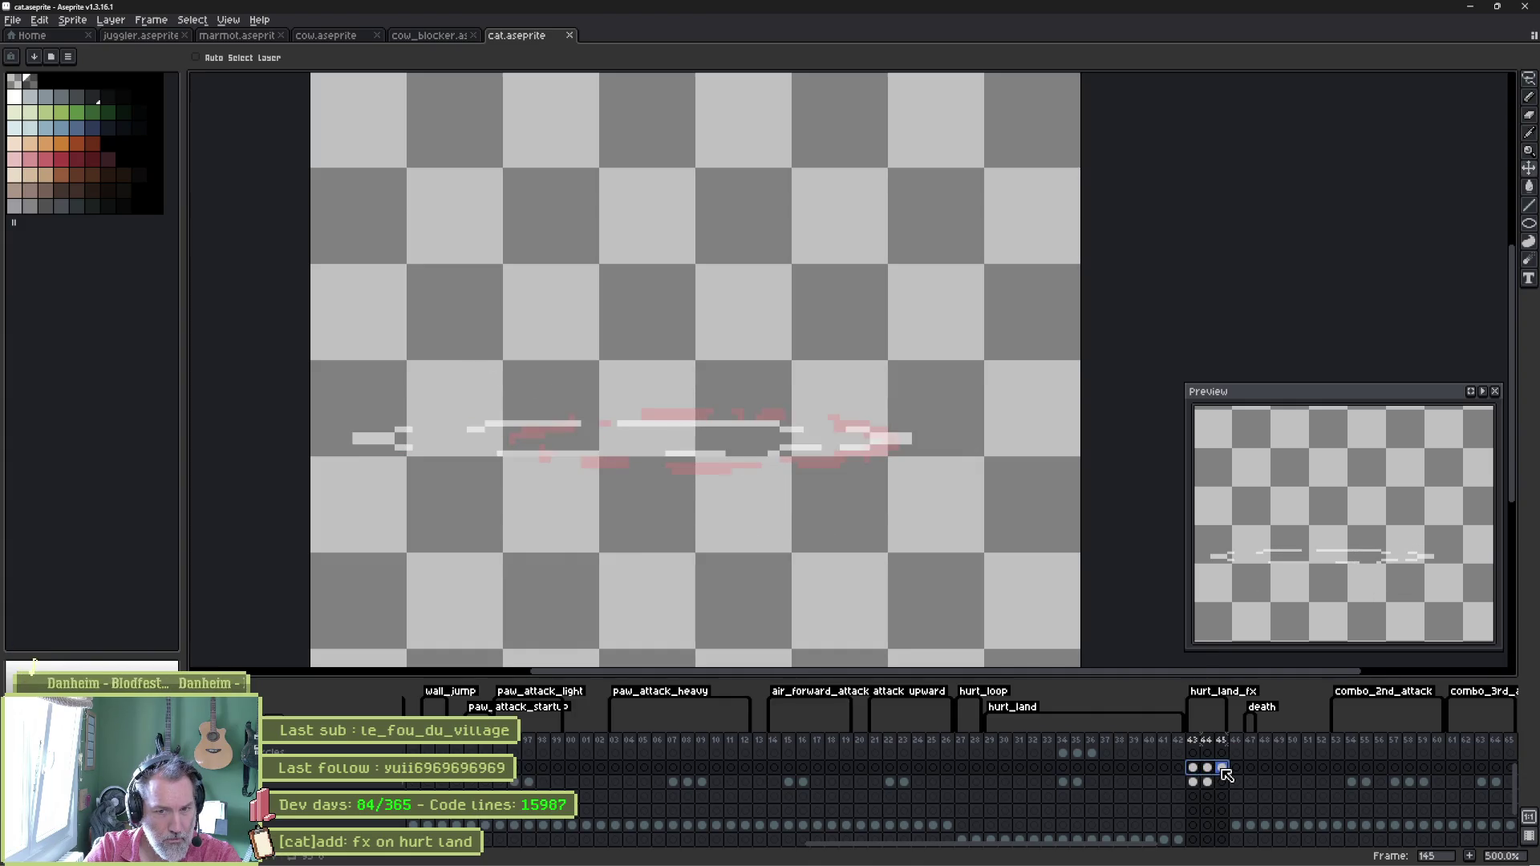
left_click(1223, 770)
left_click_drag(707, 453, 773, 454)
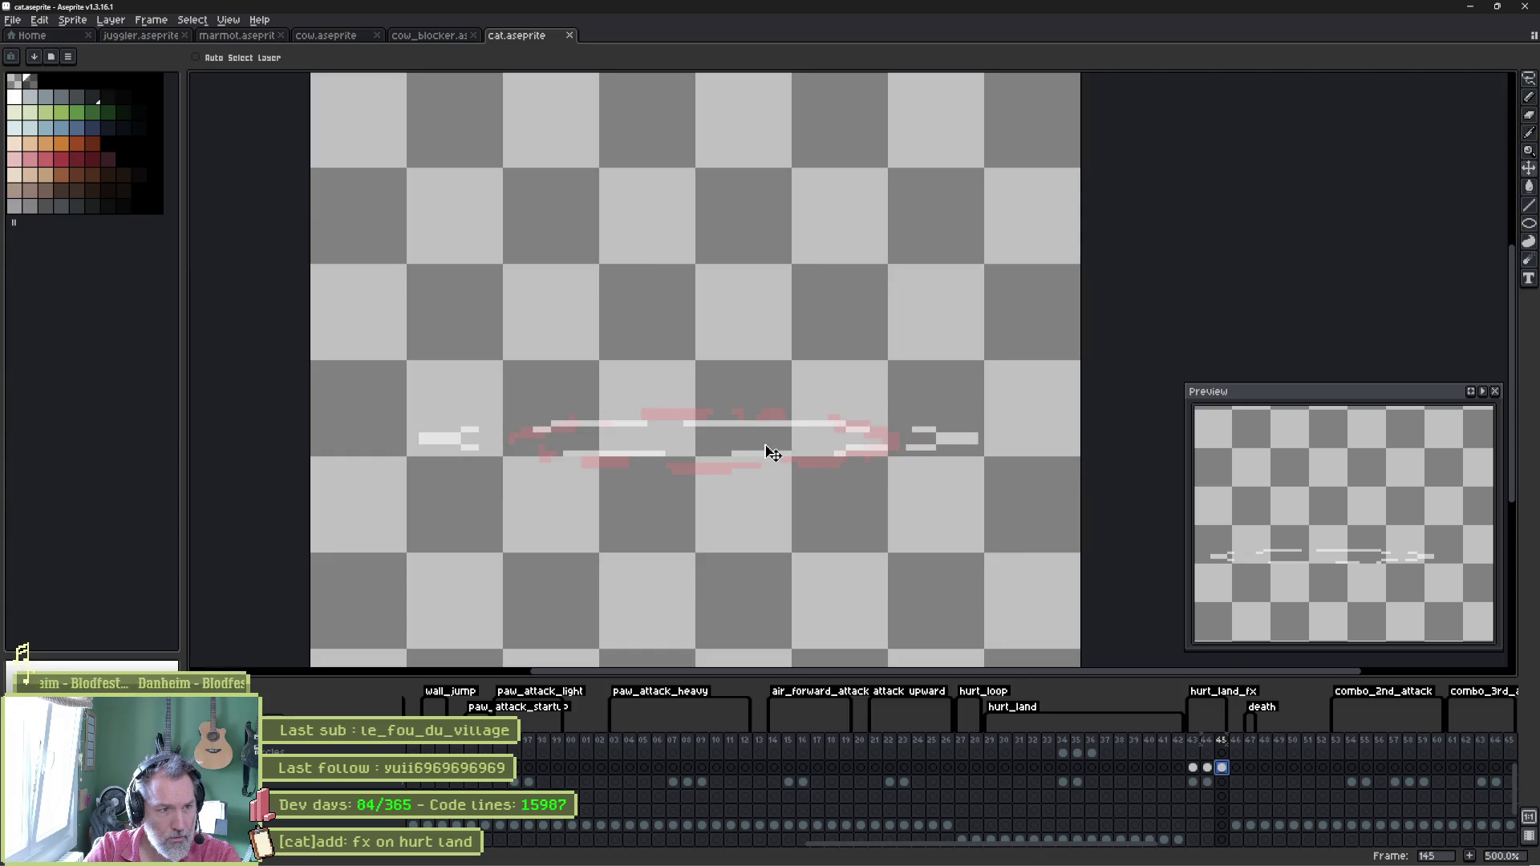
left_click_drag(1193, 768, 1240, 774)
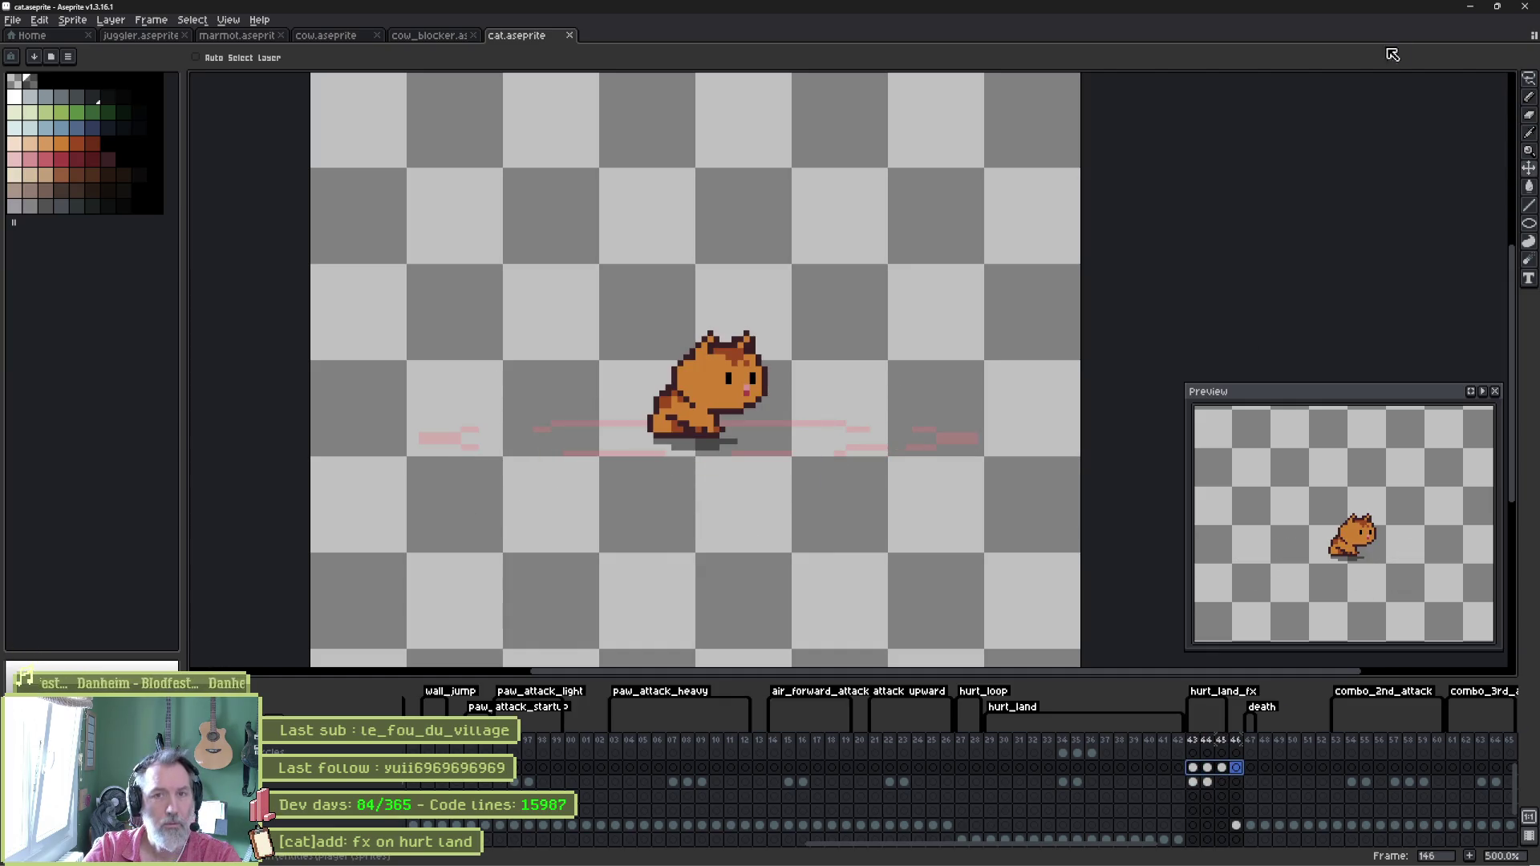
left_click(1470, 6)
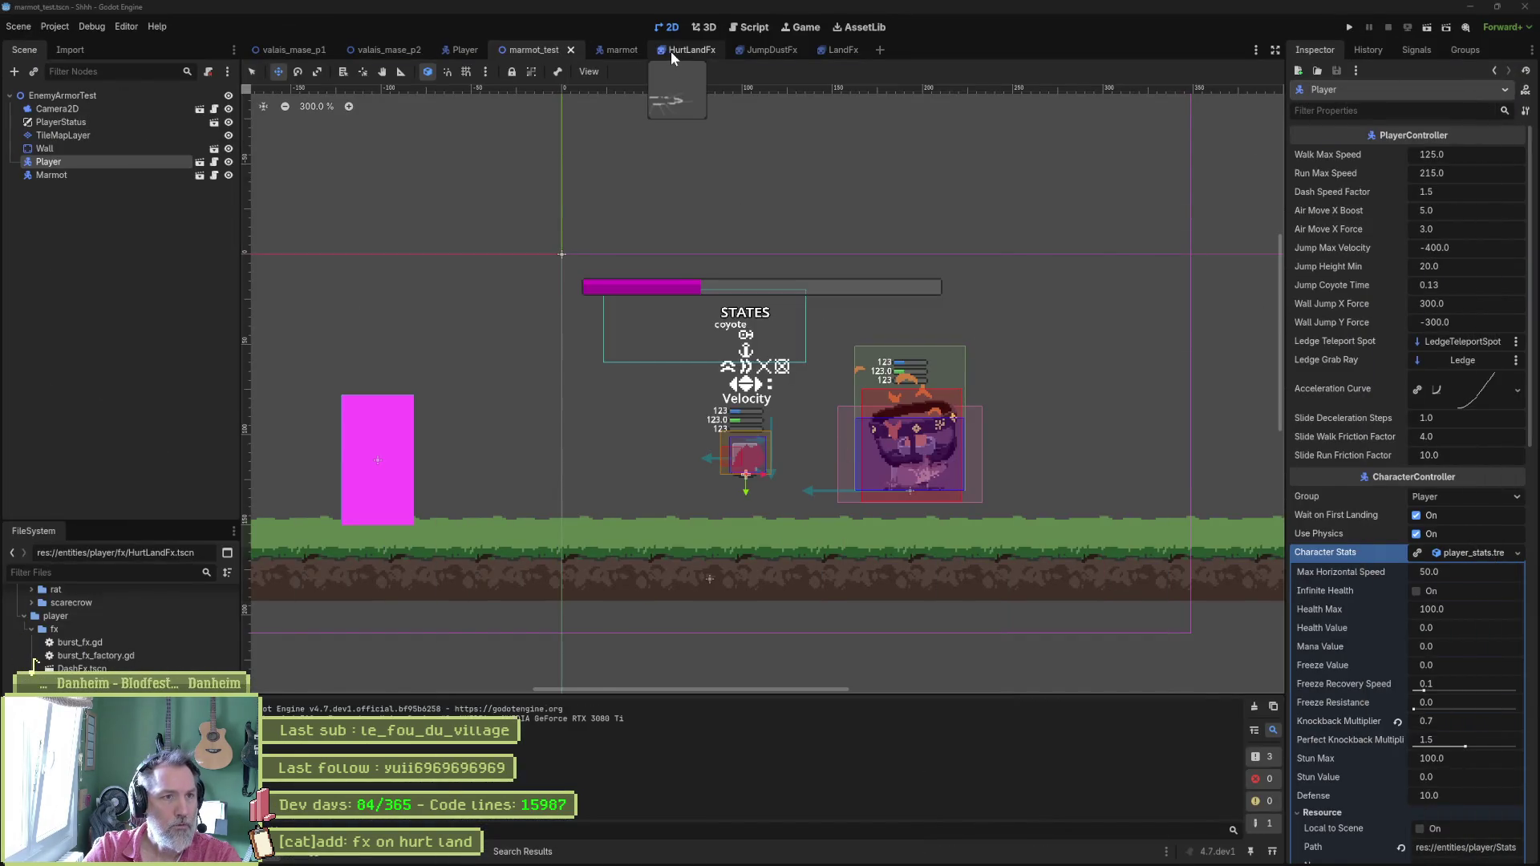
Reimport cat.aseprite into HurtLandFx, set the dust Offset x to 0, save, and run marmot_test.
left_click(674, 50)
left_click(1430, 809)
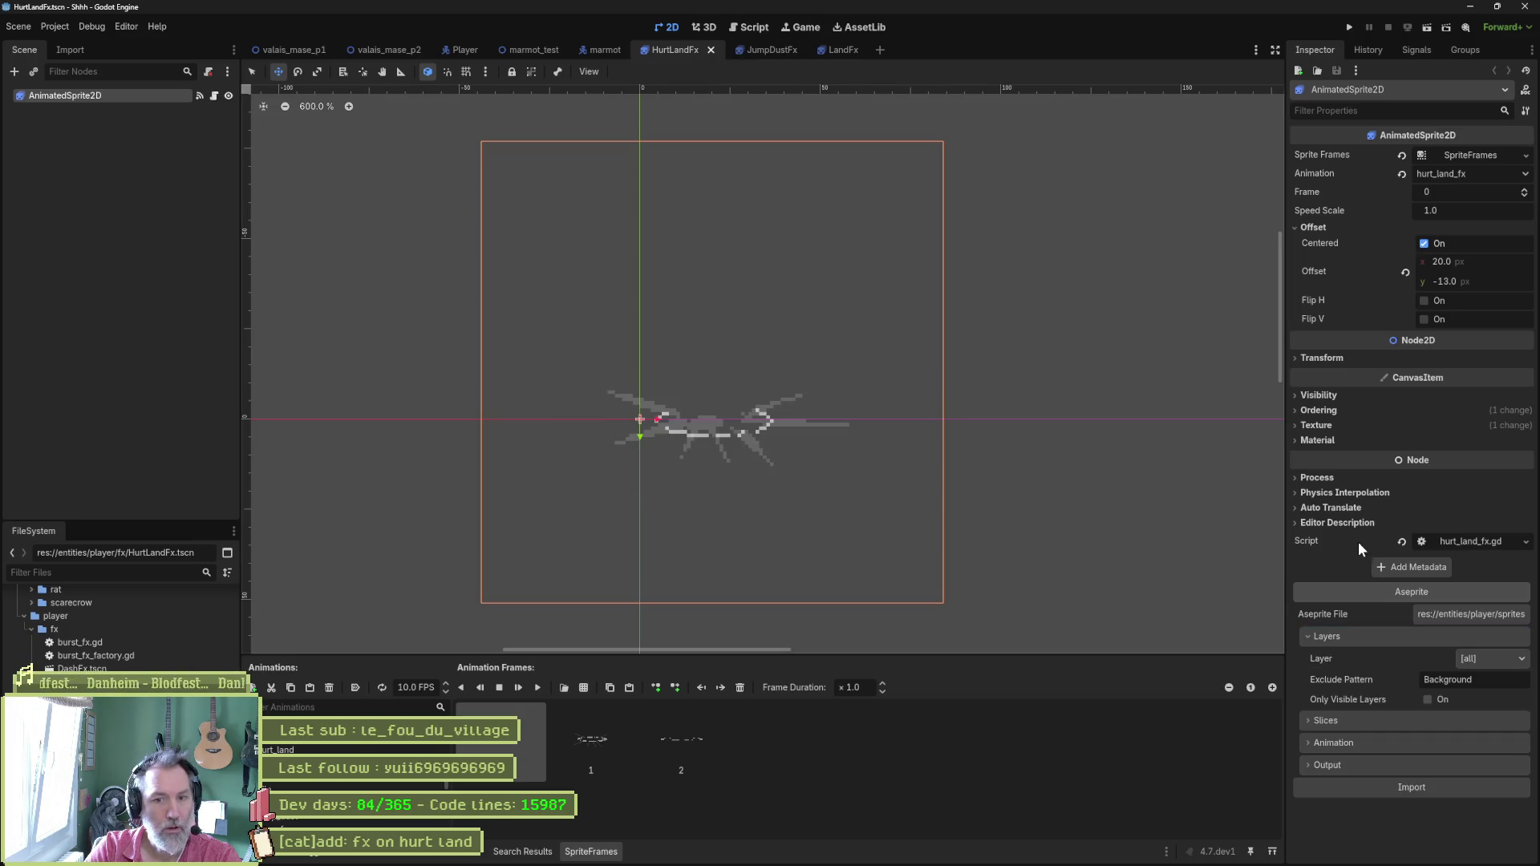
left_click_drag(1480, 258, 1438, 258)
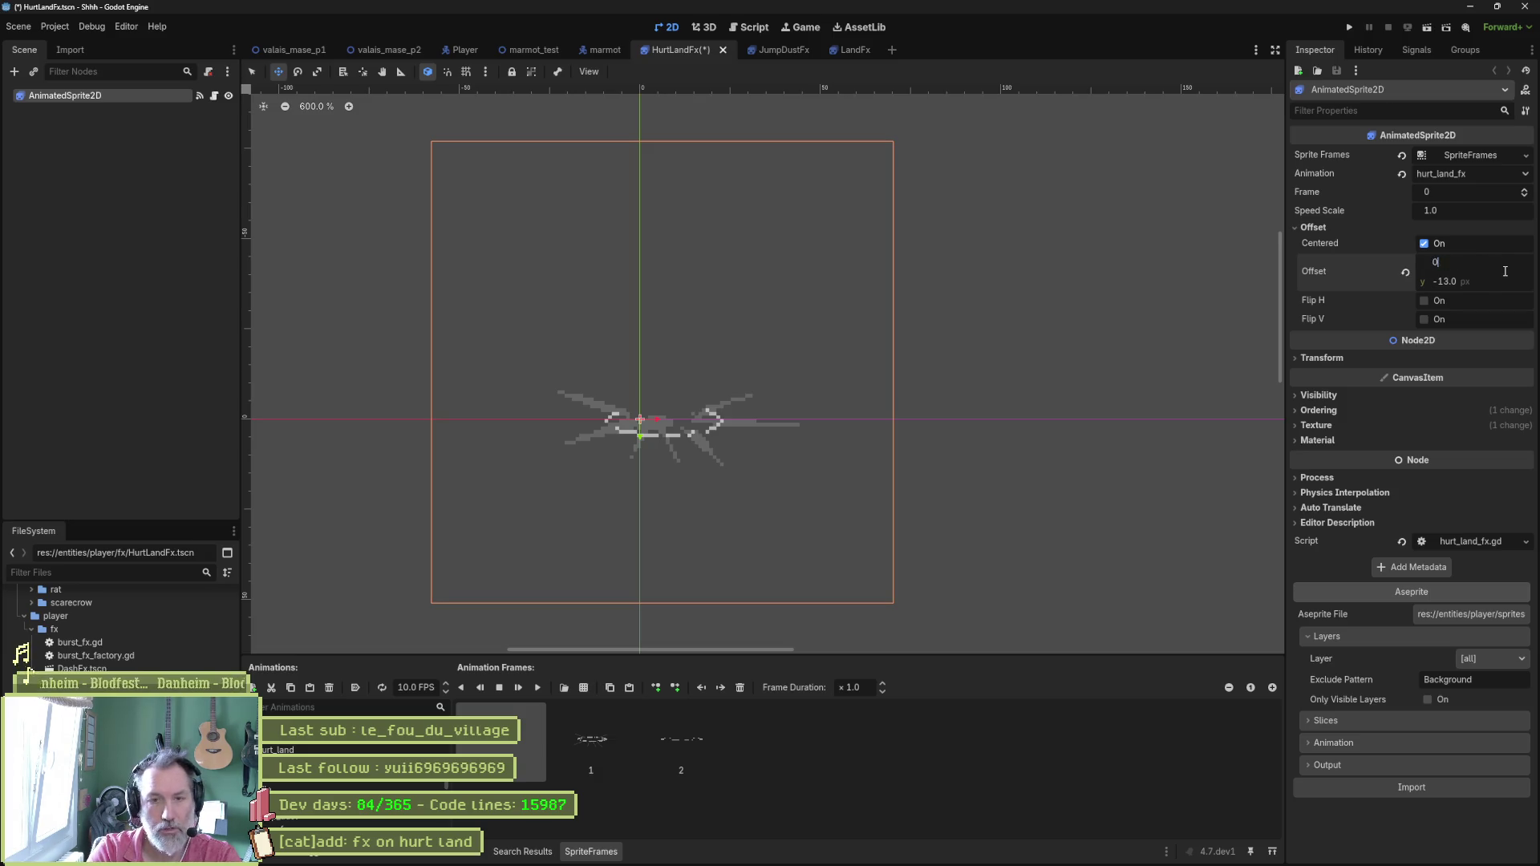
key("Return")
key("ctrl+s")
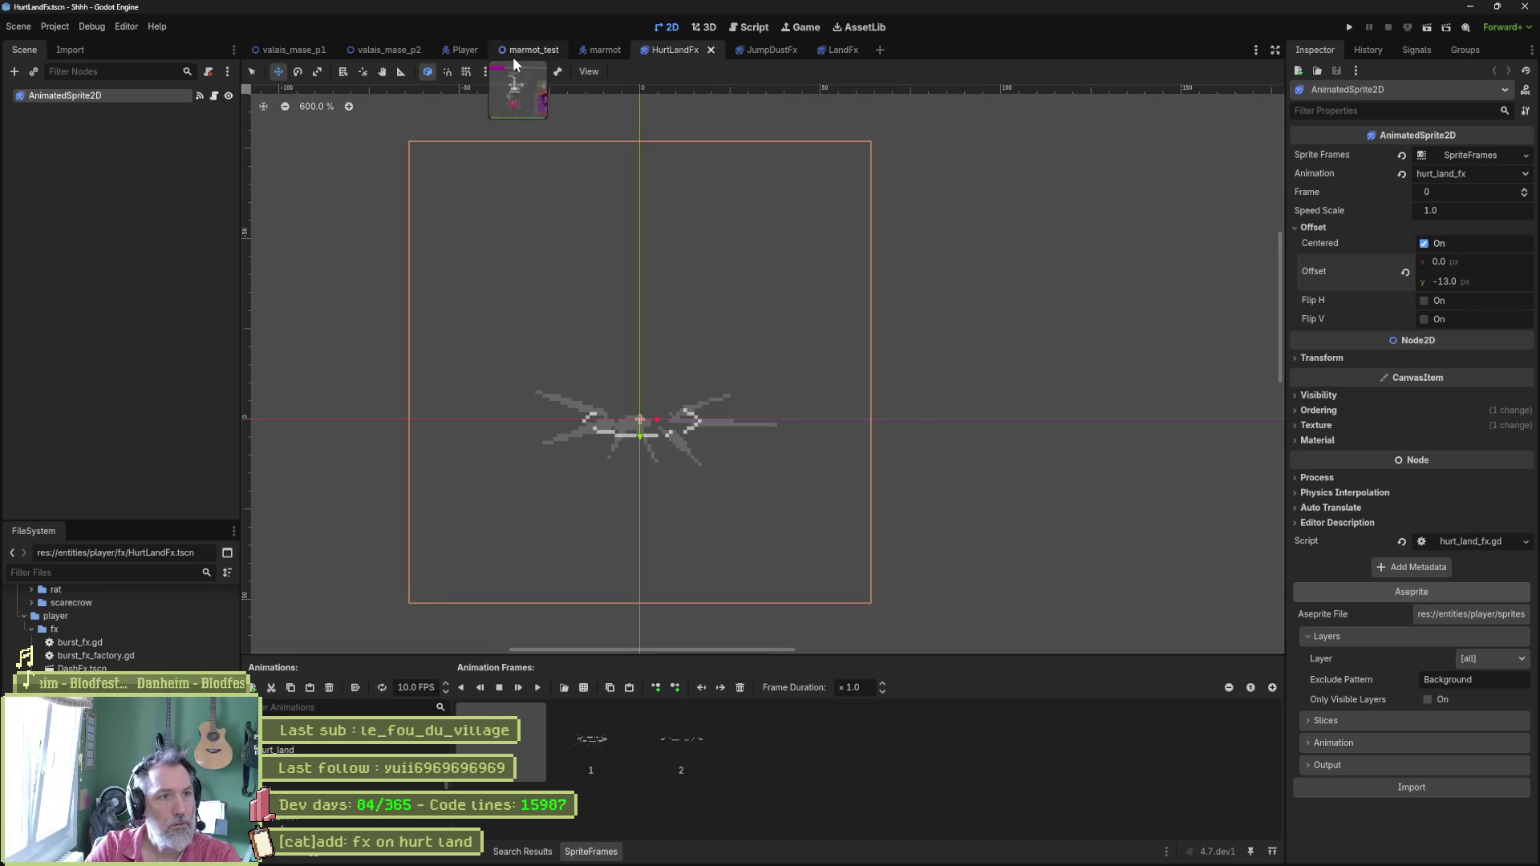
left_click(517, 51)
key("F6")
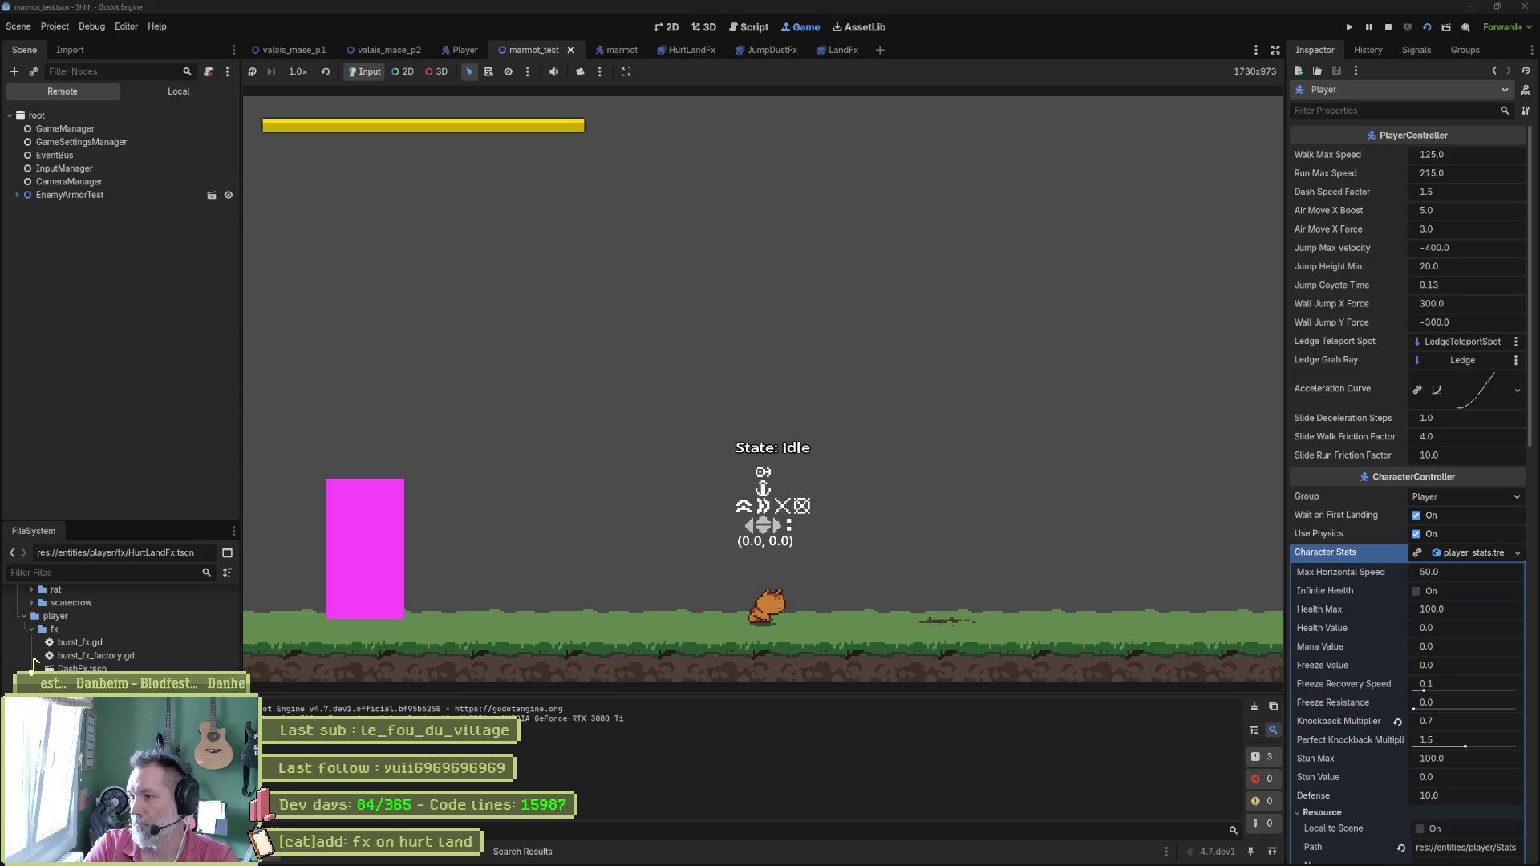
Walk the cat into the armored enemy and jump to cause a hurt landing, then stop the game.
key("Right")
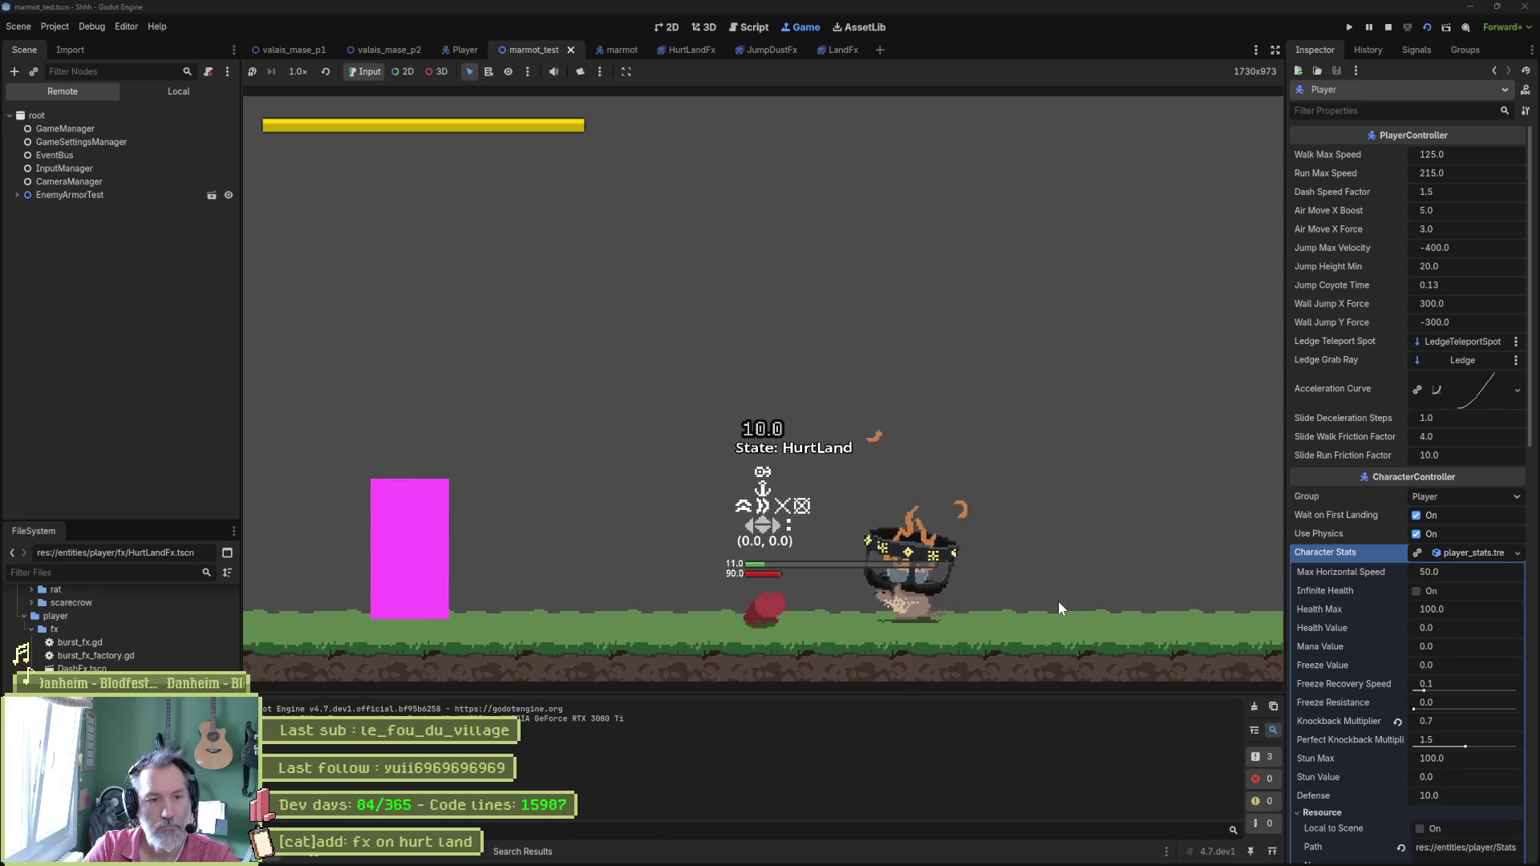
key("Left")
key("Right")
key("space")
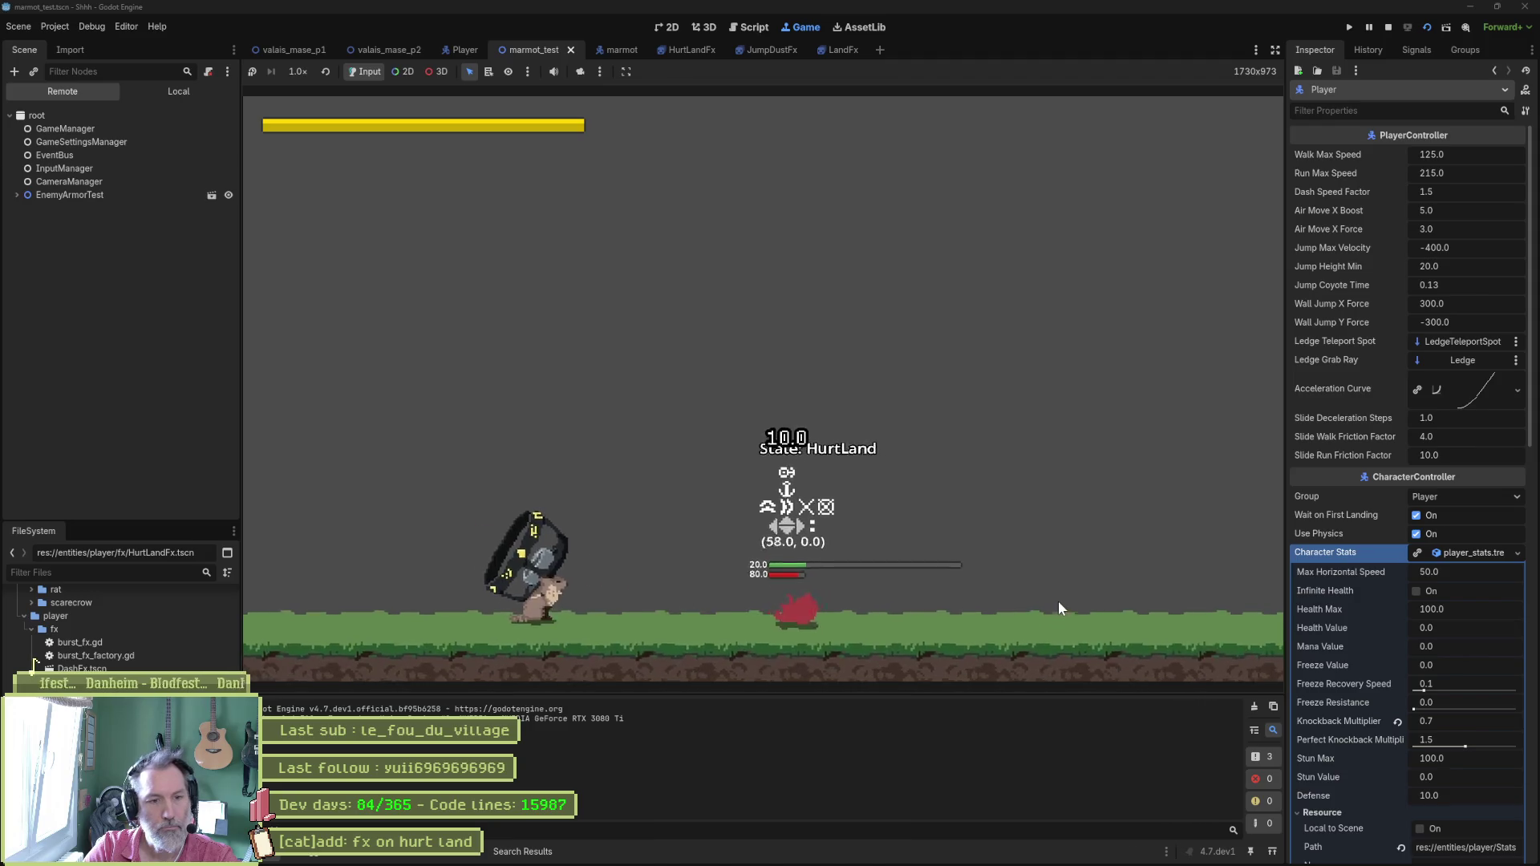
key("F8")
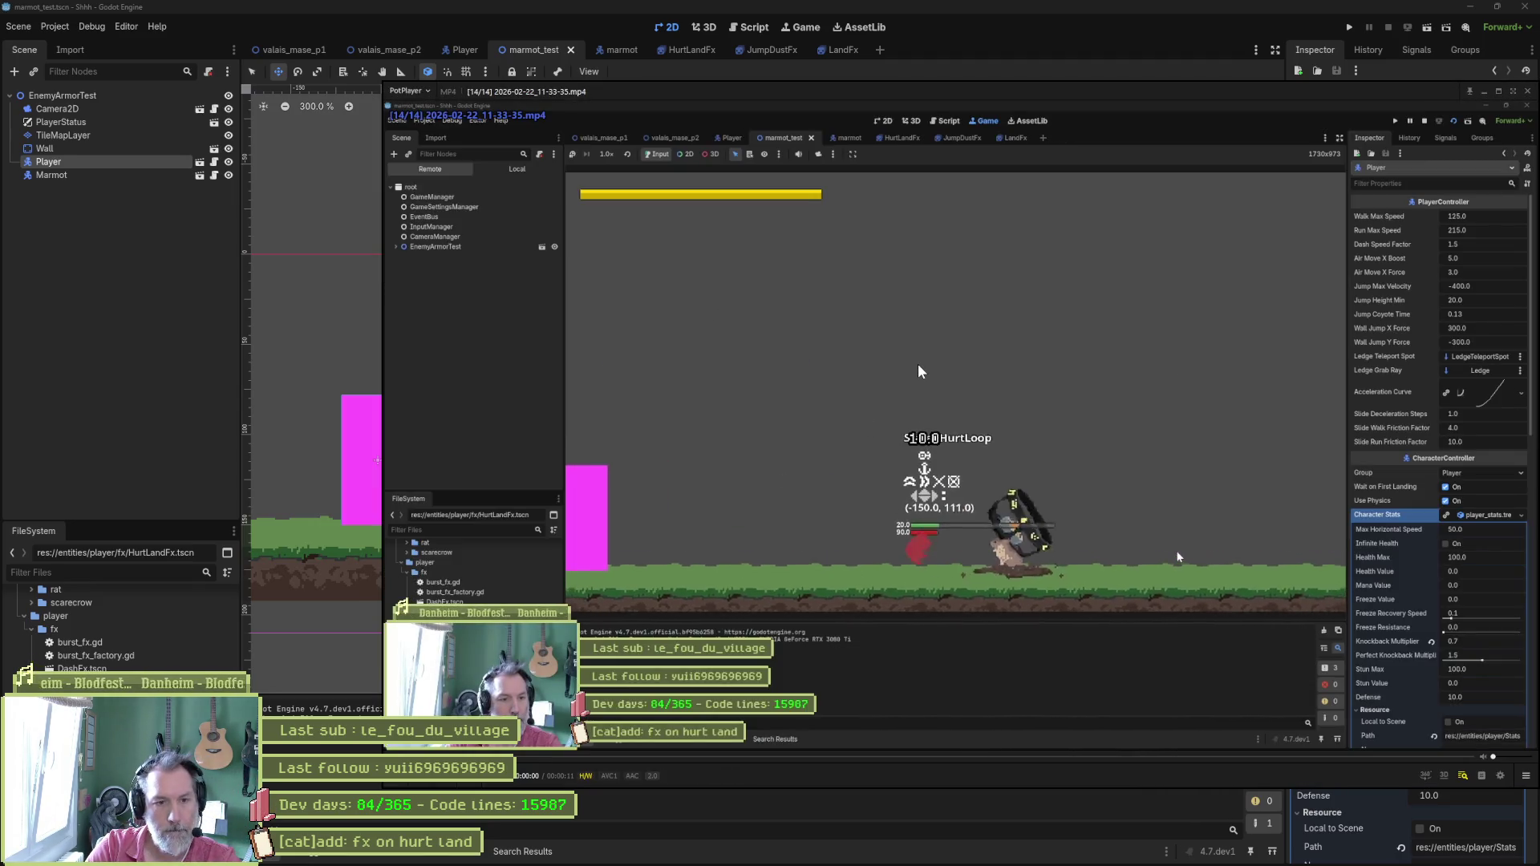
Pause the newest clip and step back and forth through the HurtLand dust frames, then return to Godot.
left_click(917, 368)
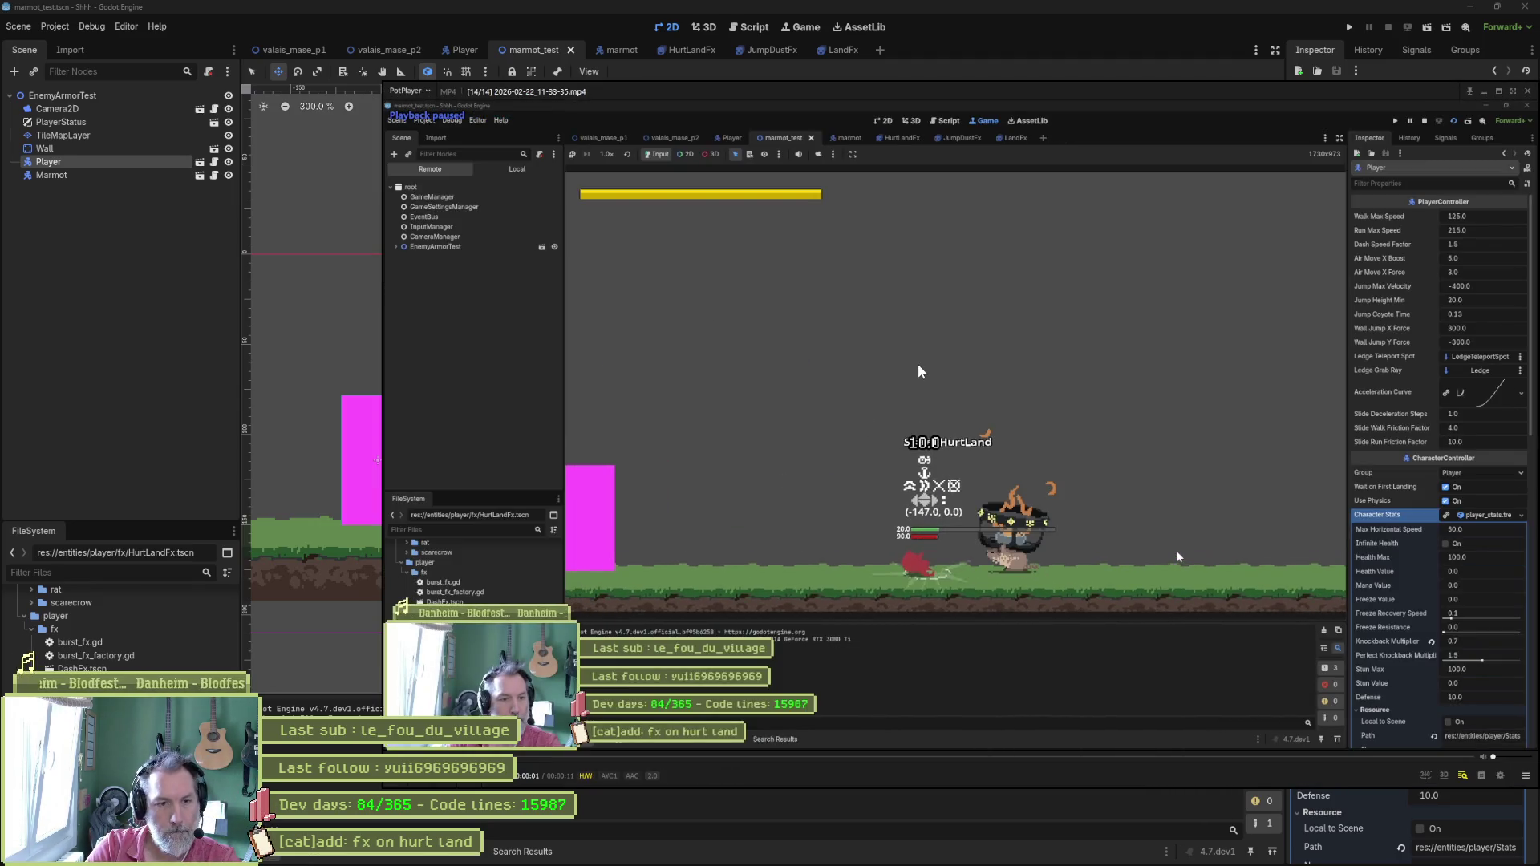
key("f")
key("f")
key("f")
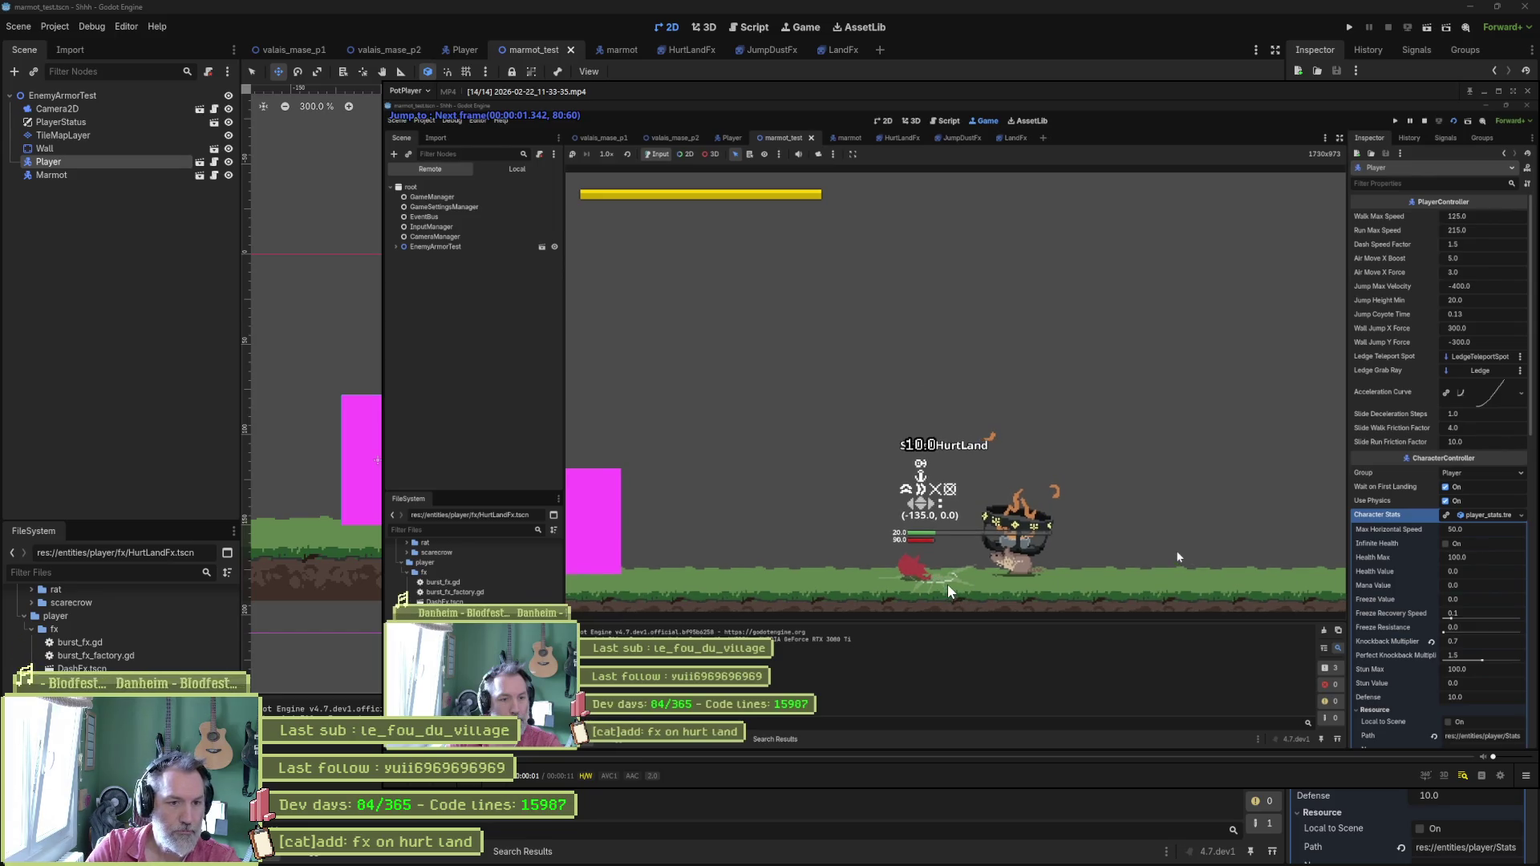
key("f")
key("f")
key("f")
key("d")
key("d")
key("d")
key("d")
key("d")
key("d")
key("d")
key("f")
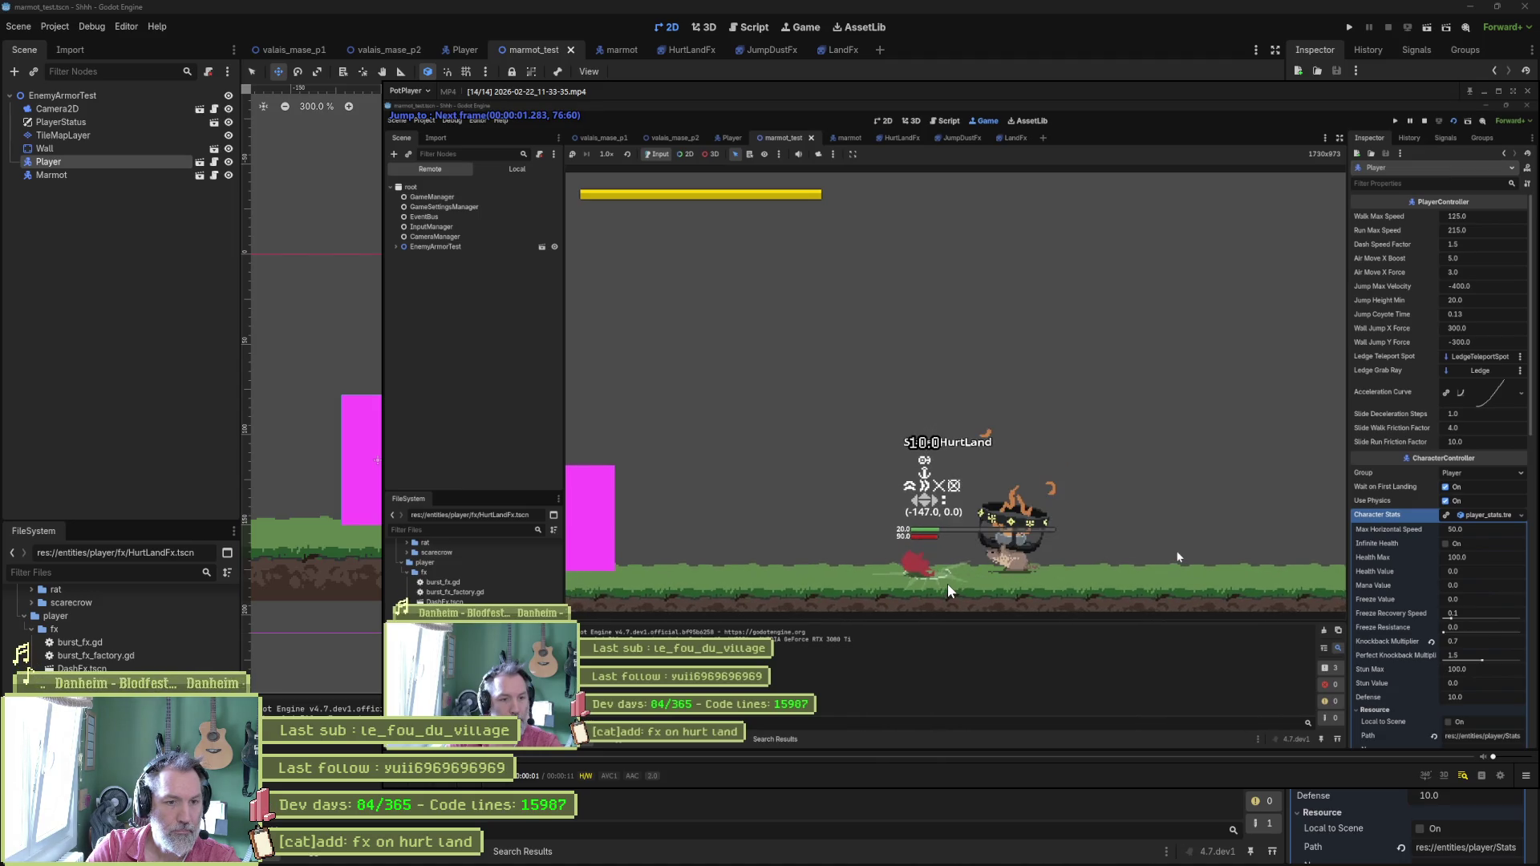
key("f")
key("f")
key("f")
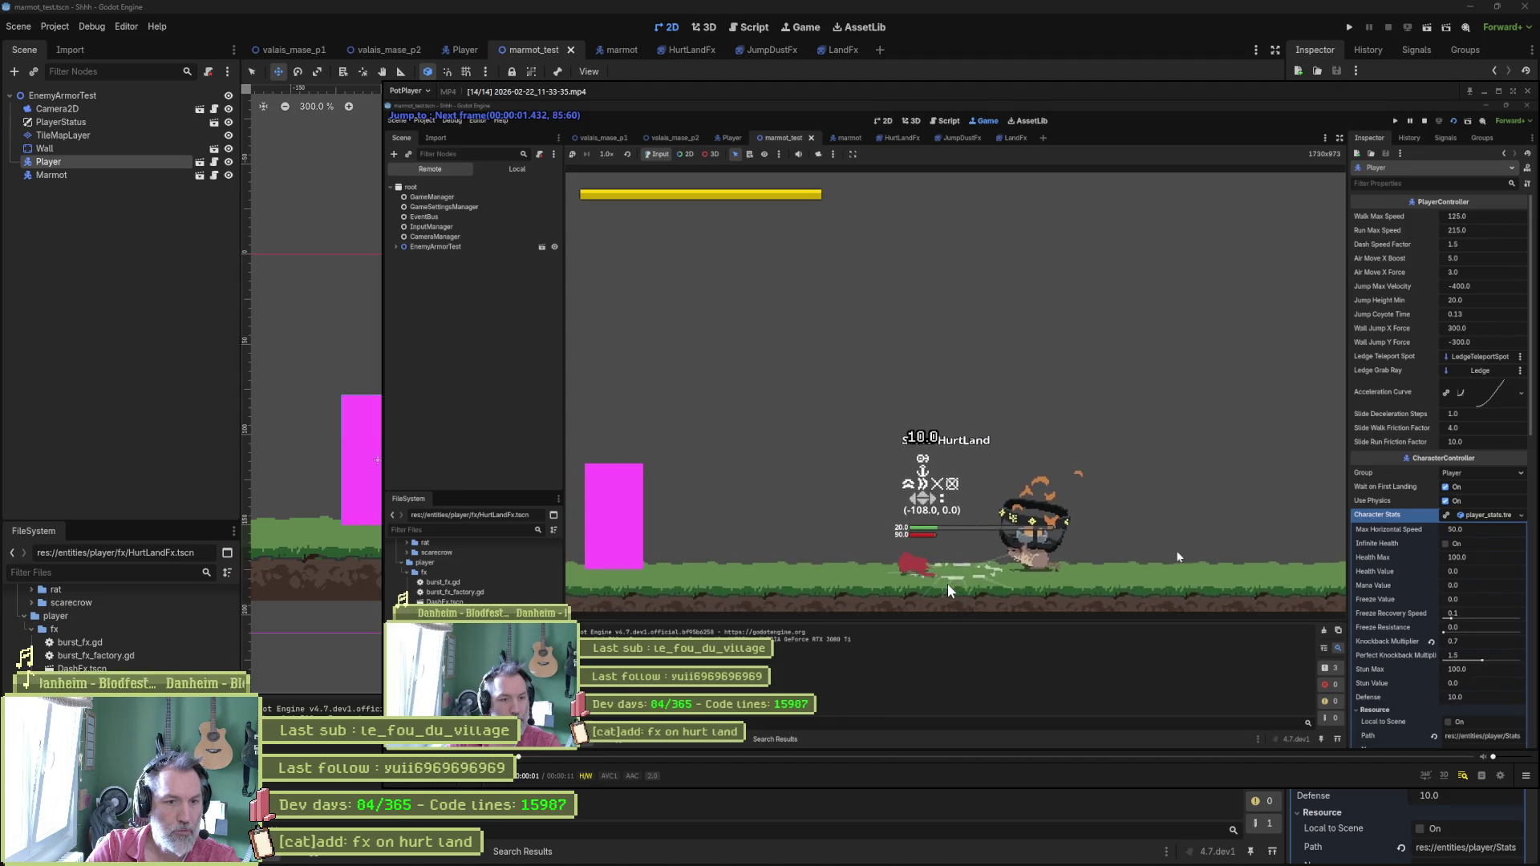
key("space")
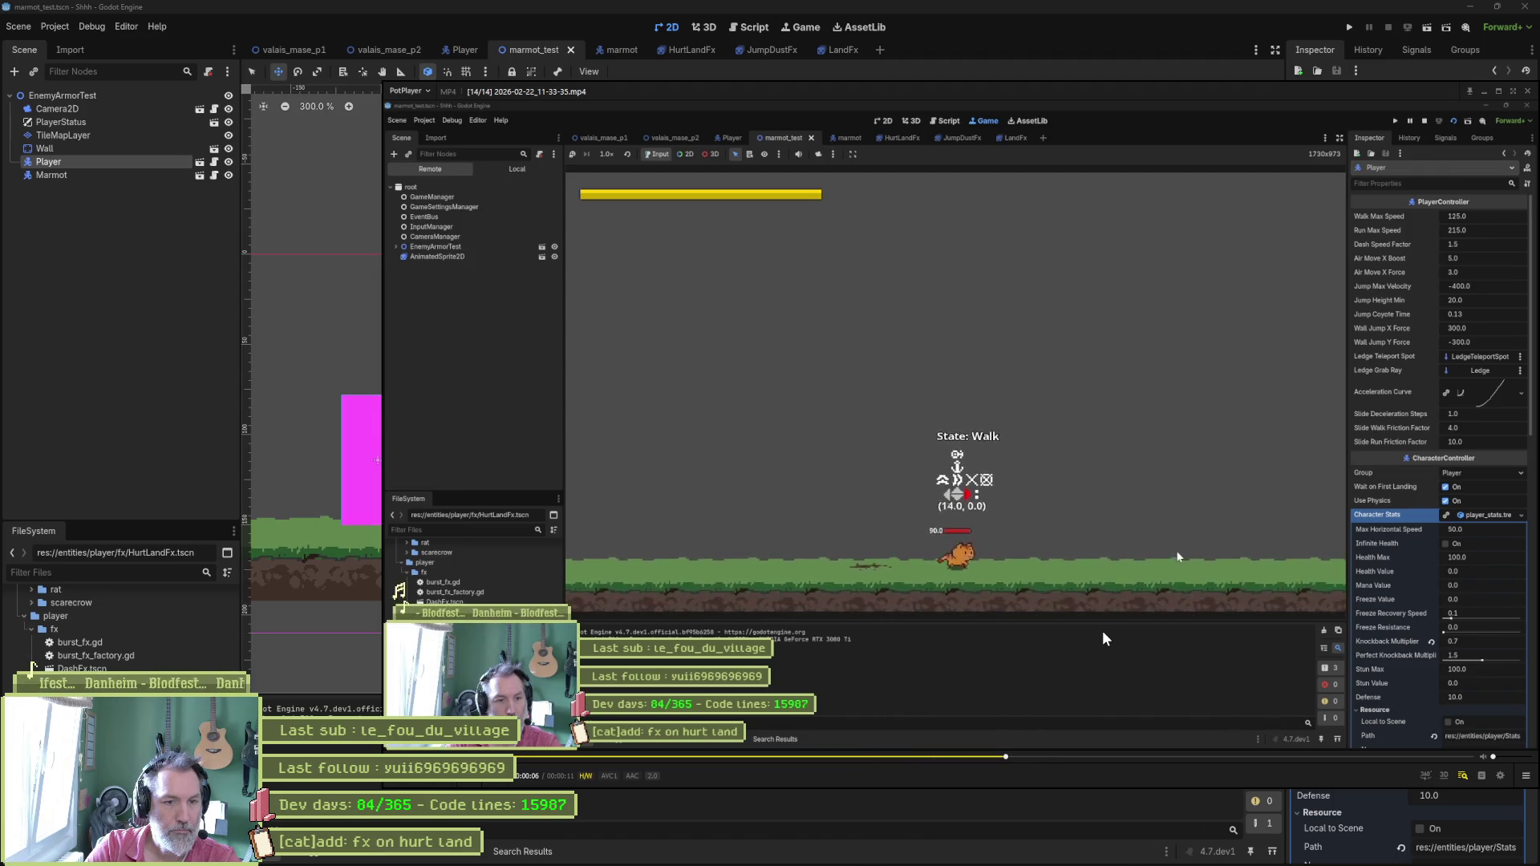
left_click(1177, 556)
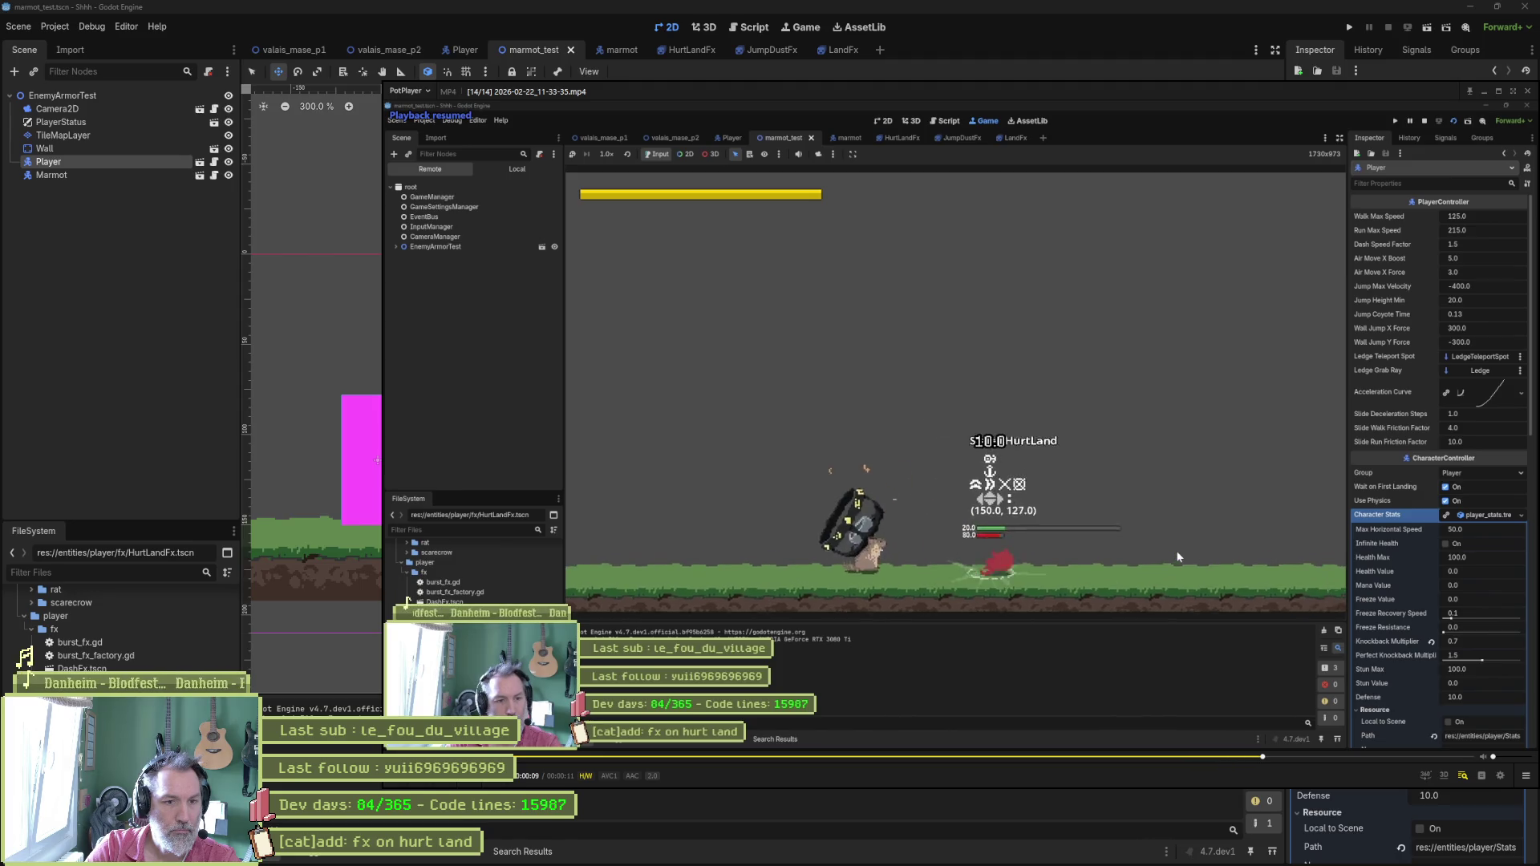
key("f")
key("f")
key("f")
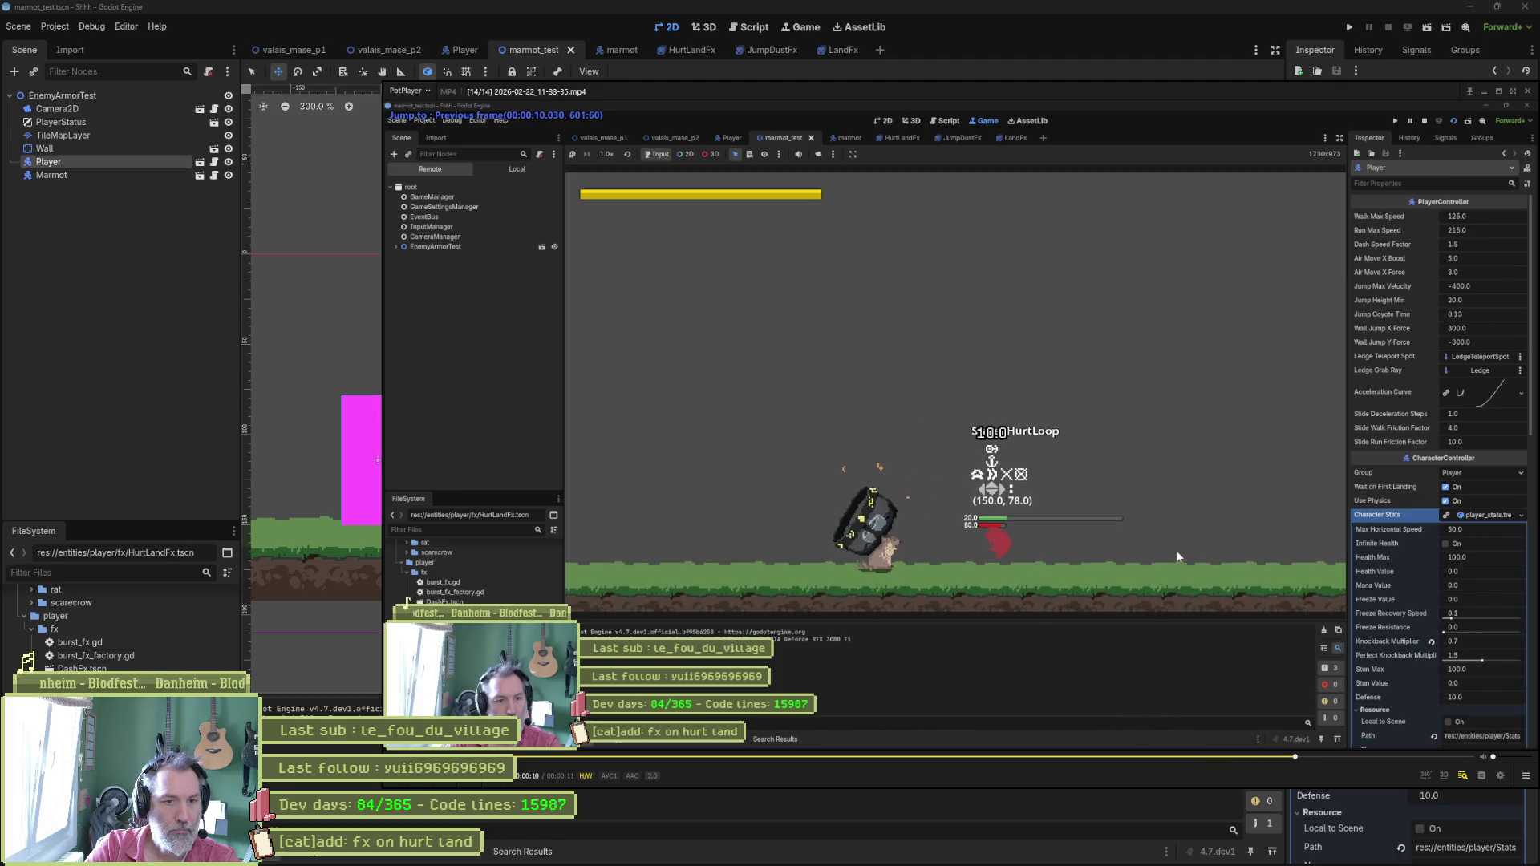
key("f")
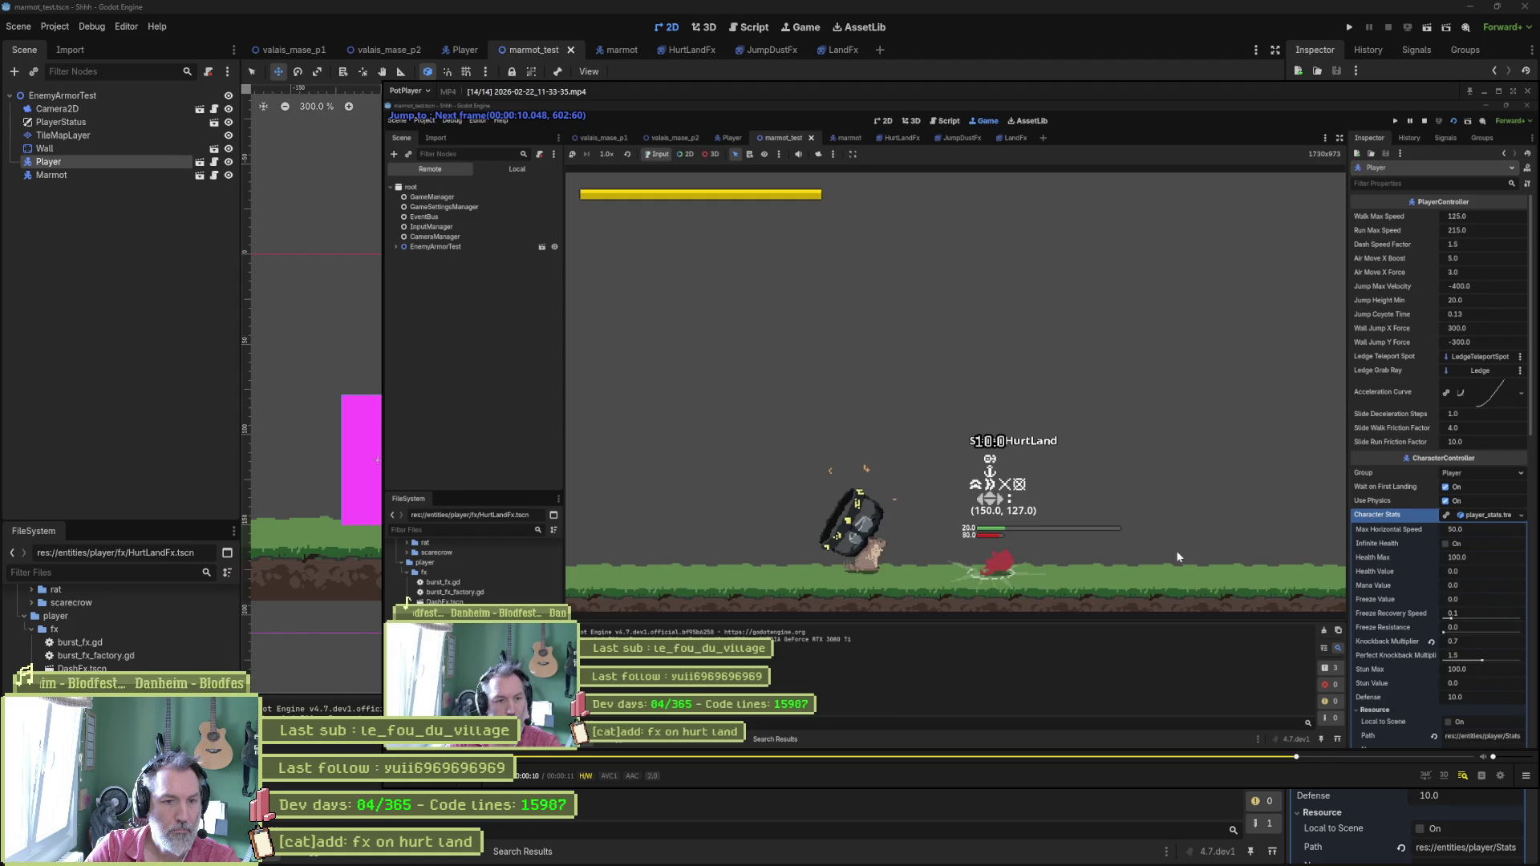
key("f")
key("f")
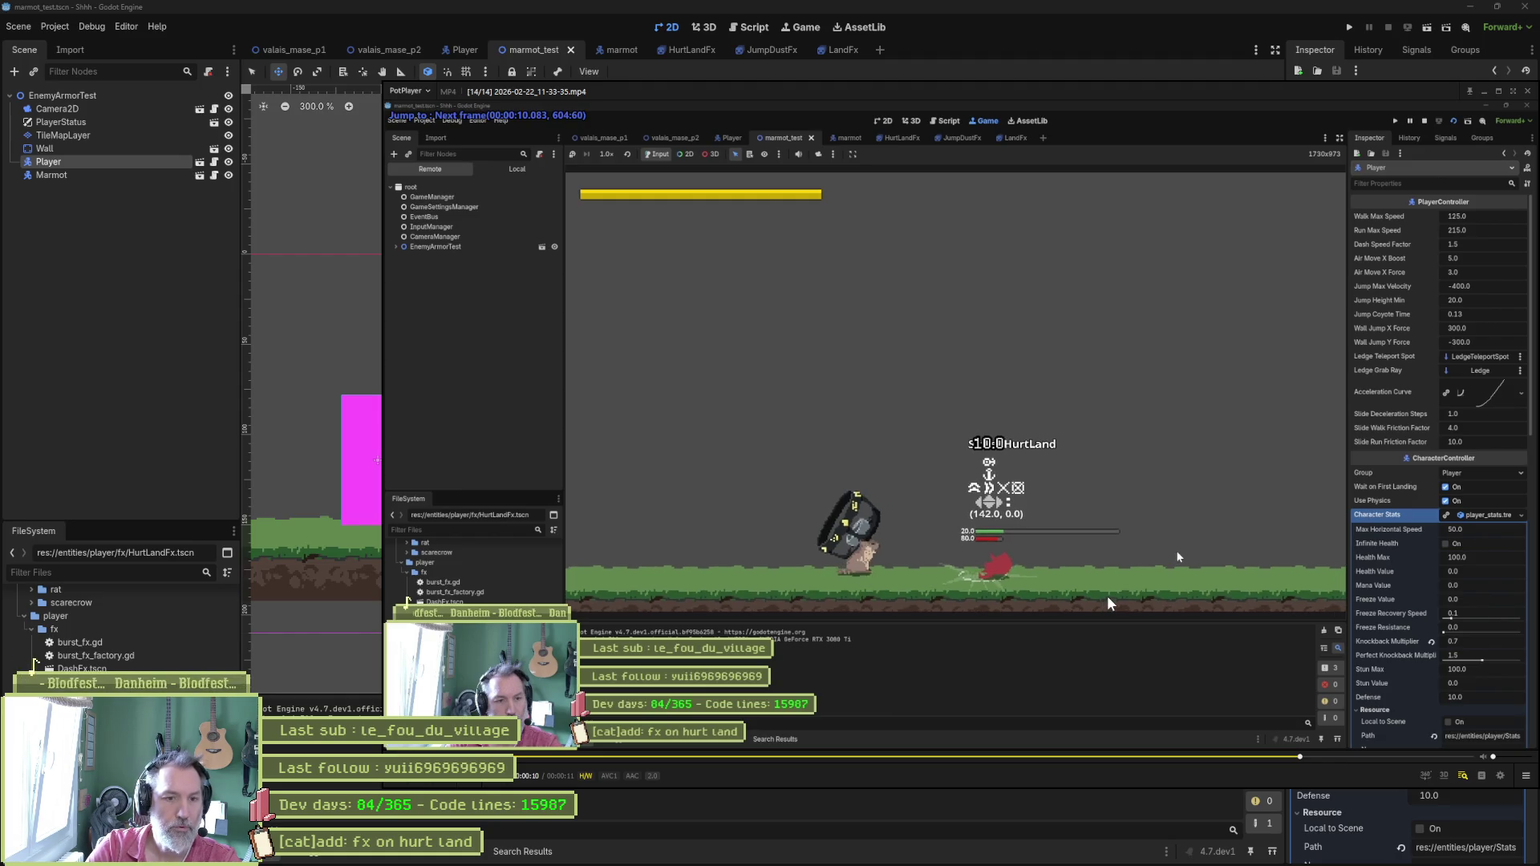
left_click(1012, 32)
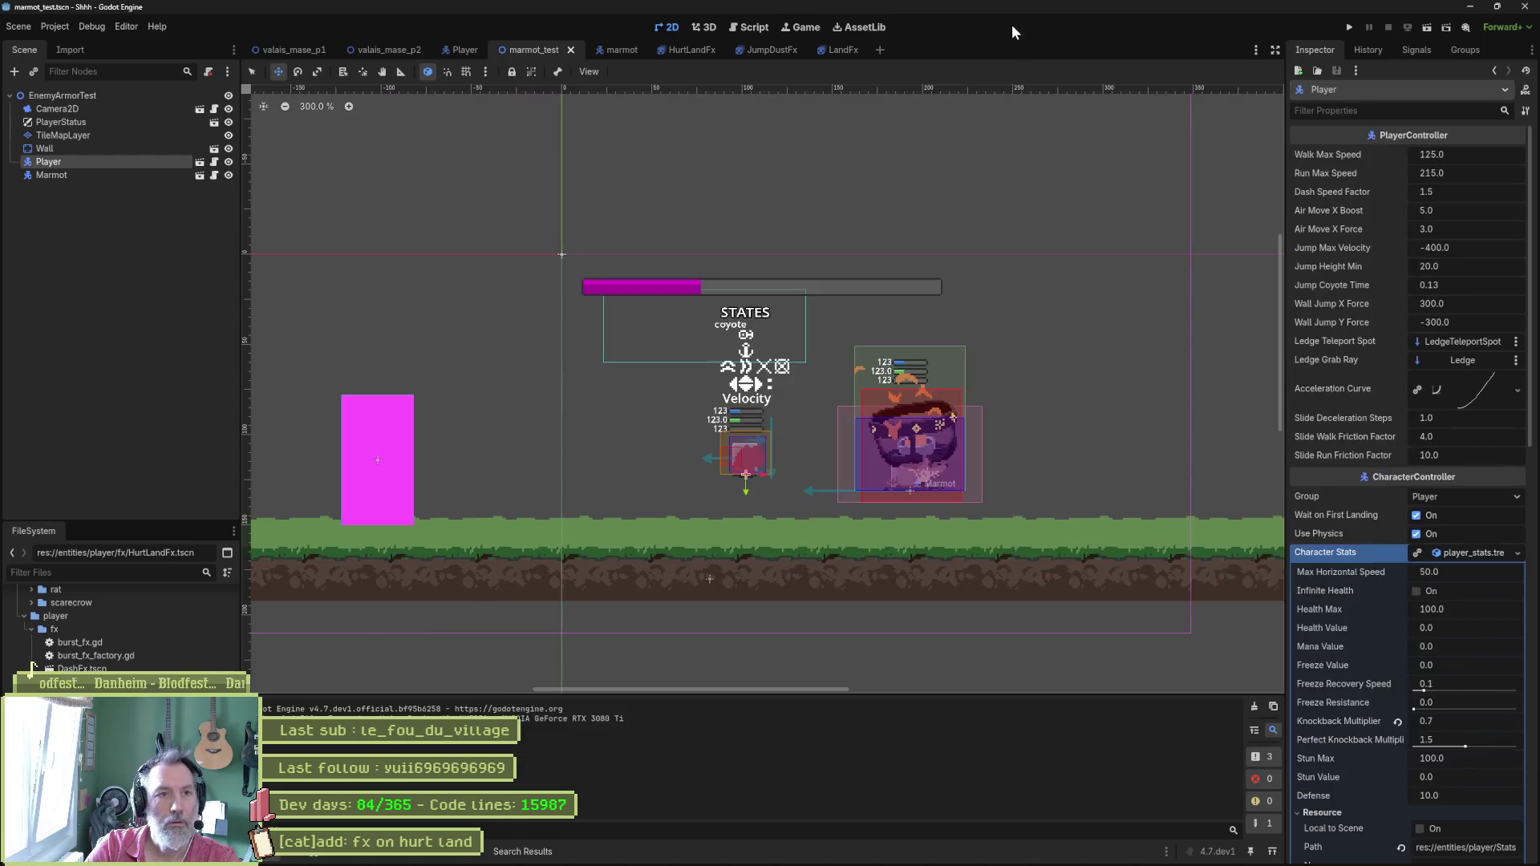
Shift the HurtLandFx dust sprite's x offset to -6.43 px and save the scene.
left_click(686, 51)
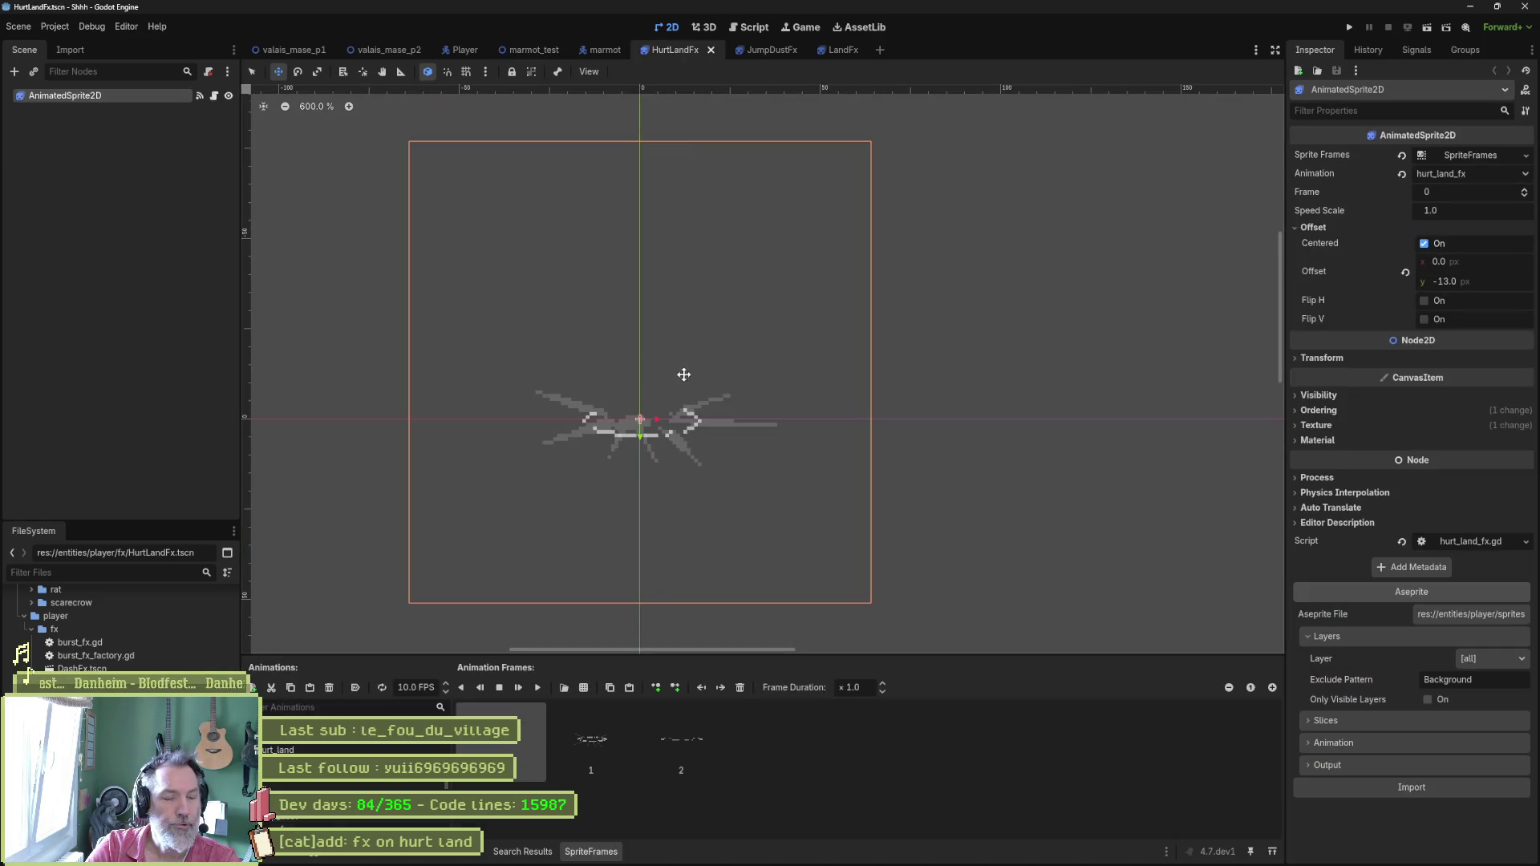
left_click_drag(1476, 258, 1439, 259)
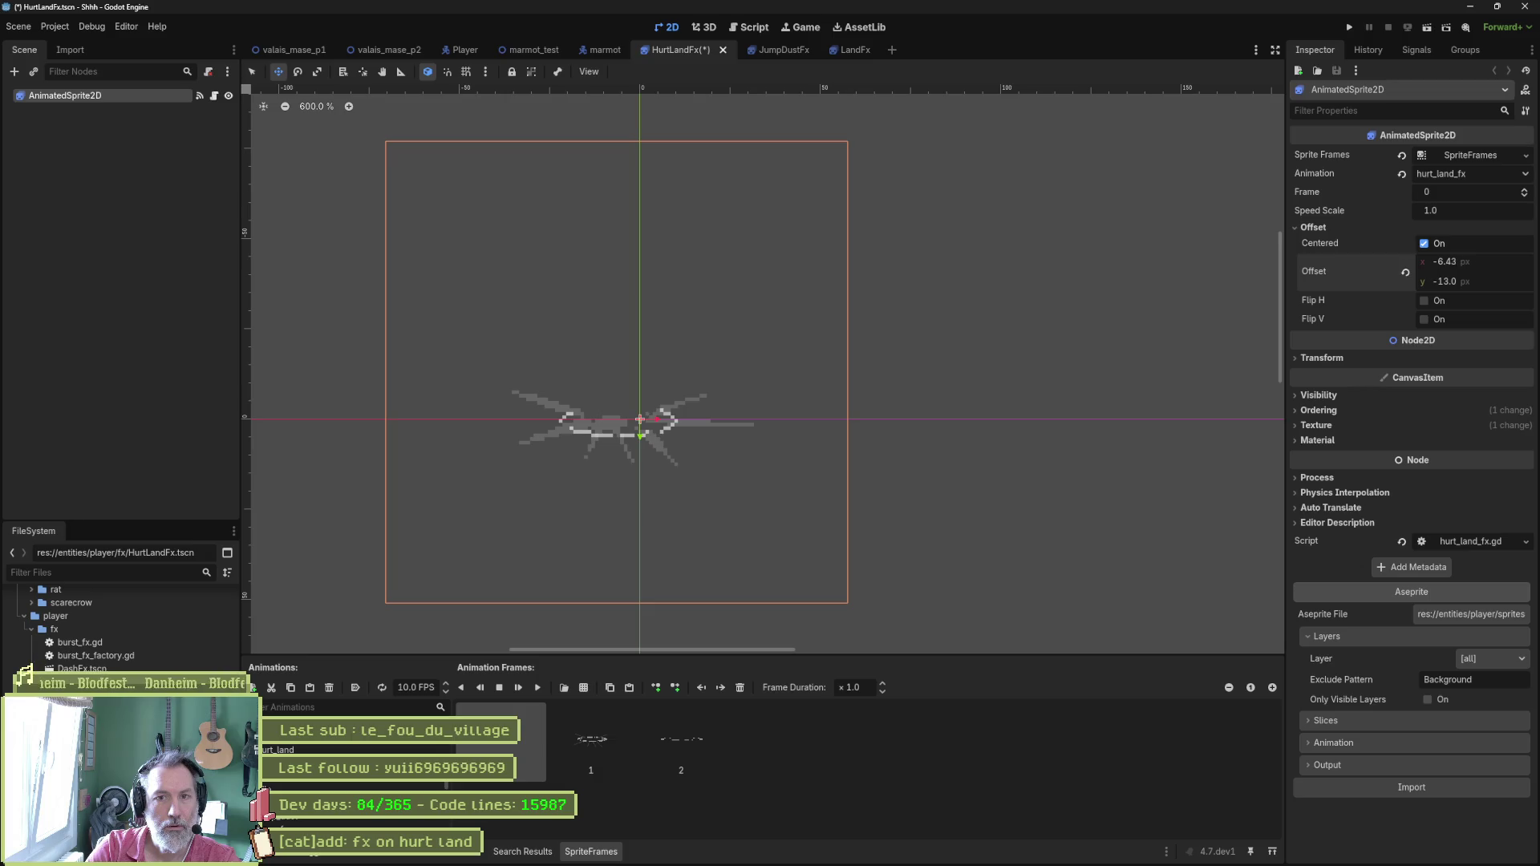
key("ctrl+s")
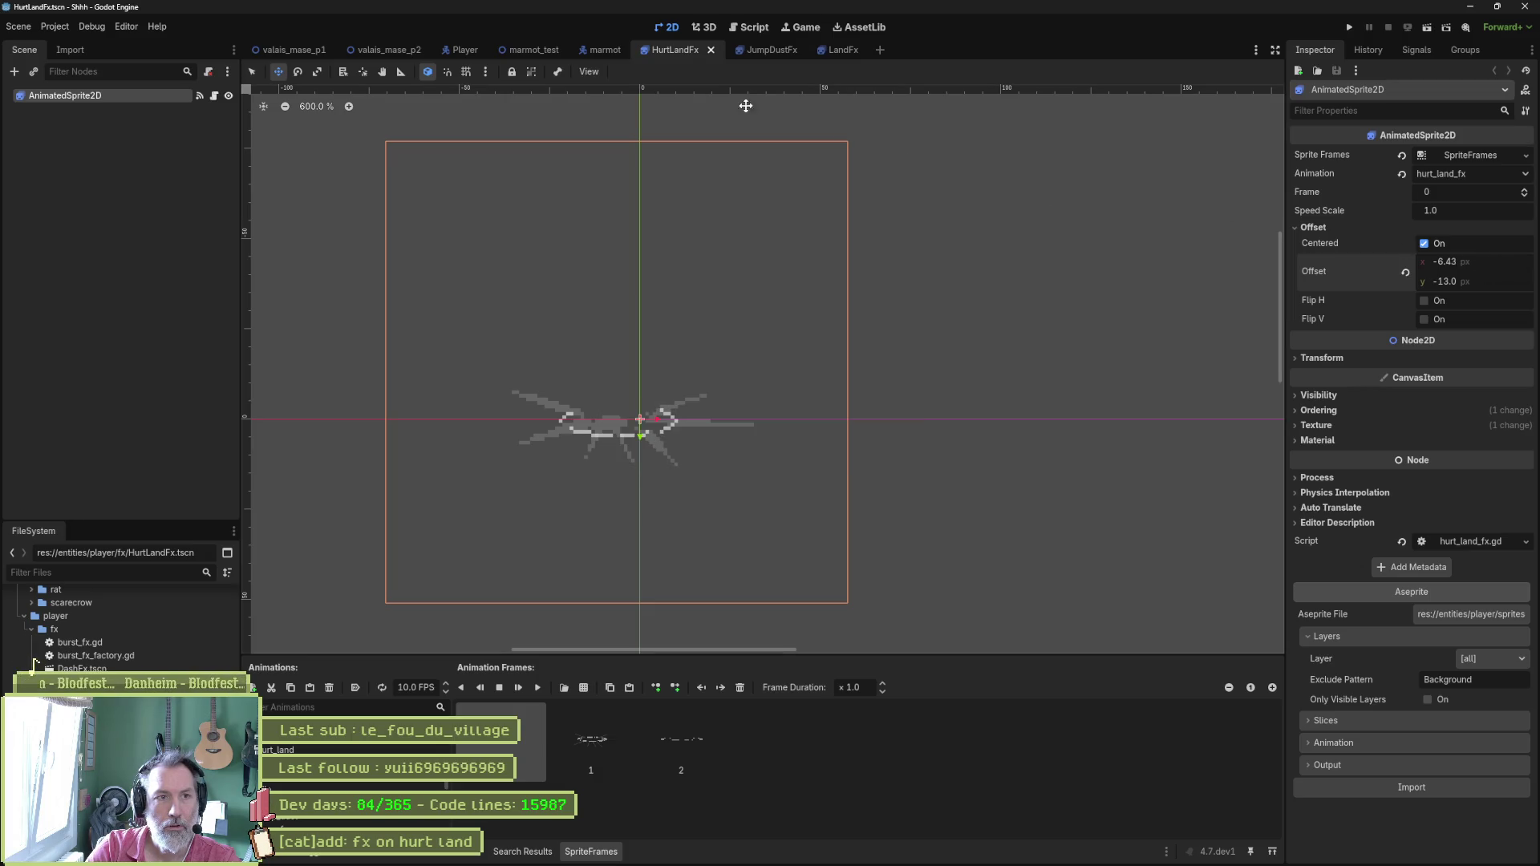
Test-run marmot_test, walking the cat right toward the marmot, then stop the game.
left_click(528, 53)
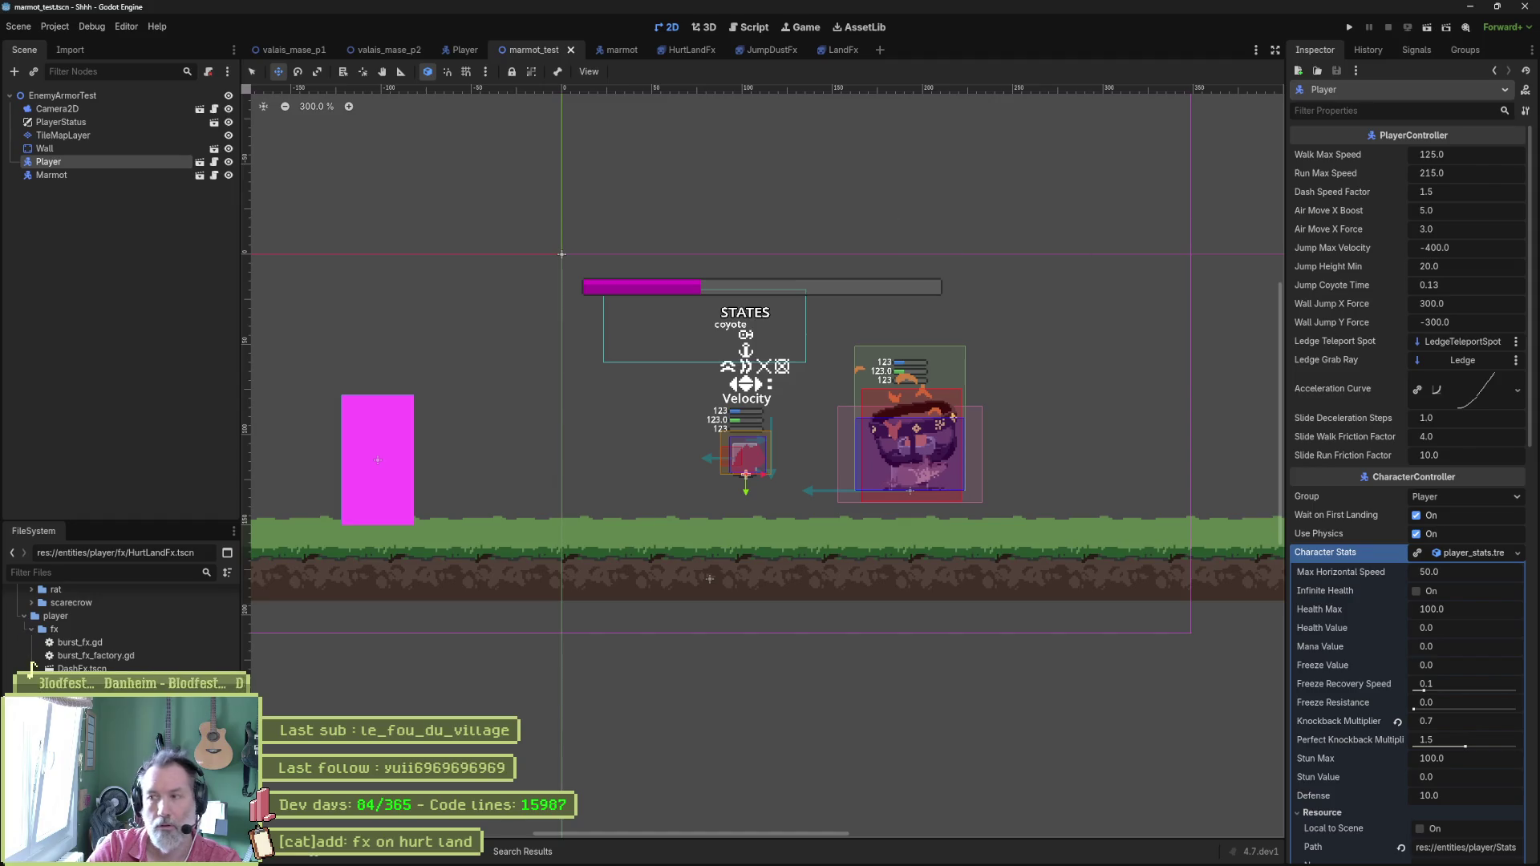
key("F6")
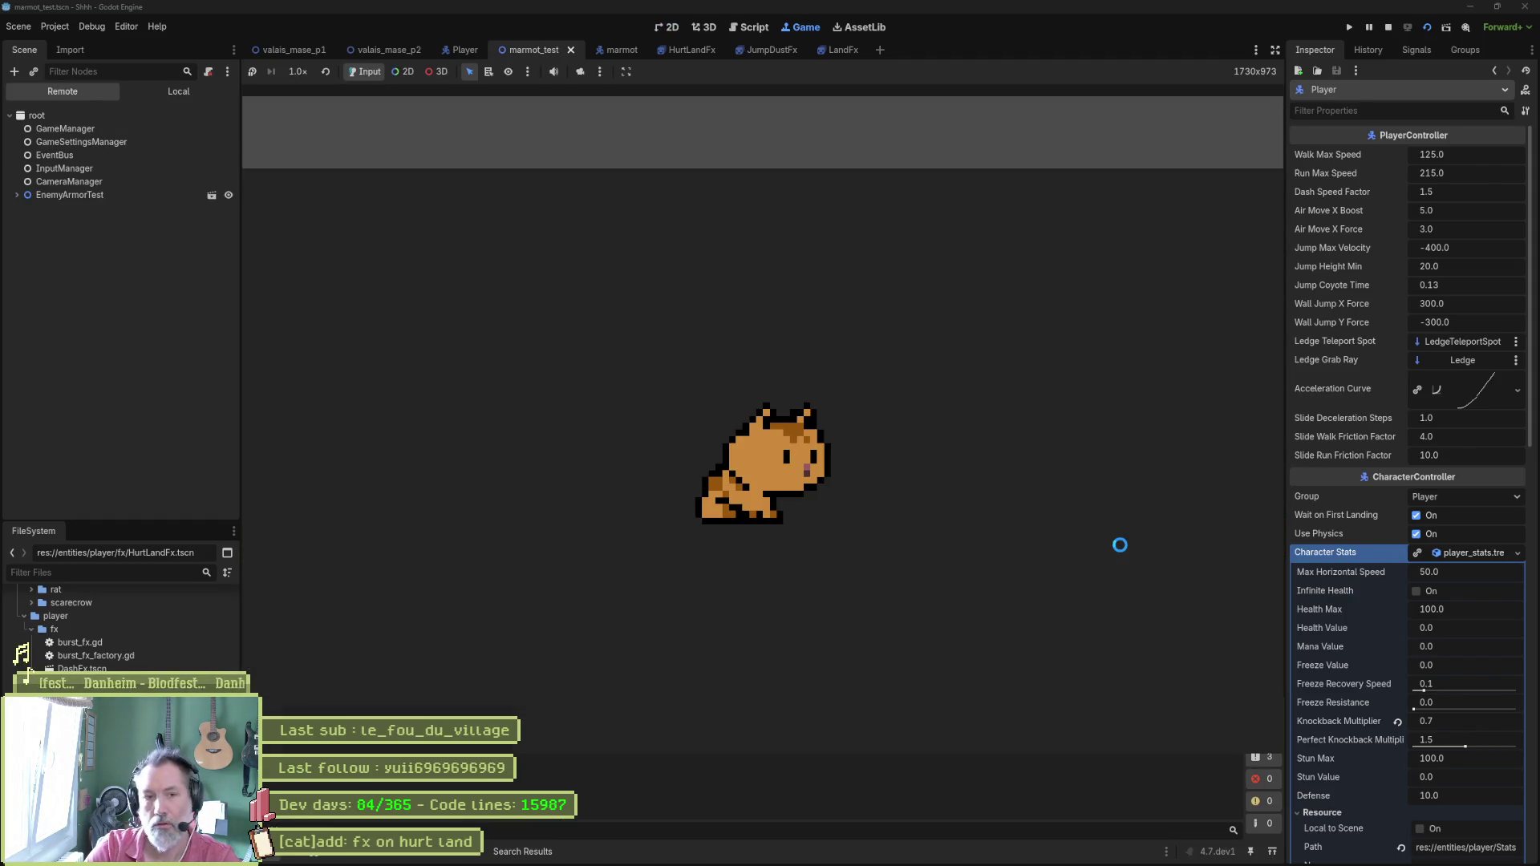
key("Right")
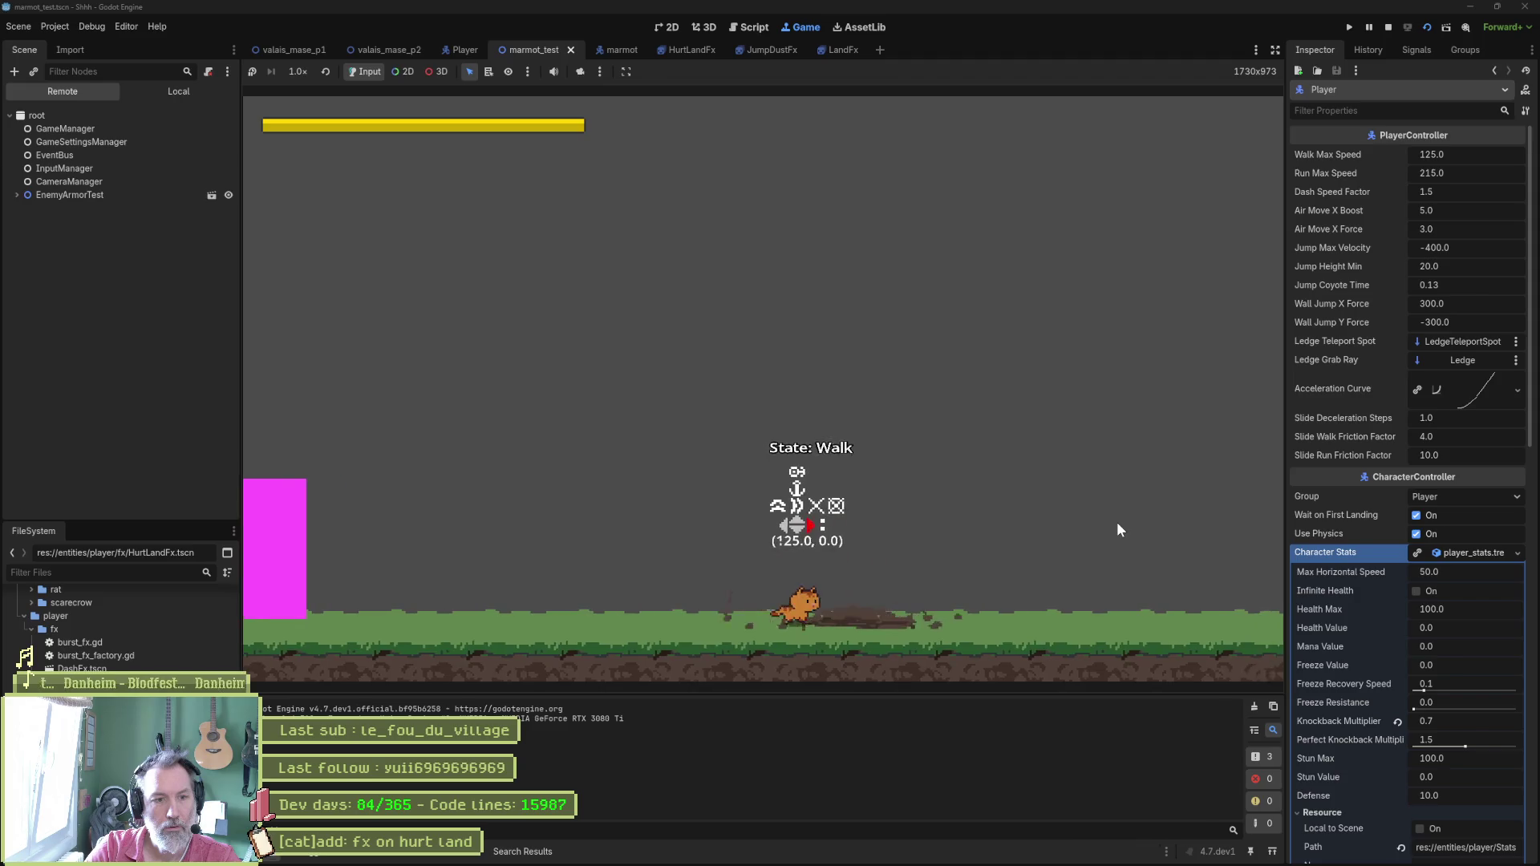
key("F8")
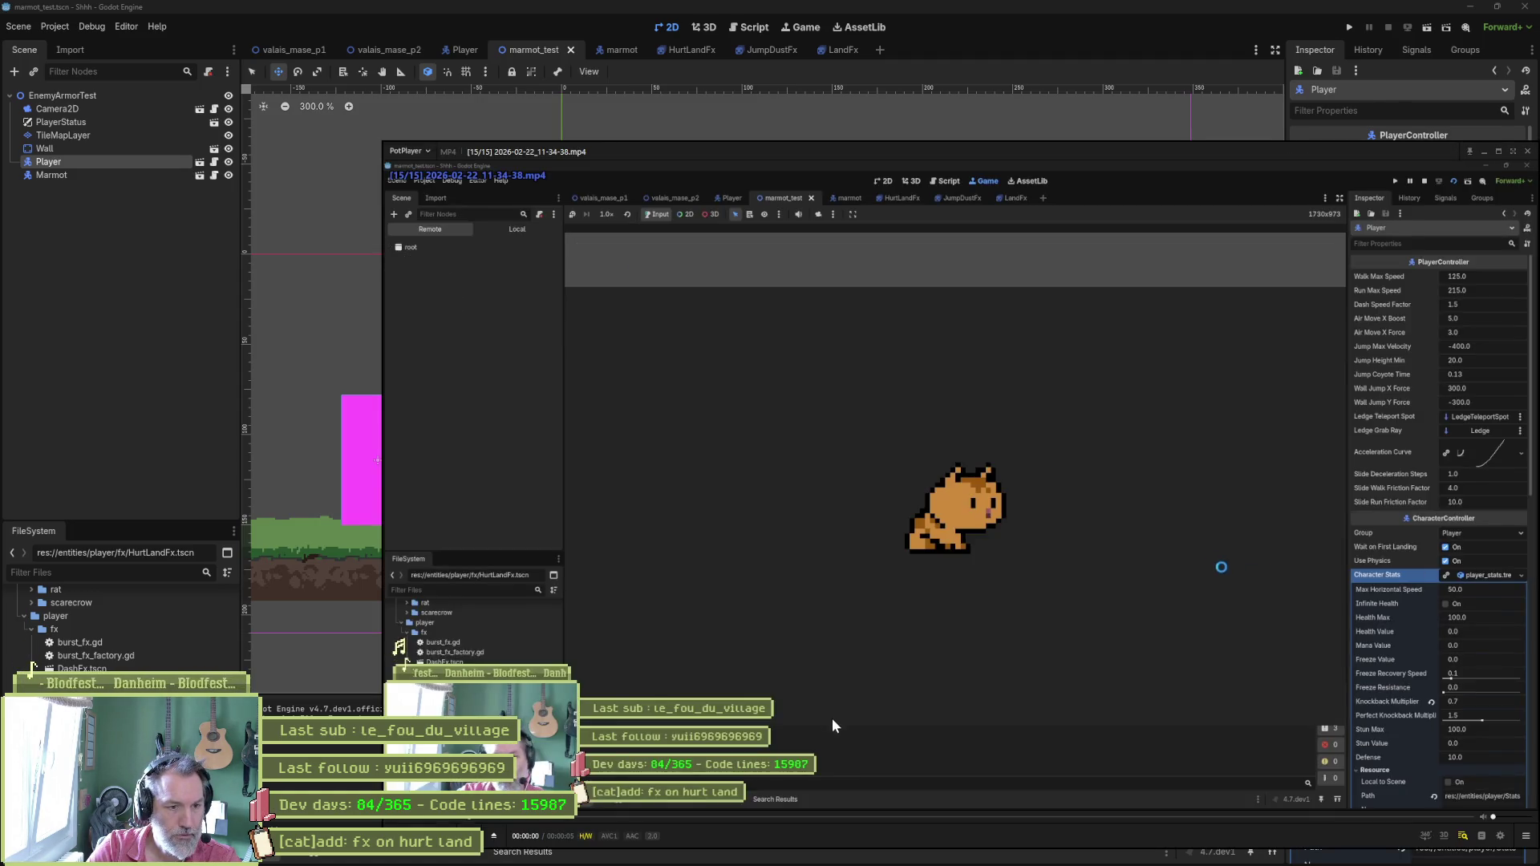
Step the new clip back to the HurtLand frame, close PotPlayer, and return to HurtLandFx.
left_click(870, 817)
key("d")
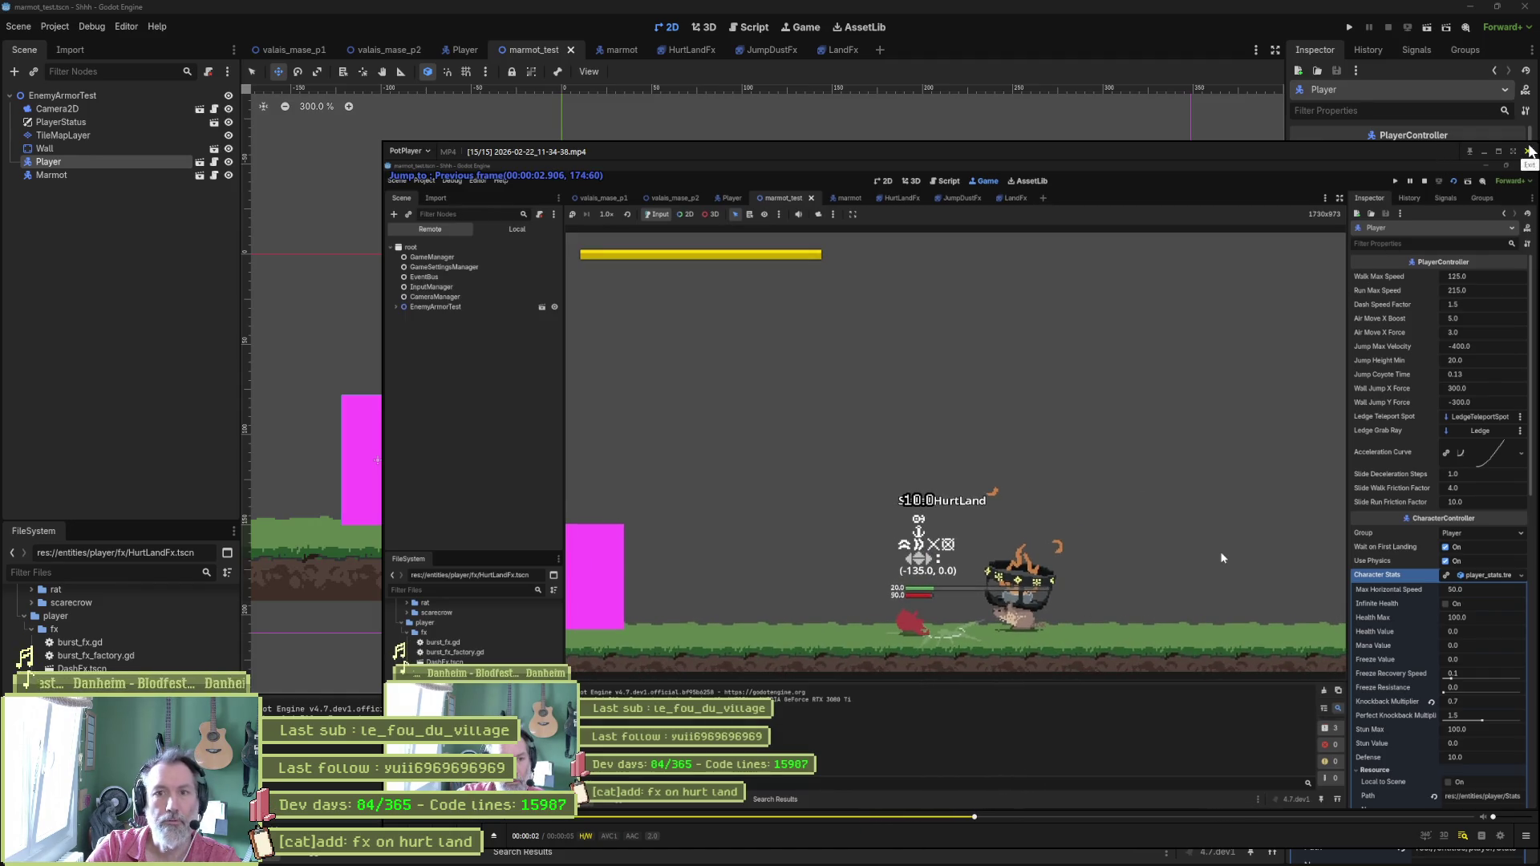
left_click(1527, 151)
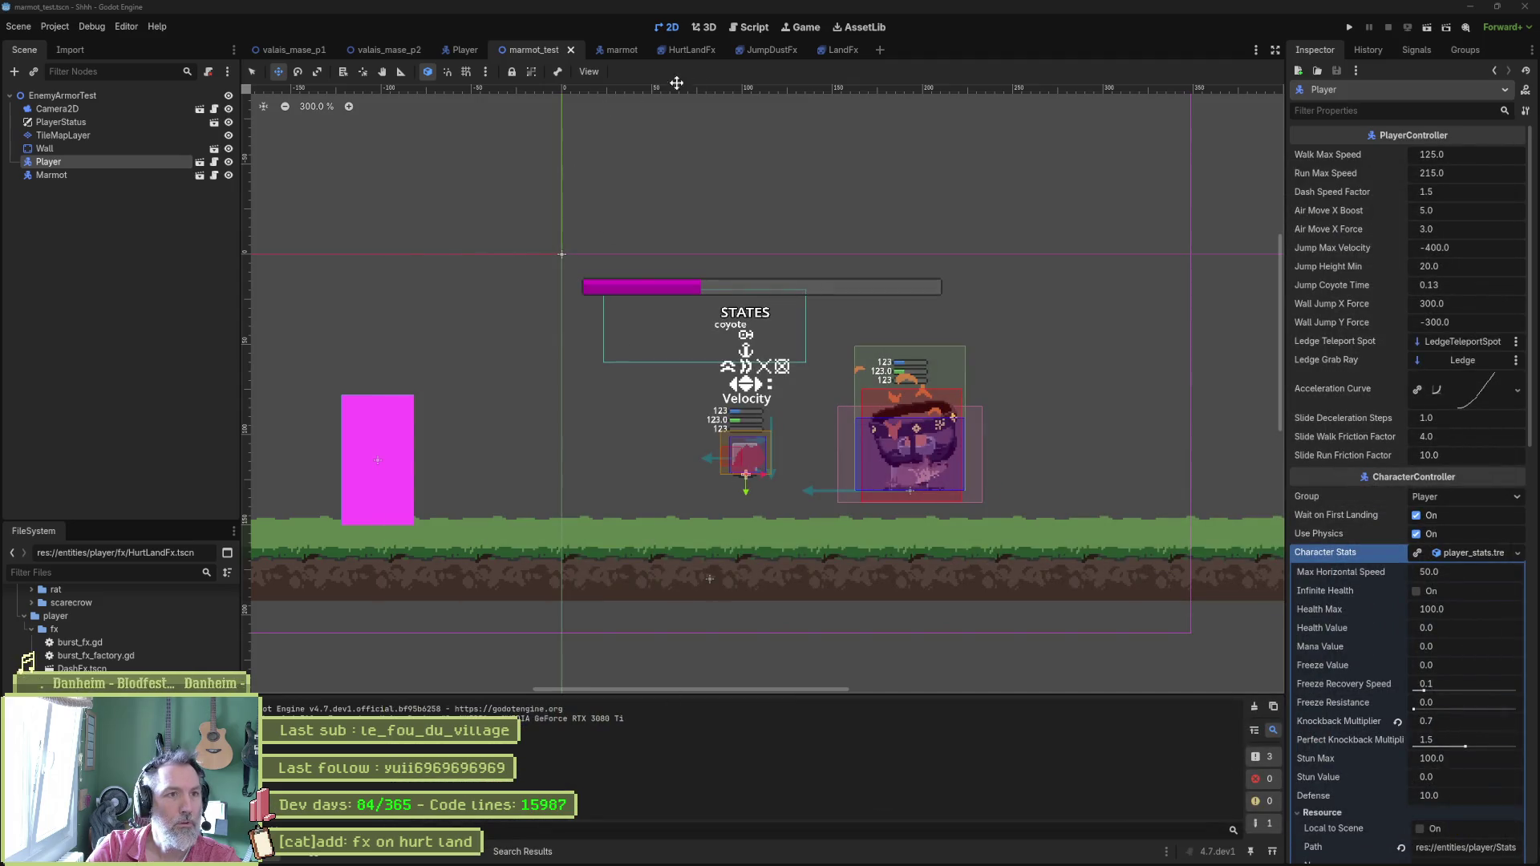
left_click(688, 50)
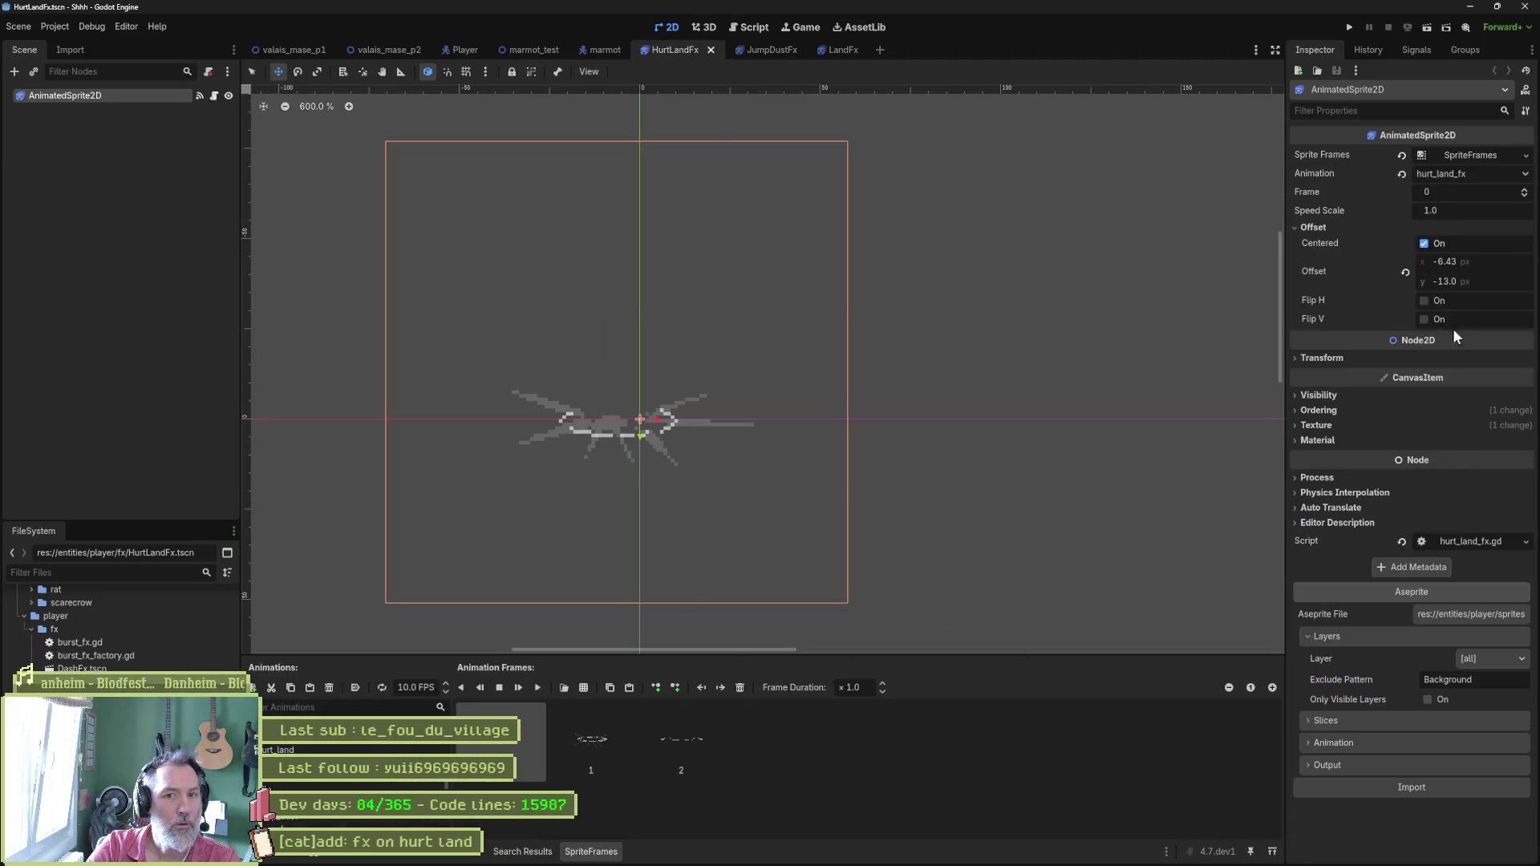
Set the dust sprite's x offset to 8.0 px and save HurtLandFx.
type("8")
key("Return")
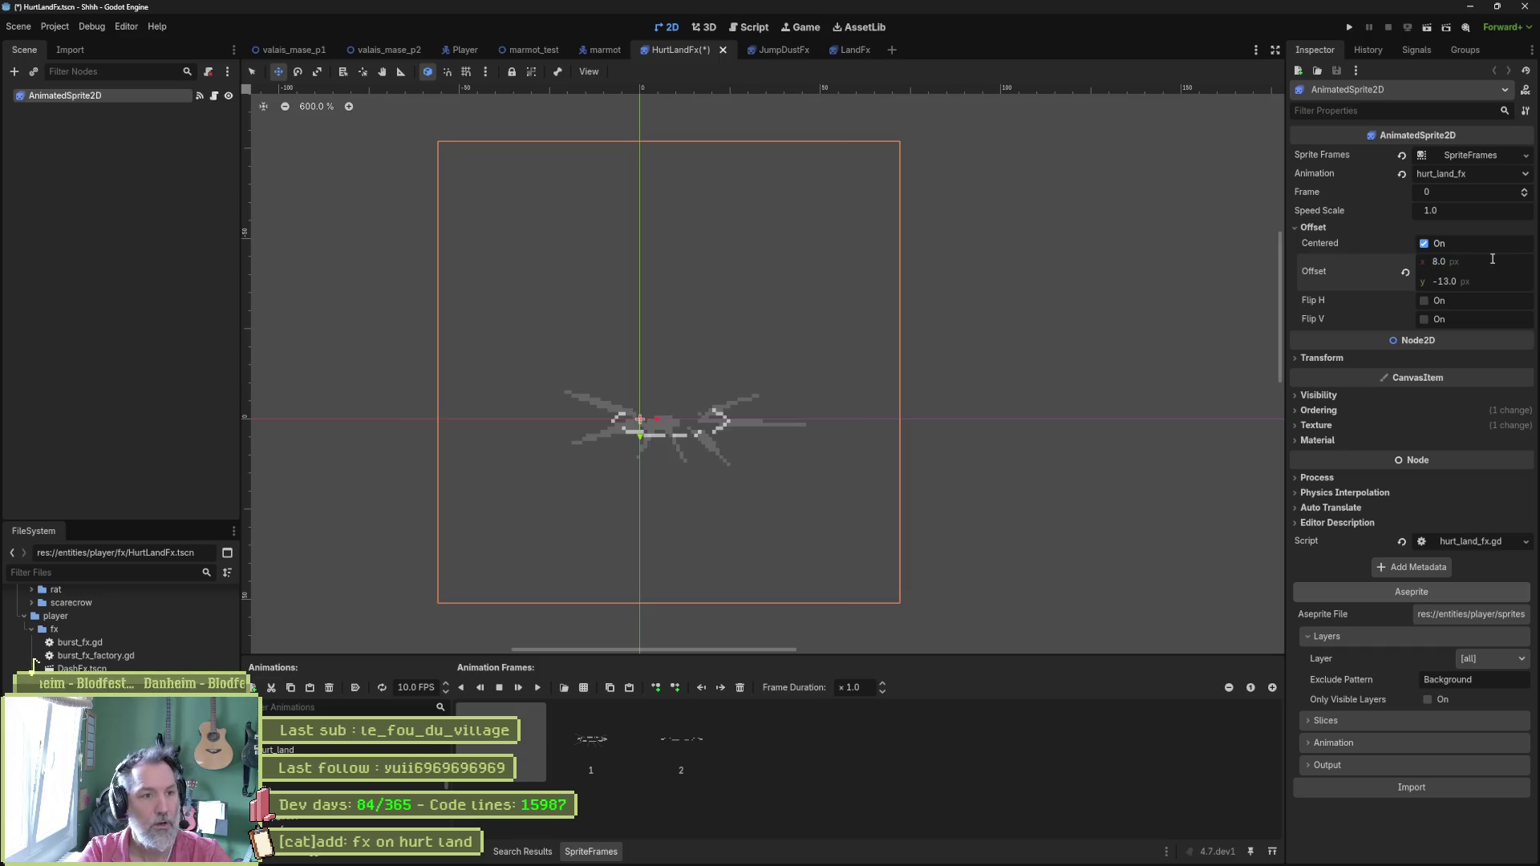
key("ctrl+s")
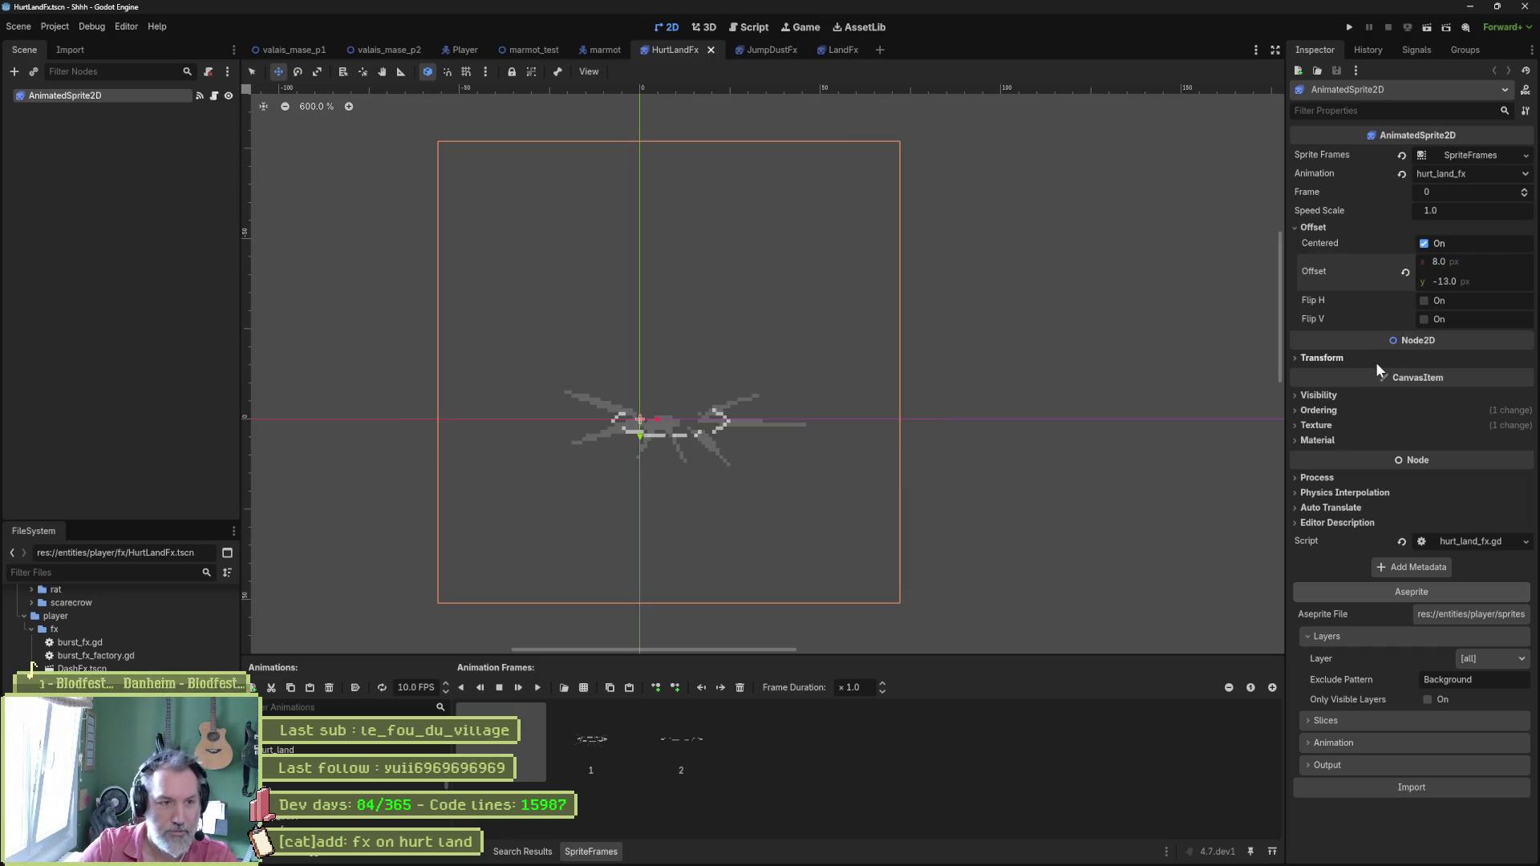
Run marmot_test, walk the cat into the marmot to trigger the hurt landing, then stop.
left_click(539, 53)
key("F6")
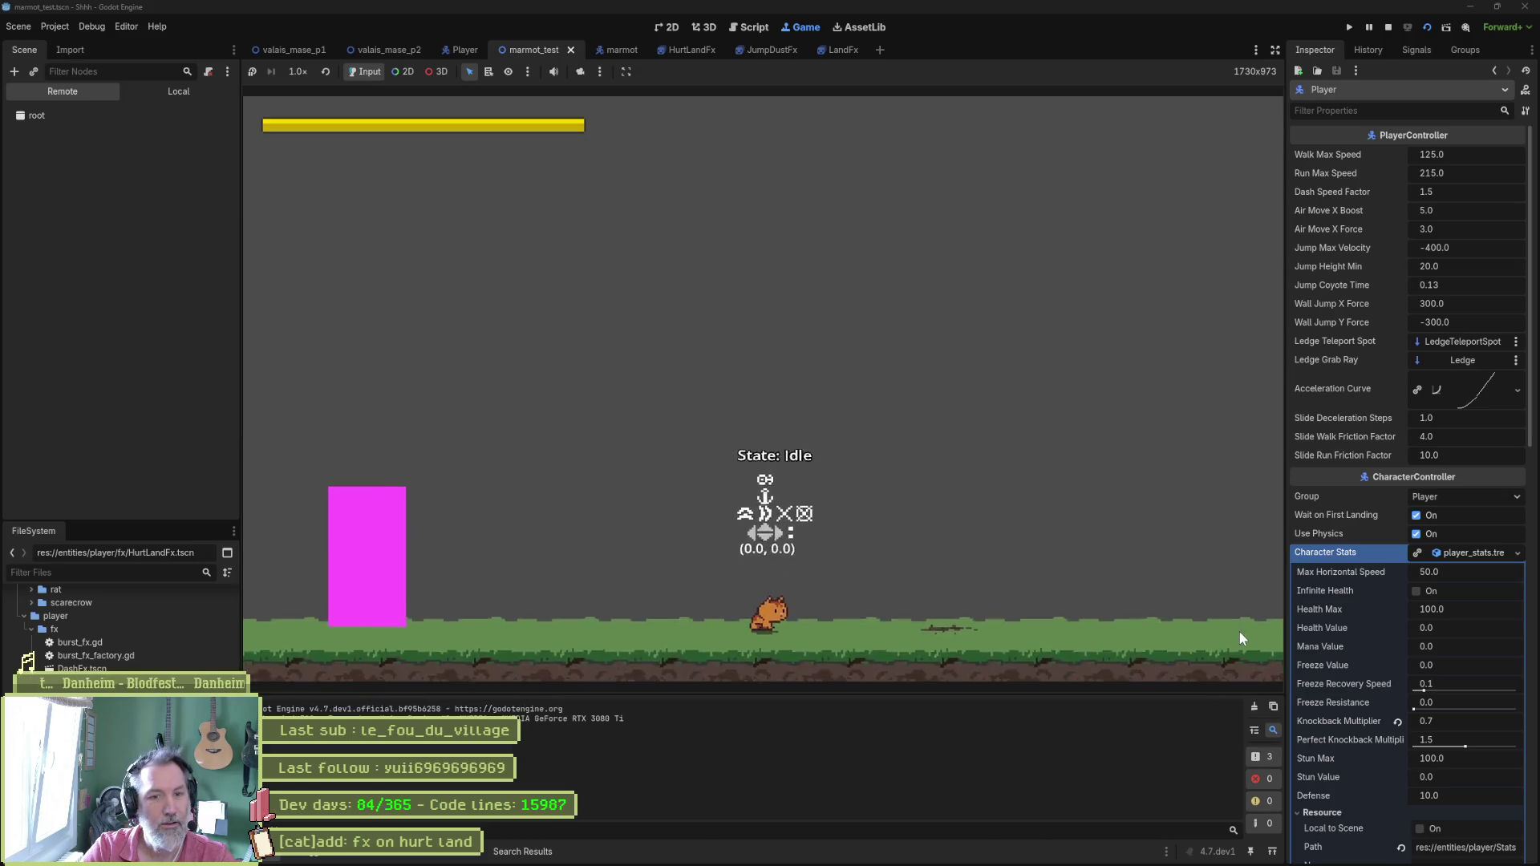
key("Right")
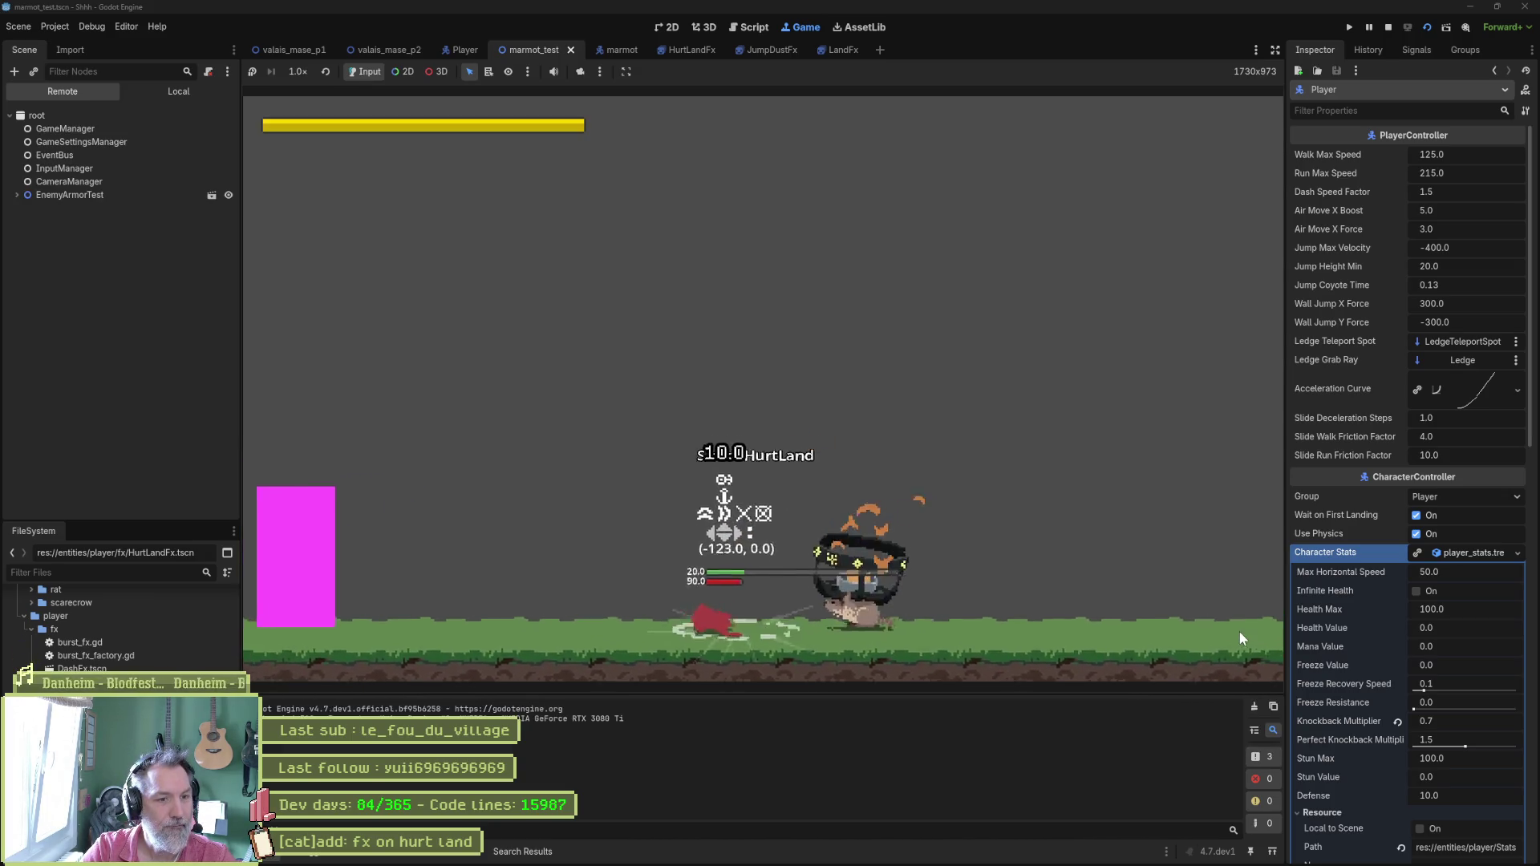
key("F8")
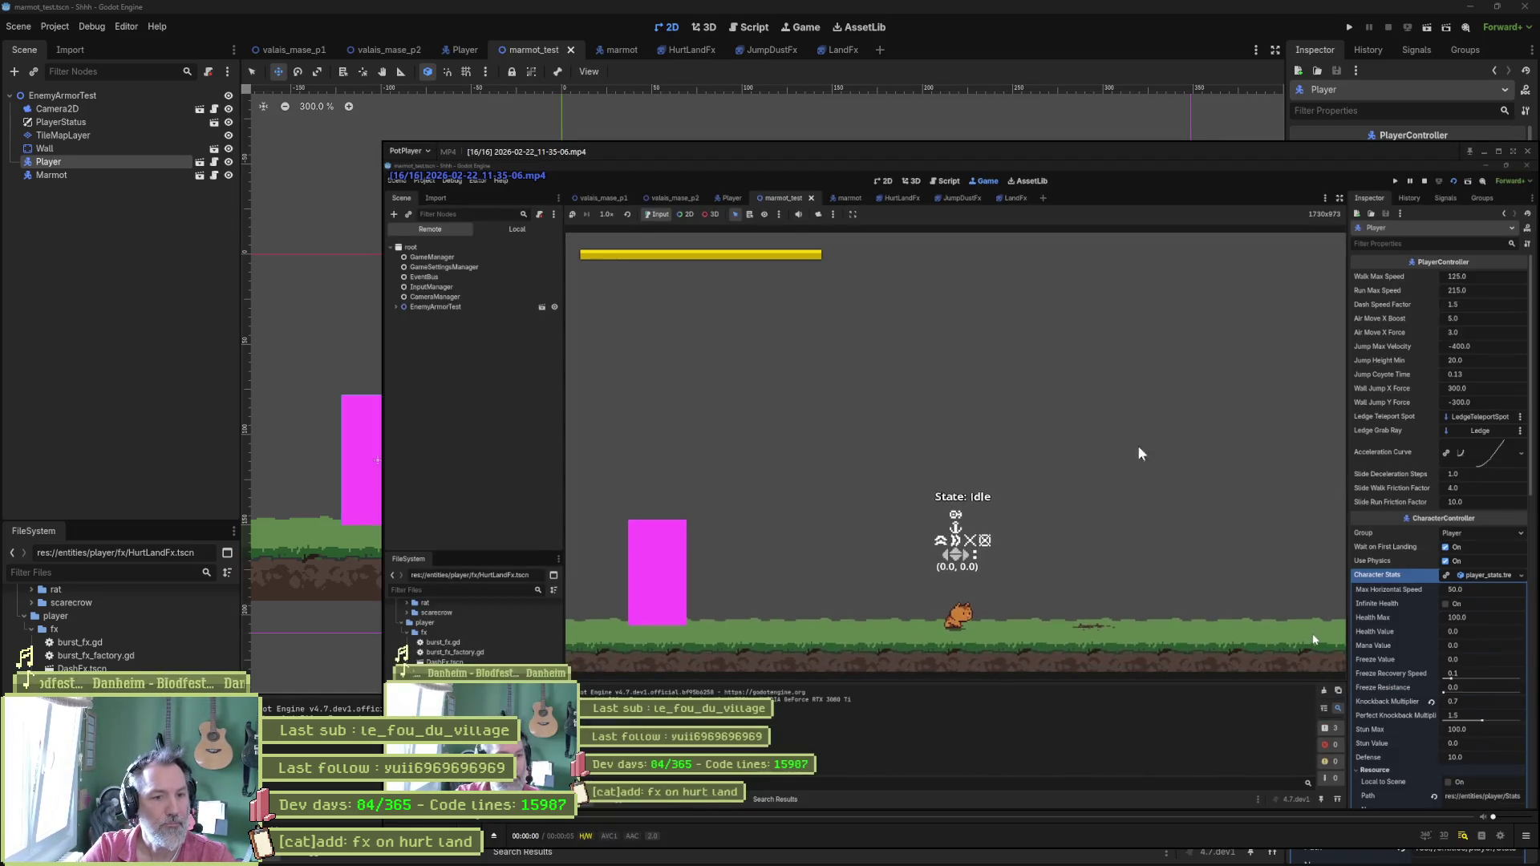
Pause the newest clip at the hurt landing, step forward through the dust frames, and close PotPlayer.
left_click(1165, 411)
key("f")
key("f")
key("f")
key("f")
key("f")
key("f")
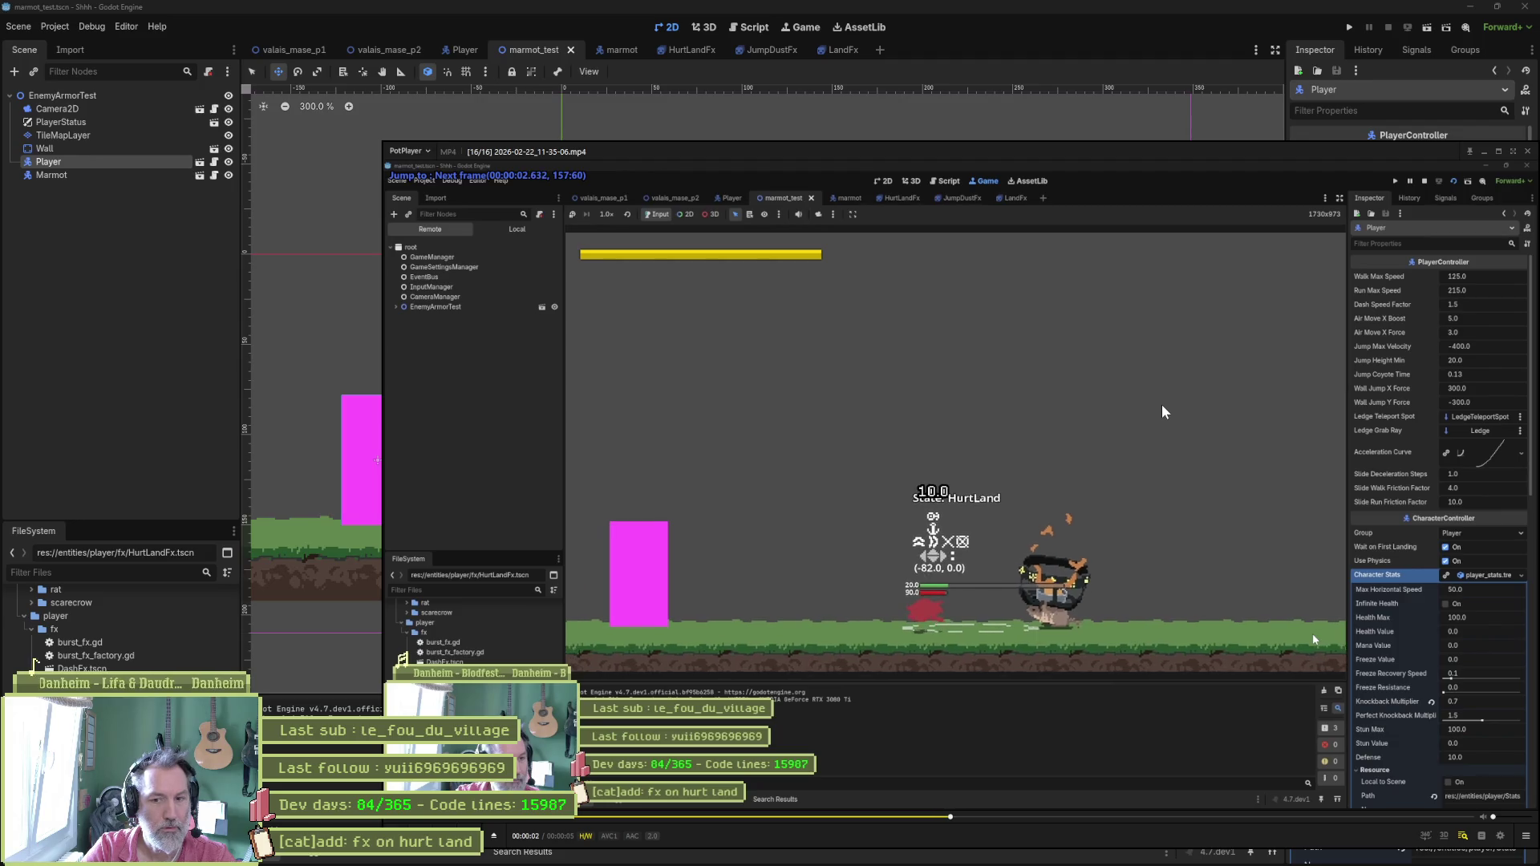
key("alt+F4")
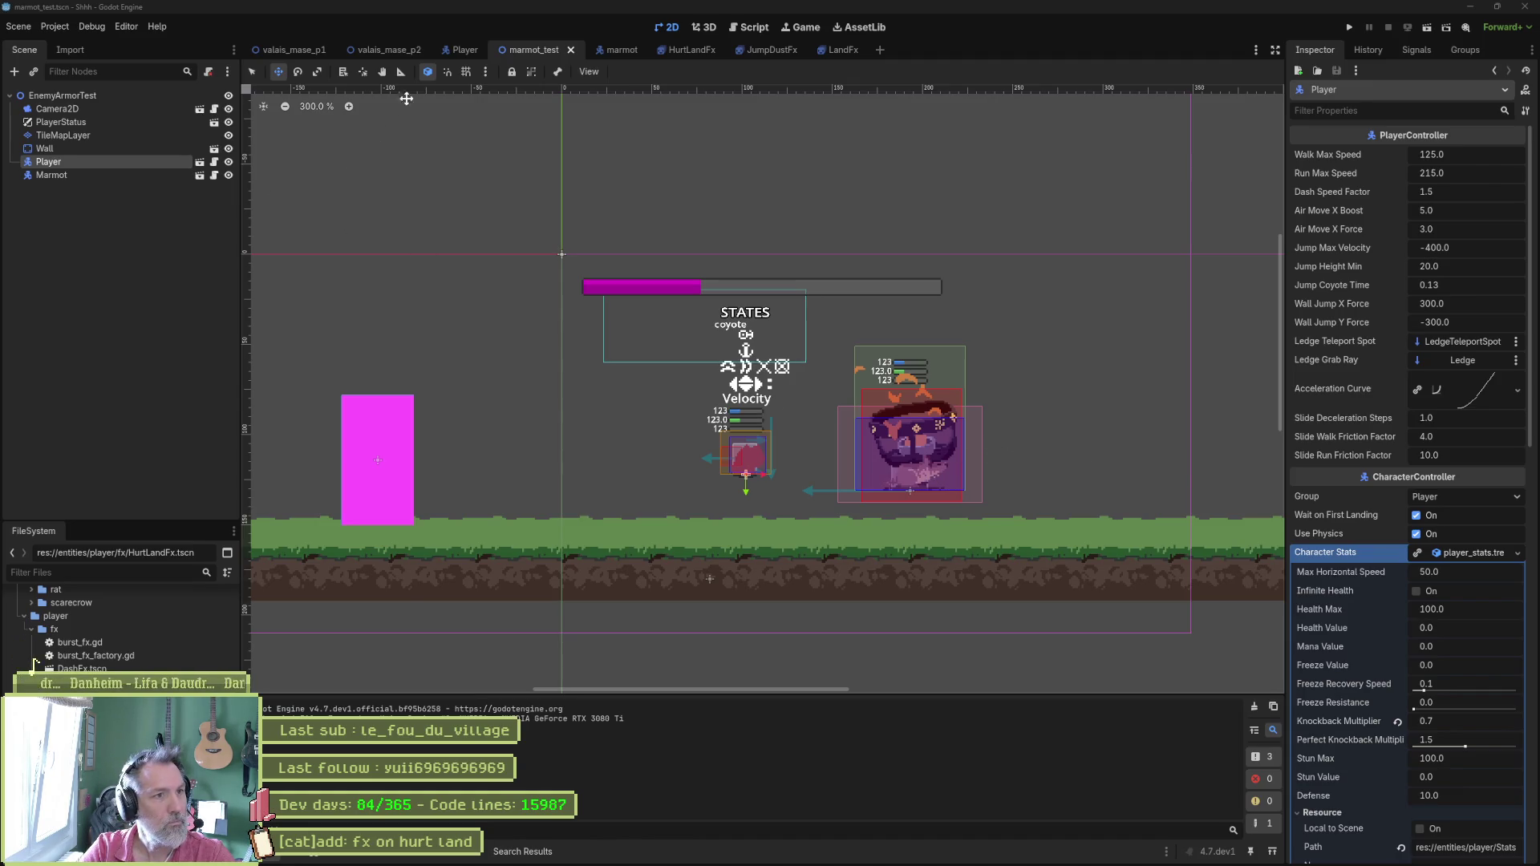
Leave Godot for Fork to view the 8 unstaged hurt-land FX changes.
left_click(87, 25)
left_click(86, 24)
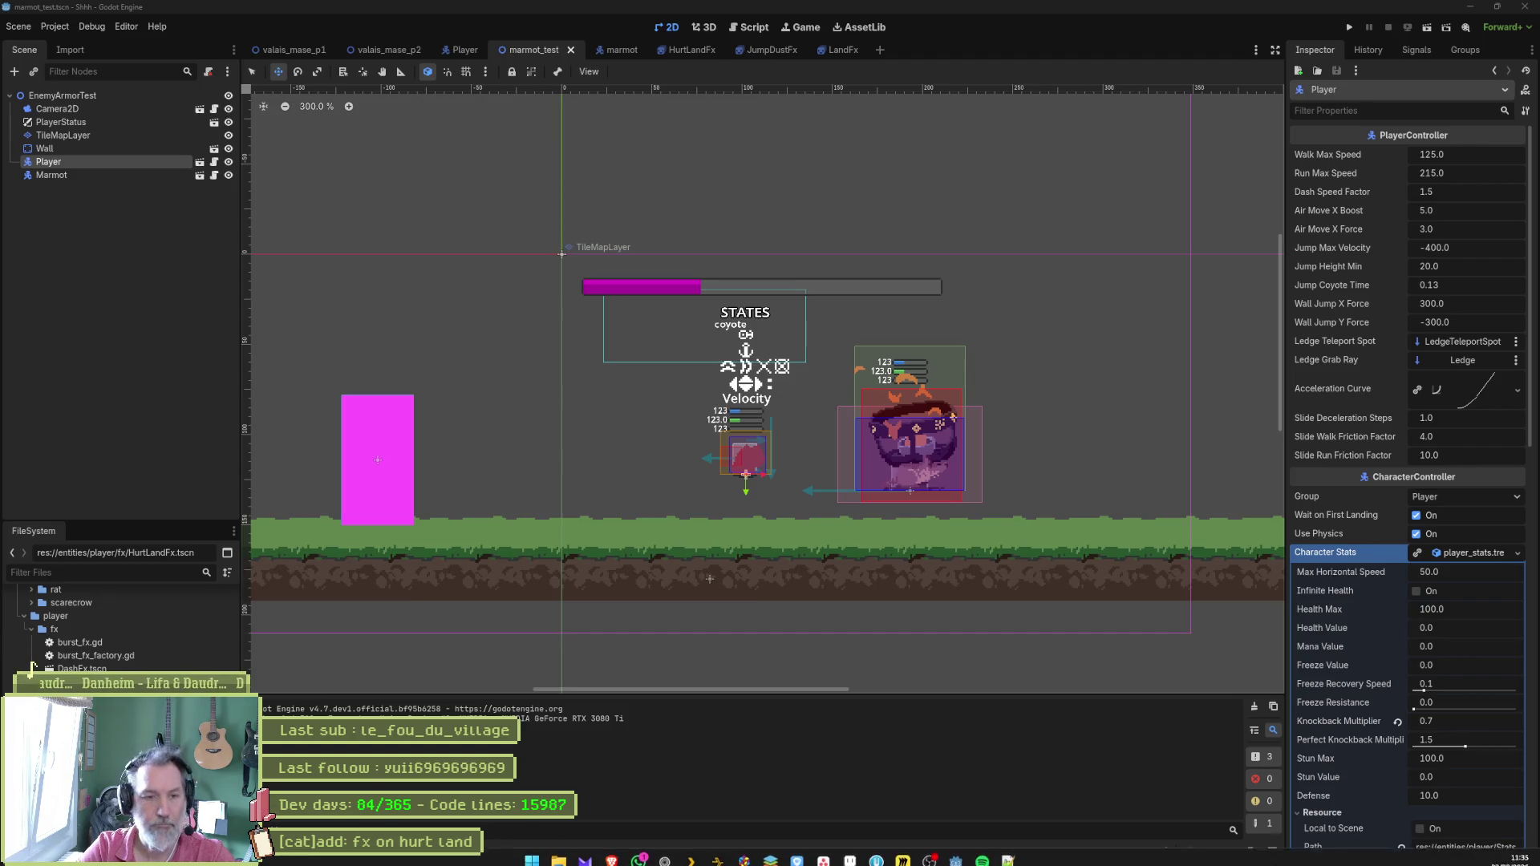
left_click(876, 853)
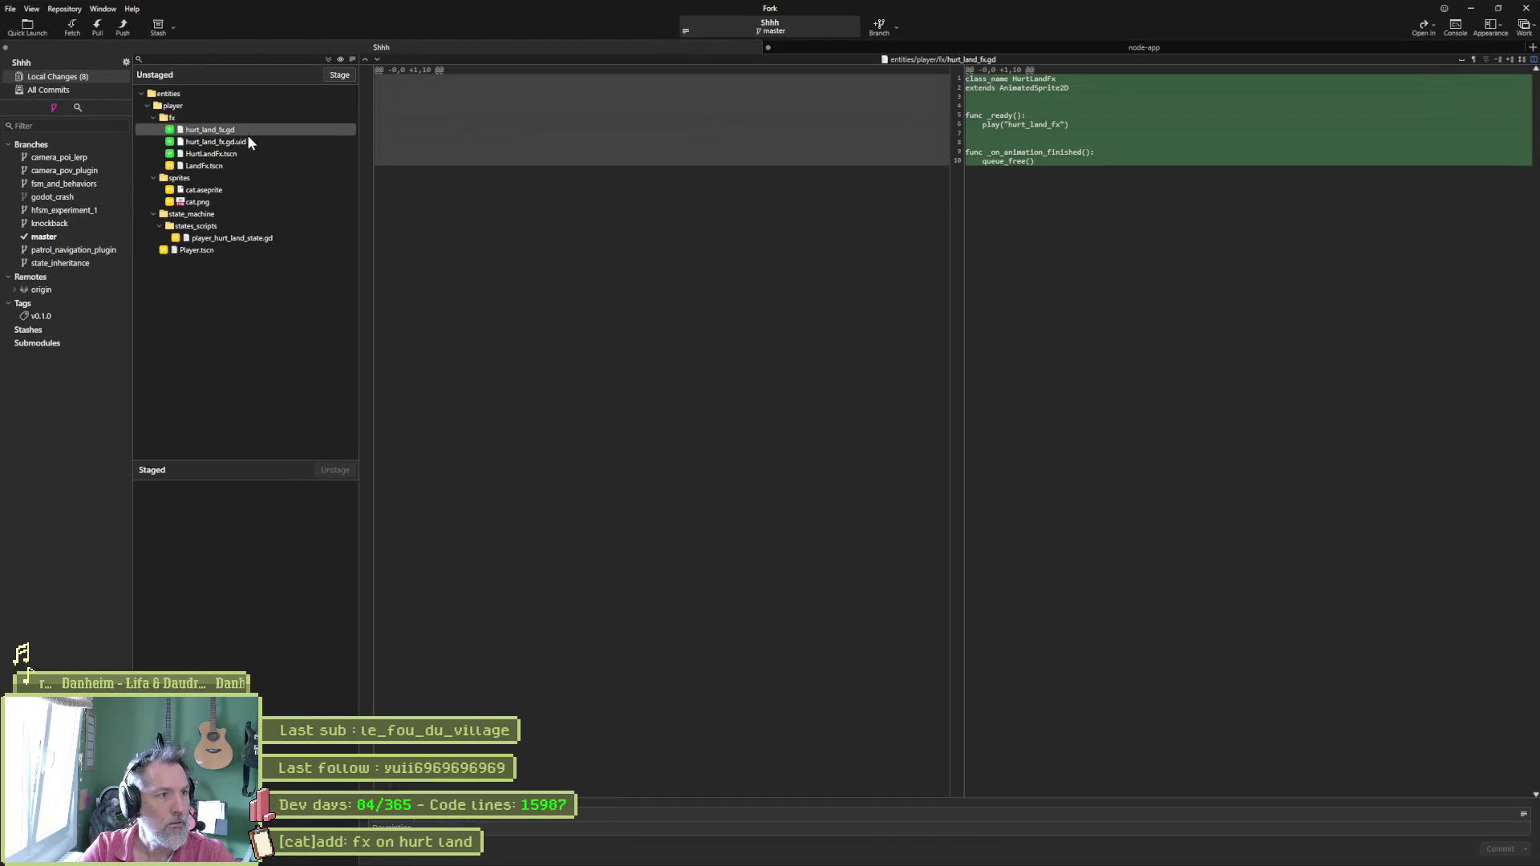